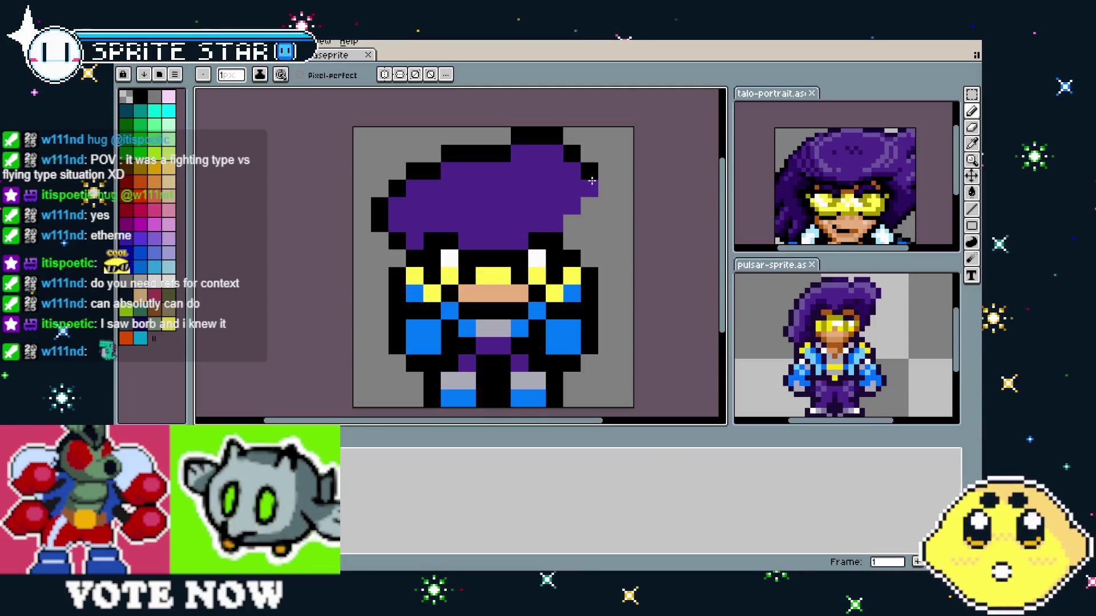
- Add a black pixel to the hair's right outline, undoing a stray black pixel inside the hair
{"action": "left_click", "coordinate": [591, 169], "text": "alt"}
{"action": "left_click", "coordinate": [587, 204]}
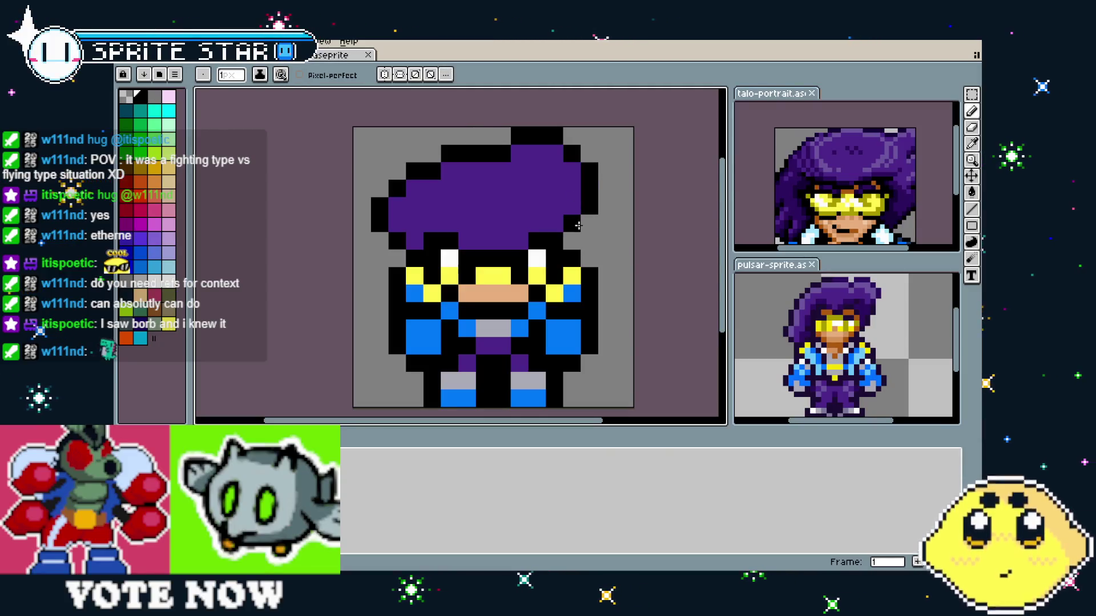
{"action": "scroll", "coordinate": [533, 313], "scroll_direction": "up", "scroll_amount": 2}
{"action": "scroll", "coordinate": [533, 314], "scroll_direction": "right", "scroll_amount": 3}
{"action": "left_click", "coordinate": [487, 237]}
{"action": "scroll", "coordinate": [369, 196], "scroll_direction": "down", "scroll_amount": 1}
{"action": "key", "text": "ctrl+z"}
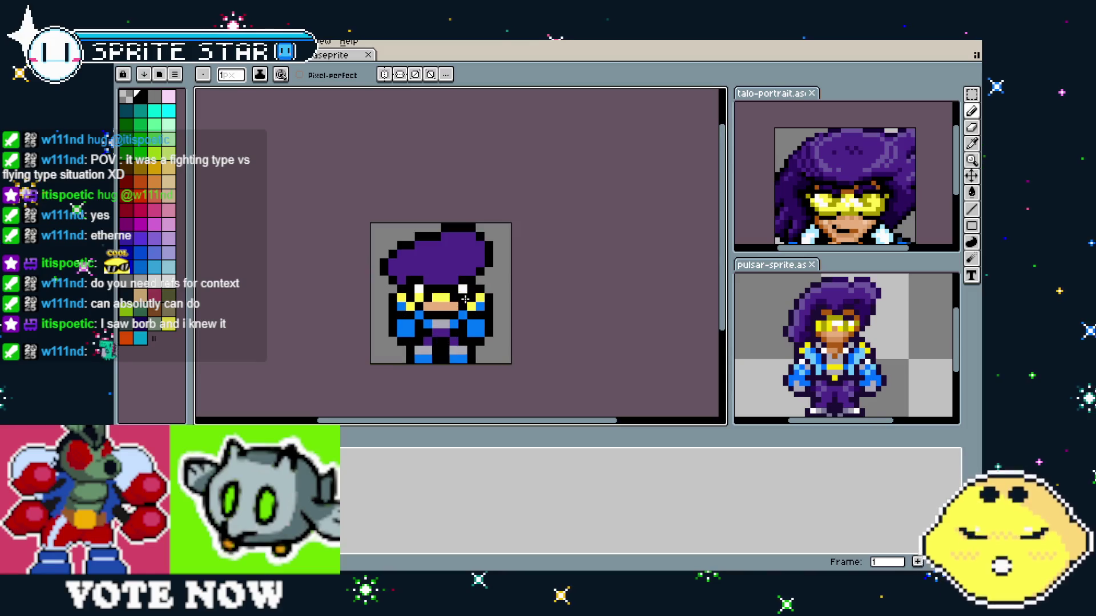
{"action": "scroll", "coordinate": [369, 197], "scroll_direction": "up", "scroll_amount": 1}
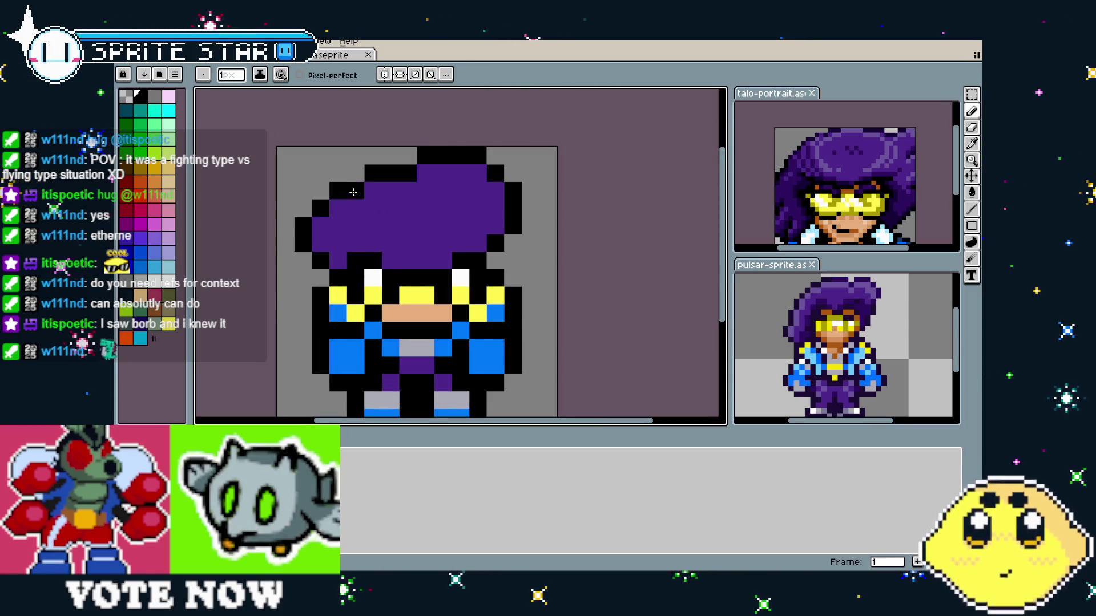
- Blacken the hair outline corner and repaint nearby outline pixels purple, reverting the top one
{"action": "right_click", "coordinate": [353, 192]}
{"action": "left_click", "coordinate": [355, 179]}
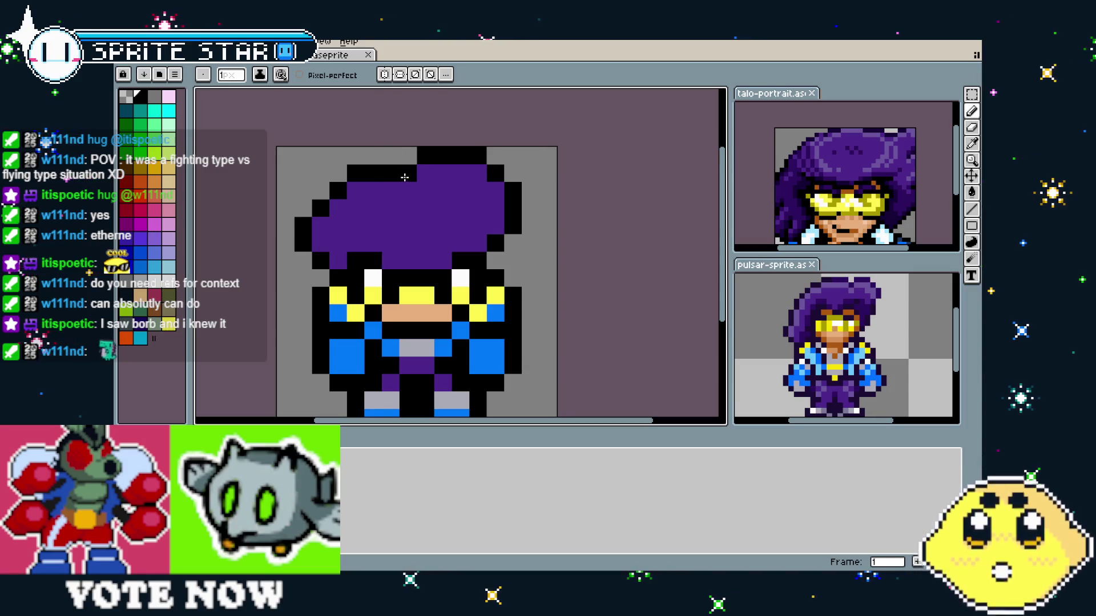
{"action": "right_click", "coordinate": [408, 172]}
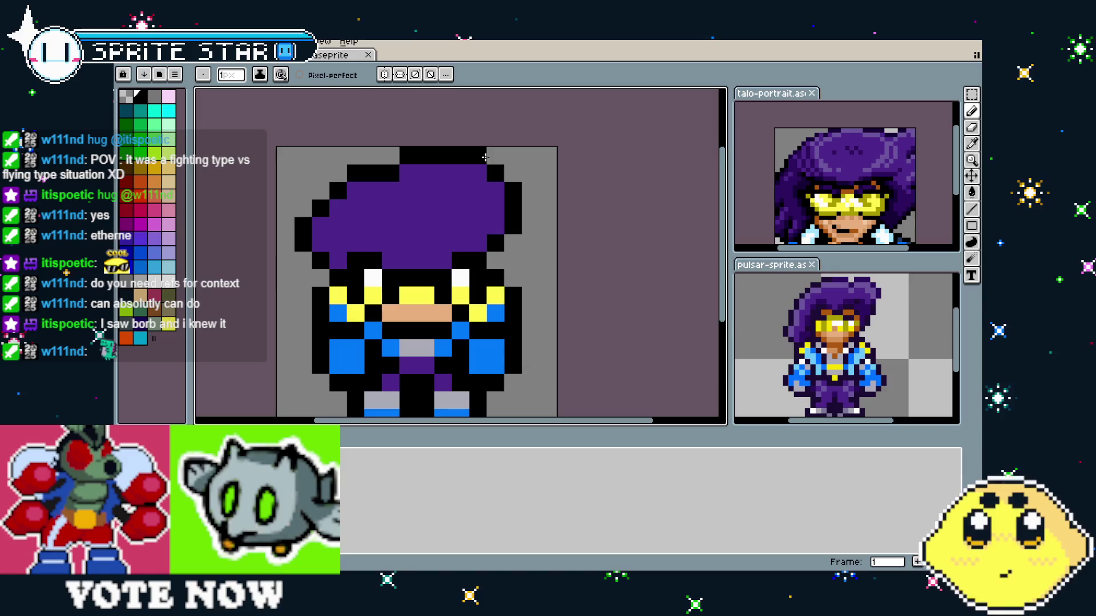
{"action": "right_click", "coordinate": [479, 156]}
{"action": "key", "text": "ctrl+z"}
{"action": "key", "text": "i"}
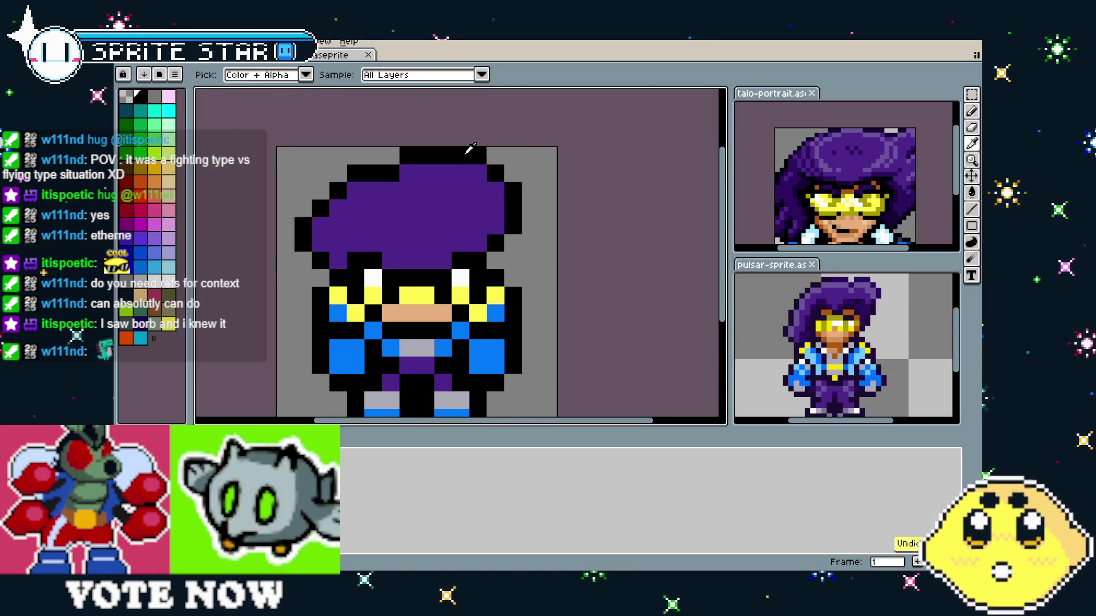
{"action": "key", "text": "b"}
- Clear the top hair-outline pixels and rebuild the hair top with black and purple pixels
{"action": "left_click_drag", "start_coordinate": [477, 156], "coordinate": [460, 155]}
{"action": "left_click", "coordinate": [460, 173]}
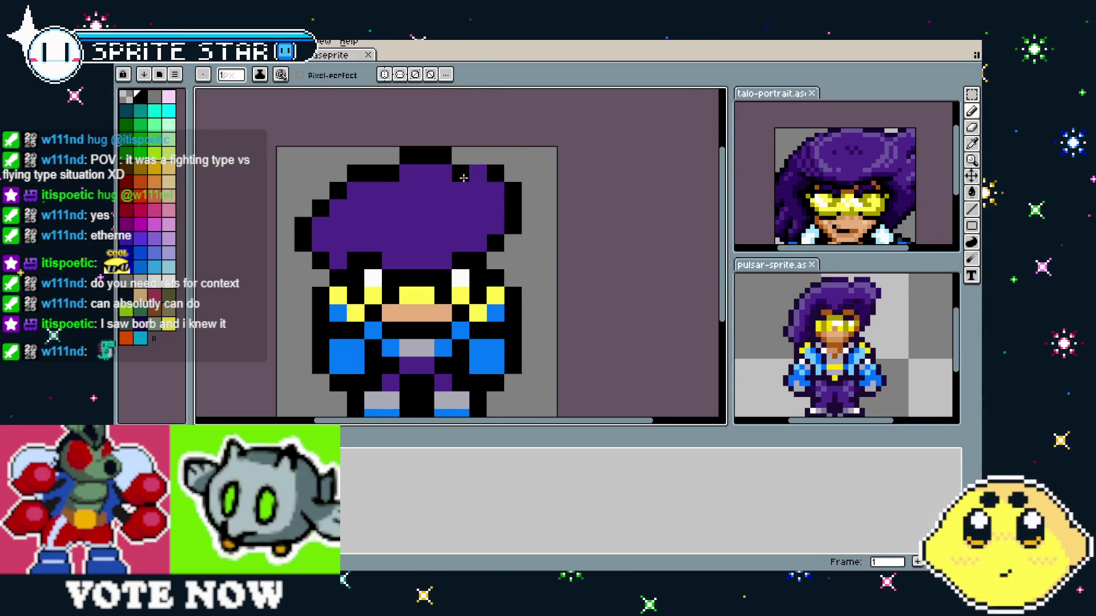
{"action": "left_click", "coordinate": [460, 166], "text": "alt"}
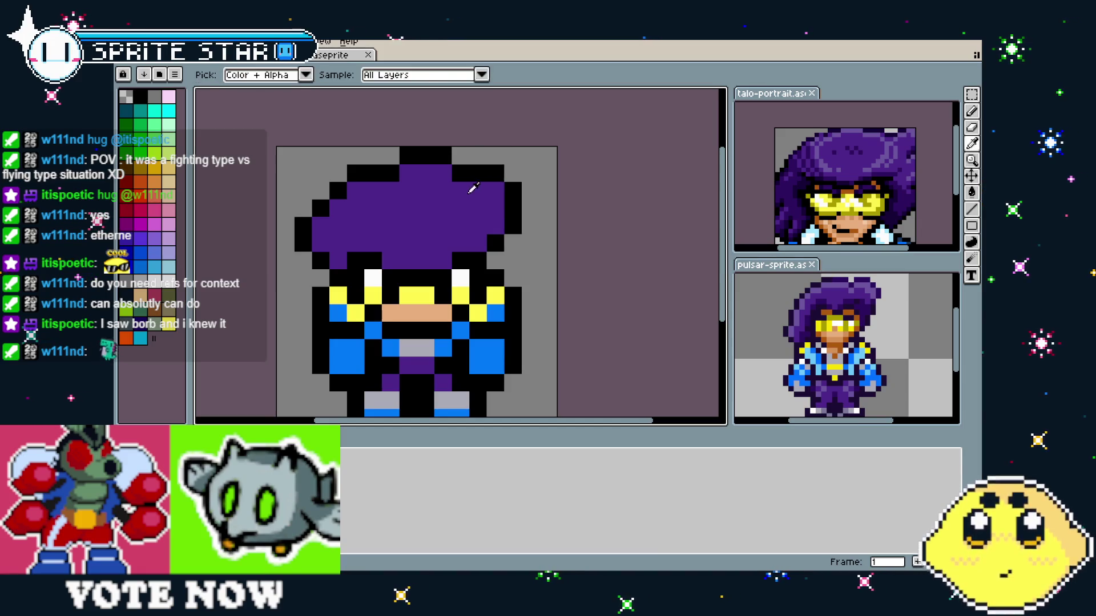
{"action": "right_click", "coordinate": [478, 173]}
{"action": "right_click", "coordinate": [496, 173]}
{"action": "left_click", "coordinate": [457, 166], "text": "alt"}
{"action": "left_click", "coordinate": [479, 156]}
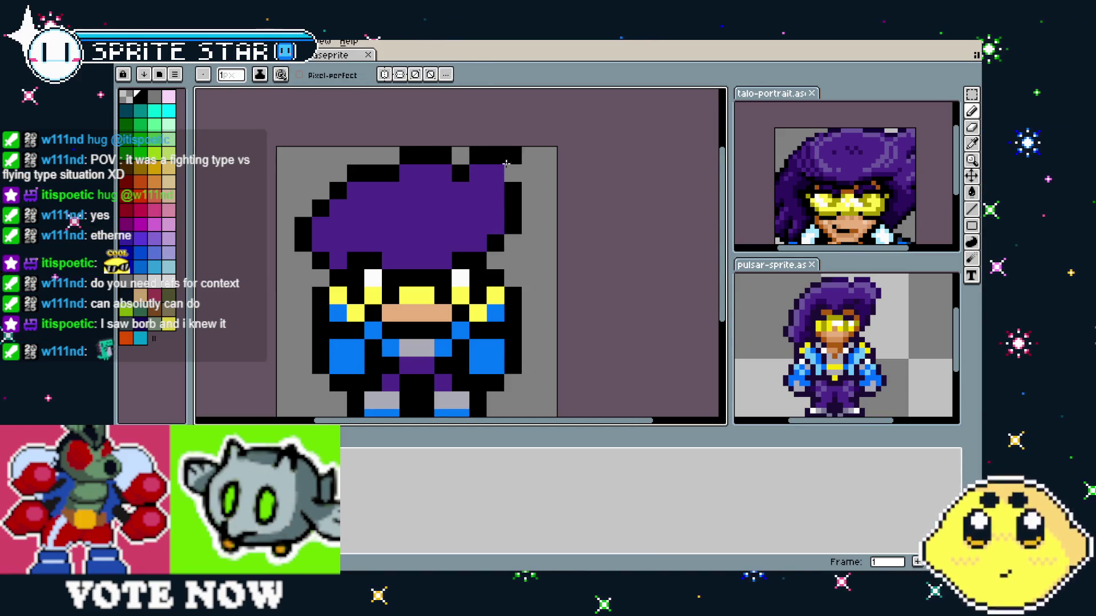
- Refine the right hair outline in black and repaint the top-left edge pixels purple
{"action": "right_click", "coordinate": [510, 183]}
{"action": "left_click", "coordinate": [513, 172], "text": "alt"}
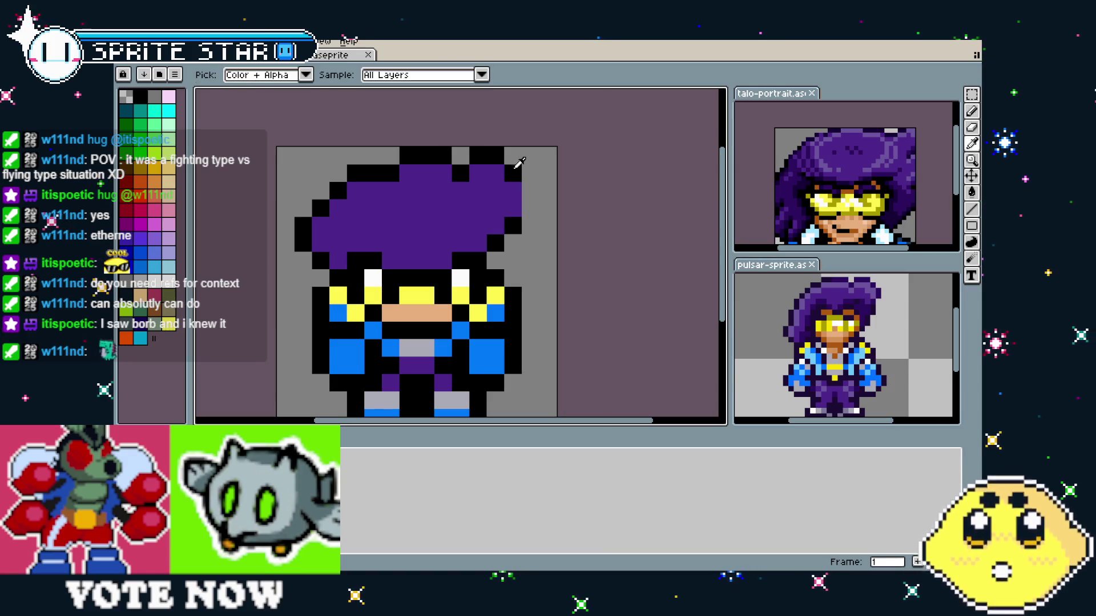
{"action": "left_click", "coordinate": [525, 178]}
{"action": "scroll", "coordinate": [481, 323], "scroll_direction": "down", "scroll_amount": 6}
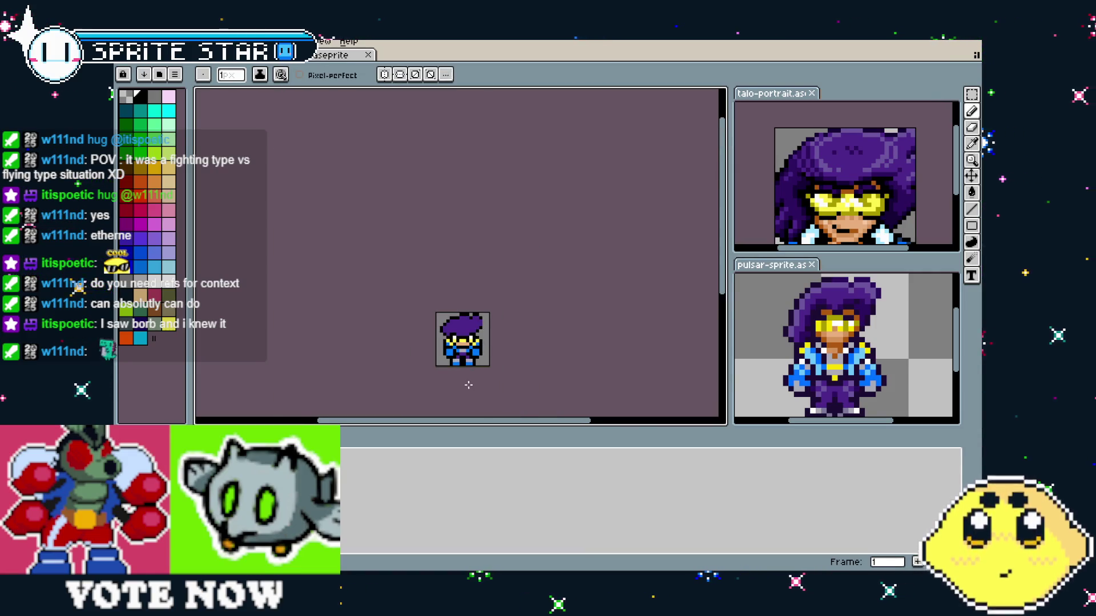
{"action": "scroll", "coordinate": [468, 385], "scroll_direction": "up", "scroll_amount": 2}
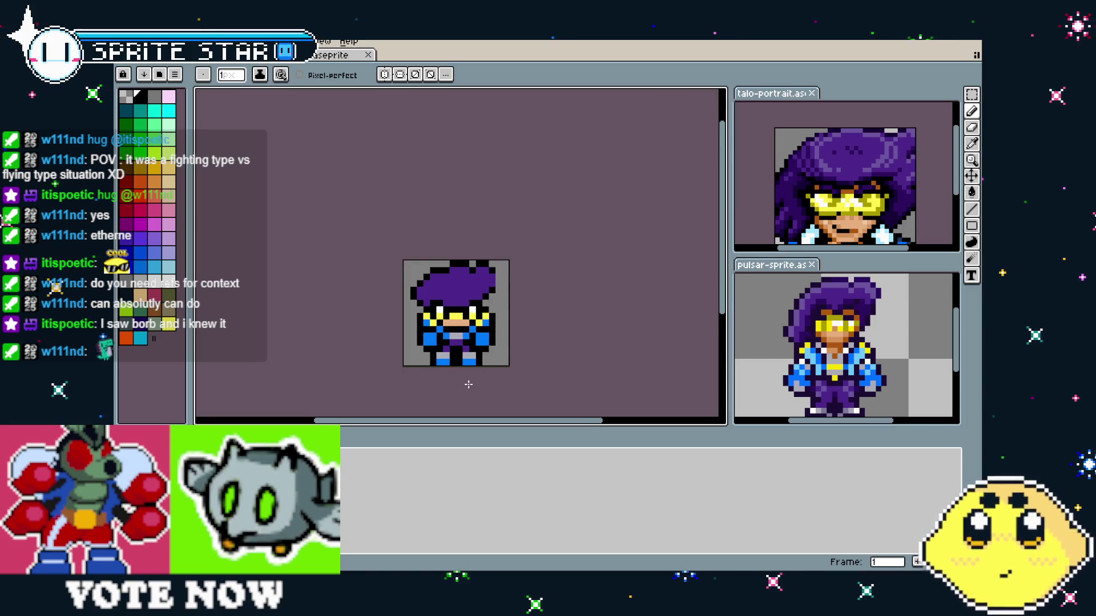
{"action": "scroll", "coordinate": [468, 384], "scroll_direction": "up", "scroll_amount": 1}
{"action": "scroll", "coordinate": [399, 267], "scroll_direction": "right", "scroll_amount": 1}
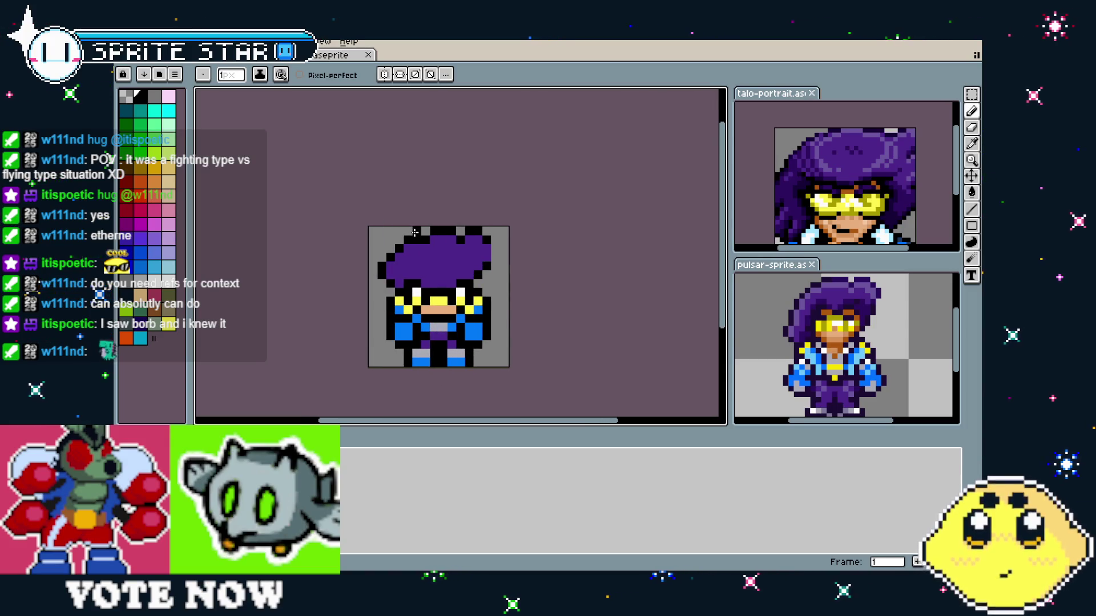
{"action": "scroll", "coordinate": [433, 265], "scroll_direction": "up", "scroll_amount": 1}
{"action": "left_click_drag", "start_coordinate": [420, 227], "coordinate": [407, 228]}
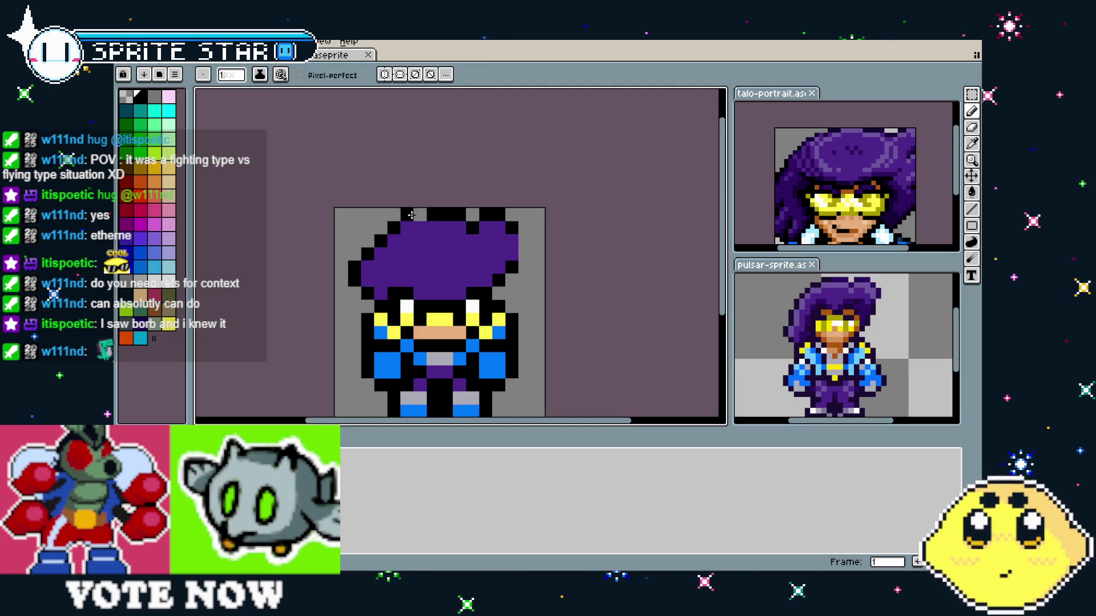
{"action": "scroll", "coordinate": [409, 280], "scroll_direction": "down", "scroll_amount": 2}
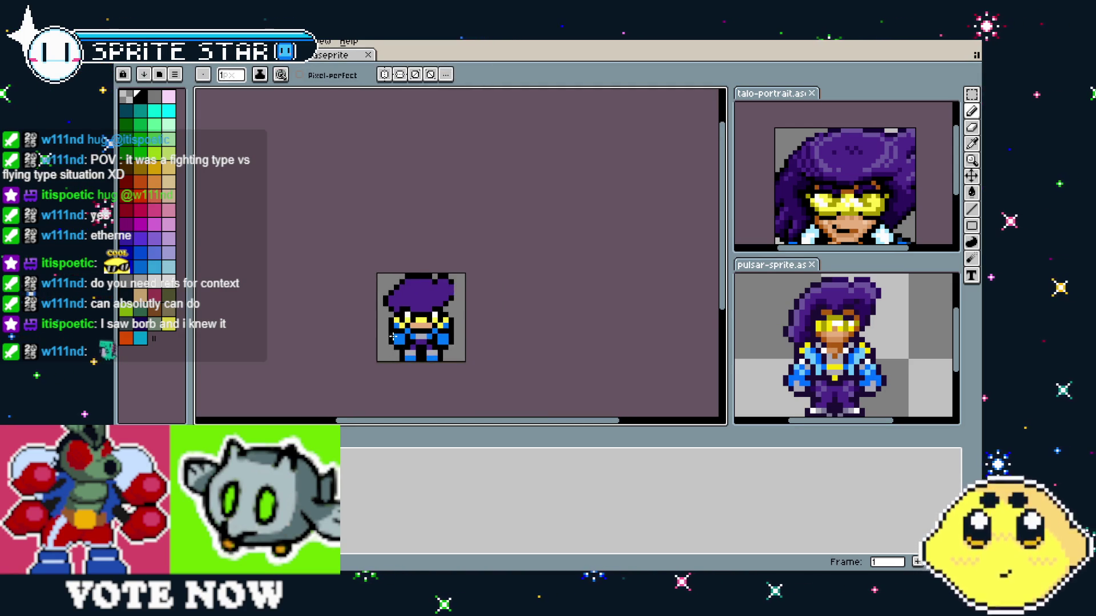
{"action": "scroll", "coordinate": [393, 337], "scroll_direction": "up", "scroll_amount": 3}
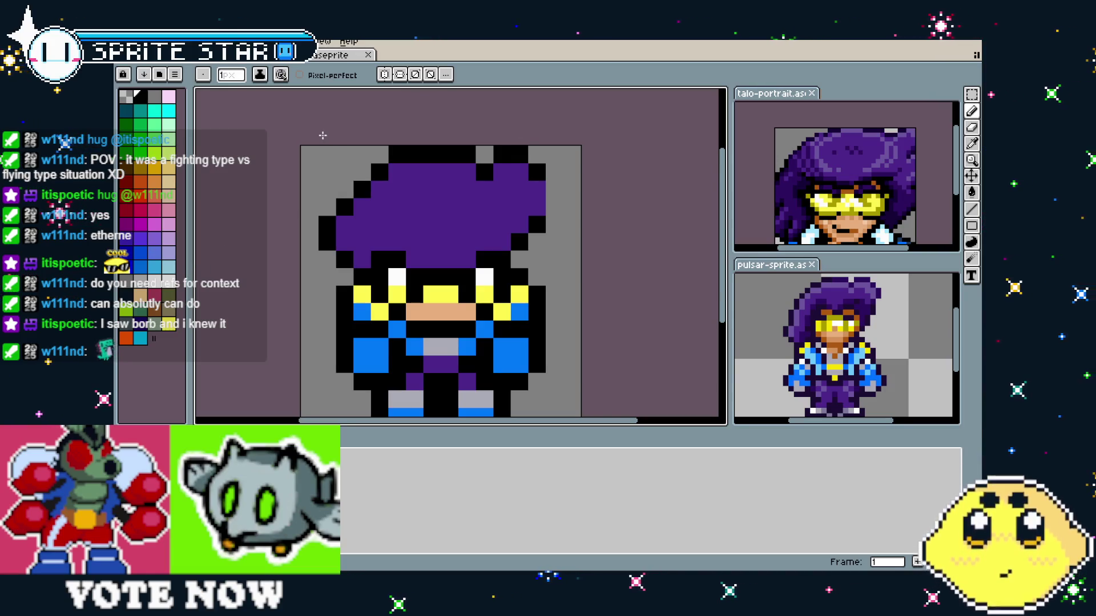
- Marquee-select the hair rows and move them down one pixel
{"action": "key", "text": "m"}
{"action": "left_click_drag", "start_coordinate": [308, 140], "coordinate": [563, 225]}
{"action": "key", "text": "Down"}
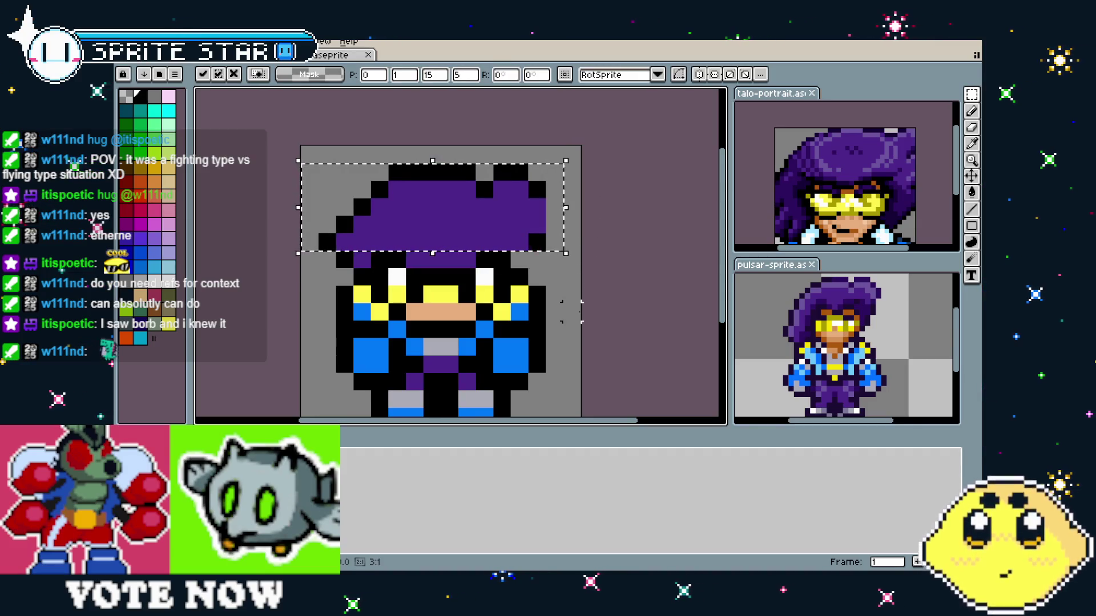
{"action": "key", "text": "Left"}
{"action": "key", "text": "Right"}
{"action": "key", "text": "Return"}
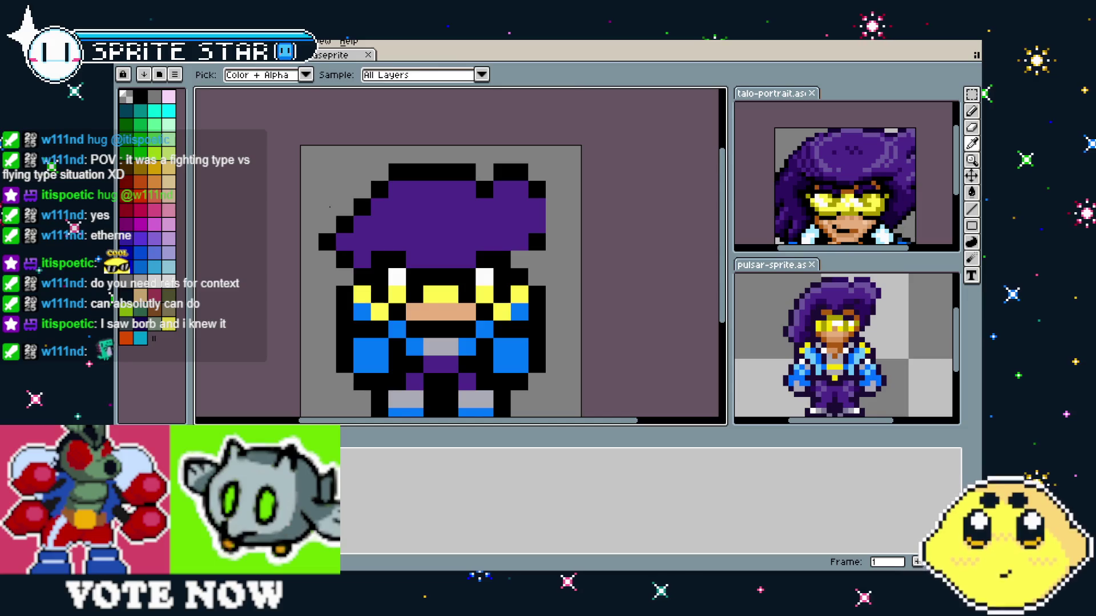
- Blacken a pixel on the hair's right edge, undoing a misplaced one
{"action": "key", "text": "b"}
{"action": "left_click", "coordinate": [536, 243], "text": "alt"}
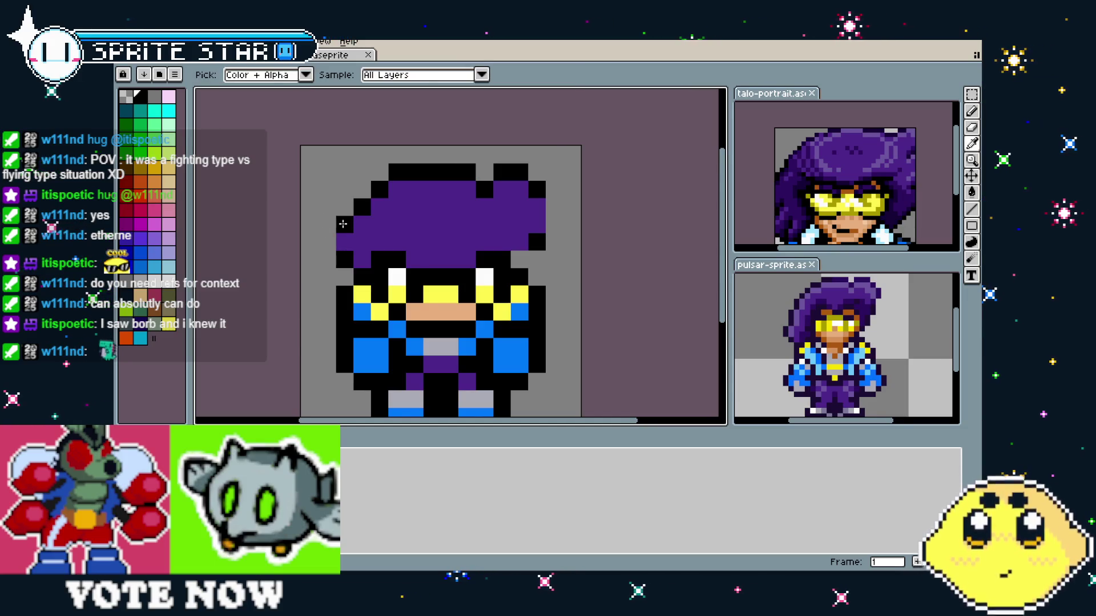
{"action": "left_click", "coordinate": [519, 243]}
{"action": "key", "text": "ctrl+z"}
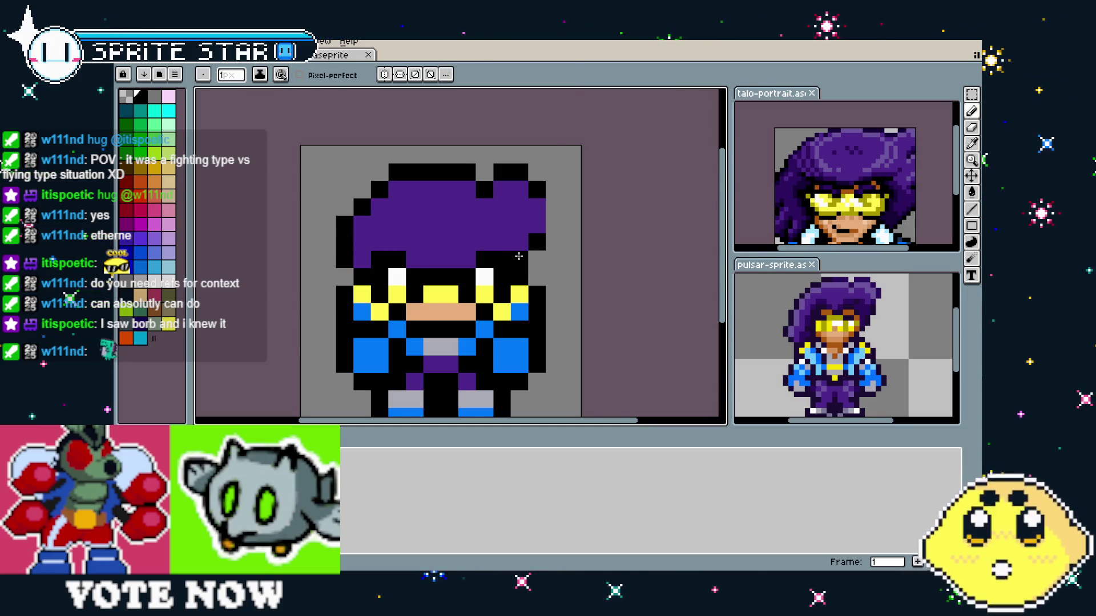
{"action": "left_click", "coordinate": [532, 213]}
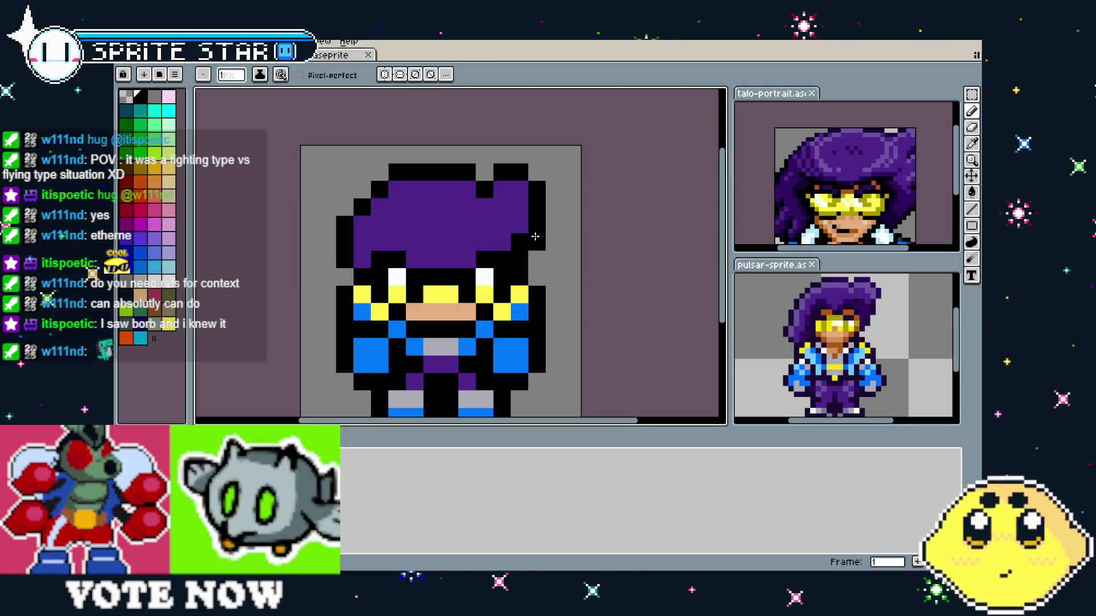
{"action": "left_click", "coordinate": [539, 236], "text": "alt"}
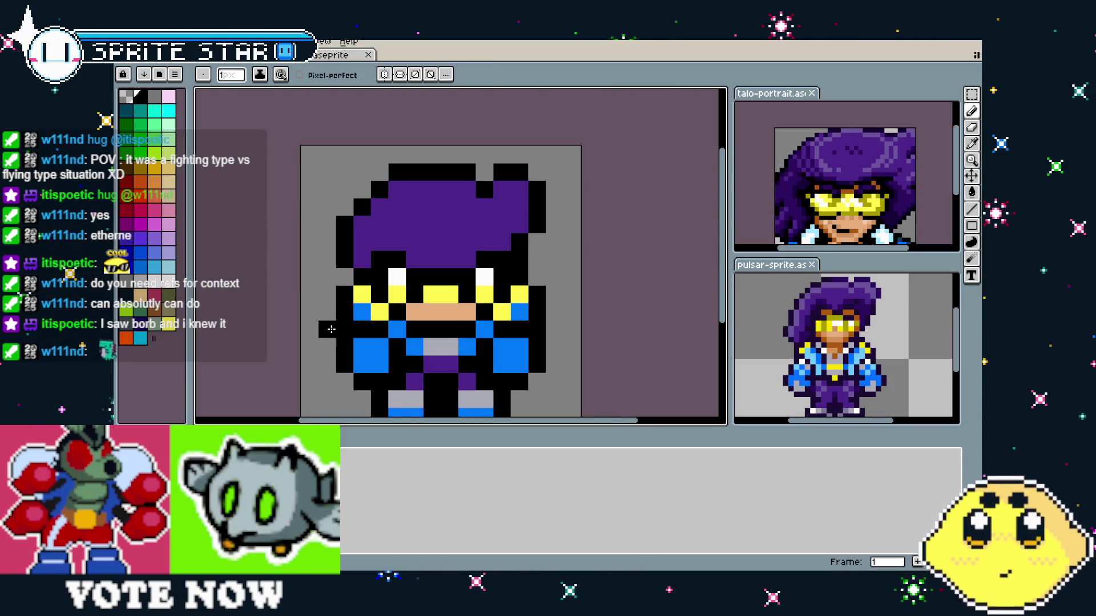
- Repaint the black pixels along the hair's left outline purple
{"action": "left_click", "coordinate": [371, 254], "text": "alt"}
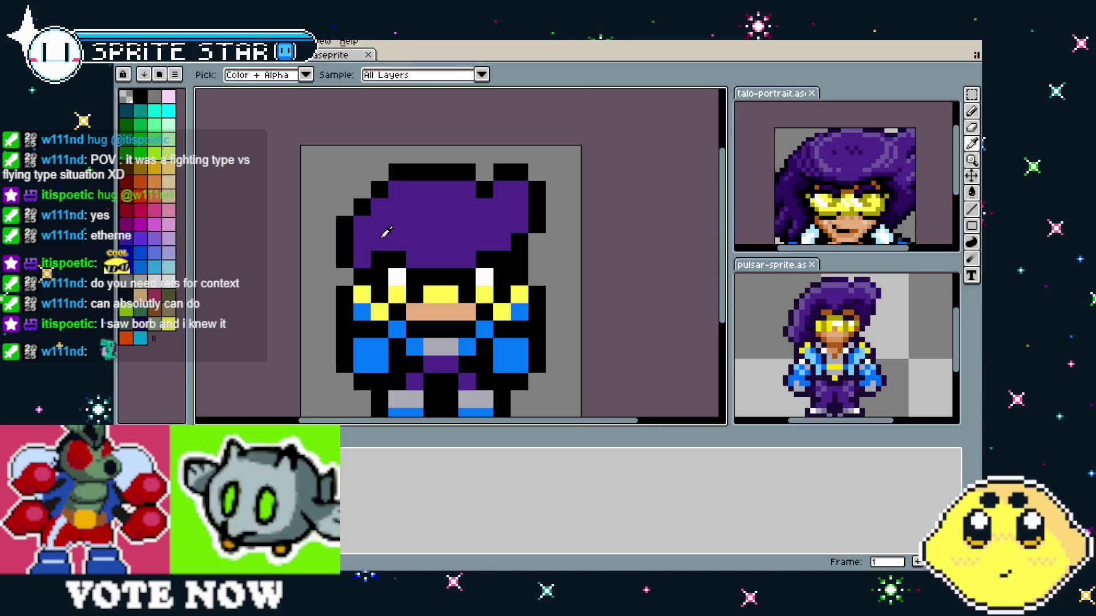
{"action": "left_click", "coordinate": [379, 261]}
{"action": "scroll", "coordinate": [451, 325], "scroll_direction": "down", "scroll_amount": 3}
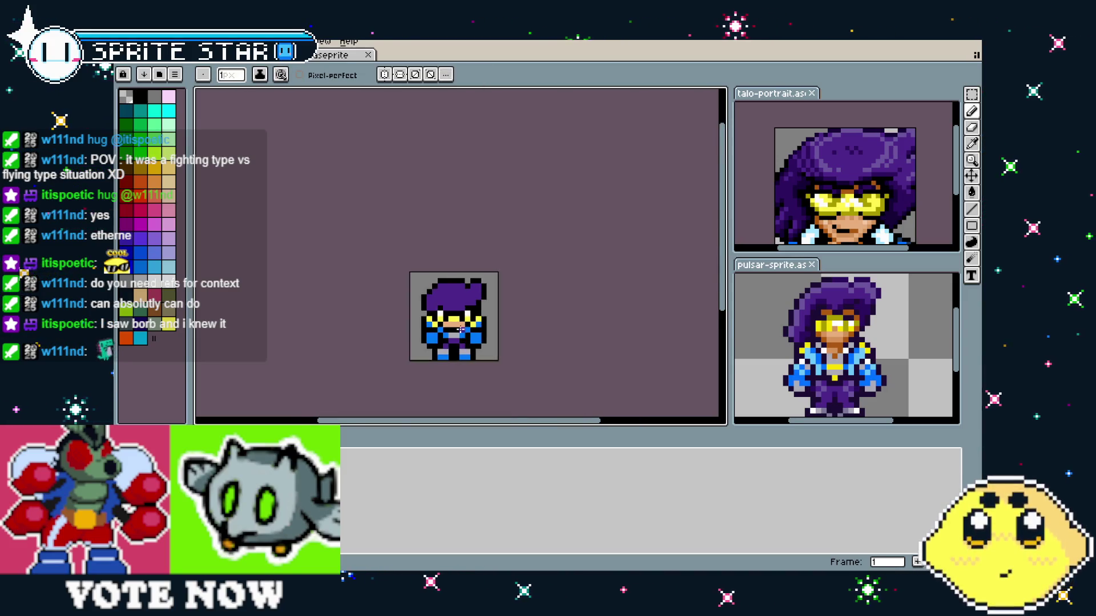
{"action": "scroll", "coordinate": [442, 318], "scroll_direction": "up", "scroll_amount": 2}
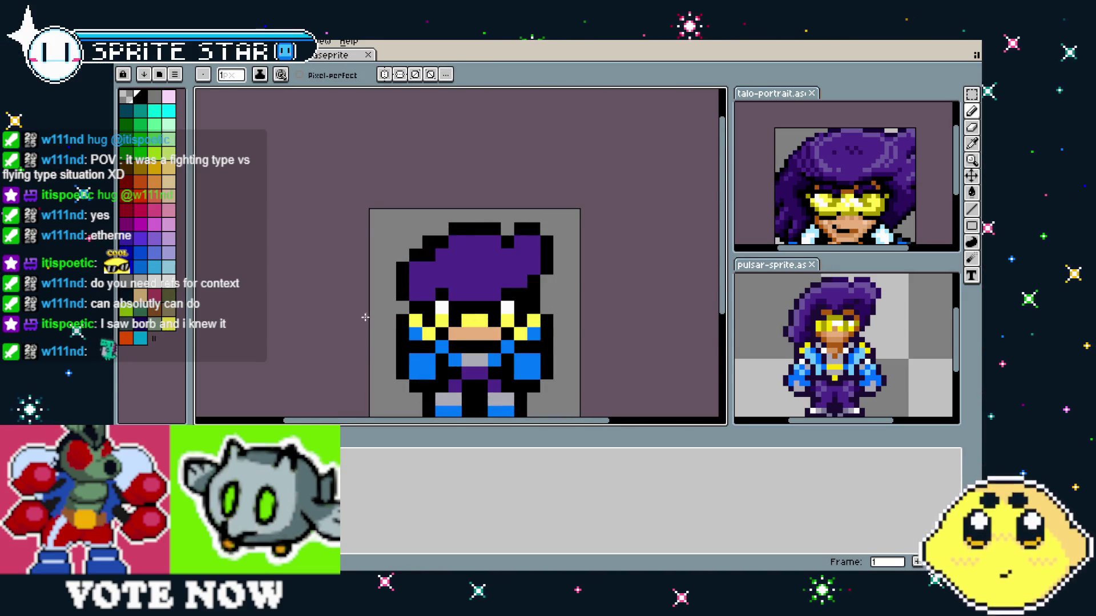
{"action": "scroll", "coordinate": [370, 329], "scroll_direction": "down", "scroll_amount": 2}
{"action": "scroll", "coordinate": [382, 317], "scroll_direction": "up", "scroll_amount": 1}
{"action": "key", "text": "alt"}
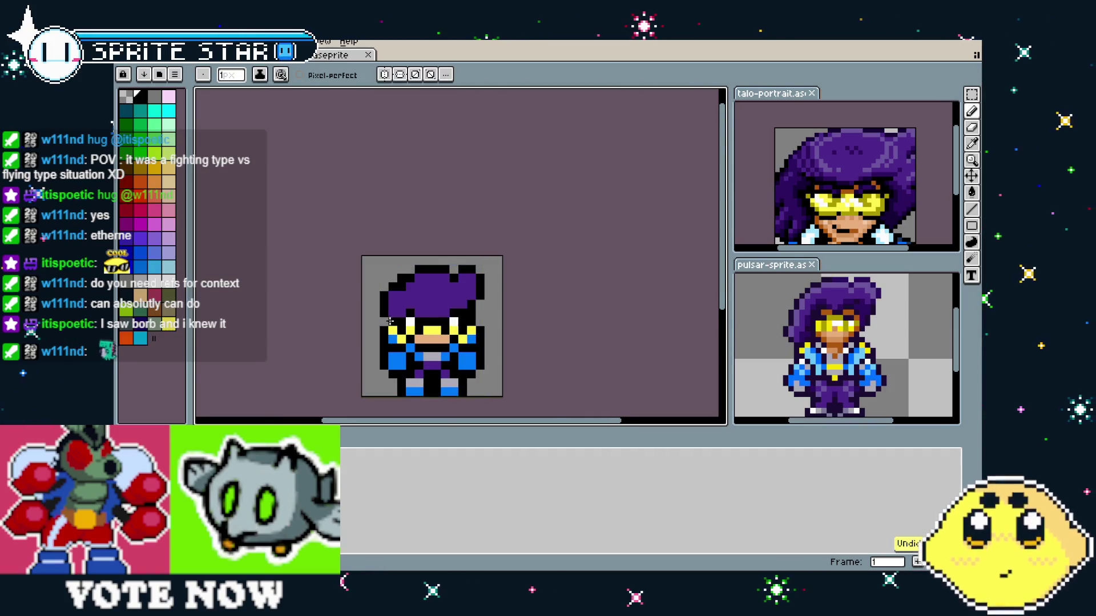
{"action": "scroll", "coordinate": [391, 323], "scroll_direction": "up", "scroll_amount": 2}
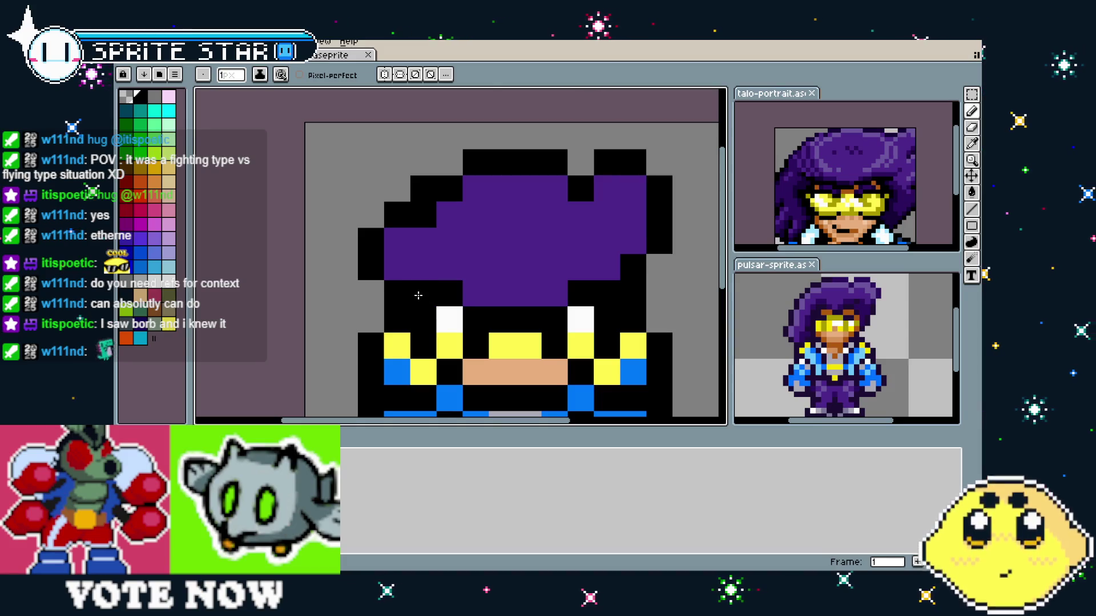
{"action": "left_click", "coordinate": [400, 288]}
{"action": "left_click_drag", "start_coordinate": [400, 287], "coordinate": [423, 294]}
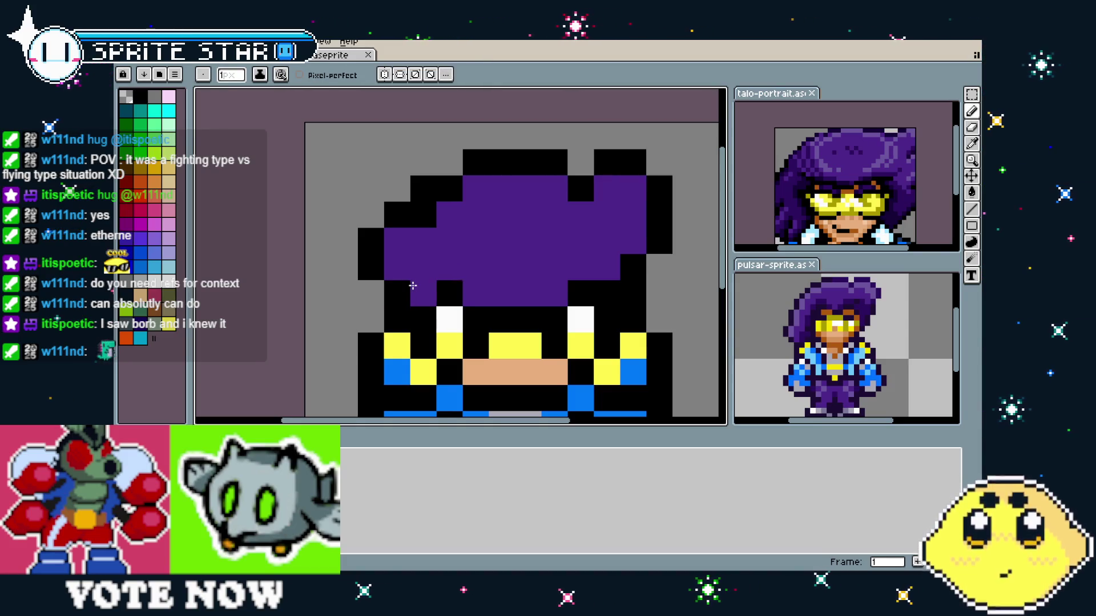
{"action": "key", "text": "alt"}
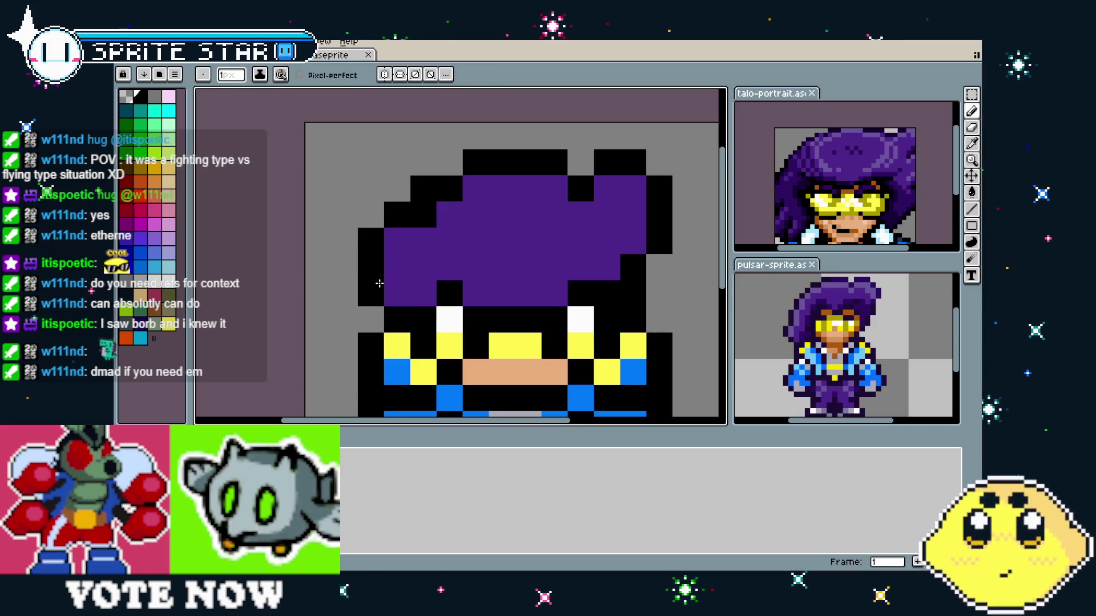
{"action": "left_click", "coordinate": [376, 258]}
{"action": "scroll", "coordinate": [376, 258], "scroll_direction": "down", "scroll_amount": 4}
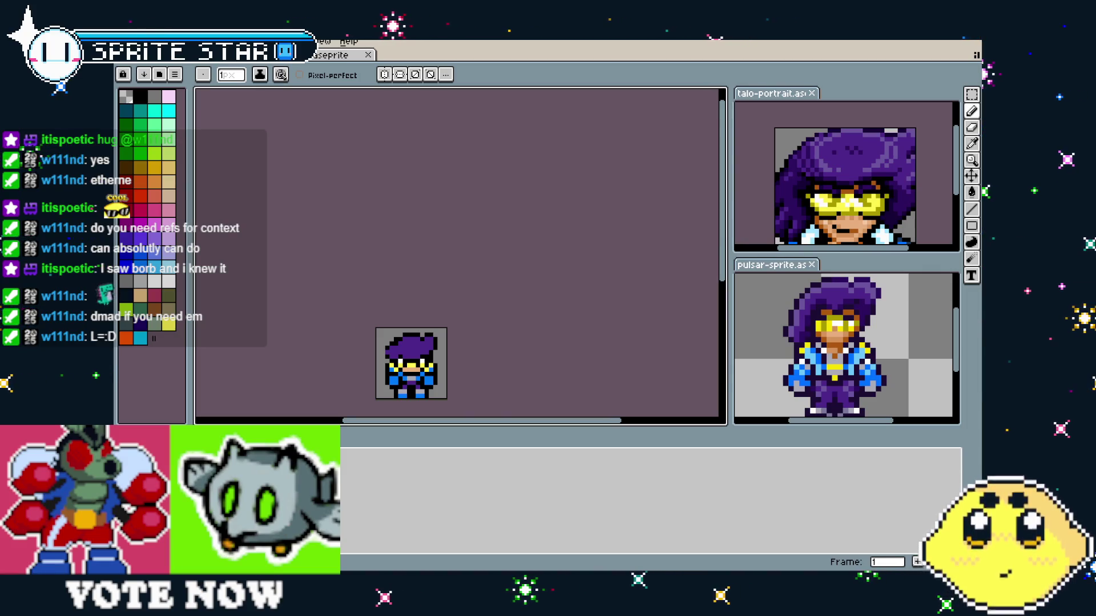
{"action": "key", "text": "alt+f"}
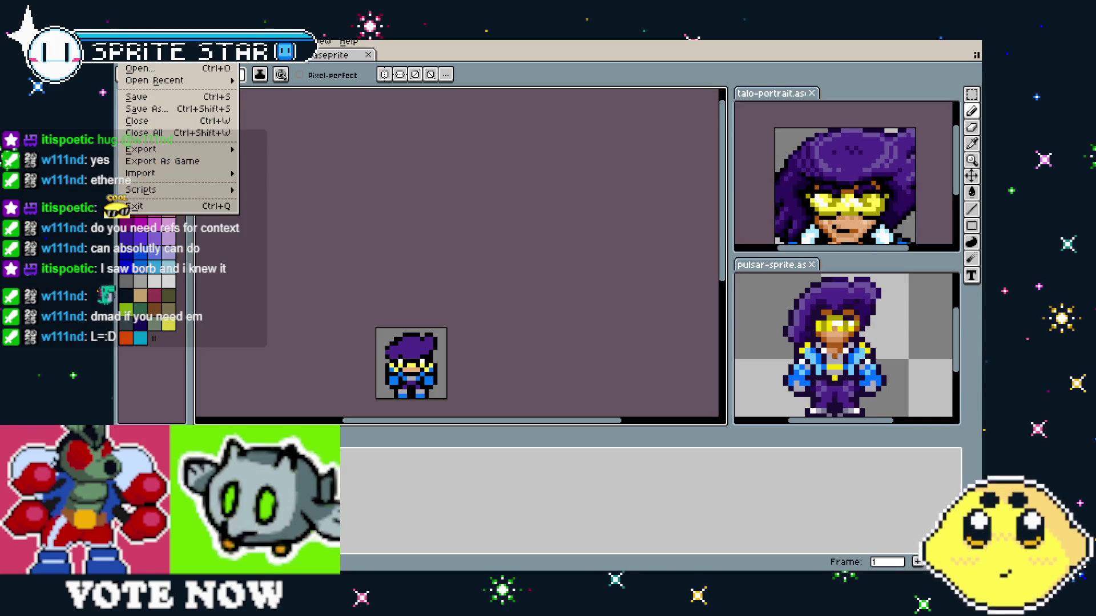
{"action": "key", "text": "Right"}
{"action": "key", "text": "Right"}
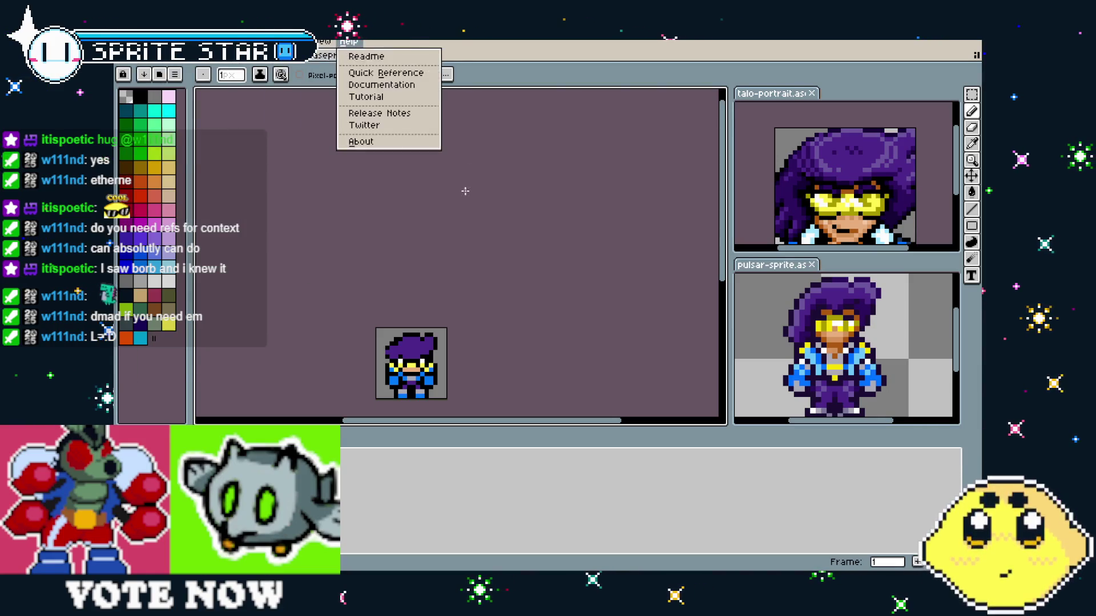
{"action": "left_click", "coordinate": [384, 44]}
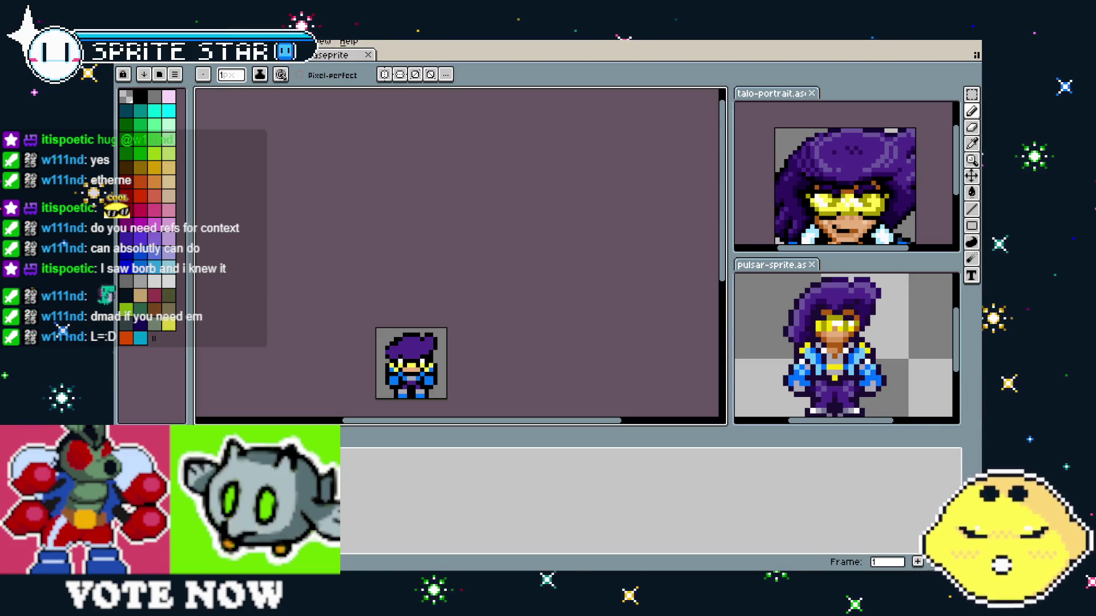
{"action": "key", "text": "alt+f"}
{"action": "key", "text": "Escape"}
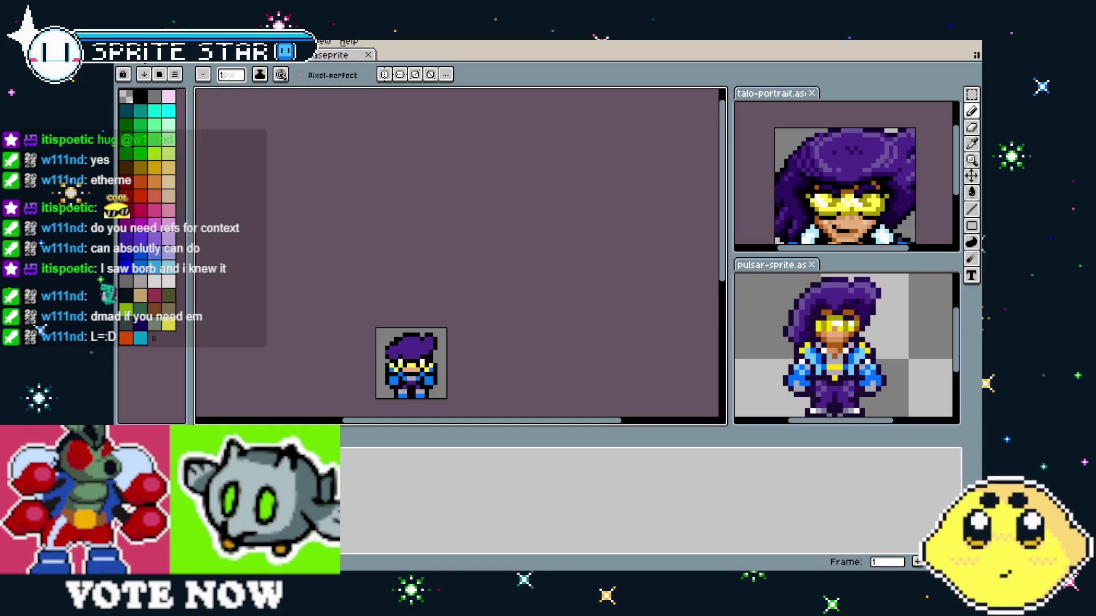
- Create a new sprite with the default settings
{"action": "key", "text": "alt+f"}
{"action": "key", "text": "Return"}
{"action": "left_click", "coordinate": [515, 403]}
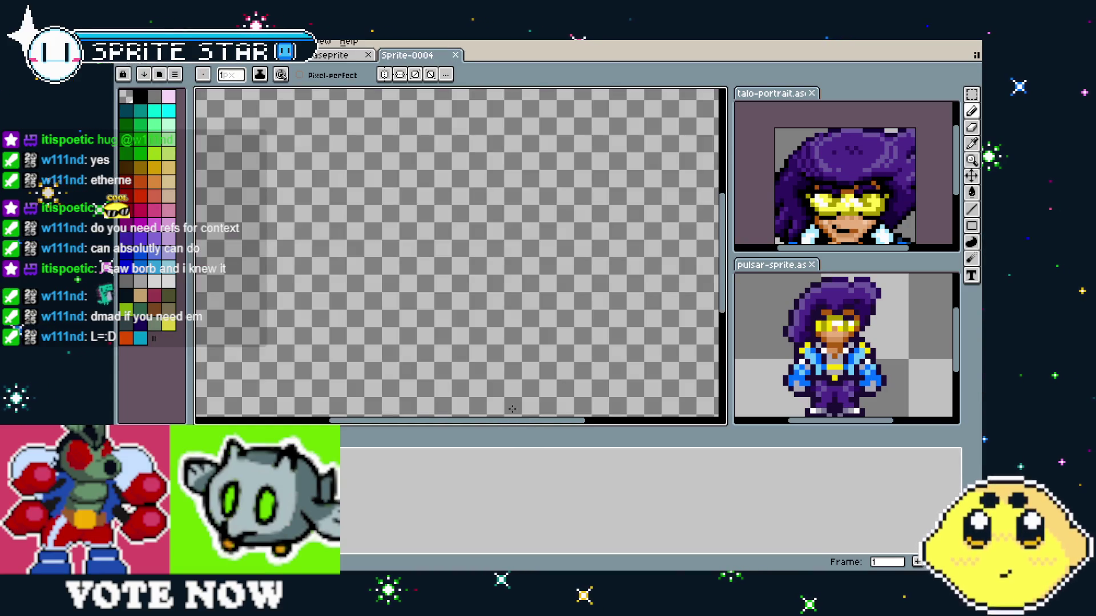
- Paste the monster line sketch, shift it left, and view it full-screen
{"action": "key", "text": "ctrl+v"}
{"action": "left_click_drag", "start_coordinate": [508, 321], "coordinate": [469, 312]}
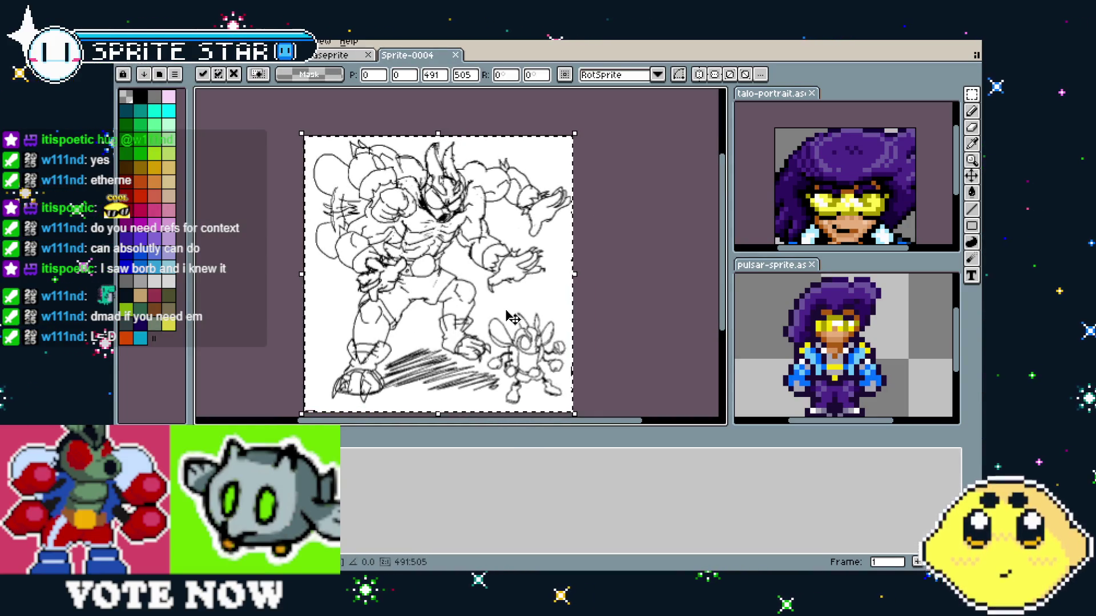
{"action": "key", "text": "Return"}
{"action": "scroll", "coordinate": [505, 310], "scroll_direction": "up", "scroll_amount": 1}
{"action": "key", "text": "ctrl+f"}
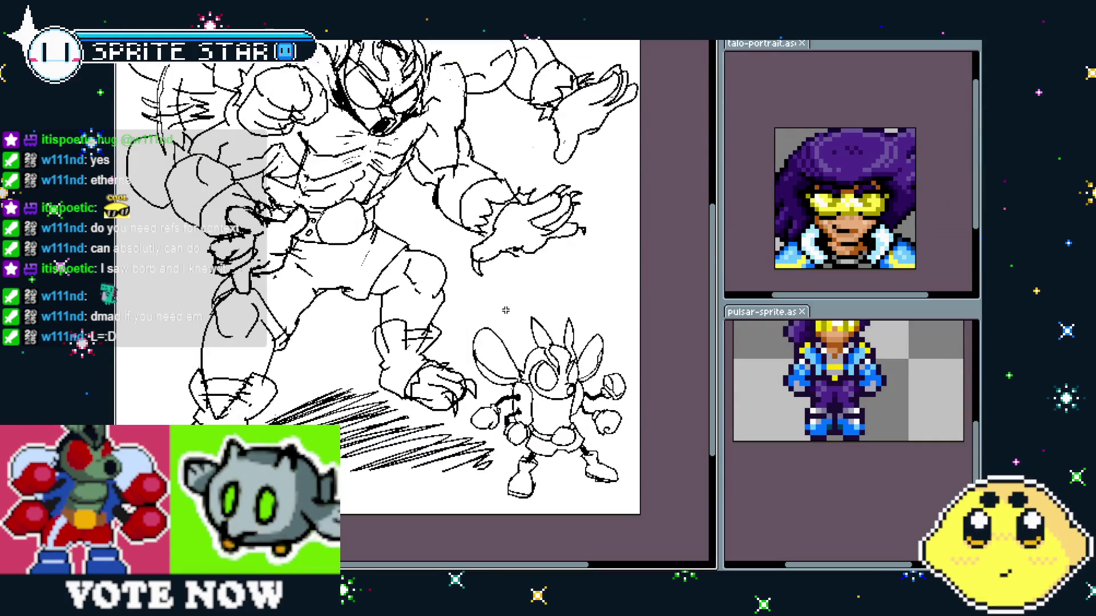
{"action": "mouse_move", "coordinate": [501, 311]}
{"action": "left_mouse_down"}
{"action": "mouse_move", "coordinate": [503, 343]}
{"action": "mouse_move", "coordinate": [537, 353]}
{"action": "left_mouse_up"}
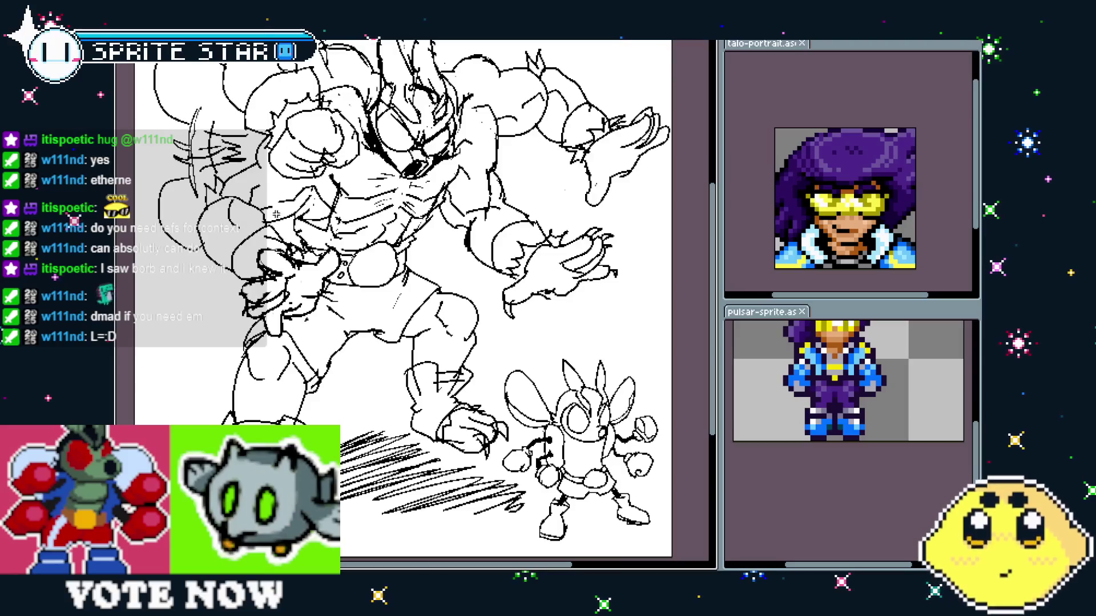
{"action": "key", "text": "ctrl+f"}
{"action": "key", "text": "alt+f"}
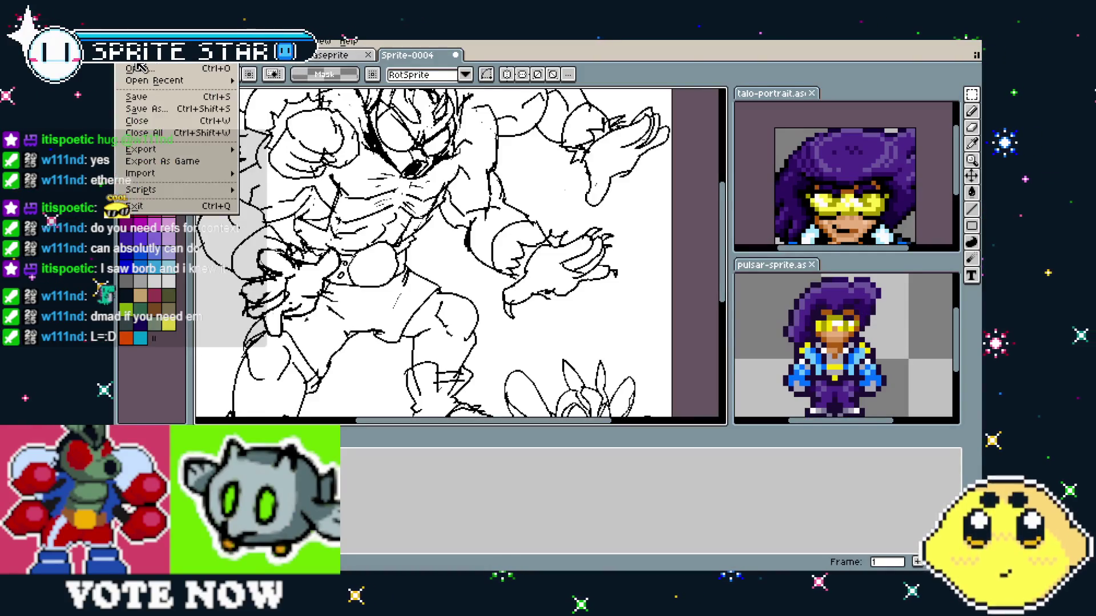
- Create a second new sprite and paste the Bitavian bird reference sheet into it
{"action": "key", "text": "n"}
{"action": "left_click", "coordinate": [512, 401]}
{"action": "key", "text": "ctrl+v"}
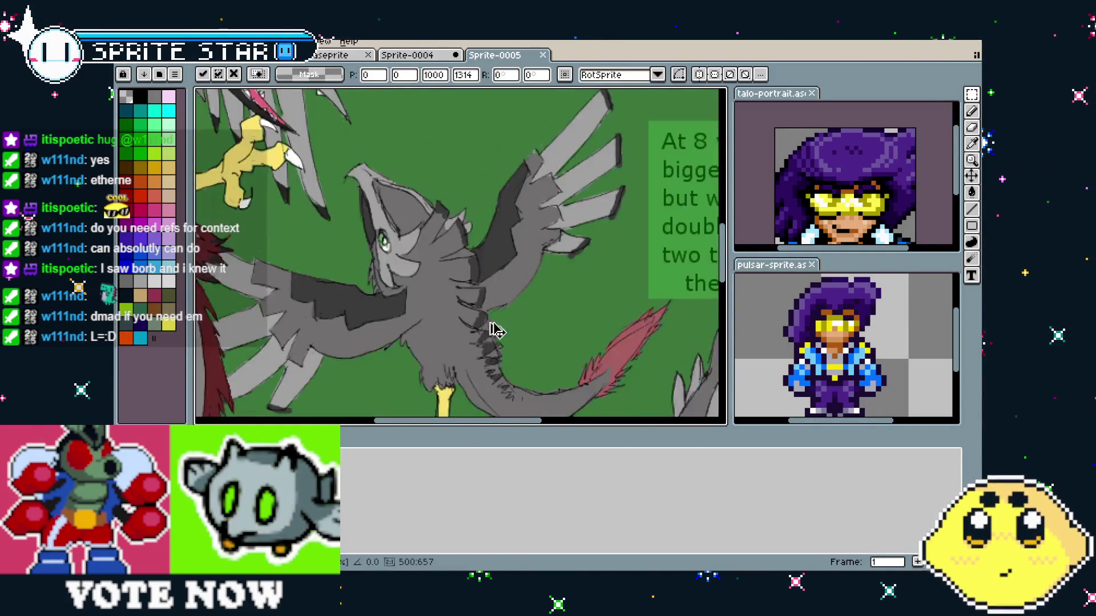
- Inspect the bird sheet full-screen, panning onto the large bird's head and wings
{"action": "key", "text": "ctrl+f"}
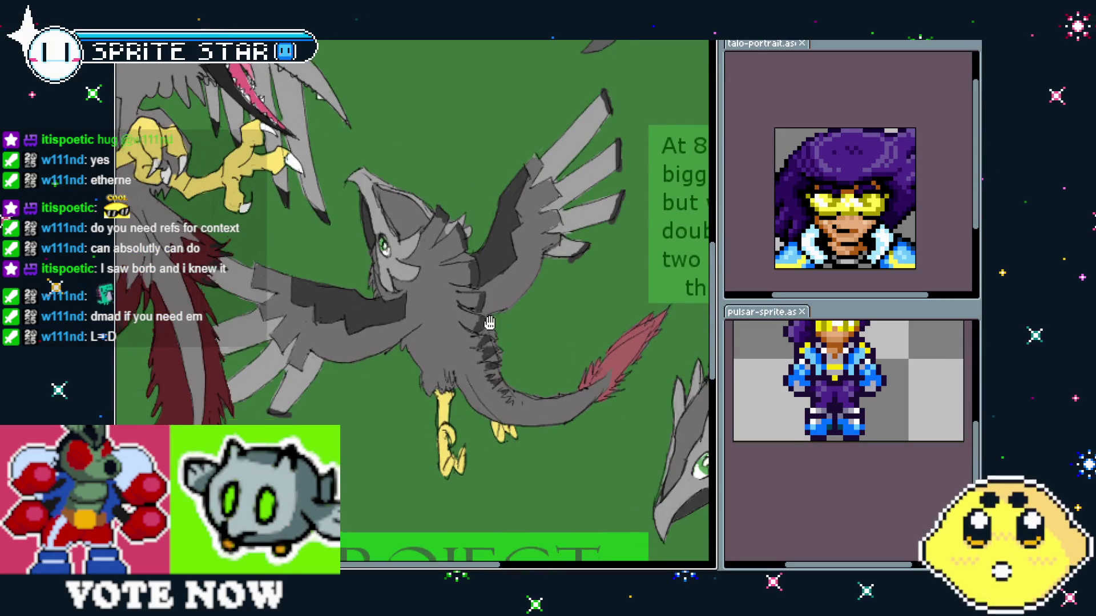
{"action": "scroll", "coordinate": [546, 423], "scroll_direction": "up", "scroll_amount": 1}
{"action": "scroll", "coordinate": [547, 422], "scroll_direction": "down", "scroll_amount": 1}
{"action": "scroll", "coordinate": [548, 456], "scroll_direction": "down", "scroll_amount": 2}
{"action": "mouse_move", "coordinate": [545, 453]}
{"action": "left_mouse_down"}
{"action": "mouse_move", "coordinate": [444, 382]}
{"action": "mouse_move", "coordinate": [413, 375]}
{"action": "mouse_move", "coordinate": [411, 308]}
{"action": "mouse_move", "coordinate": [441, 413]}
{"action": "left_mouse_up"}
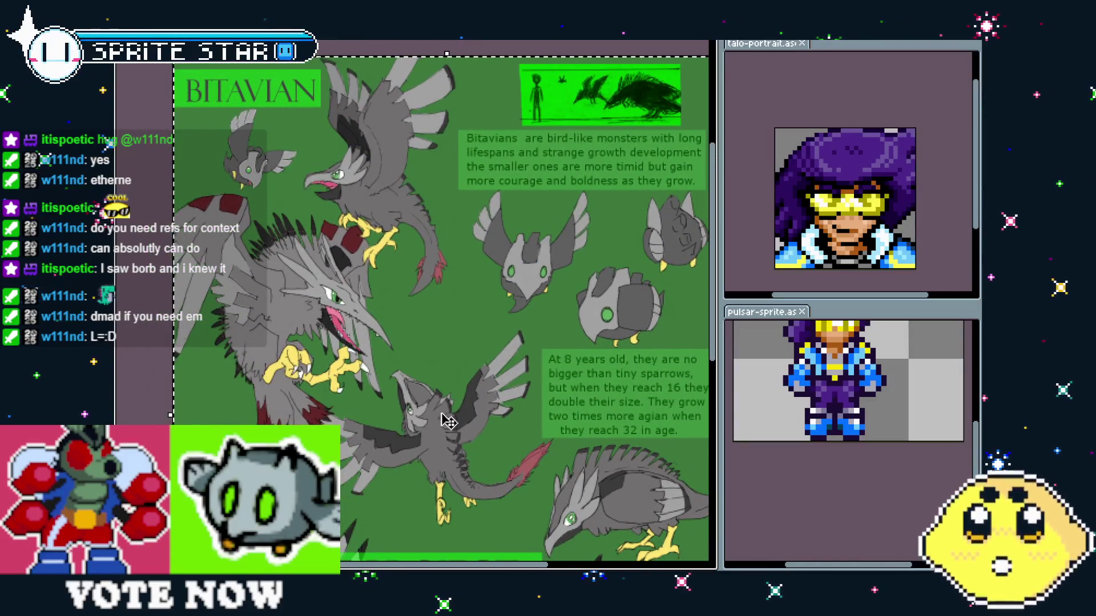
{"action": "scroll", "coordinate": [257, 228], "scroll_direction": "up", "scroll_amount": 2}
{"action": "mouse_move", "coordinate": [245, 251]}
{"action": "left_mouse_down"}
{"action": "mouse_move", "coordinate": [228, 277]}
{"action": "mouse_move", "coordinate": [295, 292]}
{"action": "left_mouse_up"}
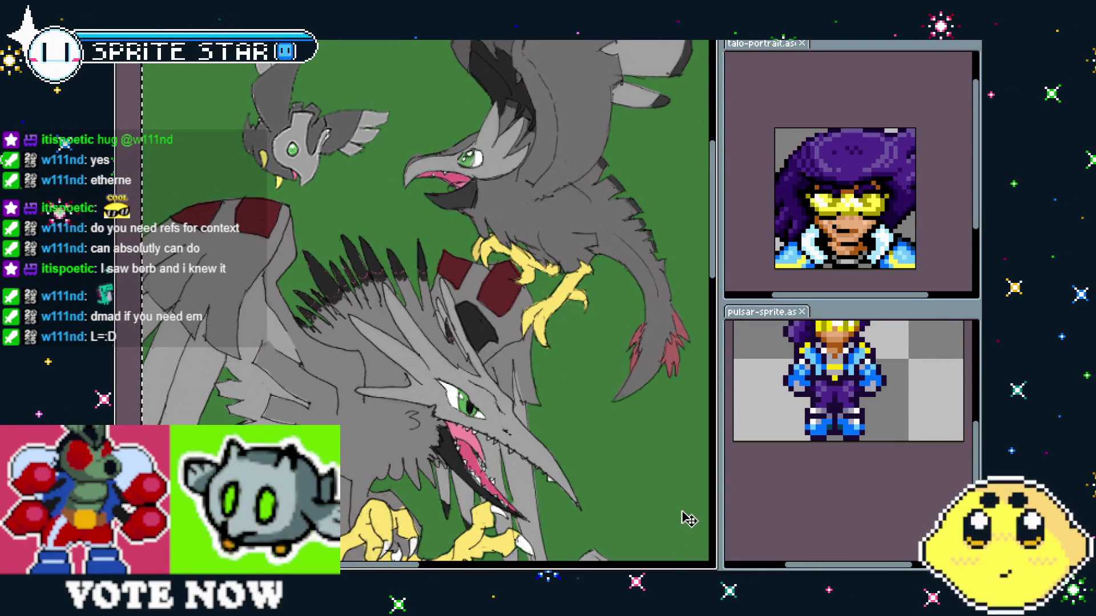
{"action": "left_click_drag", "start_coordinate": [688, 517], "coordinate": [682, 512]}
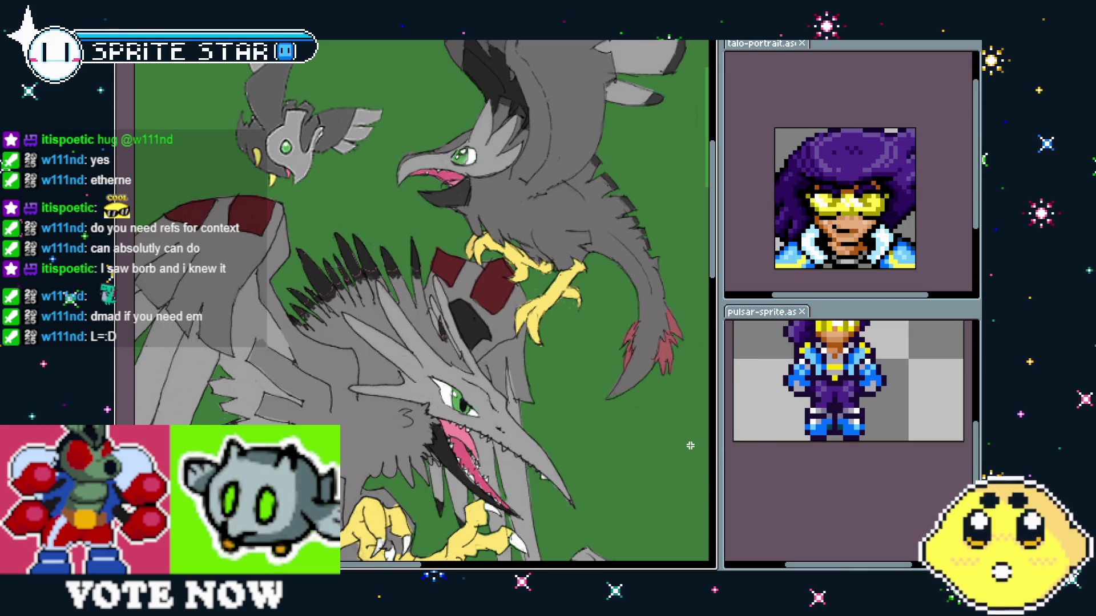
- Restore the interface and switch back to the chibi sprite document
{"action": "key", "text": "ctrl+f"}
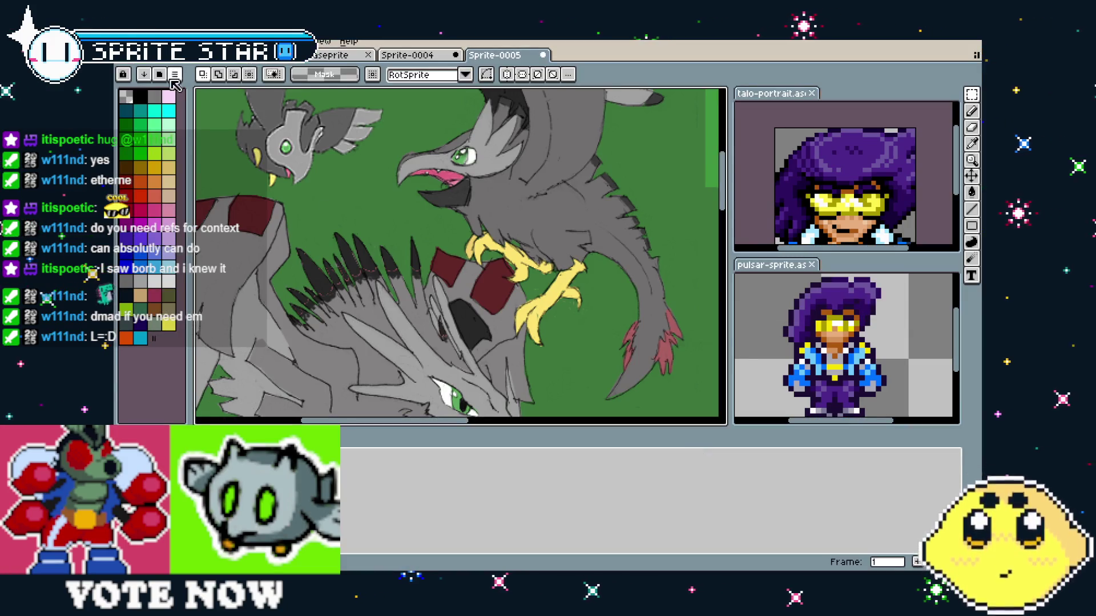
{"action": "left_click", "coordinate": [237, 62]}
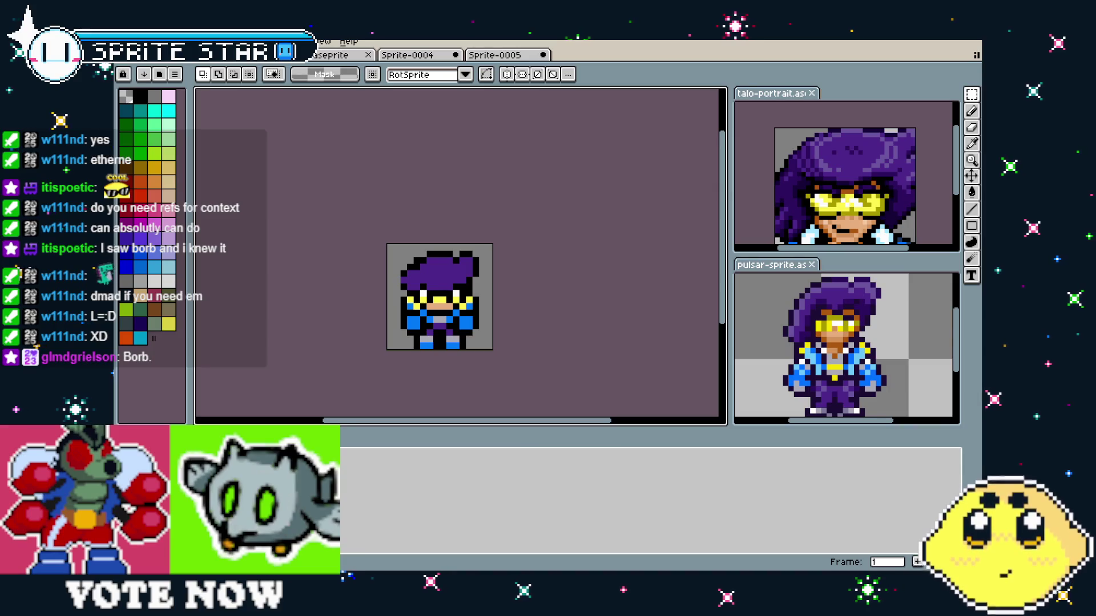
{"action": "scroll", "coordinate": [357, 310], "scroll_direction": "left", "scroll_amount": 2}
{"action": "scroll", "coordinate": [479, 284], "scroll_direction": "up", "scroll_amount": 6}
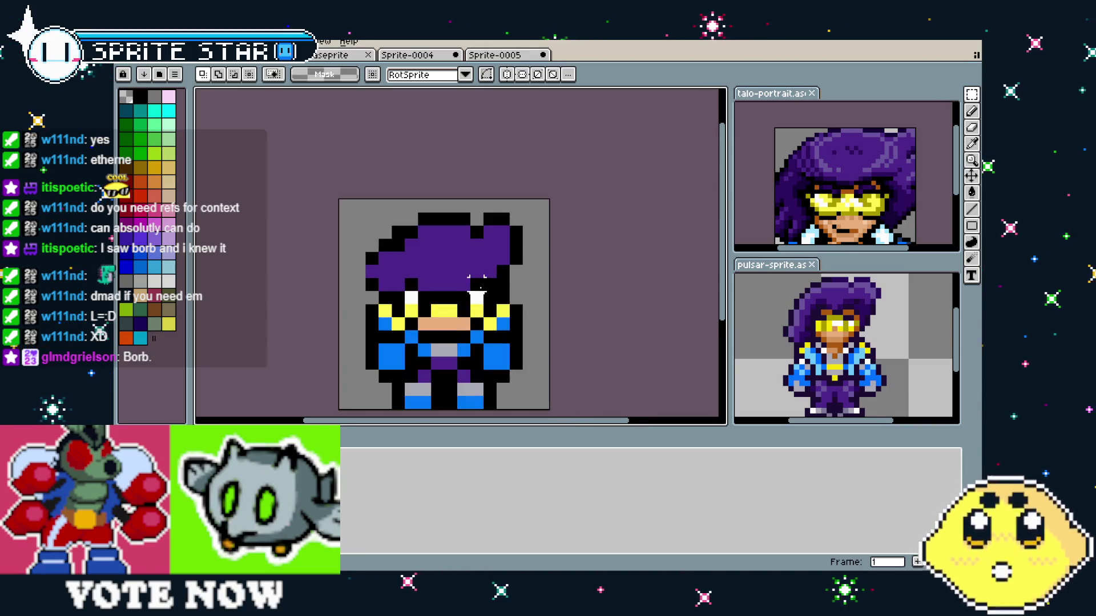
- Zoom around the chibi sprite and eyedrop its grey belt colour
{"action": "key", "text": "b"}
{"action": "scroll", "coordinate": [544, 203], "scroll_direction": "down", "scroll_amount": 2}
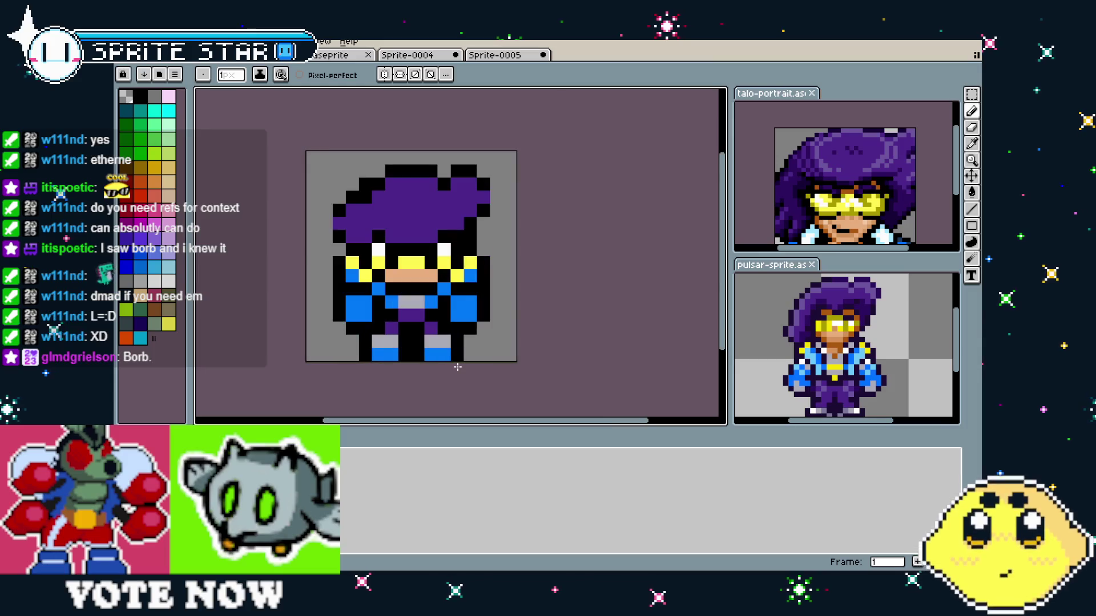
{"action": "scroll", "coordinate": [457, 367], "scroll_direction": "down", "scroll_amount": 1}
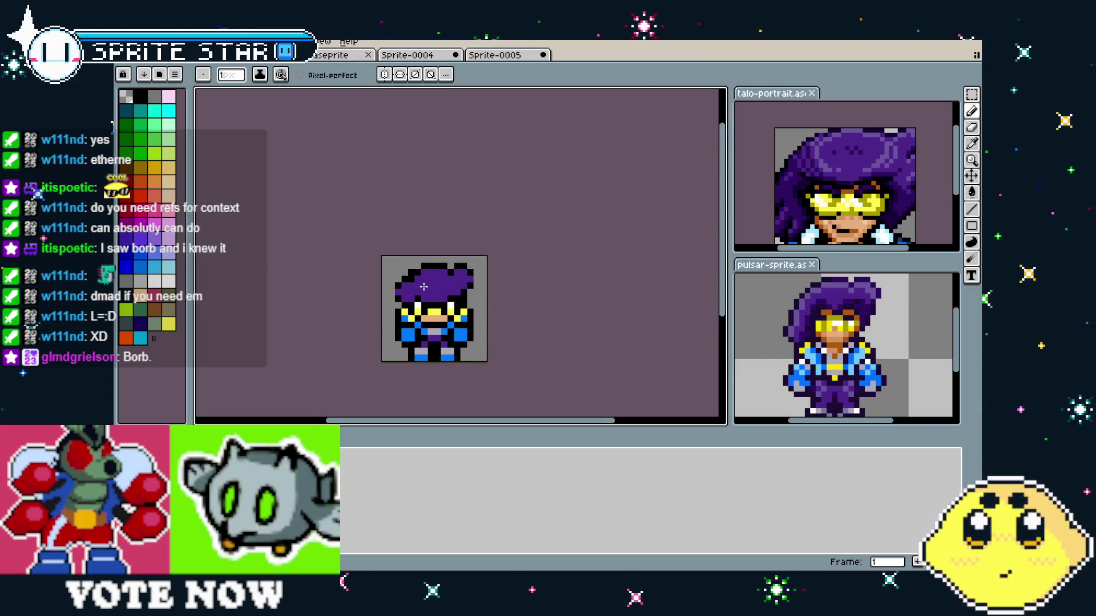
{"action": "scroll", "coordinate": [425, 288], "scroll_direction": "up", "scroll_amount": 2}
{"action": "key", "text": "i"}
{"action": "key", "text": "b"}
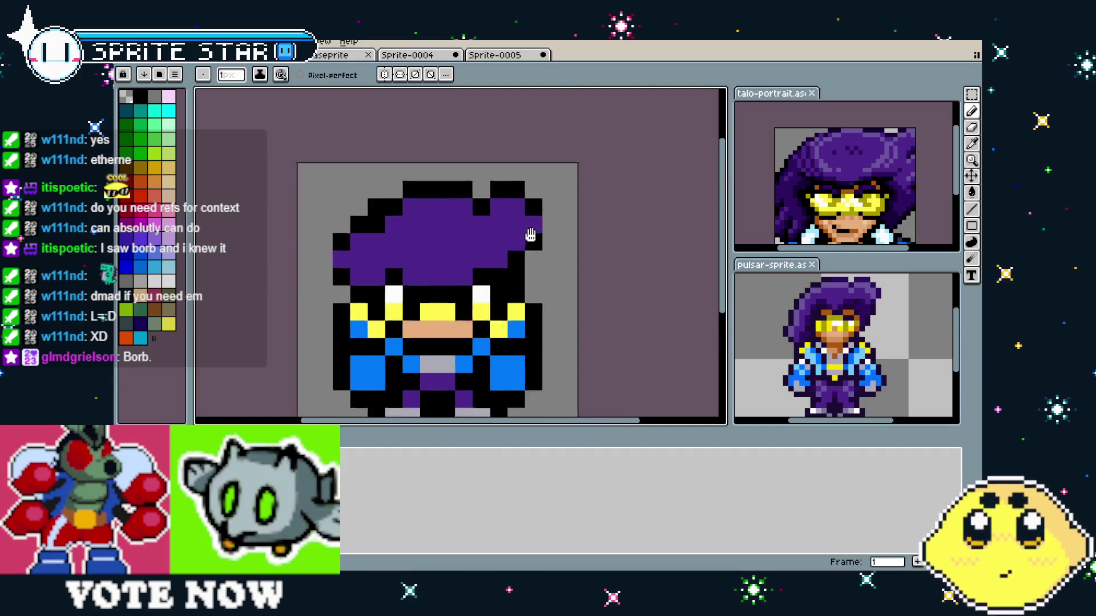
{"action": "scroll", "coordinate": [535, 274], "scroll_direction": "down", "scroll_amount": 2}
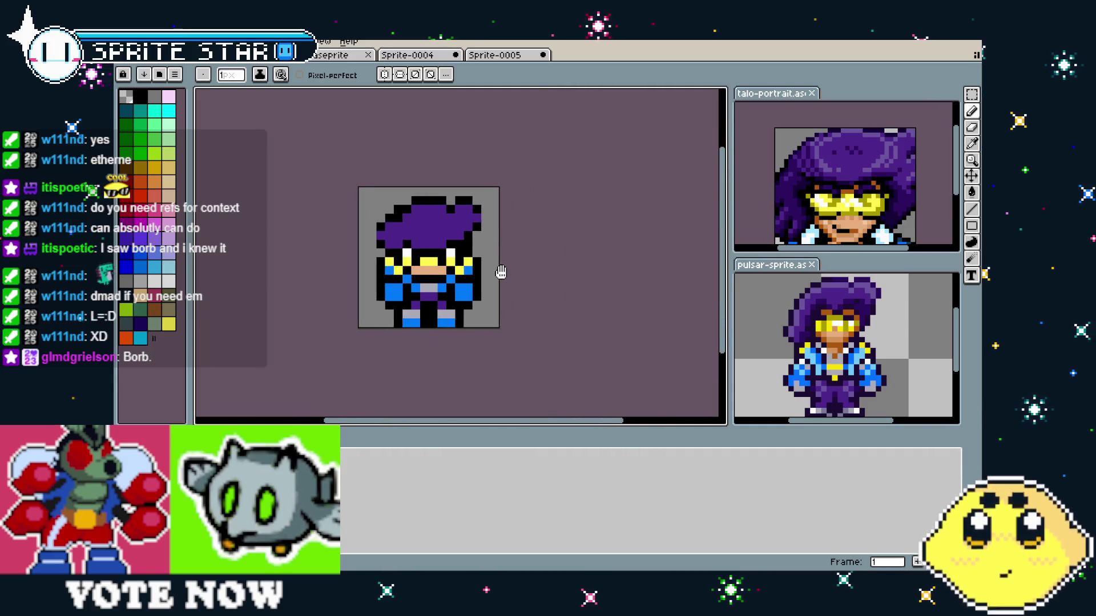
{"action": "left_click_drag", "start_coordinate": [534, 275], "coordinate": [500, 271]}
{"action": "scroll", "coordinate": [388, 308], "scroll_direction": "up", "scroll_amount": 1}
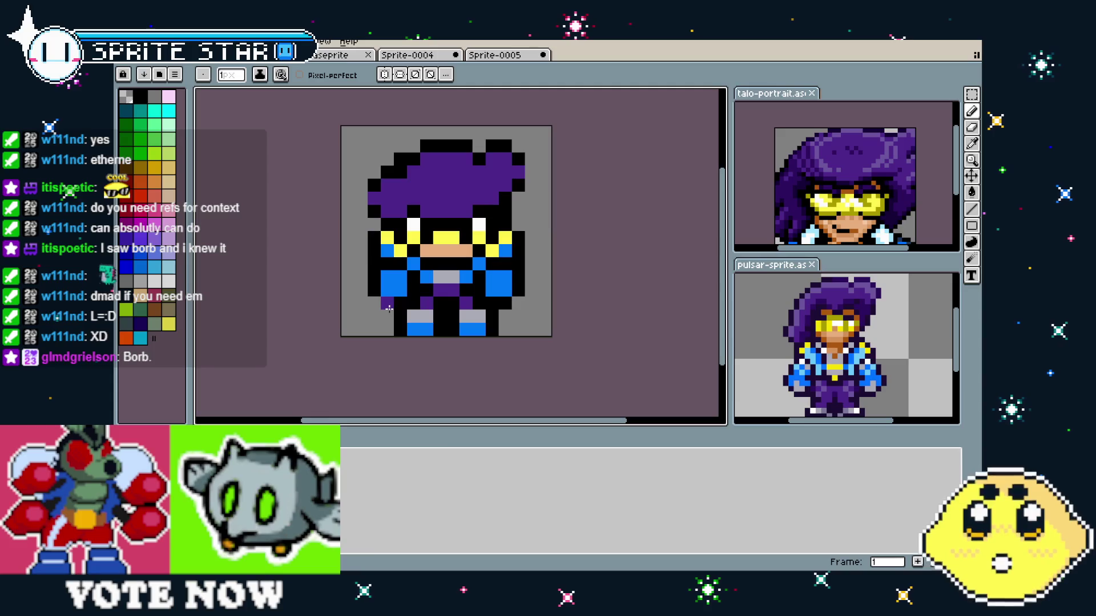
{"action": "key", "text": "i"}
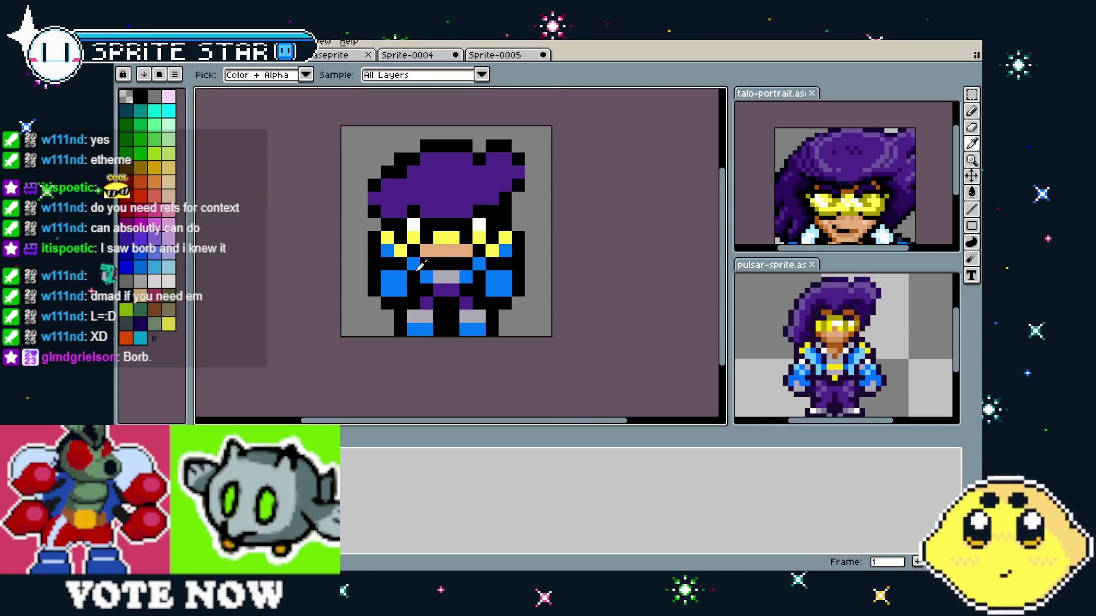
{"action": "left_click", "coordinate": [449, 277], "text": "alt"}
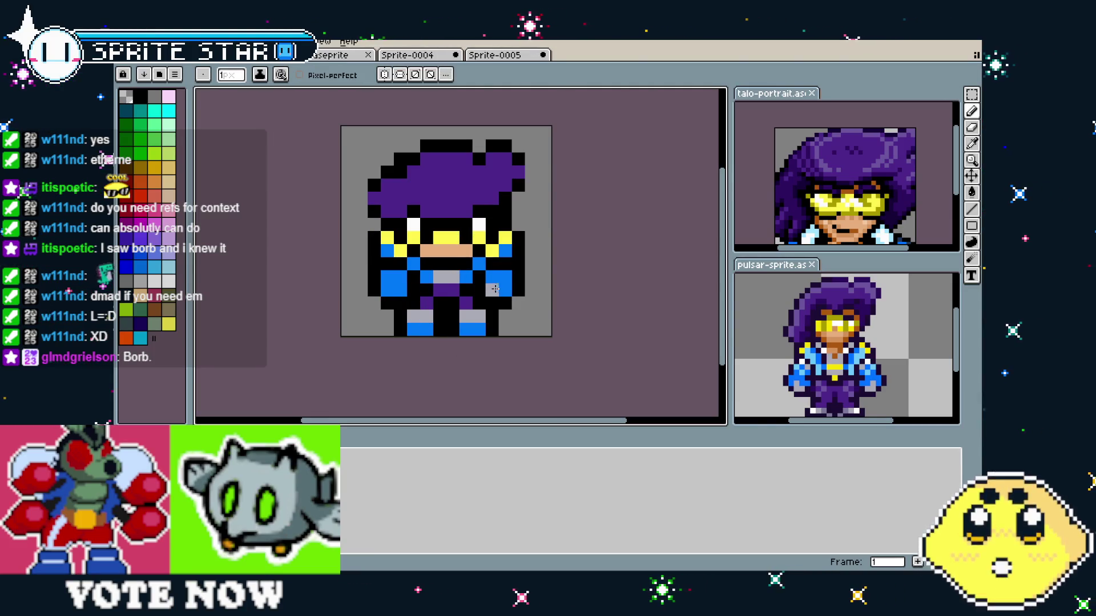
- Look over the sprite once more, then bring up the Save File dialog
{"action": "scroll", "coordinate": [361, 369], "scroll_direction": "down", "scroll_amount": 3}
{"action": "scroll", "coordinate": [366, 372], "scroll_direction": "up", "scroll_amount": 2}
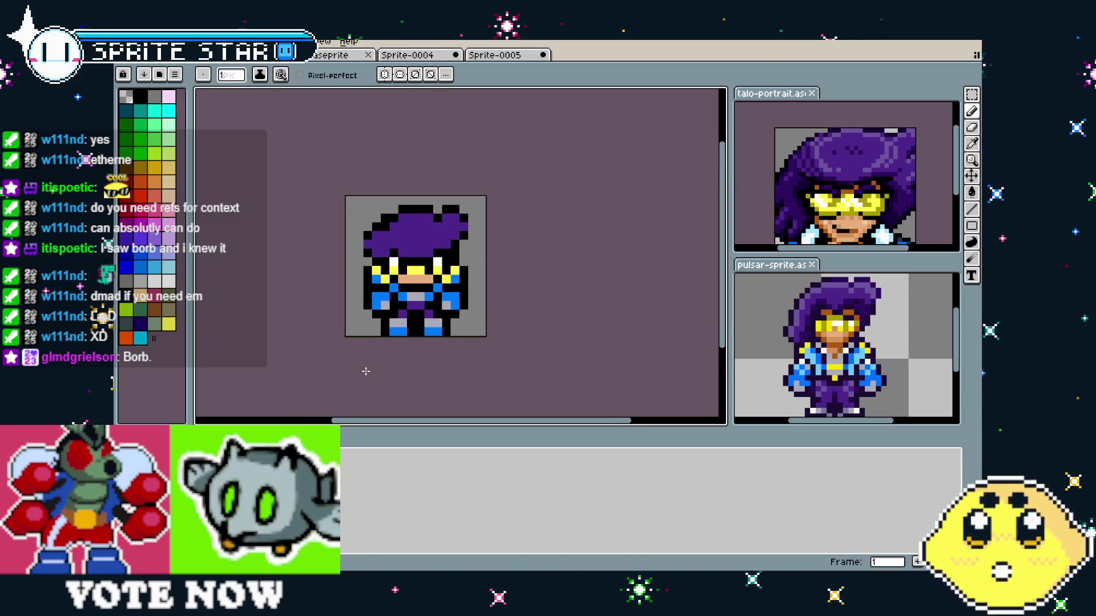
{"action": "mouse_move", "coordinate": [362, 371]}
{"action": "left_mouse_down"}
{"action": "mouse_move", "coordinate": [330, 386]}
{"action": "mouse_move", "coordinate": [344, 386]}
{"action": "left_mouse_up"}
{"action": "scroll", "coordinate": [345, 386], "scroll_direction": "down", "scroll_amount": 2}
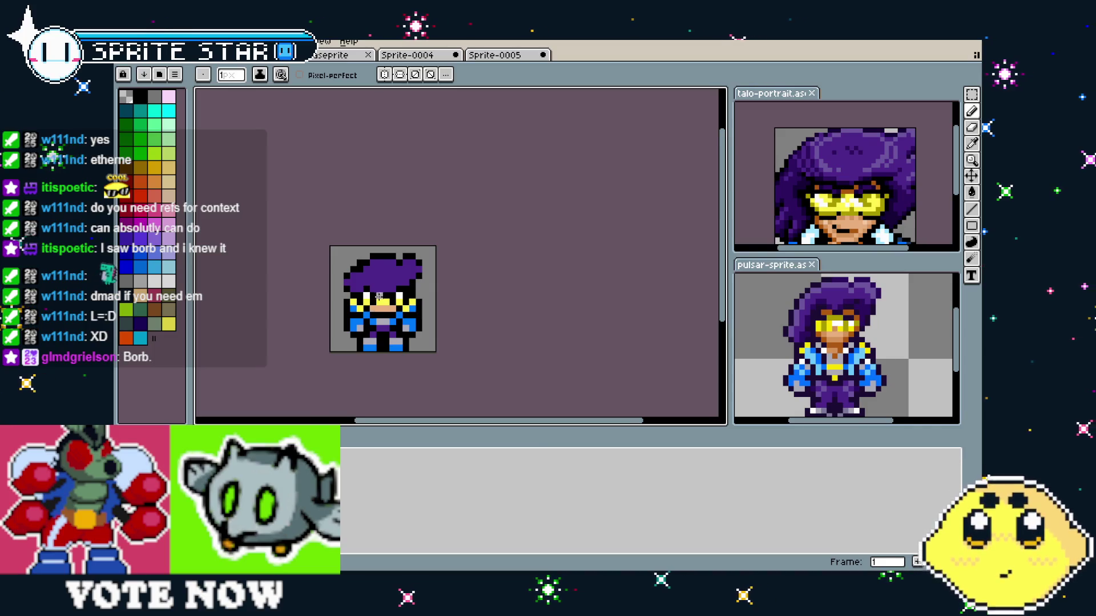
{"action": "scroll", "coordinate": [449, 260], "scroll_direction": "up", "scroll_amount": 2}
{"action": "scroll", "coordinate": [387, 296], "scroll_direction": "right", "scroll_amount": 2}
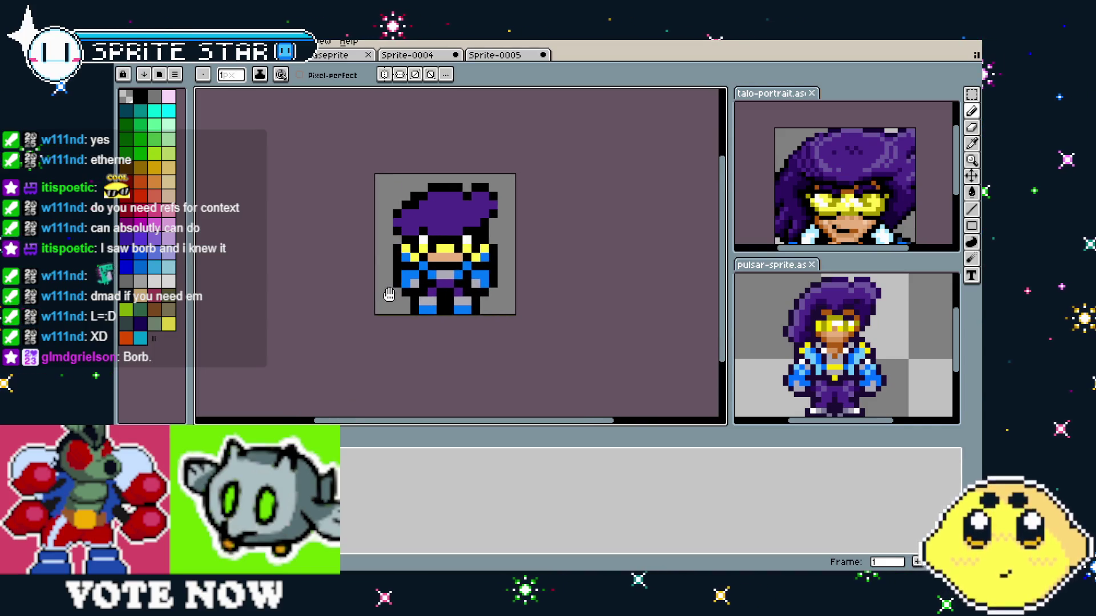
{"action": "key", "text": "ctrl+s"}
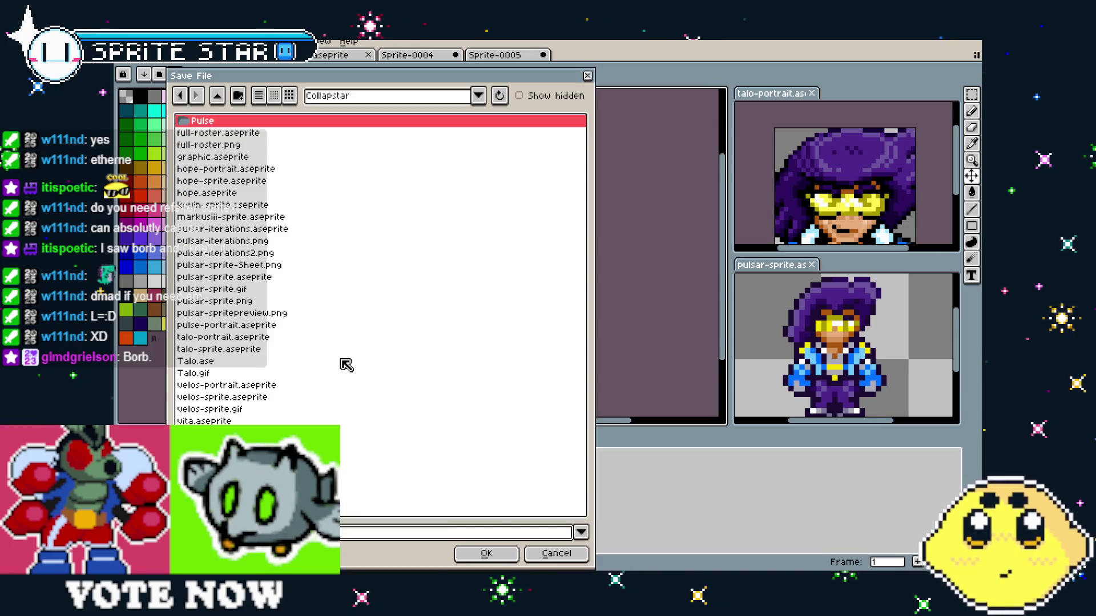
- Browse up to the aseprite work folder, open RUNNING BUSTER, then close the save dialog
{"action": "key", "text": "BackSpace"}
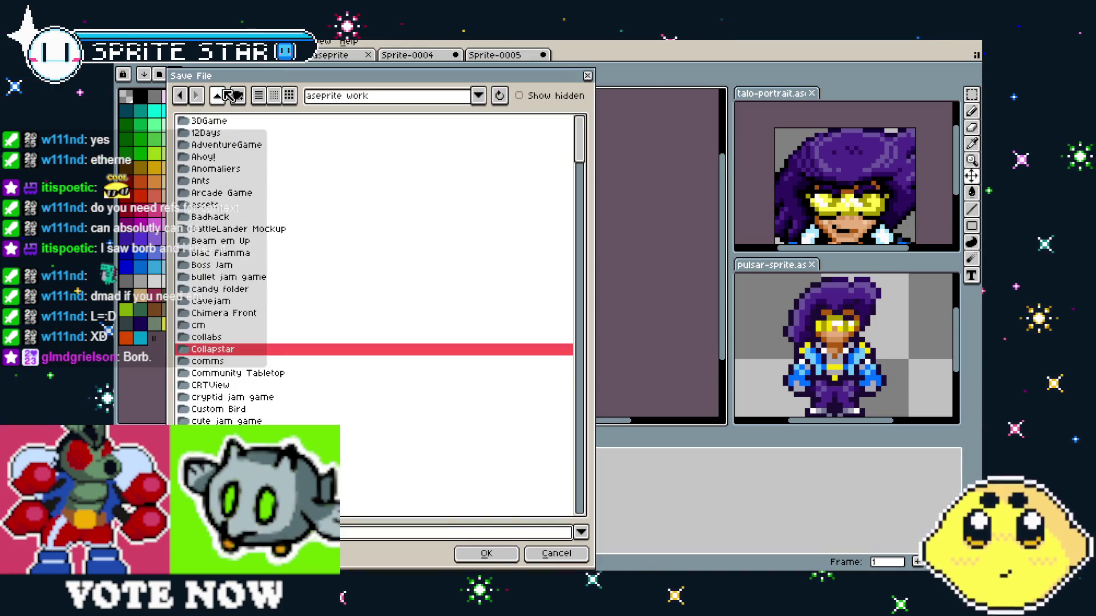
{"action": "scroll", "coordinate": [245, 382], "scroll_direction": "down", "scroll_amount": 15}
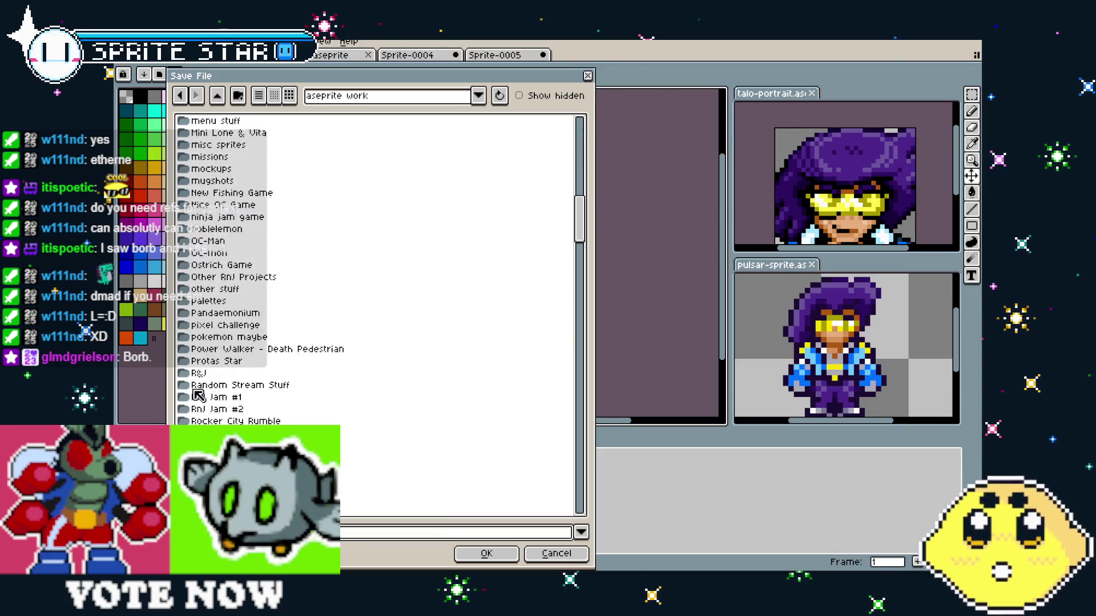
{"action": "scroll", "coordinate": [244, 350], "scroll_direction": "down", "scroll_amount": 4}
{"action": "scroll", "coordinate": [242, 345], "scroll_direction": "up", "scroll_amount": 7}
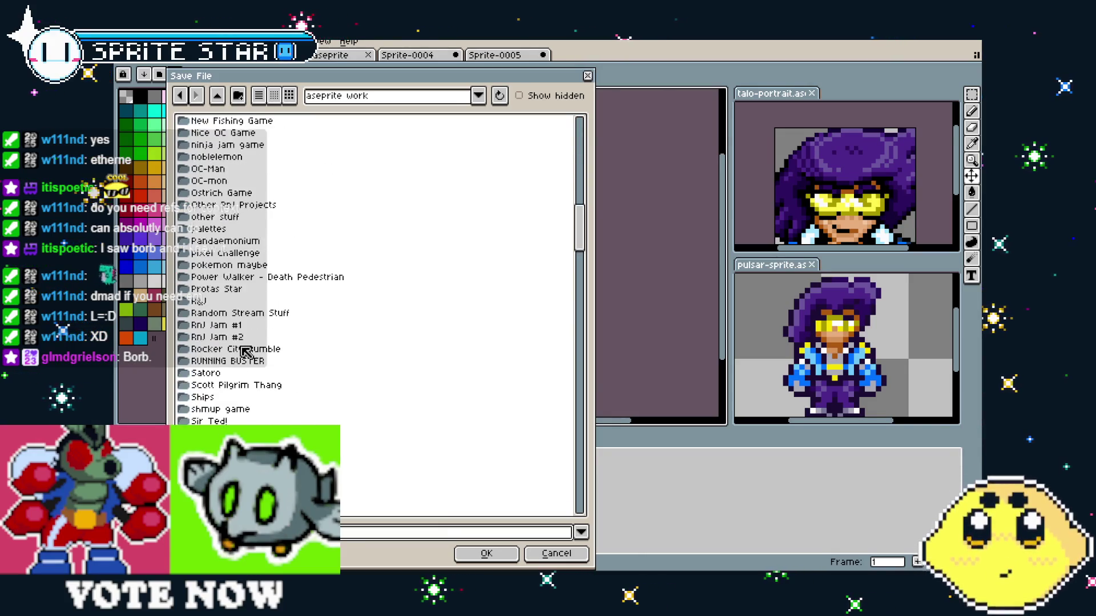
{"action": "double_click", "coordinate": [259, 360]}
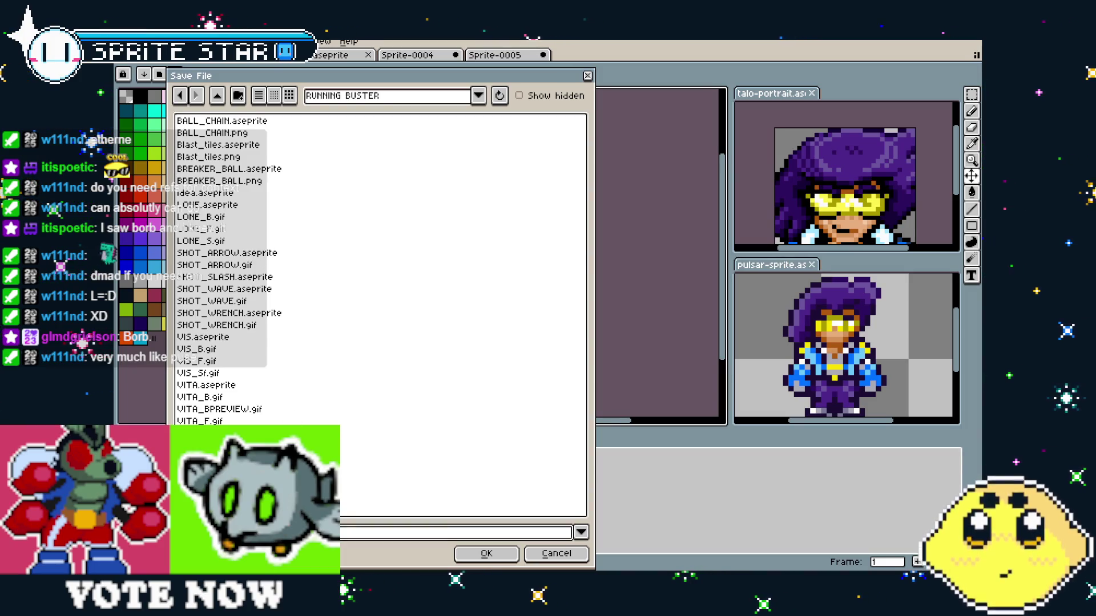
{"action": "key", "text": "Return"}
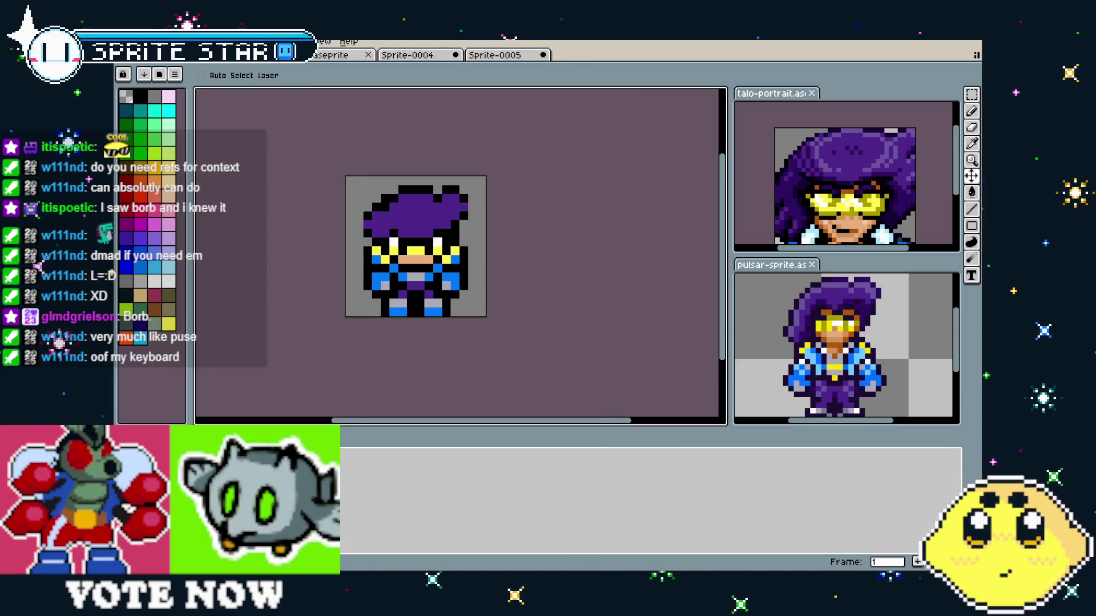
{"action": "scroll", "coordinate": [443, 234], "scroll_direction": "up", "scroll_amount": 2}
{"action": "scroll", "coordinate": [443, 234], "scroll_direction": "down", "scroll_amount": 1}
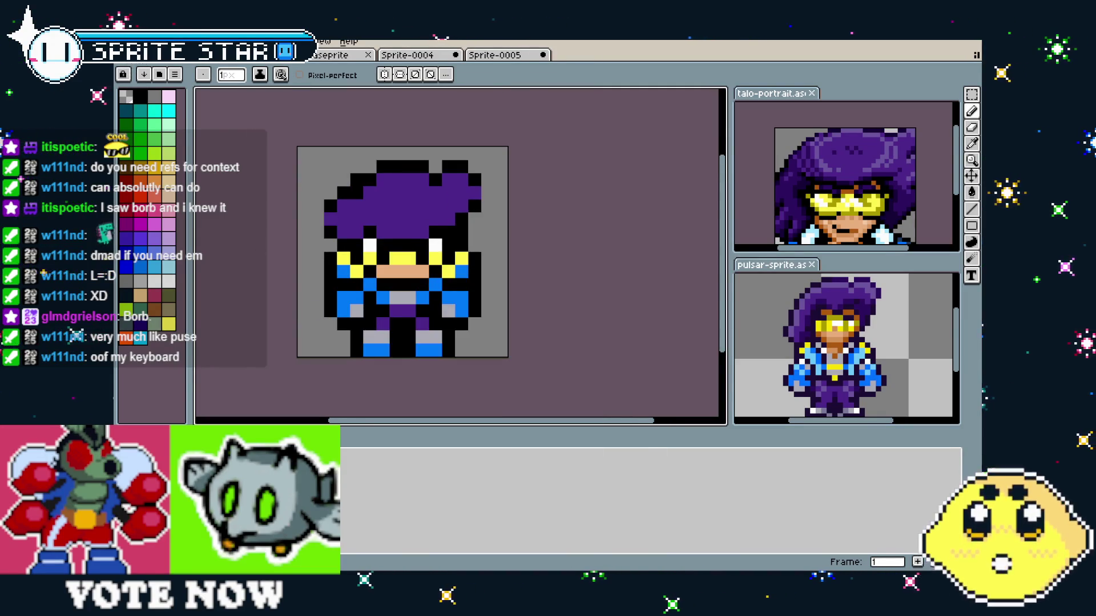
- Select all of frame 2 in the blue-and-white reference sprite, then cycle back to the purple chibi
{"action": "left_click", "coordinate": [176, 66]}
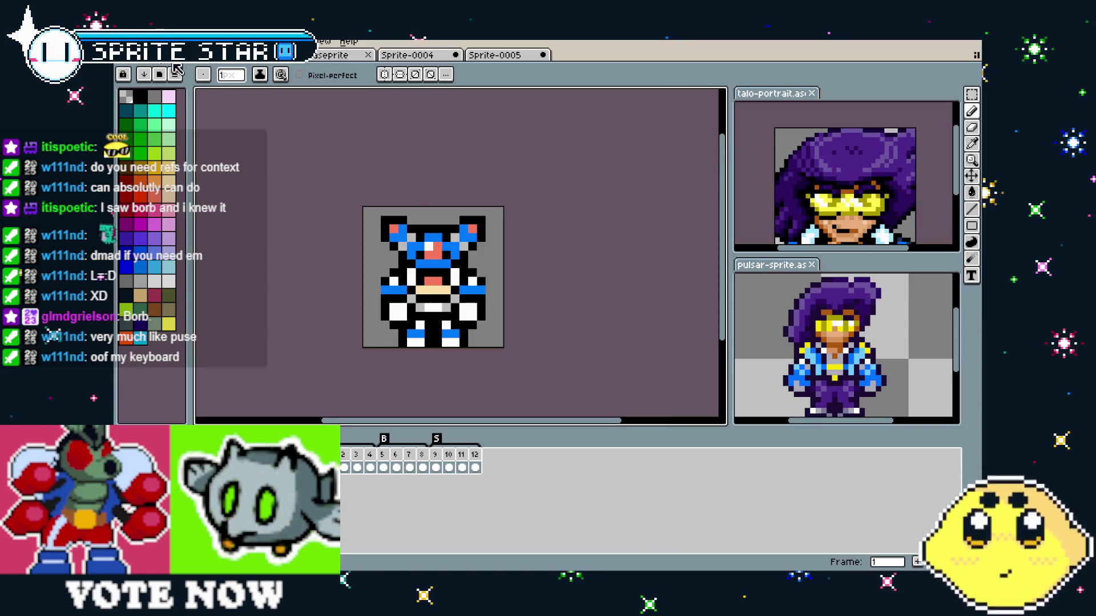
{"action": "left_click", "coordinate": [345, 462]}
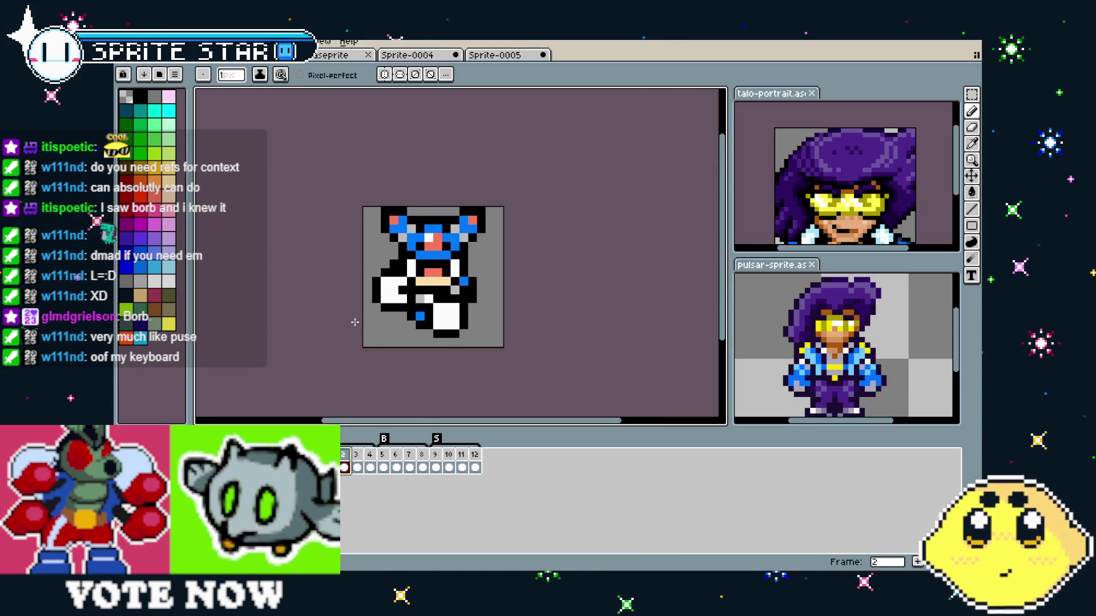
{"action": "key", "text": "ctrl+a"}
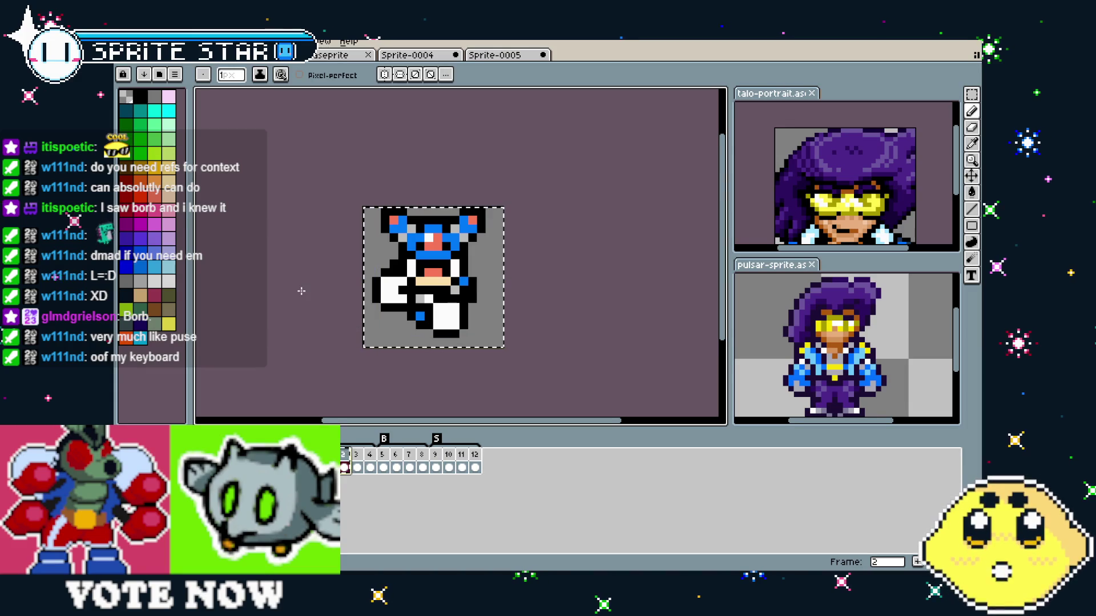
{"action": "key", "text": "m"}
{"action": "key", "text": "ctrl+a"}
{"action": "key", "text": "ctrl+Tab"}
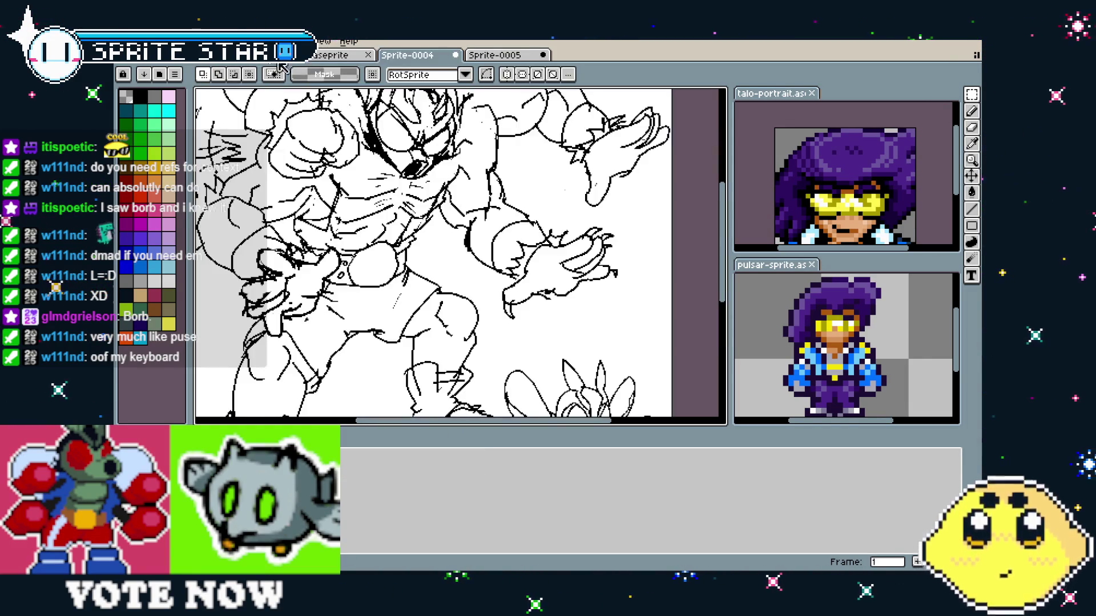
{"action": "key", "text": "ctrl+Tab"}
{"action": "scroll", "coordinate": [368, 334], "scroll_direction": "up", "scroll_amount": 2}
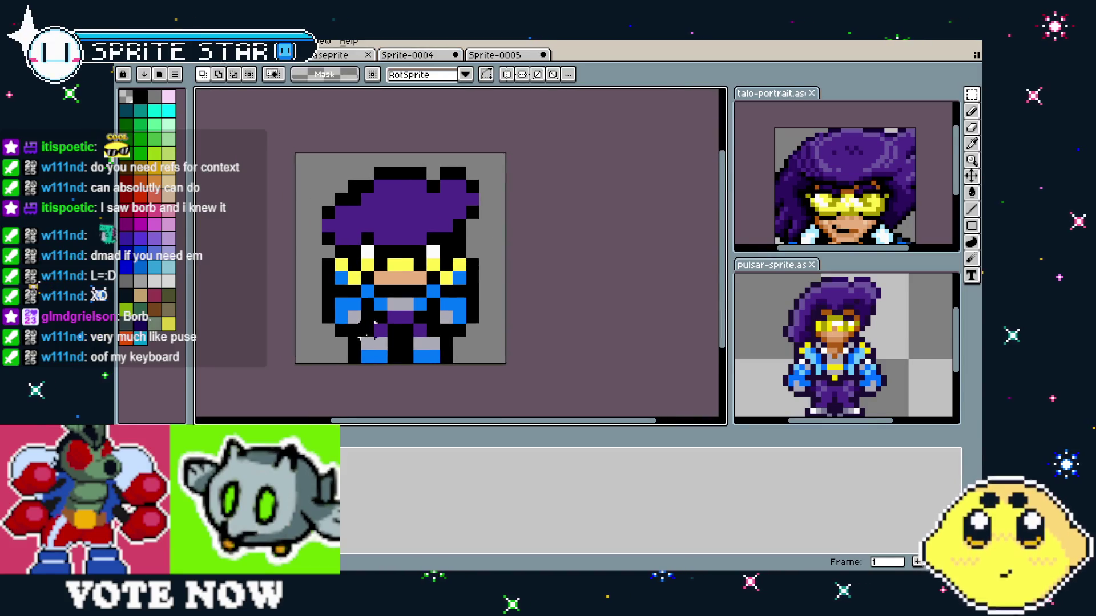
- Add a new empty frame, cancelling an accidental new tag, and paste the blue-and-white pose into it
{"action": "right_click", "coordinate": [342, 466]}
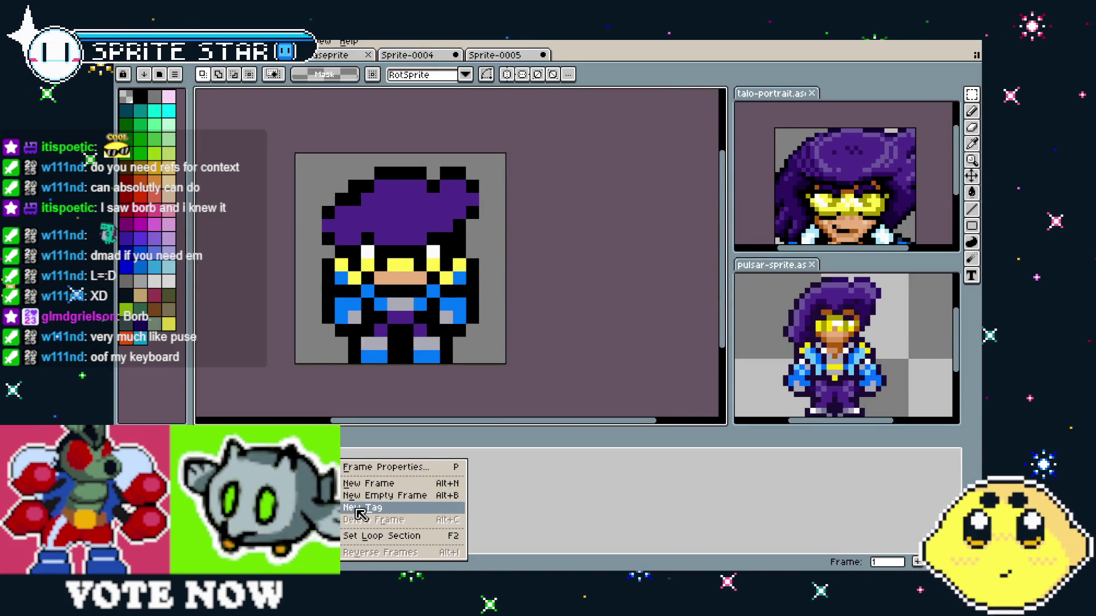
{"action": "left_click", "coordinate": [363, 508]}
{"action": "key", "text": "Return"}
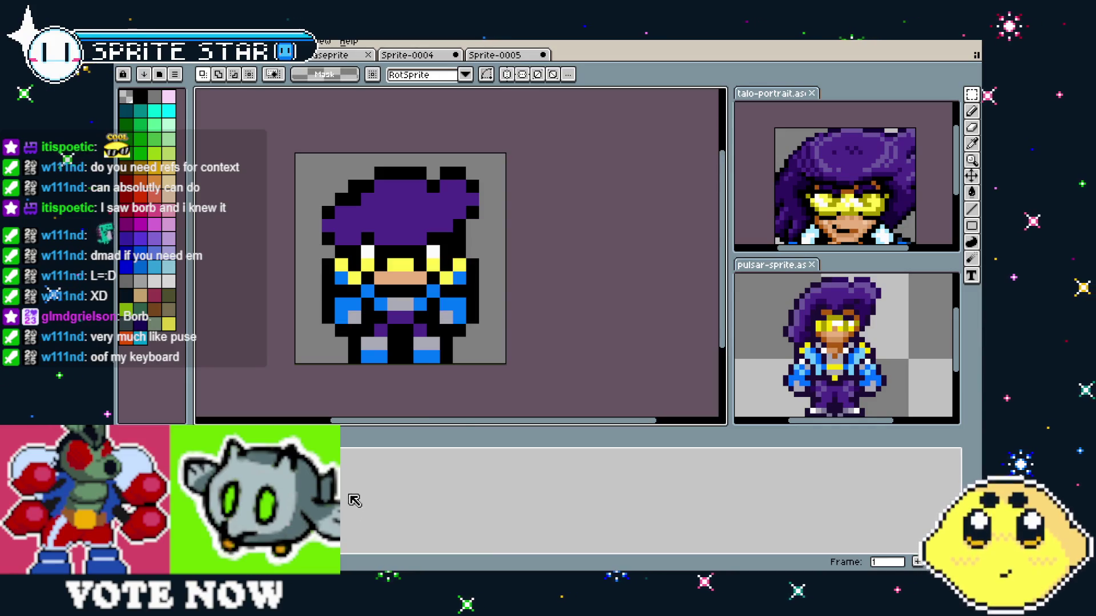
{"action": "right_click", "coordinate": [332, 450]}
{"action": "left_click", "coordinate": [361, 490]}
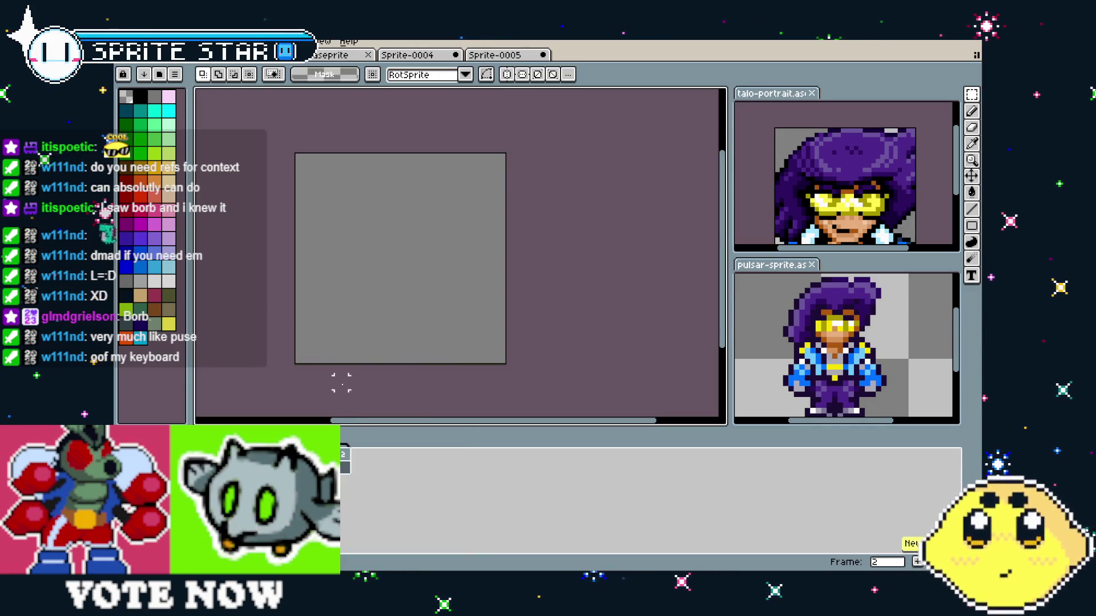
{"action": "key", "text": "ctrl+v"}
{"action": "key", "text": "Return"}
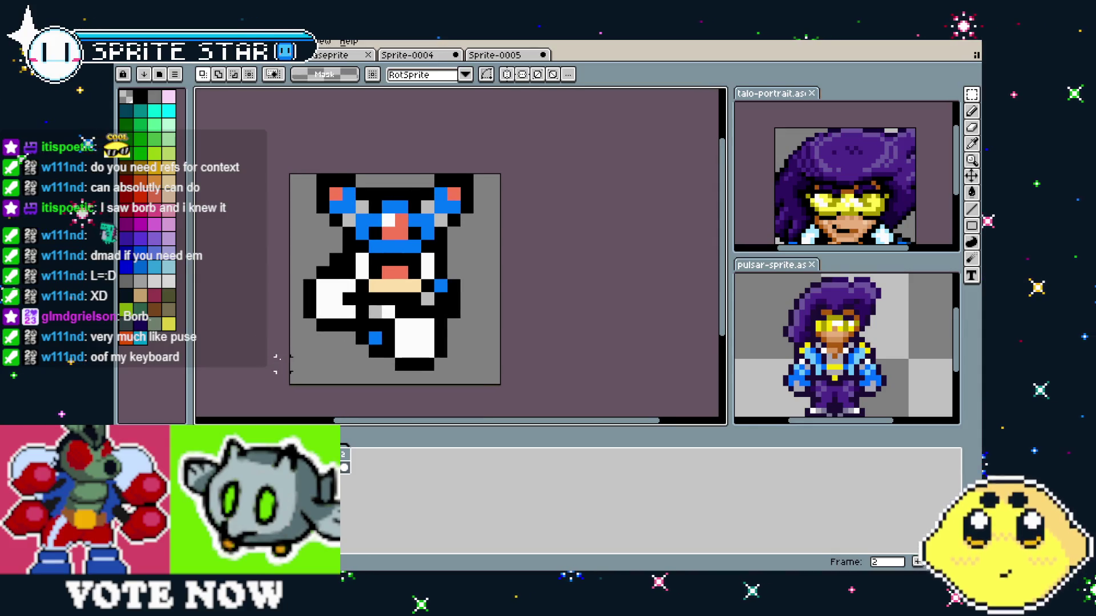
- Widen the canvas to 32 pixels via Canvas Size
{"action": "key", "text": "ctrl+alt+c"}
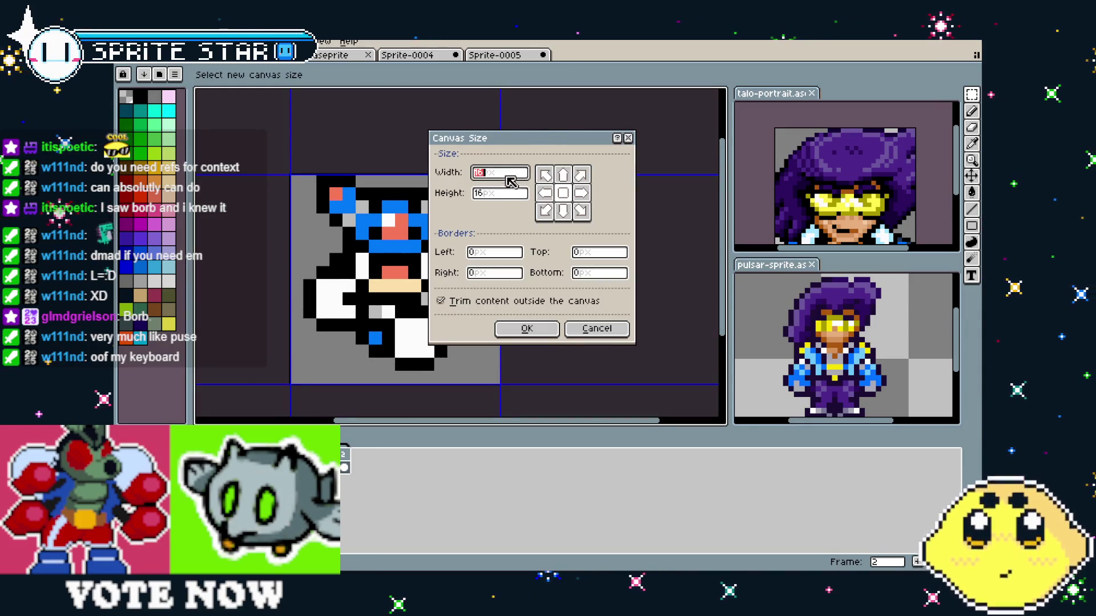
{"action": "type", "text": "32"}
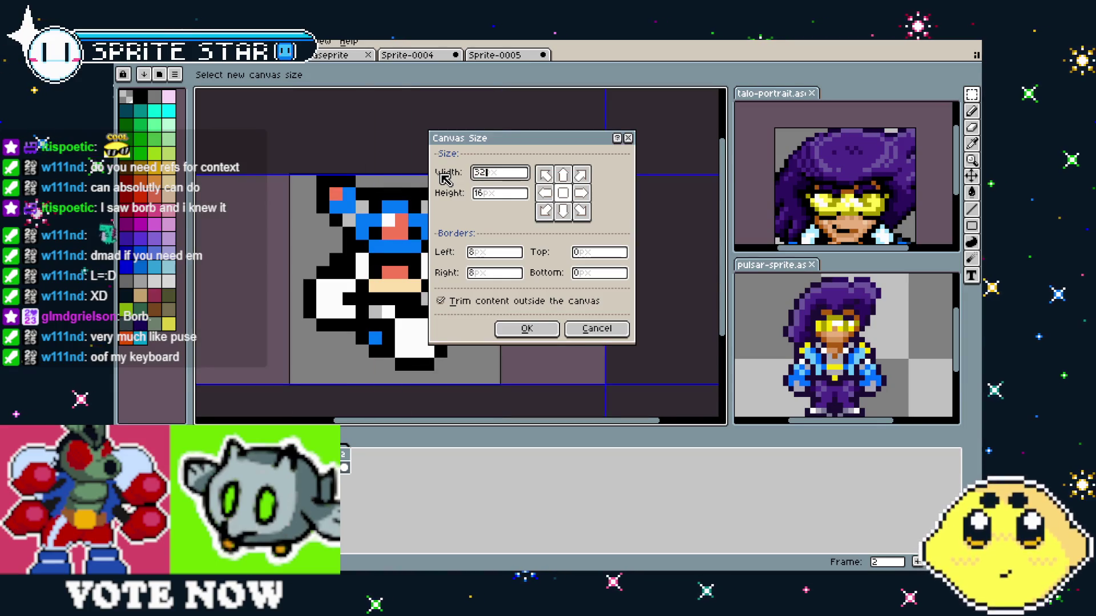
{"action": "left_click", "coordinate": [538, 331]}
{"action": "left_click_drag", "start_coordinate": [335, 286], "coordinate": [391, 283]}
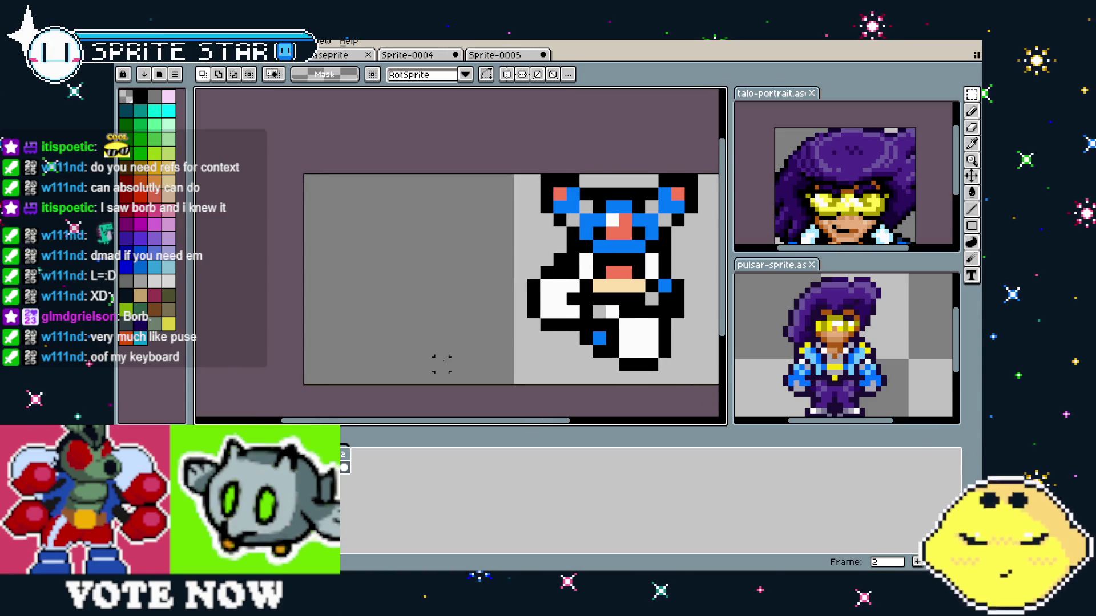
- Paste a second copy of the blue-and-white pose into the canvas's left half
{"action": "left_click_drag", "start_coordinate": [442, 364], "coordinate": [423, 359]}
{"action": "key", "text": "ctrl+v"}
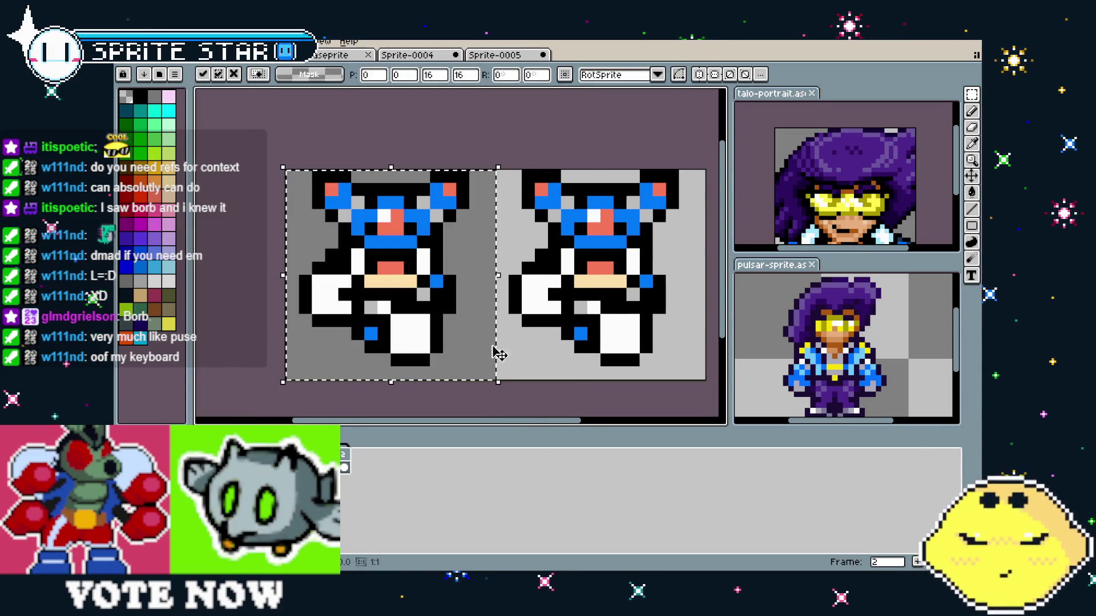
{"action": "left_click", "coordinate": [248, 182]}
- In frame 1, paint white pixels across the face and paste copied pixels, then return to frame 2
{"action": "key", "text": "comma"}
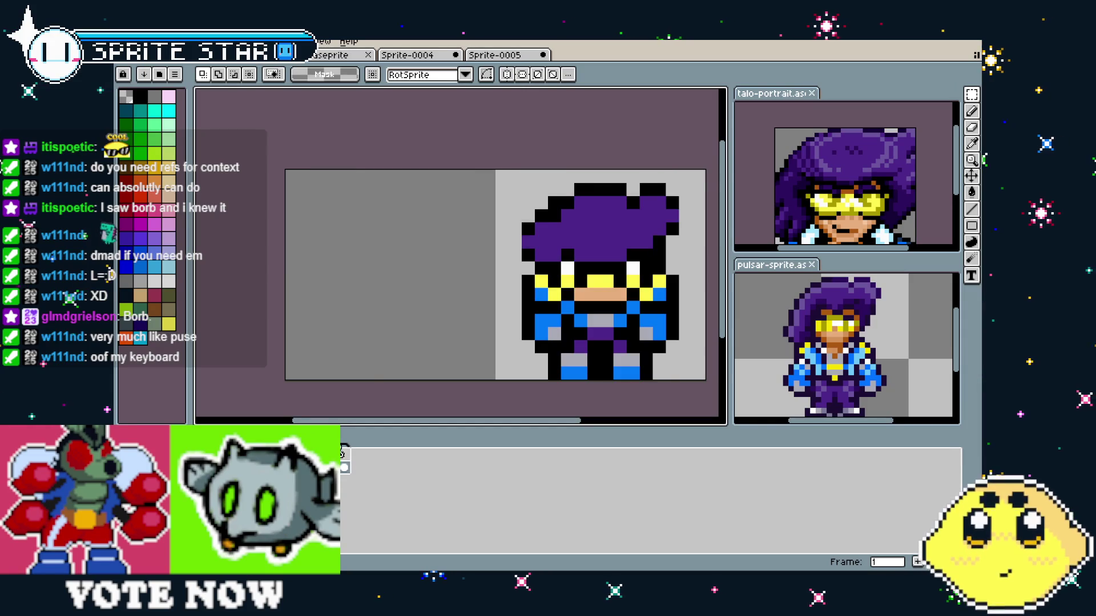
{"action": "scroll", "coordinate": [462, 317], "scroll_direction": "up", "scroll_amount": 2}
{"action": "scroll", "coordinate": [461, 317], "scroll_direction": "down", "scroll_amount": 1}
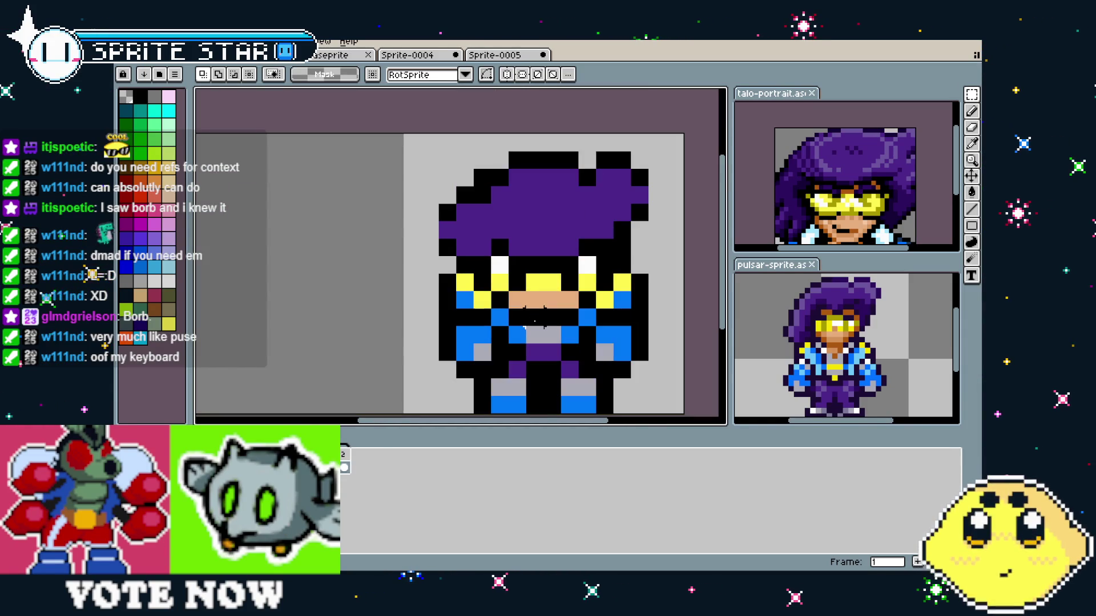
{"action": "key", "text": "b"}
{"action": "mouse_move", "coordinate": [571, 317]}
{"action": "left_mouse_down"}
{"action": "mouse_move", "coordinate": [542, 320]}
{"action": "mouse_move", "coordinate": [448, 282]}
{"action": "left_mouse_up"}
{"action": "key", "text": "ctrl+v"}
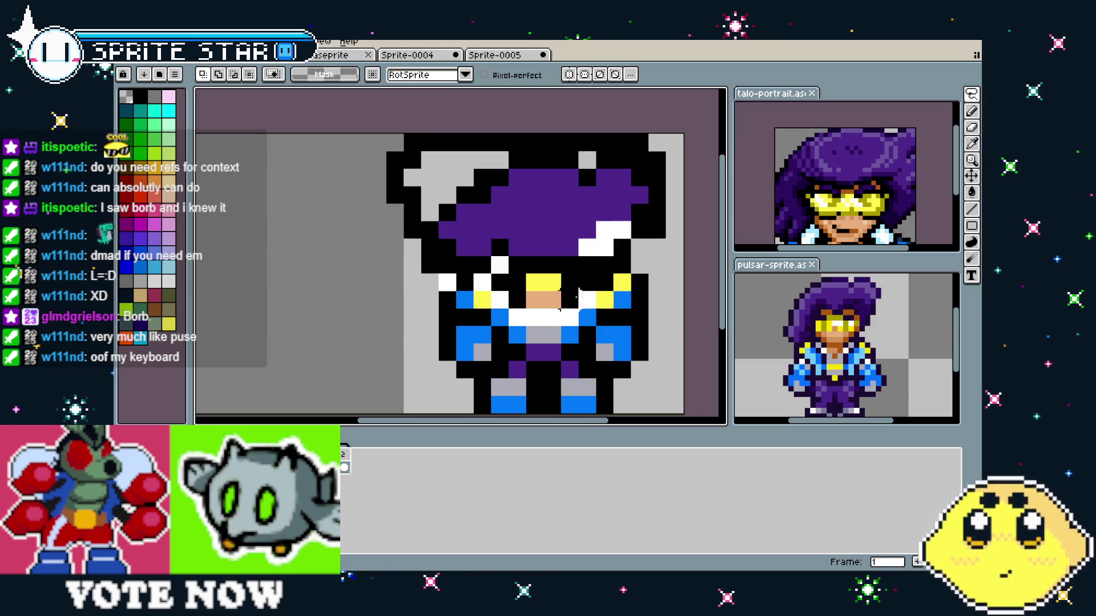
{"action": "left_click", "coordinate": [345, 468]}
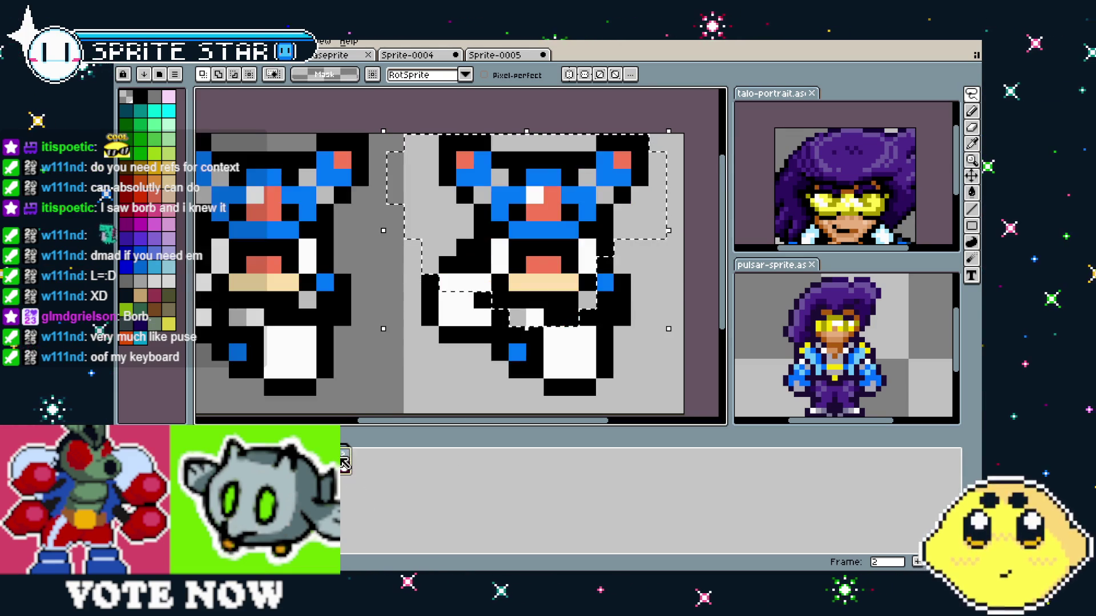
- Paste the purple character's head into frame 2, nudge it up one pixel, and redraw its outline
{"action": "key", "text": "ctrl+v"}
{"action": "key", "text": "Up"}
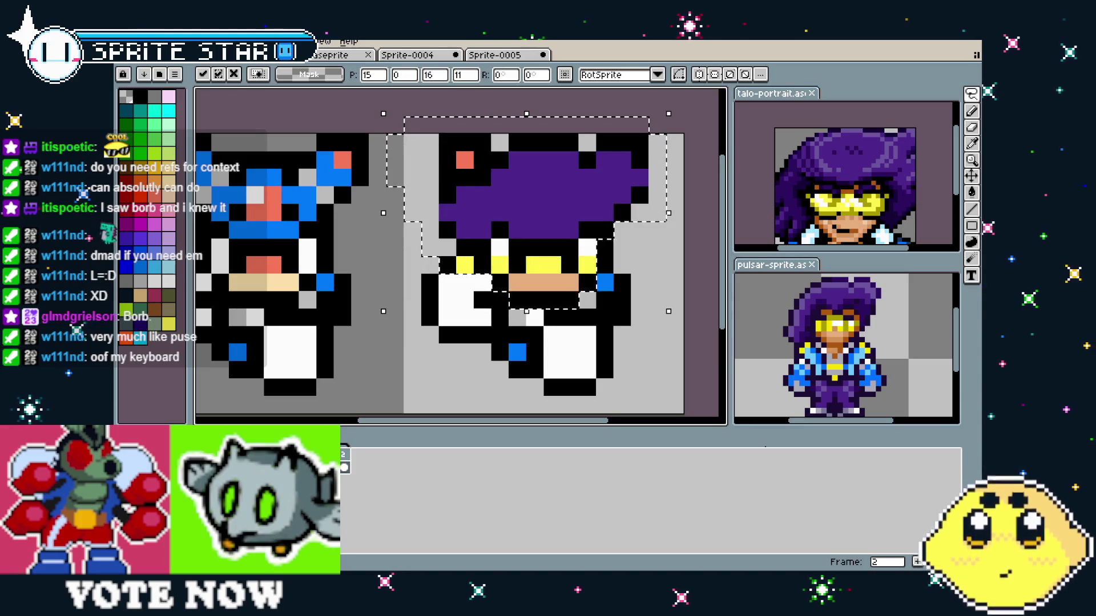
{"action": "key", "text": "Return"}
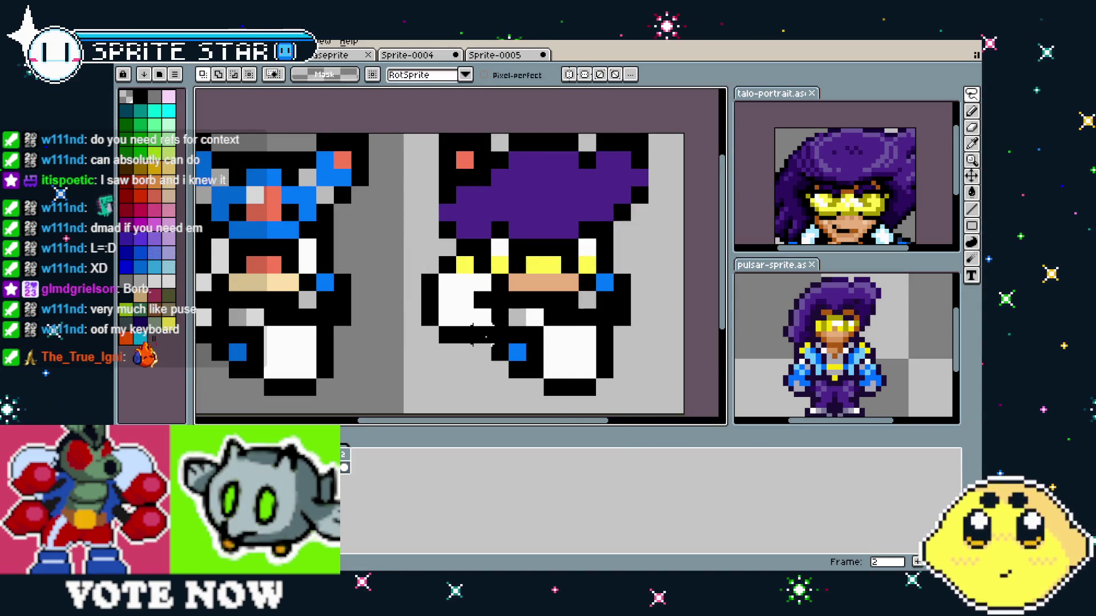
{"action": "key", "text": "b"}
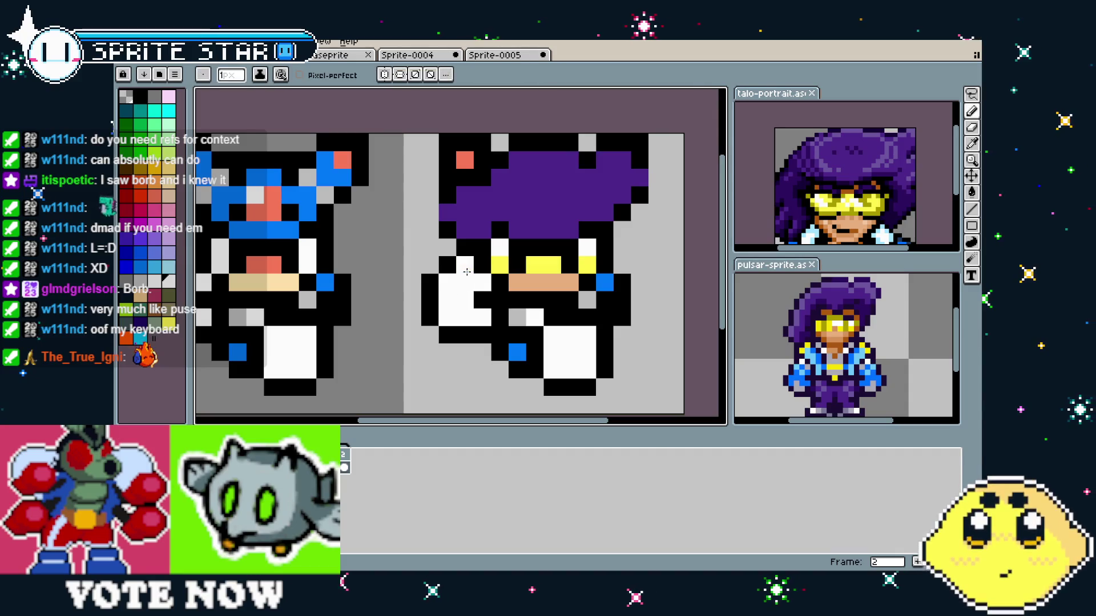
{"action": "left_click_drag", "start_coordinate": [396, 356], "coordinate": [373, 361]}
{"action": "left_click_drag", "start_coordinate": [426, 145], "coordinate": [459, 166]}
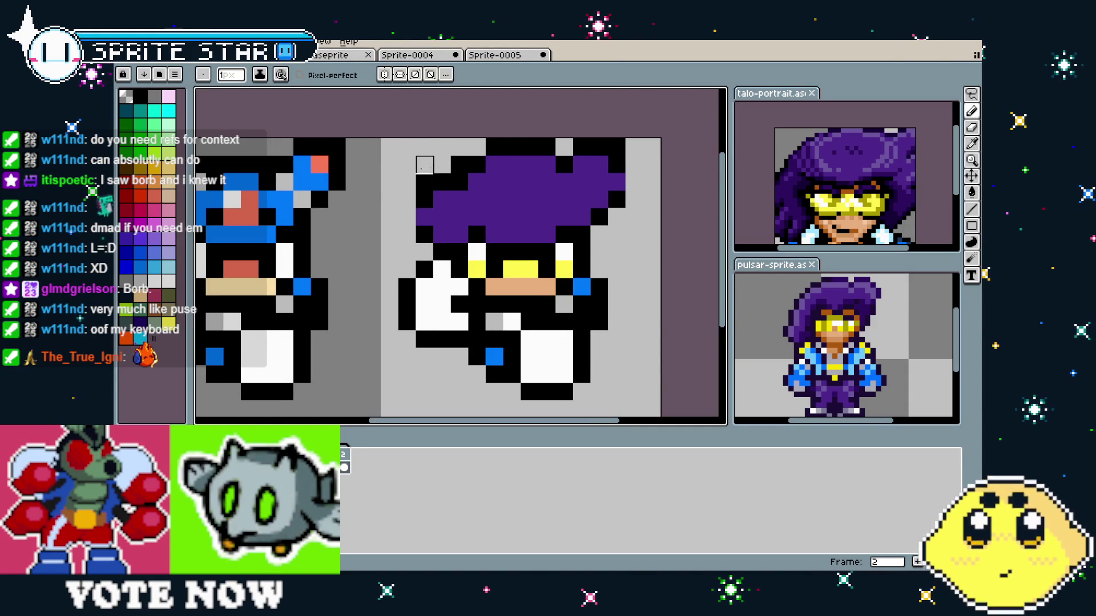
{"action": "key", "text": "Return"}
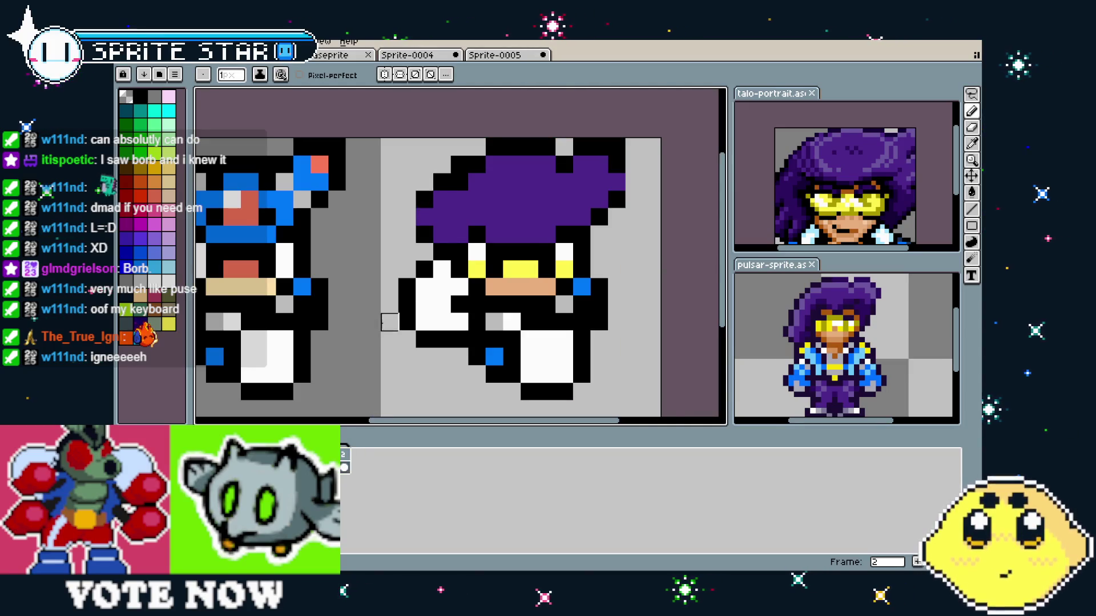
- Paint a face pixel and the left hand of the frame 2 figure blue
{"action": "scroll", "coordinate": [392, 324], "scroll_direction": "down", "scroll_amount": 4}
{"action": "scroll", "coordinate": [392, 324], "scroll_direction": "up", "scroll_amount": 5}
{"action": "scroll", "coordinate": [392, 324], "scroll_direction": "down", "scroll_amount": 2}
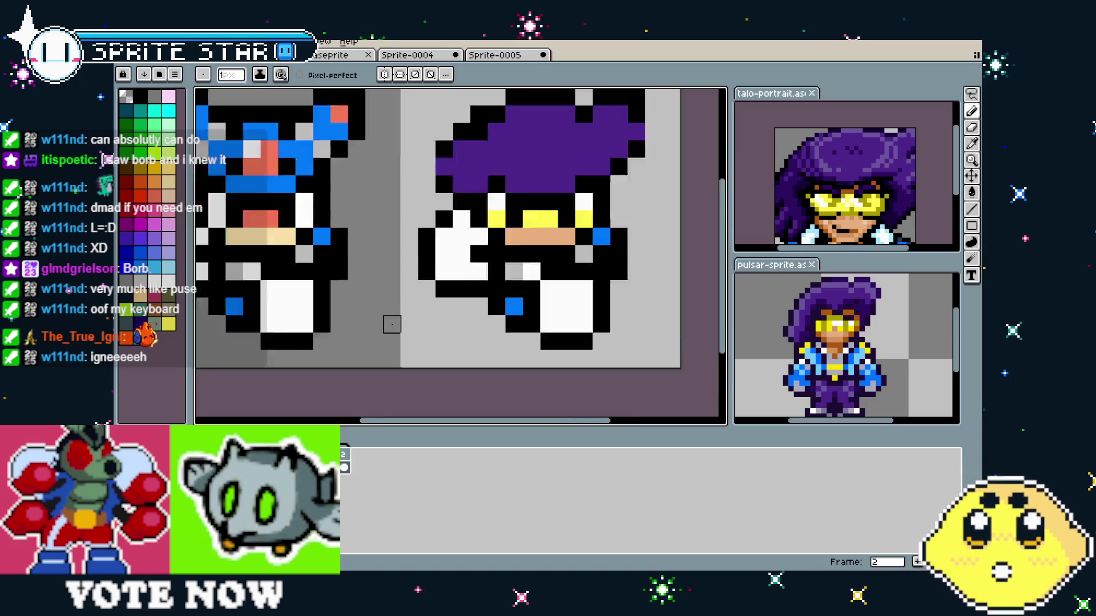
{"action": "scroll", "coordinate": [401, 317], "scroll_direction": "right", "scroll_amount": 1}
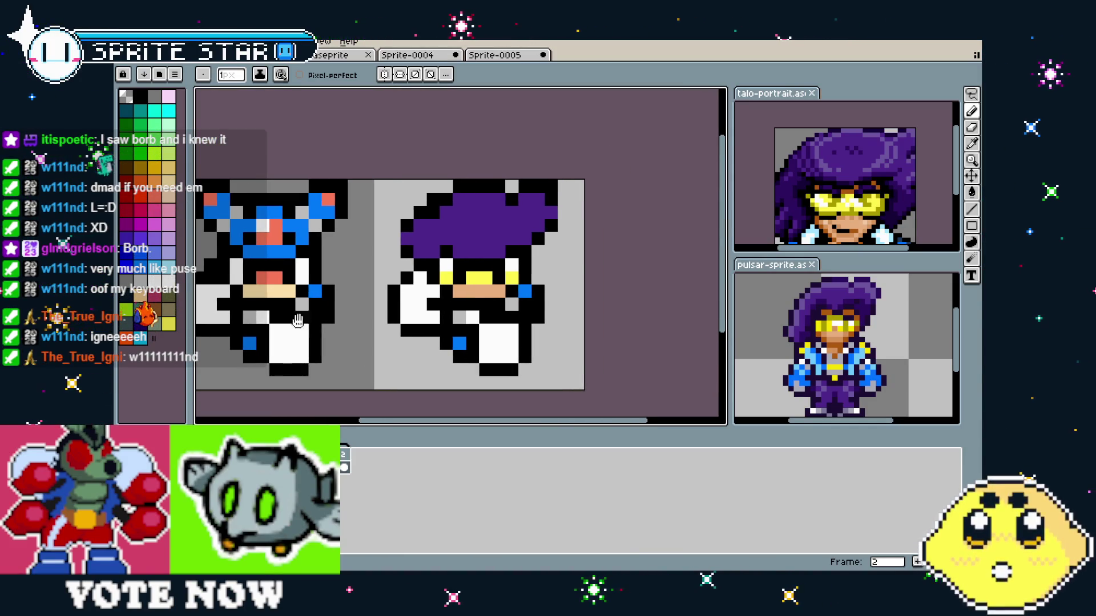
{"action": "left_click_drag", "start_coordinate": [297, 321], "coordinate": [350, 328]}
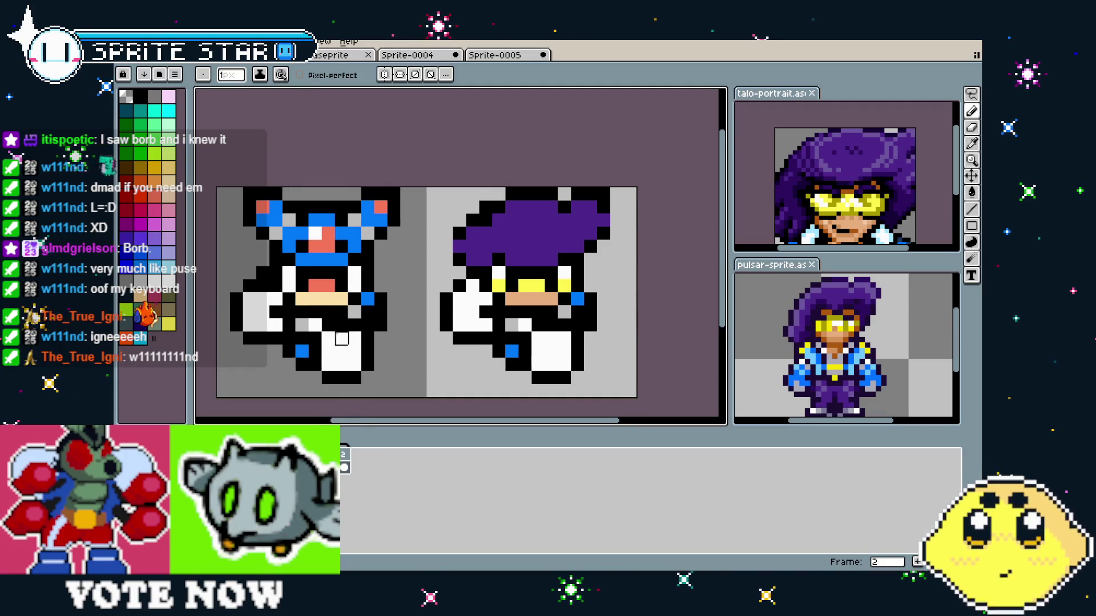
{"action": "left_click", "coordinate": [498, 300]}
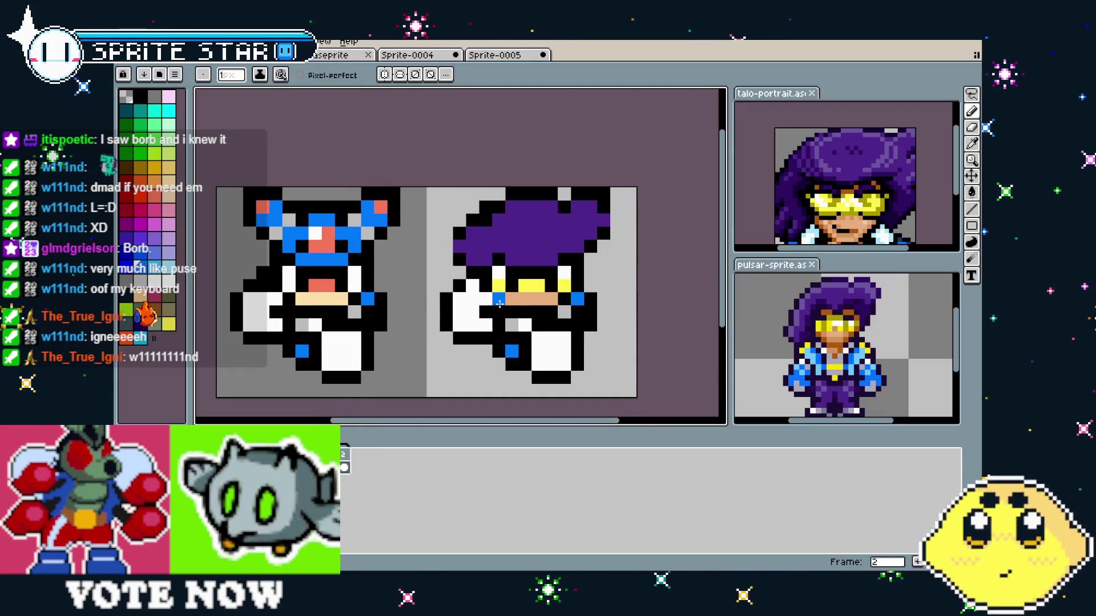
{"action": "mouse_move", "coordinate": [458, 298]}
{"action": "left_mouse_down"}
{"action": "mouse_move", "coordinate": [471, 298]}
{"action": "mouse_move", "coordinate": [459, 326]}
{"action": "left_mouse_up"}
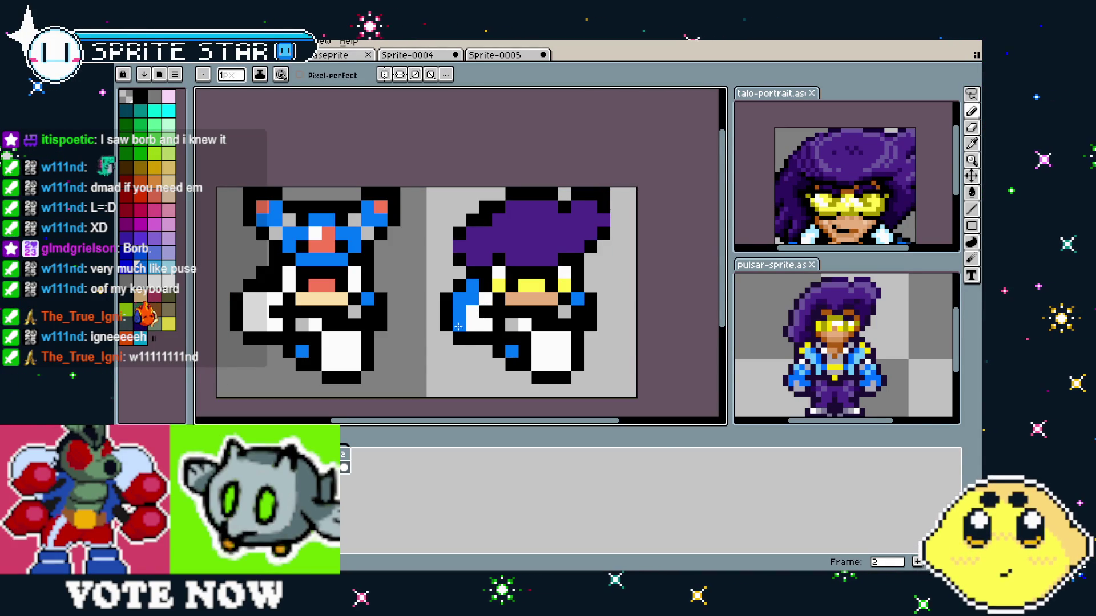
{"action": "key", "text": "alt"}
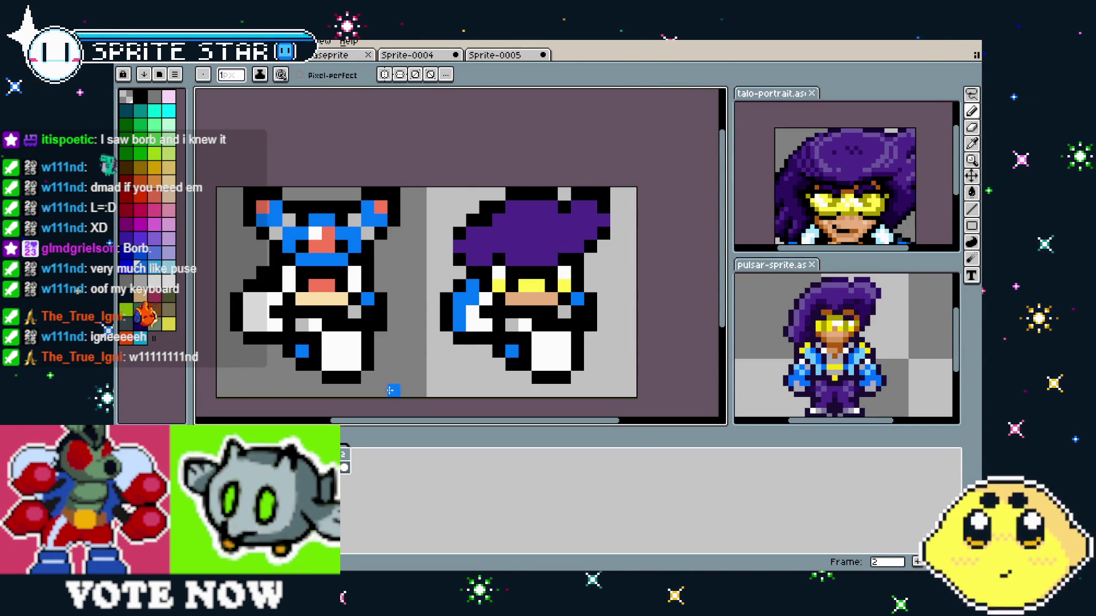
- Flip between frames 1 and 2 to compare the two poses
{"action": "key", "text": "Left"}
{"action": "key", "text": "alt"}
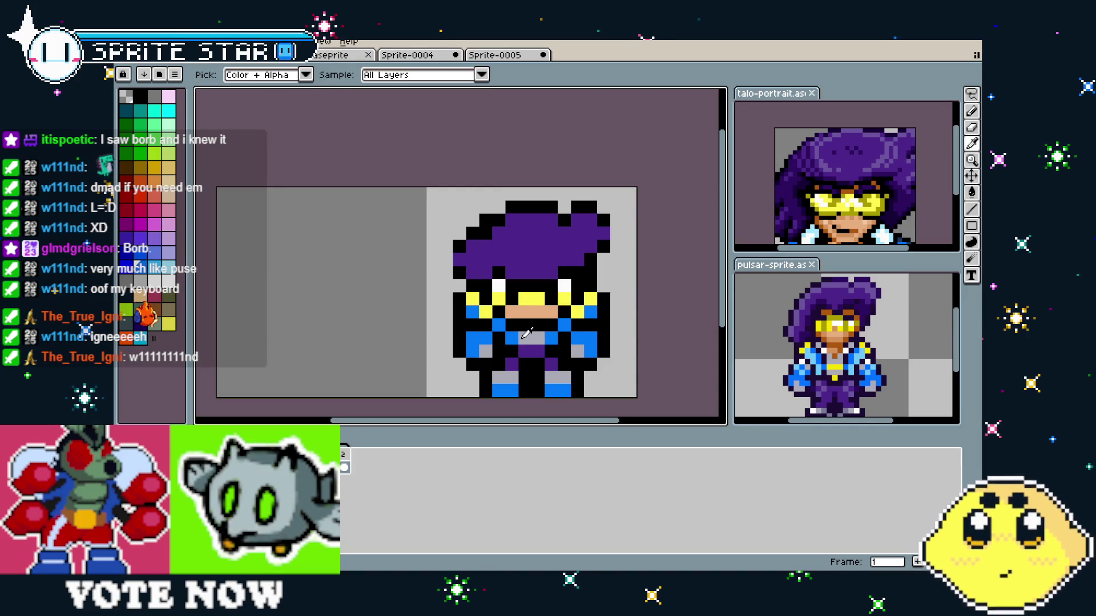
{"action": "left_click", "coordinate": [348, 459]}
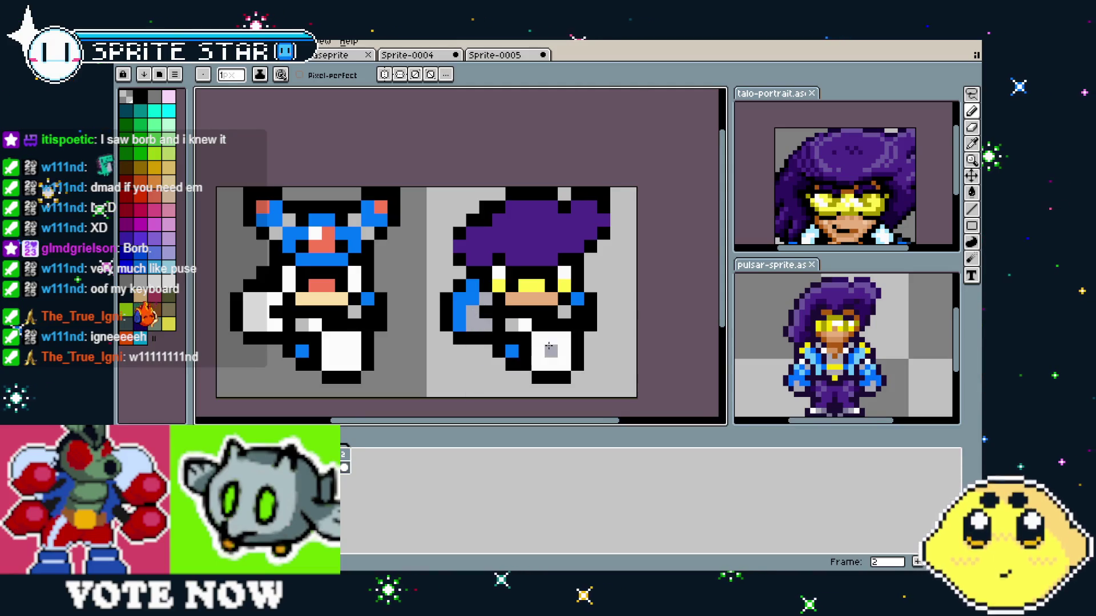
{"action": "left_click_drag", "start_coordinate": [552, 351], "coordinate": [517, 357]}
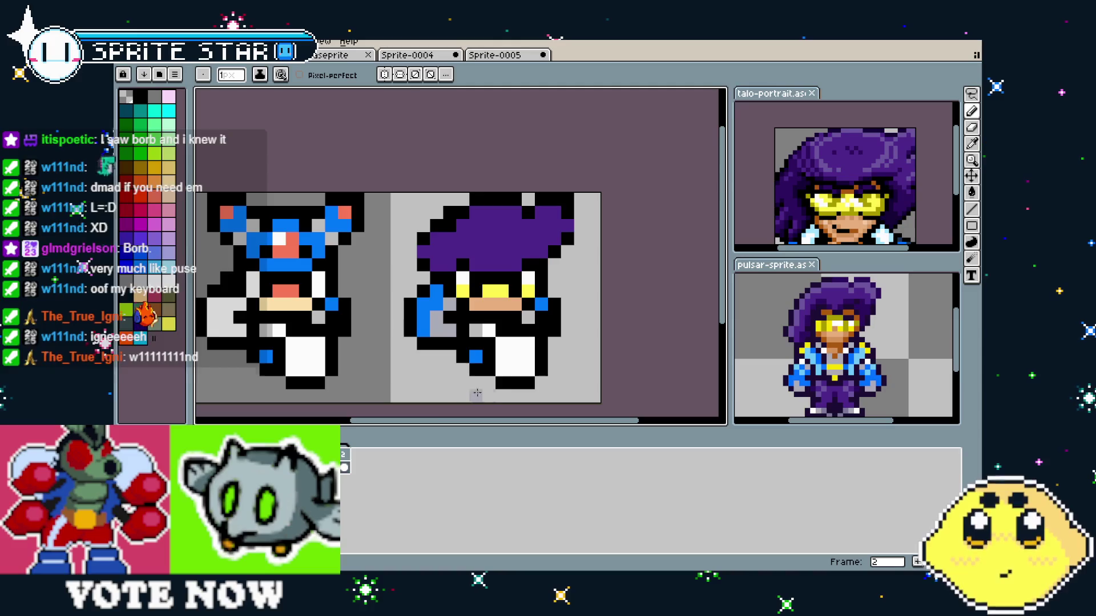
{"action": "key", "text": "Left"}
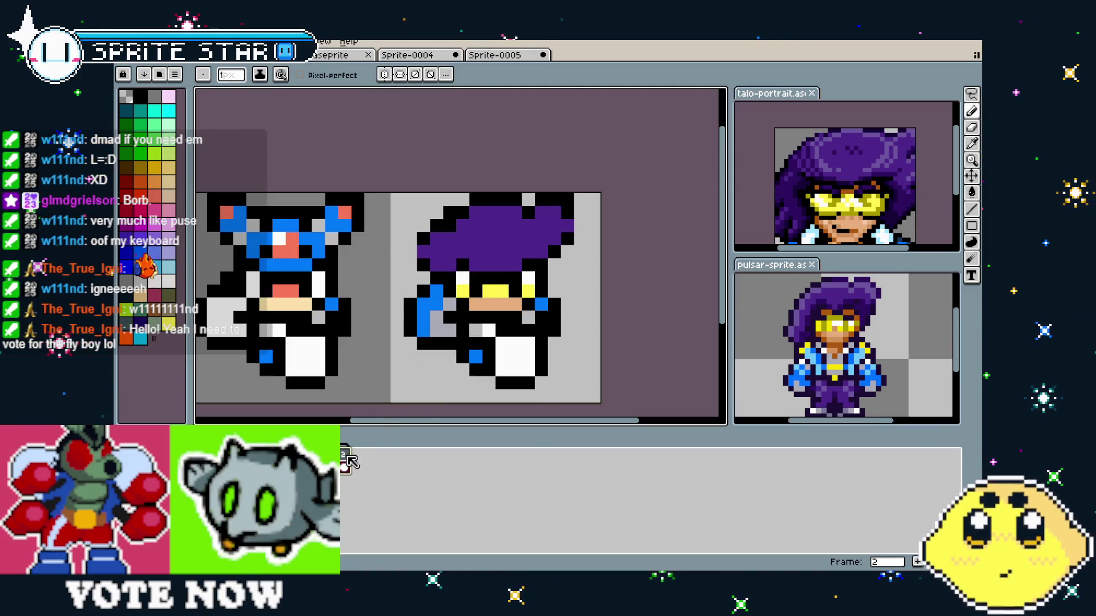
{"action": "key", "text": "Right"}
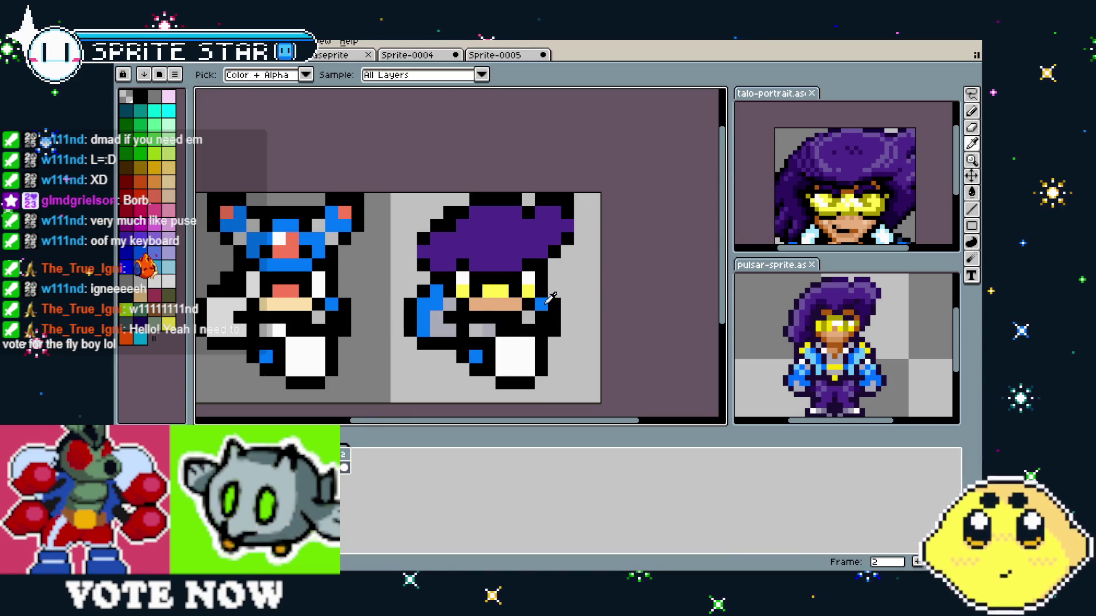
- Try a blue stroke on the purple-haired figure, undo it, and activate the pulsar reference sprite
{"action": "left_click", "coordinate": [475, 356], "text": "alt"}
{"action": "left_click_drag", "start_coordinate": [476, 331], "coordinate": [470, 348]}
{"action": "key", "text": "ctrl+z"}
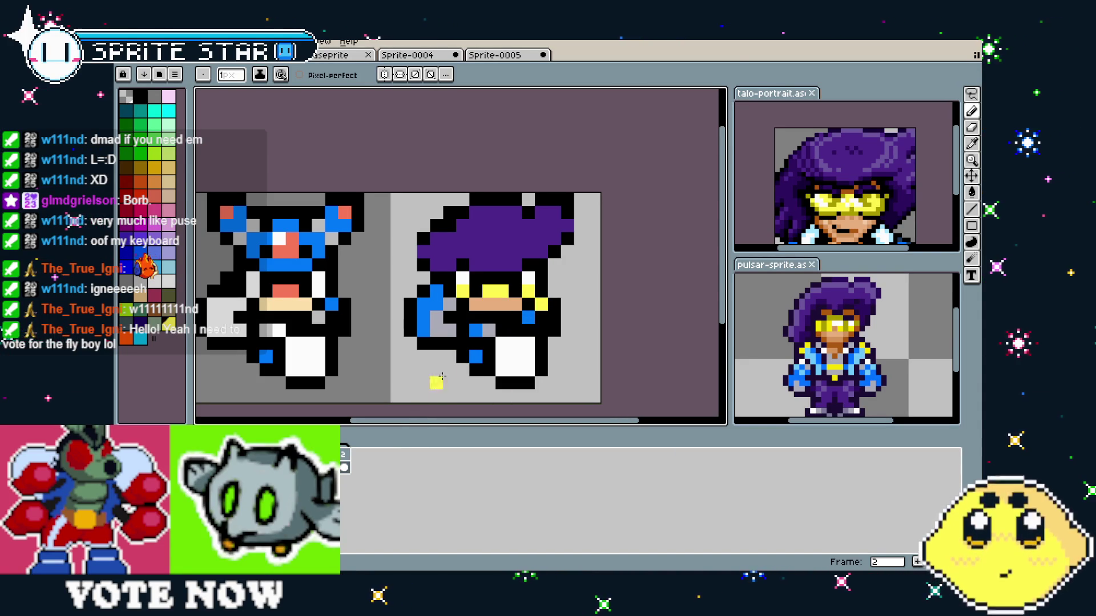
{"action": "left_click", "coordinate": [766, 347]}
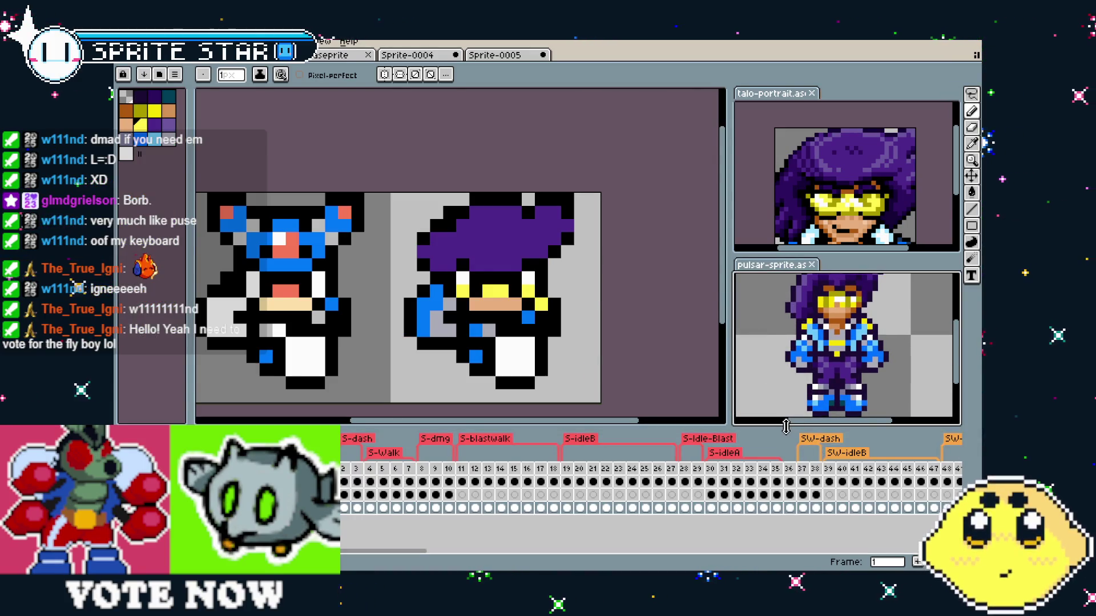
- Enlarge the canvas and preview areas, then return to frame 2 of the main sprite
{"action": "left_click_drag", "start_coordinate": [790, 427], "coordinate": [790, 451]}
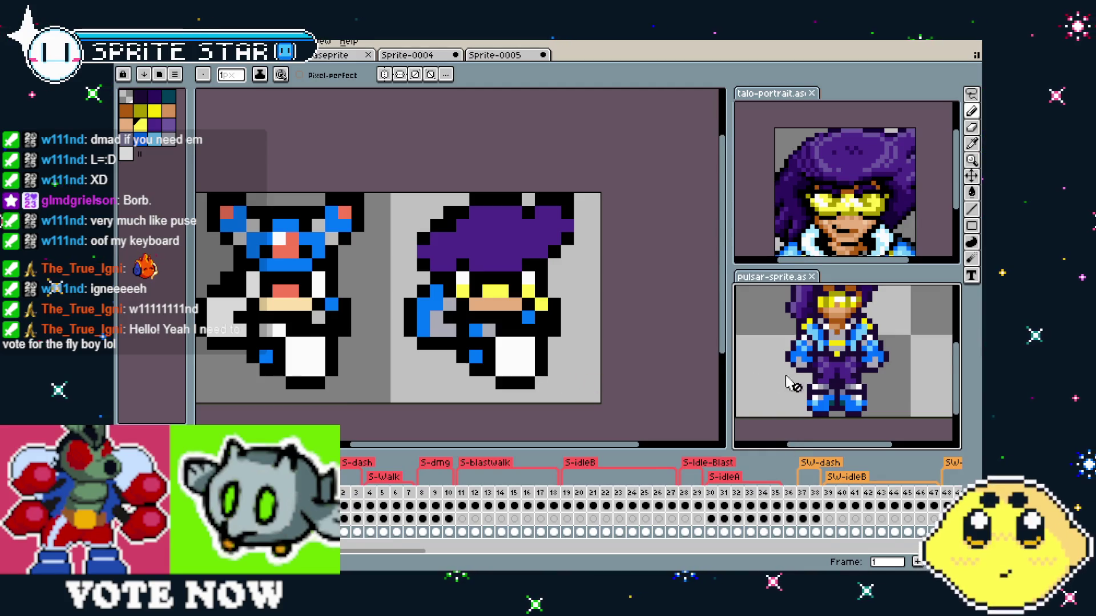
{"action": "left_click_drag", "start_coordinate": [788, 383], "coordinate": [782, 402]}
{"action": "left_click", "coordinate": [576, 359]}
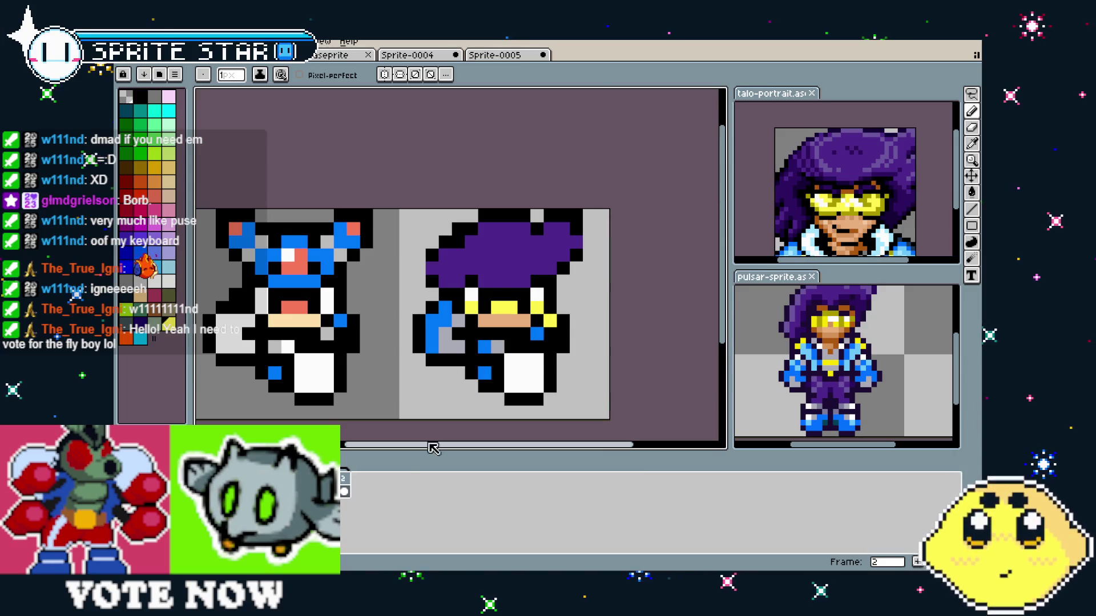
{"action": "left_click", "coordinate": [344, 490]}
{"action": "key", "text": "i"}
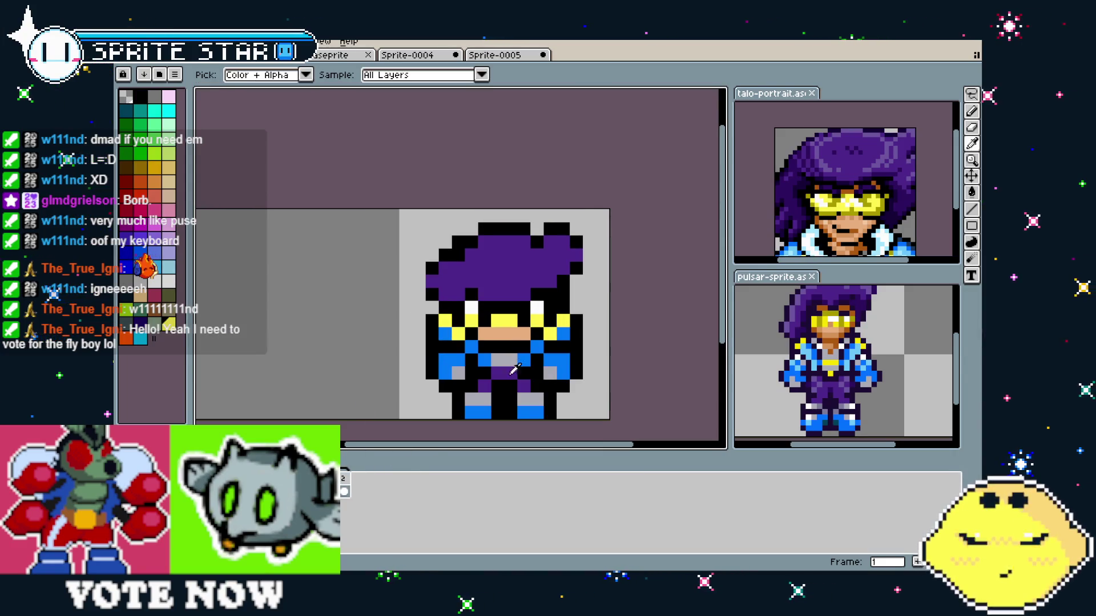
{"action": "key", "text": "b"}
{"action": "left_click", "coordinate": [343, 492]}
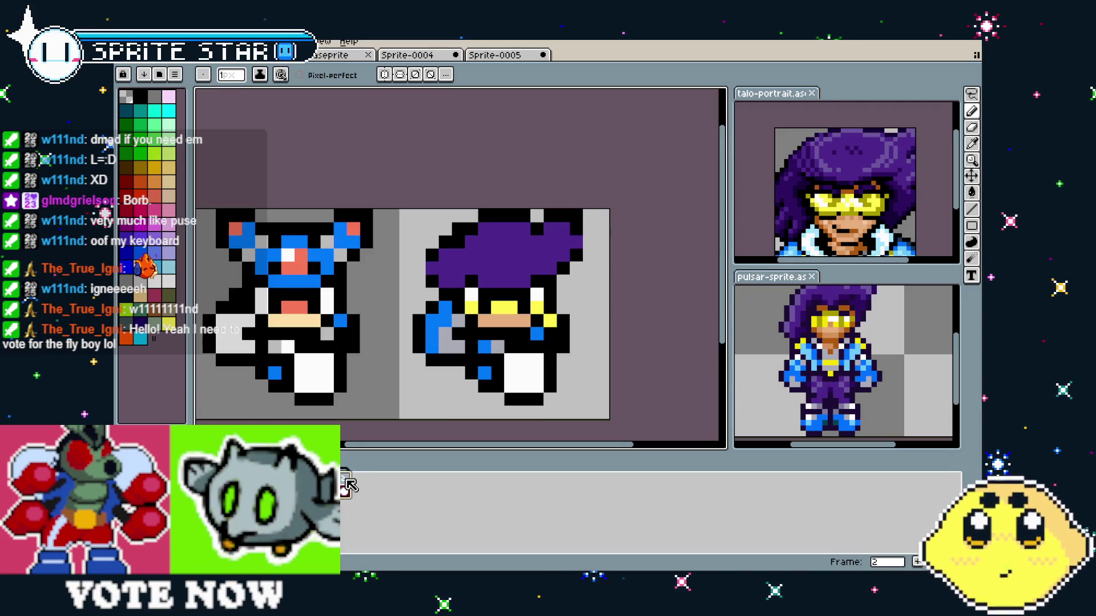
- Sample the jacket blue from the sprite for the lower-body fill
{"action": "key", "text": "g"}
{"action": "key", "text": "i"}
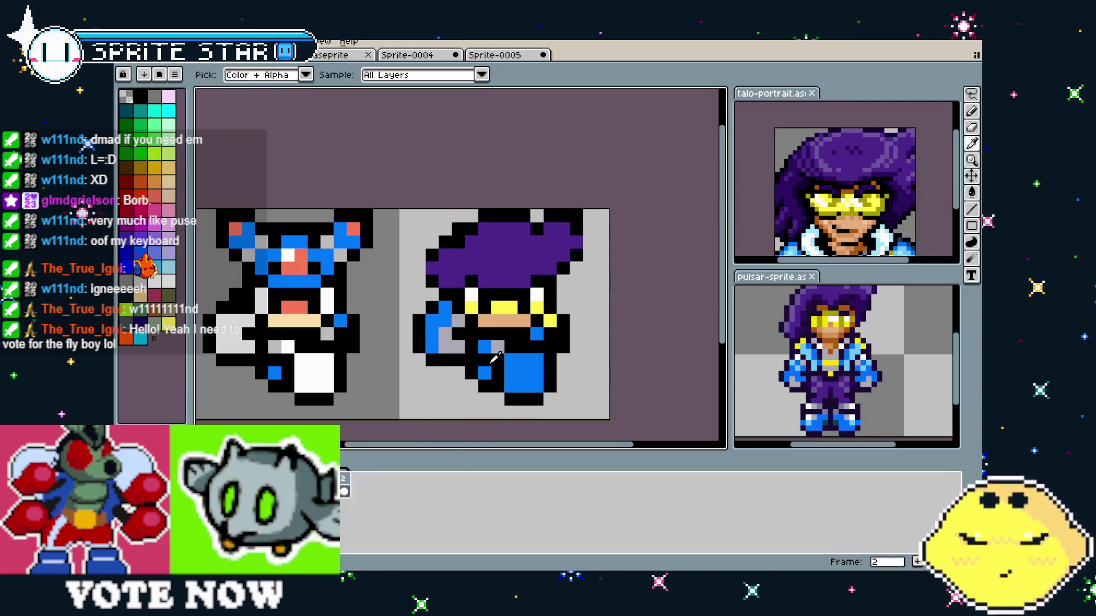
{"action": "key", "text": "b"}
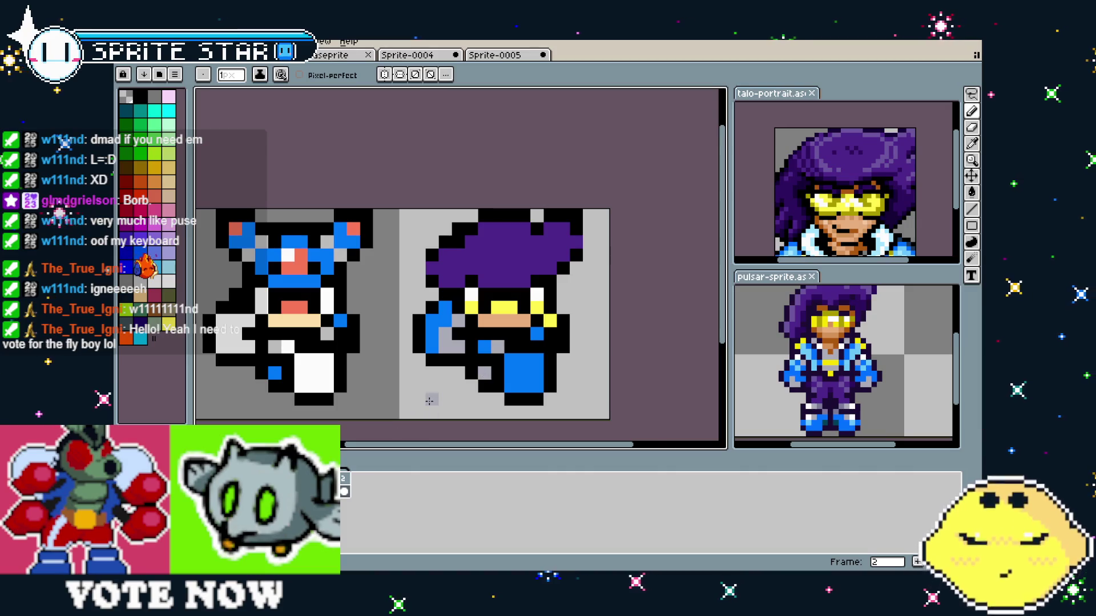
{"action": "scroll", "coordinate": [429, 401], "scroll_direction": "down", "scroll_amount": 3}
{"action": "scroll", "coordinate": [423, 430], "scroll_direction": "up", "scroll_amount": 4}
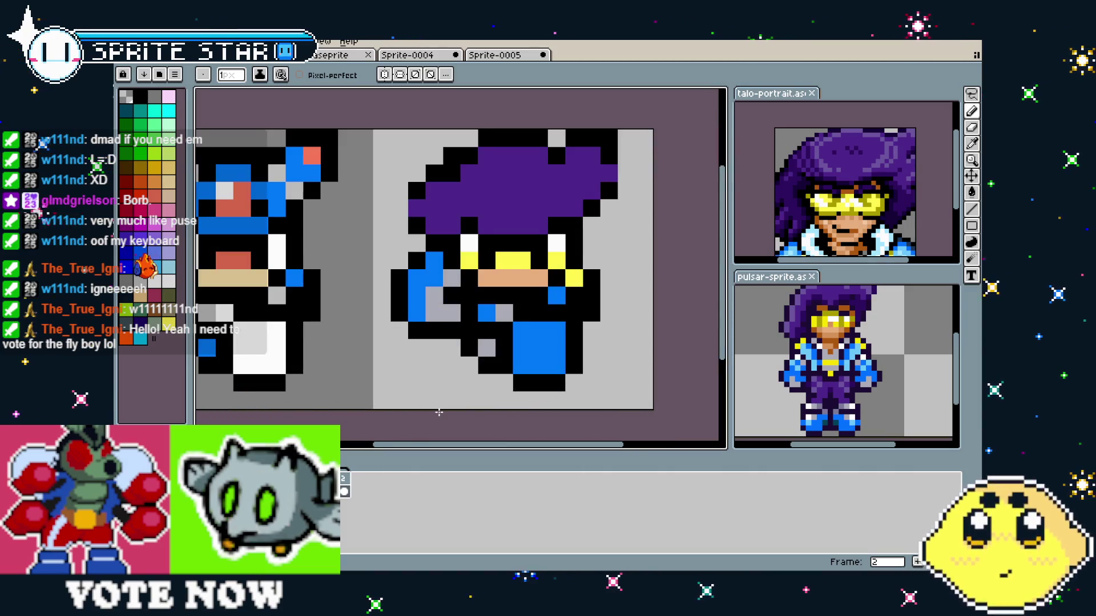
{"action": "key", "text": "i"}
{"action": "left_click", "coordinate": [493, 317], "text": "alt"}
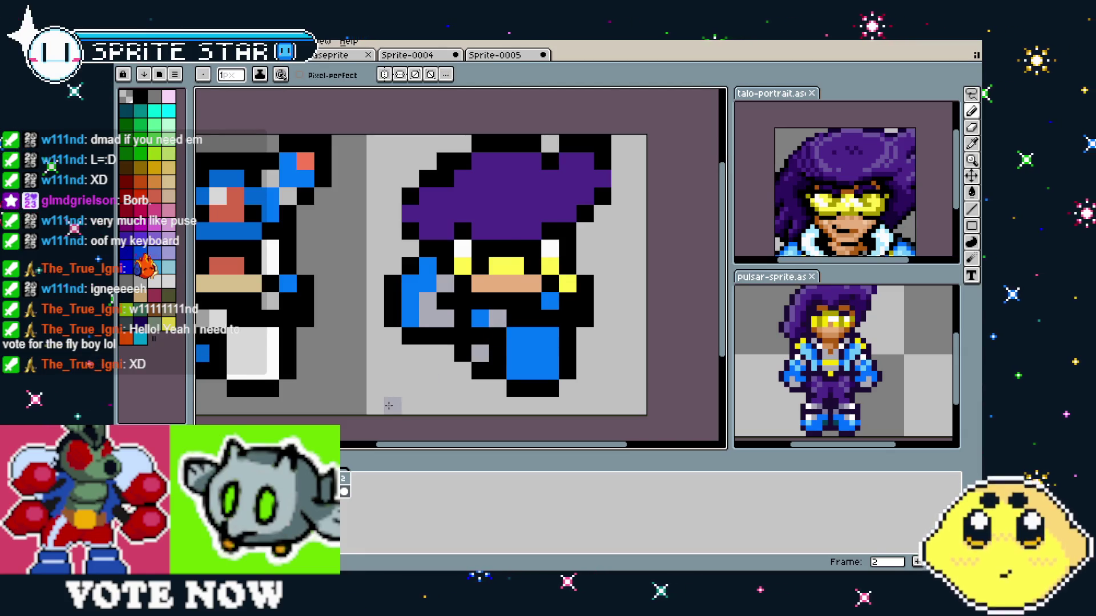
{"action": "scroll", "coordinate": [389, 406], "scroll_direction": "down", "scroll_amount": 2}
{"action": "scroll", "coordinate": [389, 406], "scroll_direction": "up", "scroll_amount": 1}
- Flip between frames 1 and 2 several times to compare the recoloured pose
{"action": "mouse_move", "coordinate": [388, 406]}
{"action": "left_mouse_down"}
{"action": "mouse_move", "coordinate": [368, 409]}
{"action": "mouse_move", "coordinate": [397, 410]}
{"action": "left_mouse_up"}
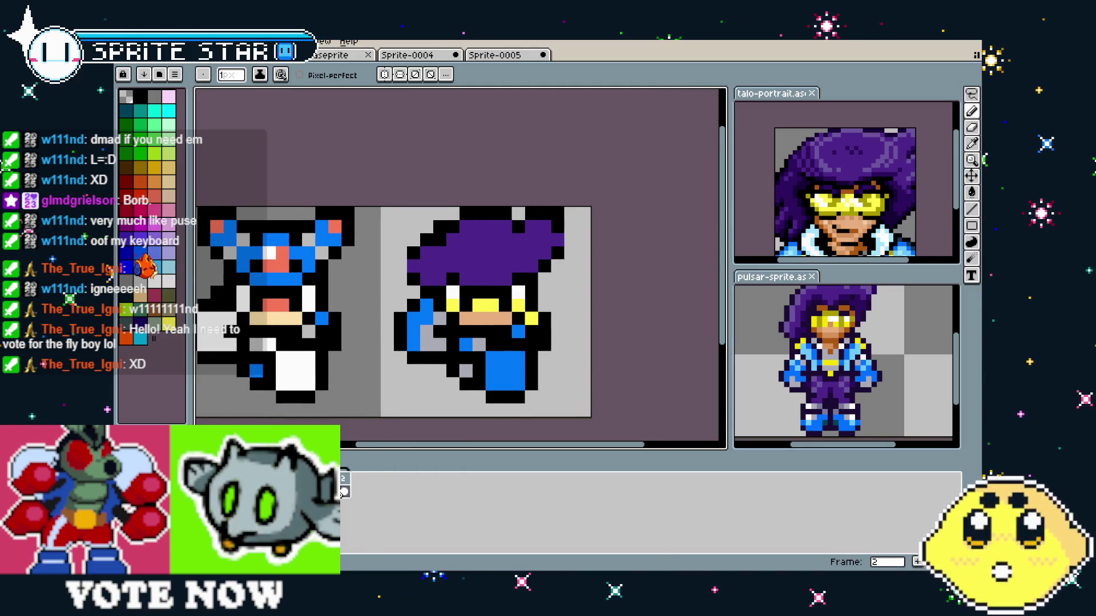
{"action": "key", "text": "Left"}
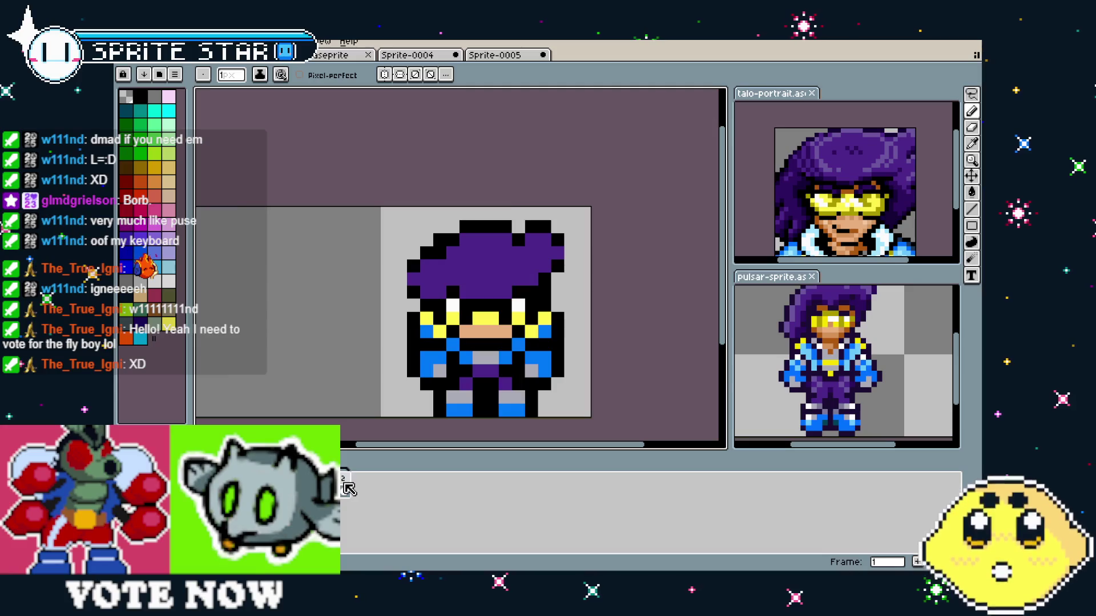
{"action": "key", "text": "Right"}
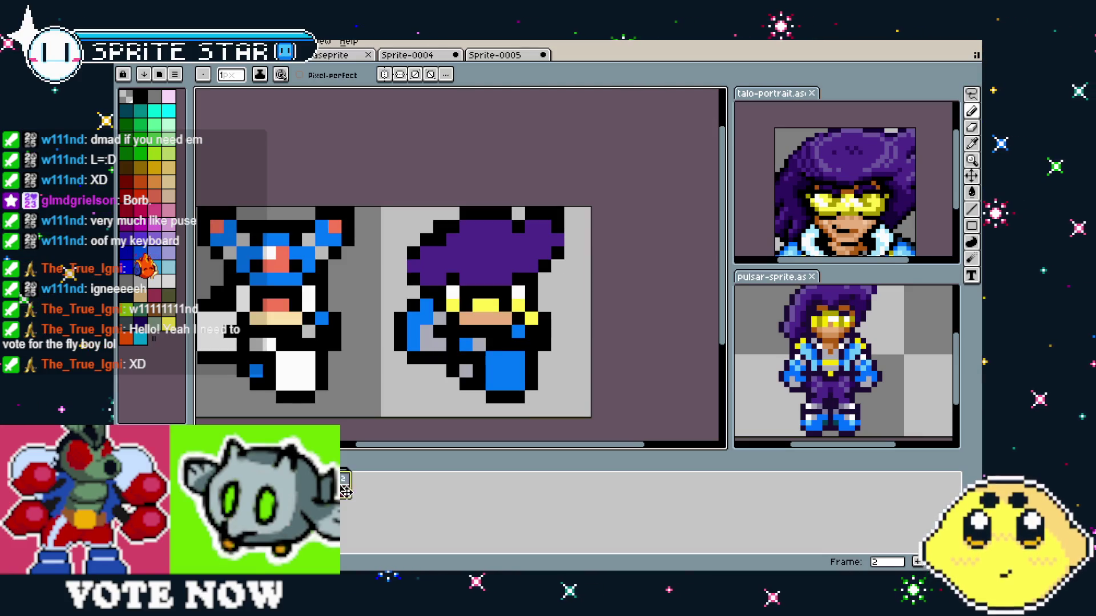
{"action": "key", "text": "Left"}
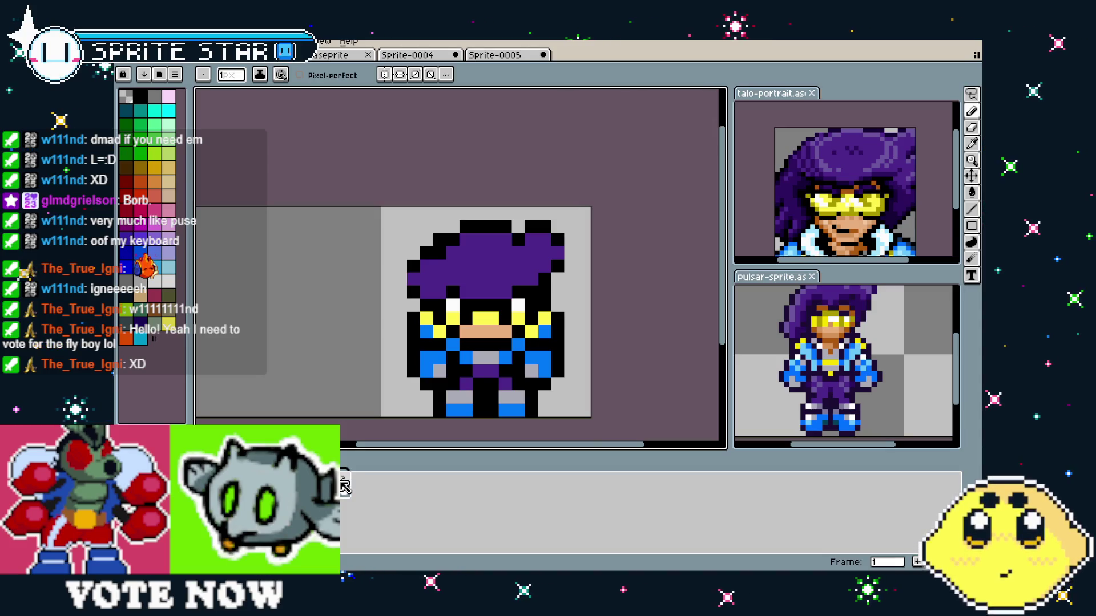
{"action": "key", "text": "Right"}
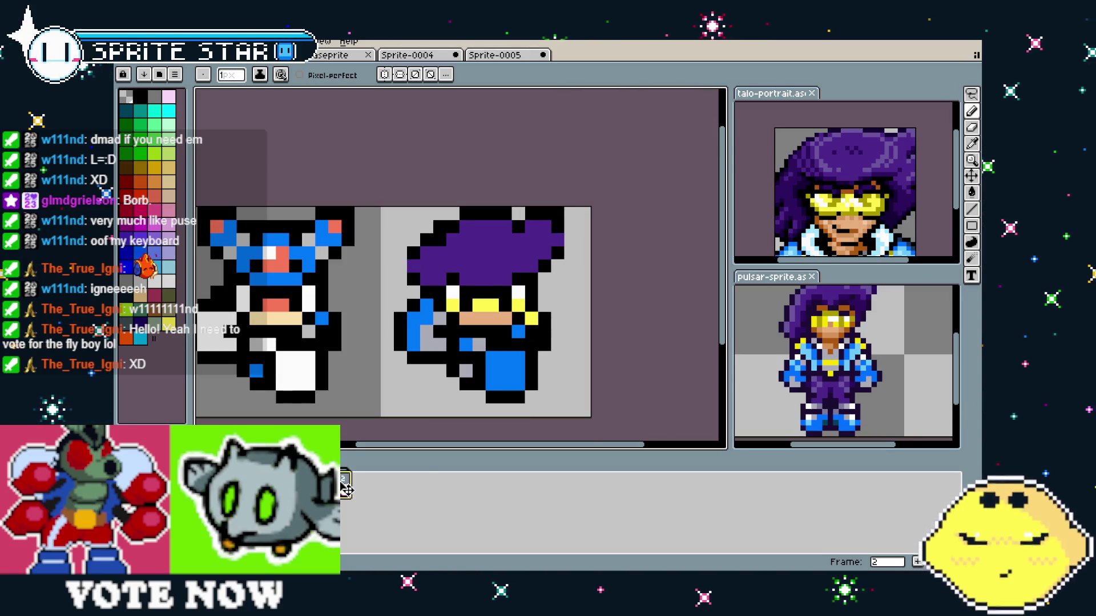
{"action": "key", "text": "Left"}
{"action": "key", "text": "Right"}
{"action": "left_click_drag", "start_coordinate": [376, 394], "coordinate": [344, 401]}
{"action": "key", "text": "i"}
{"action": "key", "text": "b"}
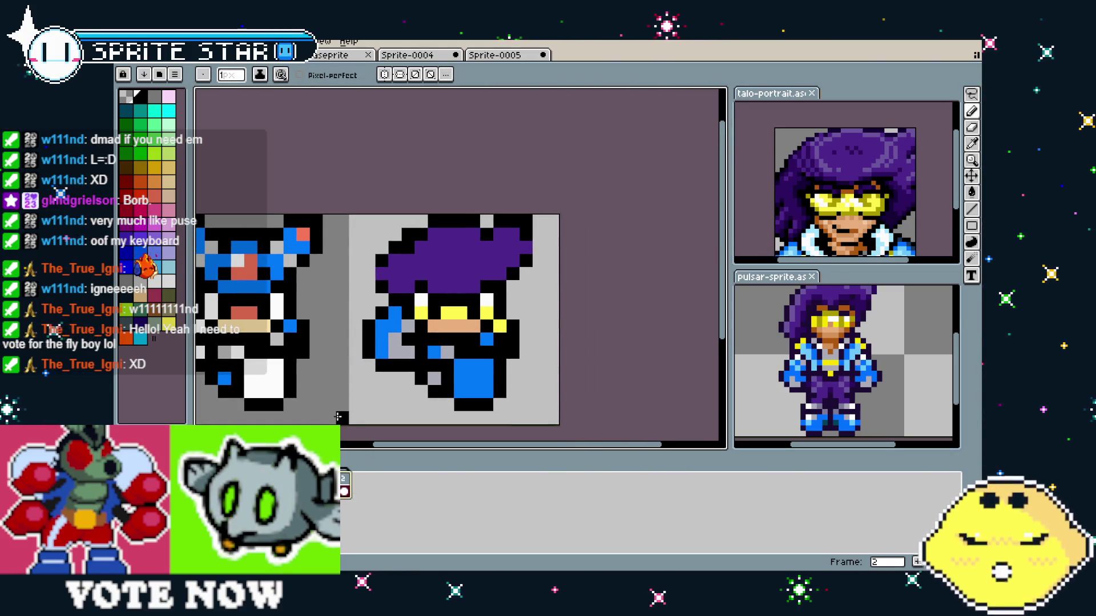
{"action": "scroll", "coordinate": [339, 417], "scroll_direction": "down", "scroll_amount": 1}
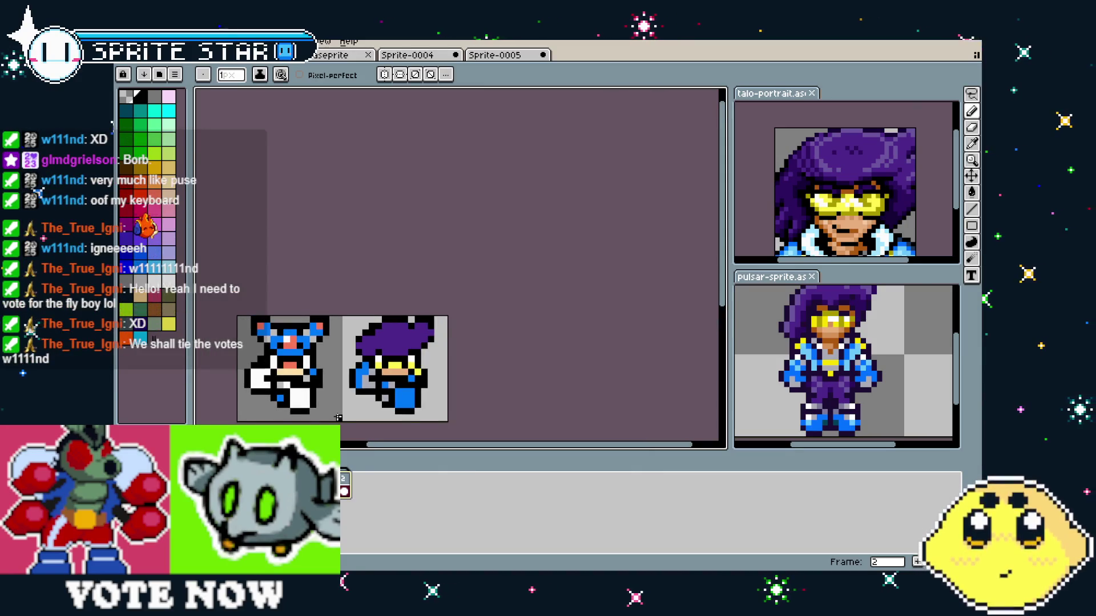
{"action": "key", "text": "Left"}
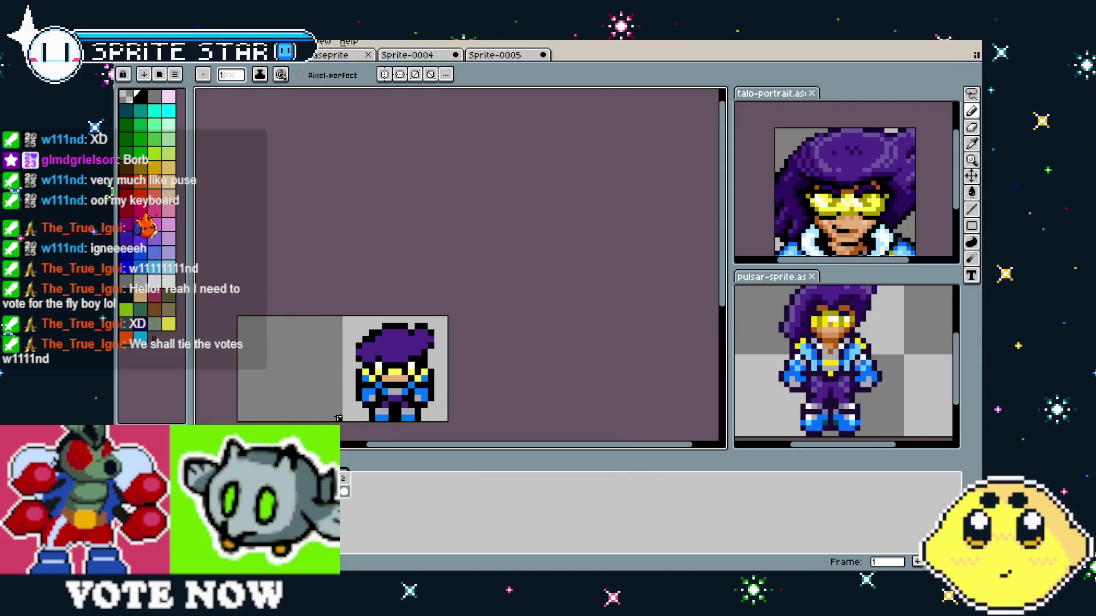
{"action": "key", "text": "Right"}
{"action": "key", "text": "Left"}
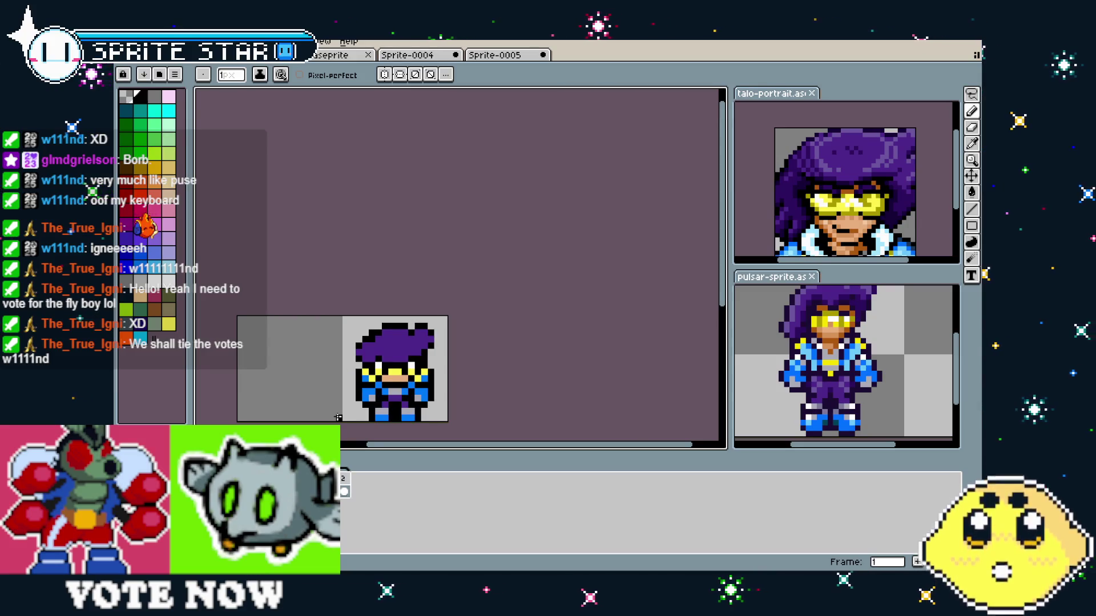
{"action": "key", "text": "Right"}
{"action": "key", "text": "Left"}
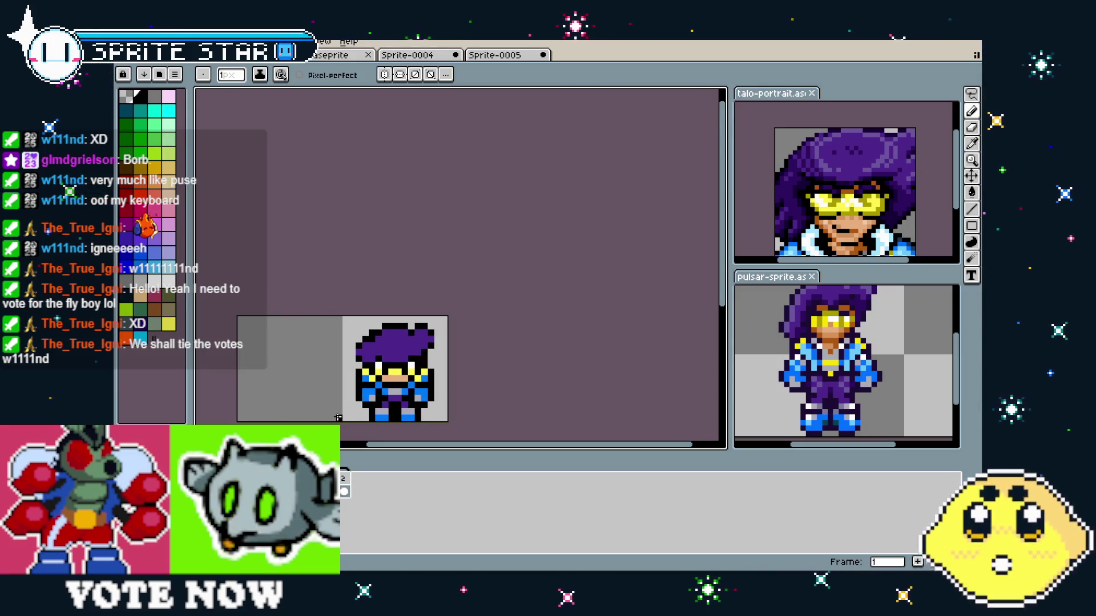
{"action": "key", "text": "Right"}
{"action": "key", "text": "Left"}
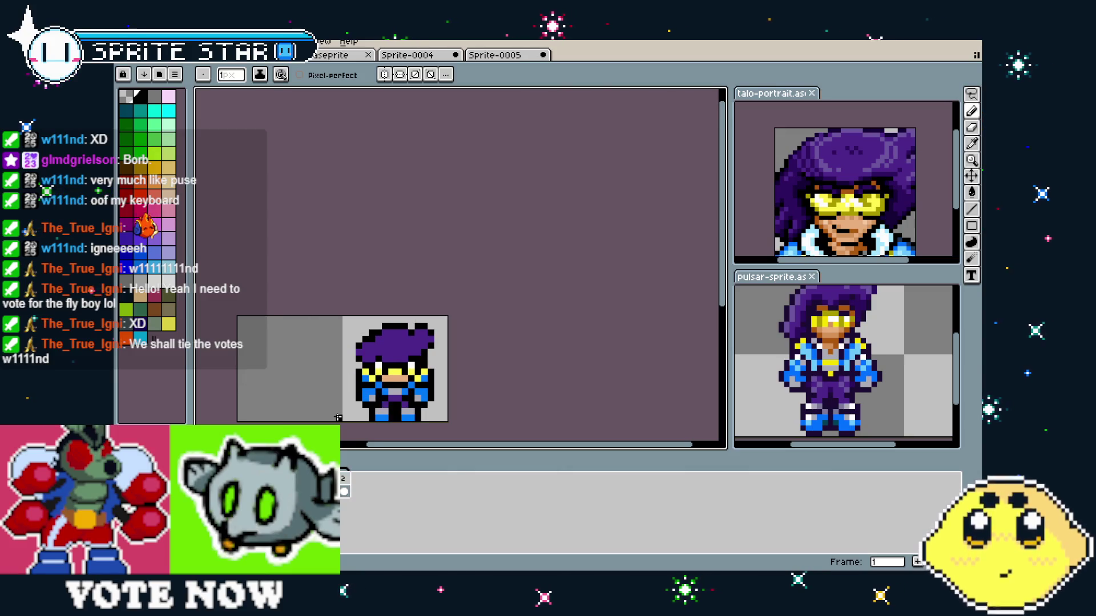
{"action": "key", "text": "Right"}
{"action": "key", "text": "Left"}
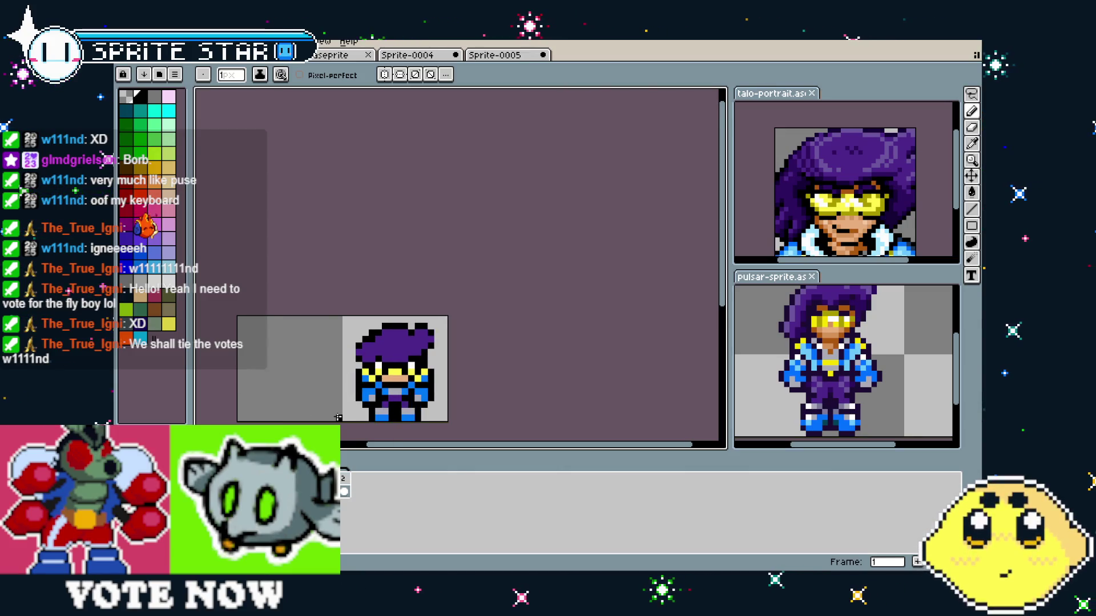
{"action": "key", "text": "Right"}
{"action": "scroll", "coordinate": [337, 416], "scroll_direction": "up", "scroll_amount": 1}
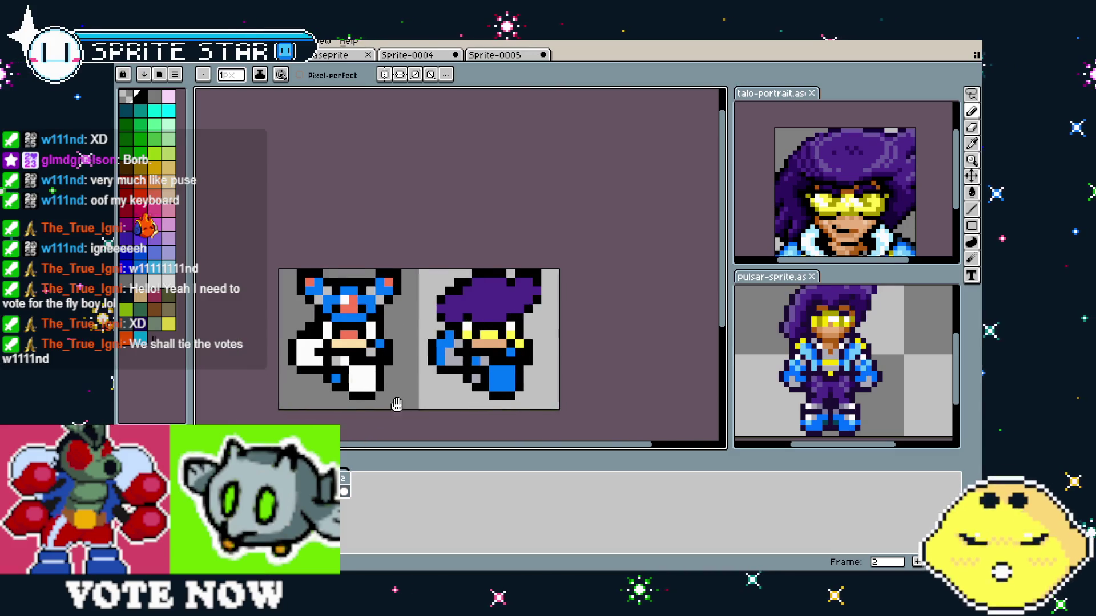
{"action": "scroll", "coordinate": [372, 405], "scroll_direction": "up", "scroll_amount": 1}
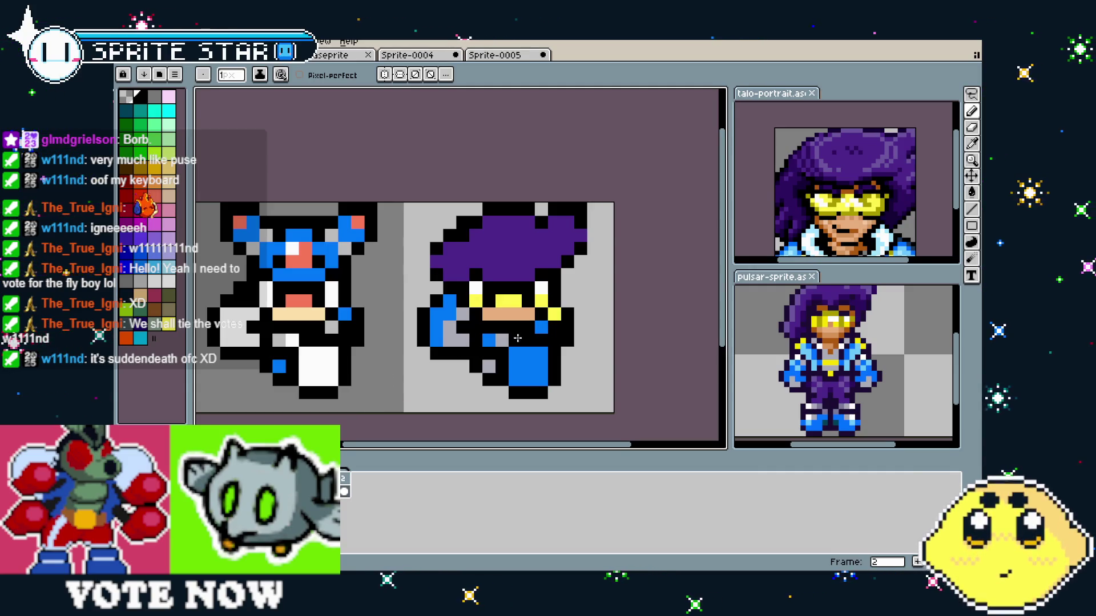
{"action": "left_click_drag", "start_coordinate": [436, 374], "coordinate": [448, 374]}
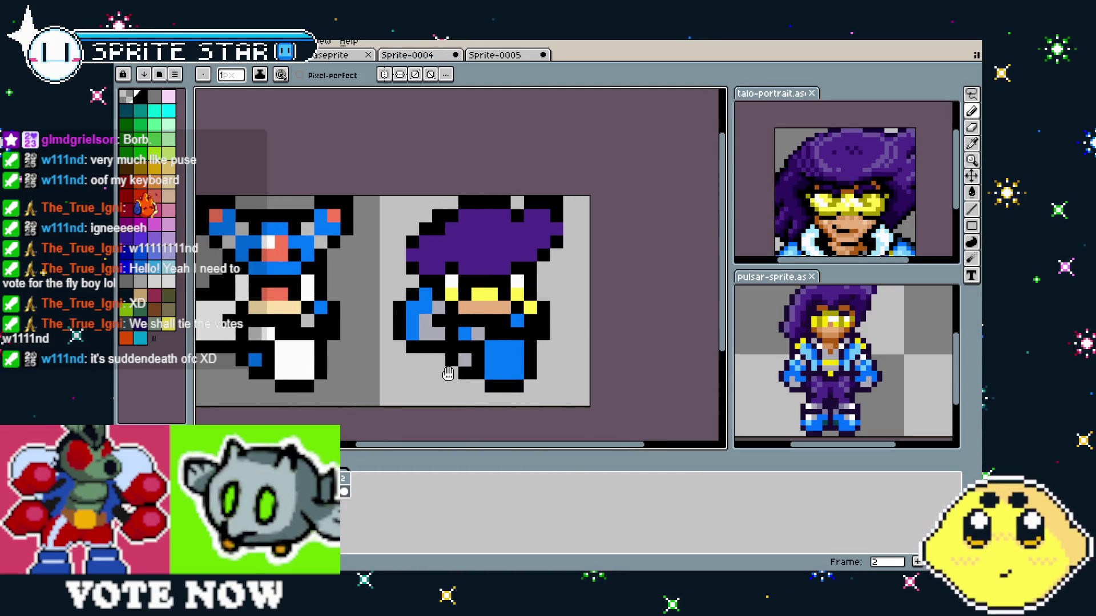
- Clear the leftover blue-and-white sprite from the left side of the cel
{"action": "scroll", "coordinate": [445, 400], "scroll_direction": "down", "scroll_amount": 2}
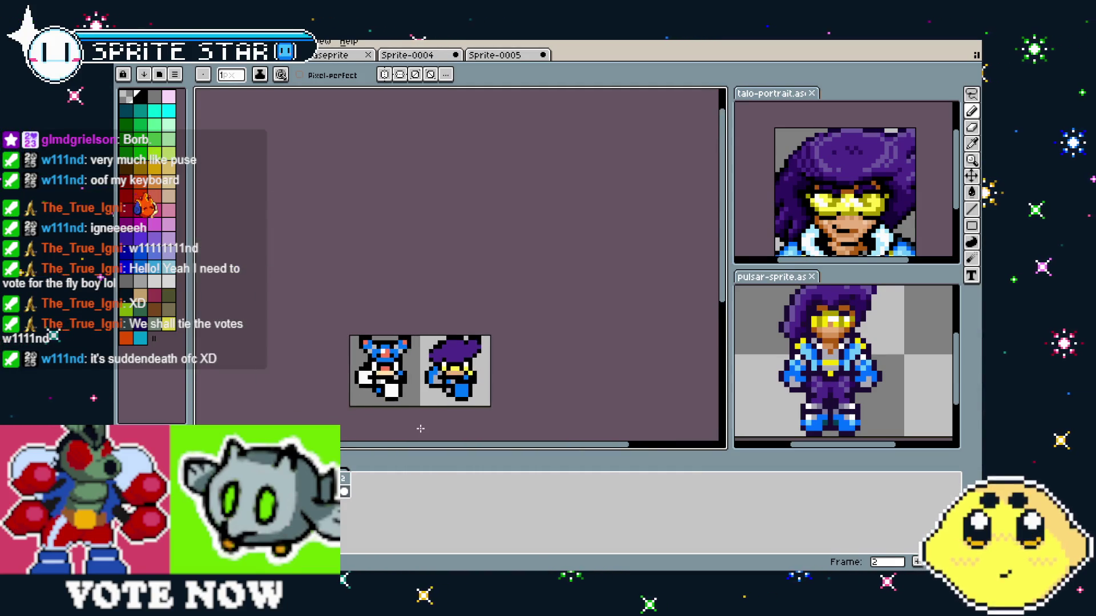
{"action": "scroll", "coordinate": [420, 429], "scroll_direction": "up", "scroll_amount": 1}
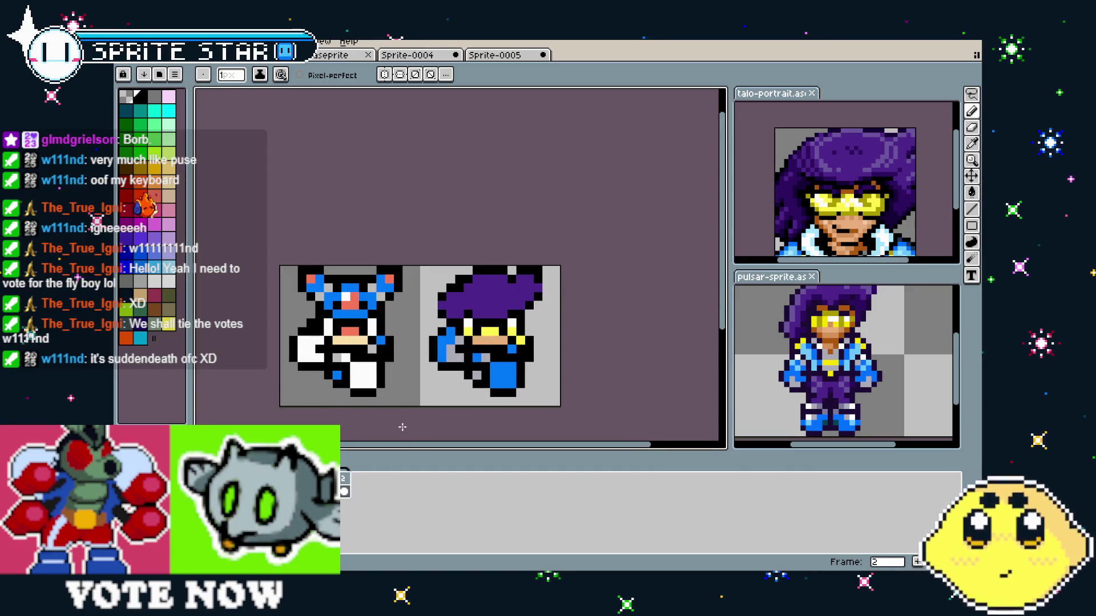
{"action": "key", "text": "m"}
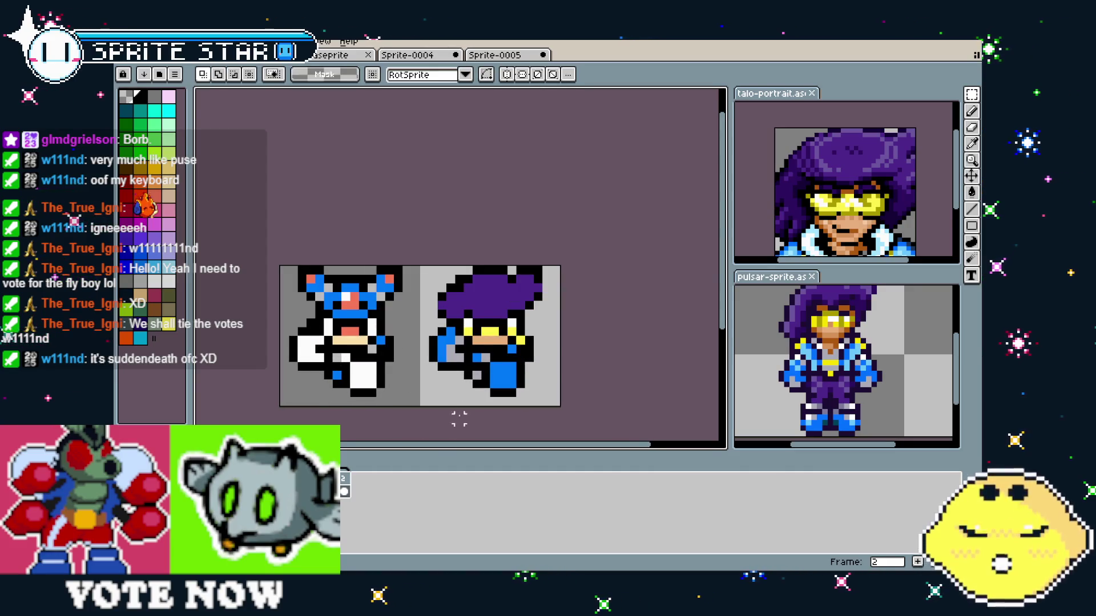
{"action": "right_click", "coordinate": [348, 484]}
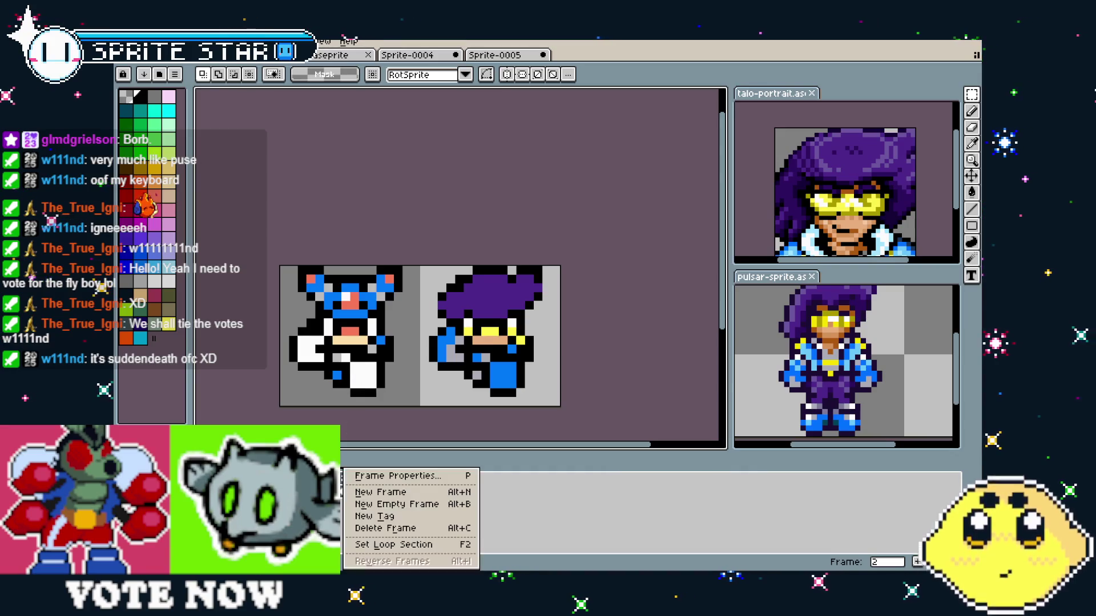
{"action": "key", "text": "Escape"}
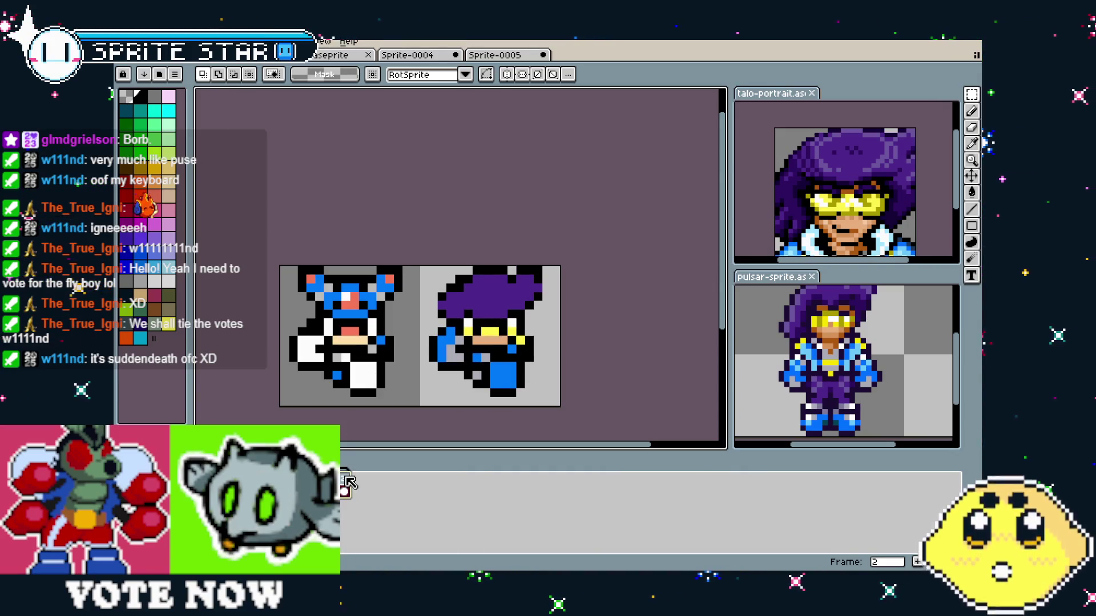
{"action": "key", "text": "Delete"}
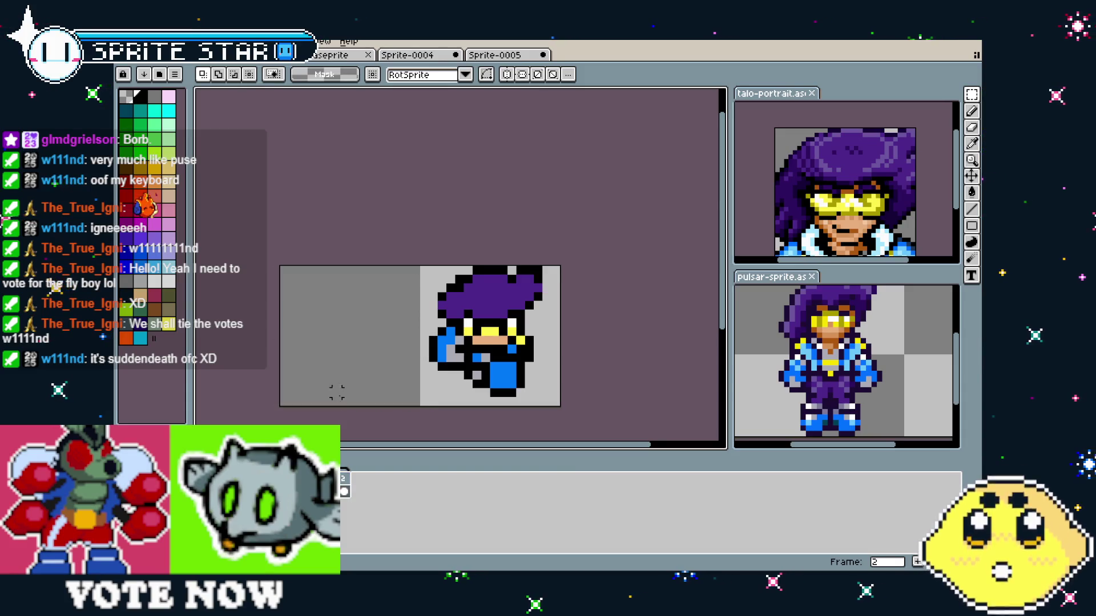
- Resize the canvas to 16 pixels wide, anchored to the right
{"action": "key", "text": "ctrl+alt+c"}
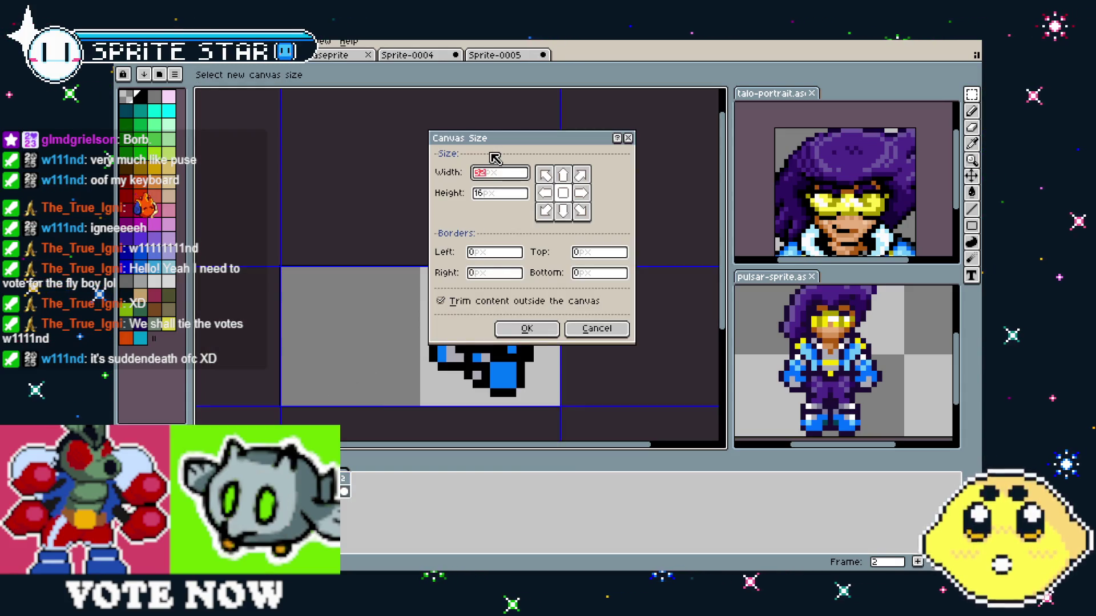
{"action": "type", "text": "16"}
{"action": "left_click", "coordinate": [581, 193]}
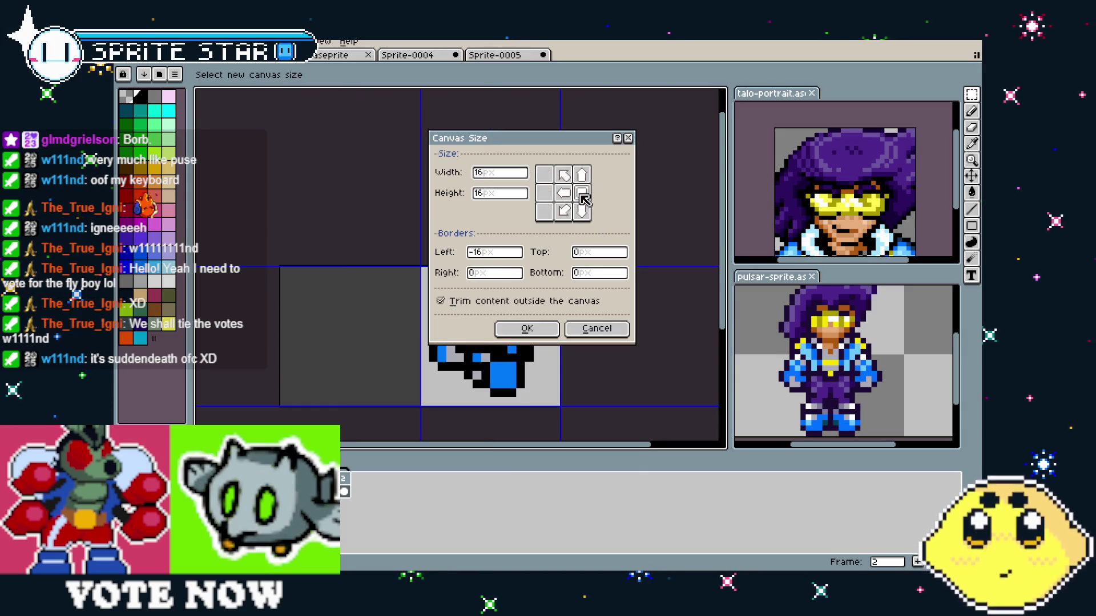
{"action": "left_click", "coordinate": [531, 330]}
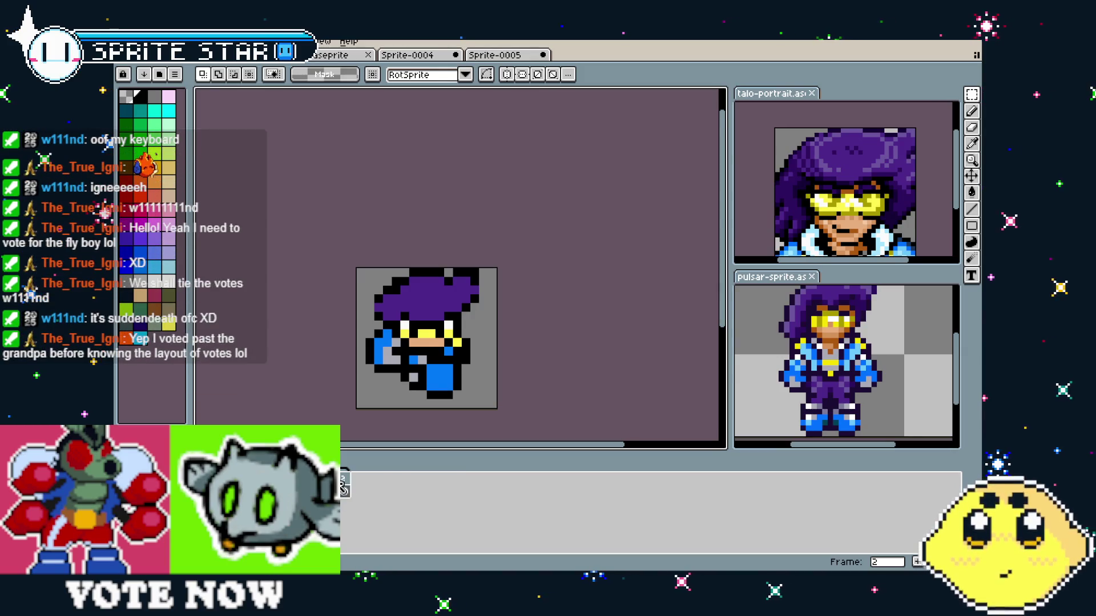
- Add new frames 3 and 4 to the timeline
{"action": "right_click", "coordinate": [343, 490]}
{"action": "left_click", "coordinate": [353, 490]}
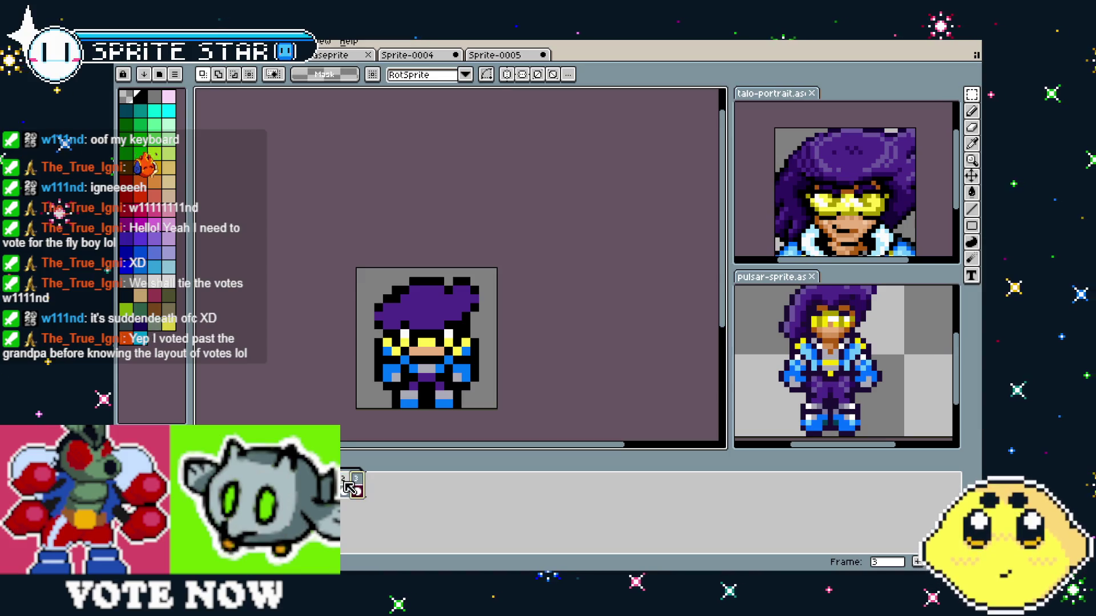
{"action": "left_click", "coordinate": [344, 491]}
{"action": "right_click", "coordinate": [345, 491]}
{"action": "left_click", "coordinate": [366, 491]}
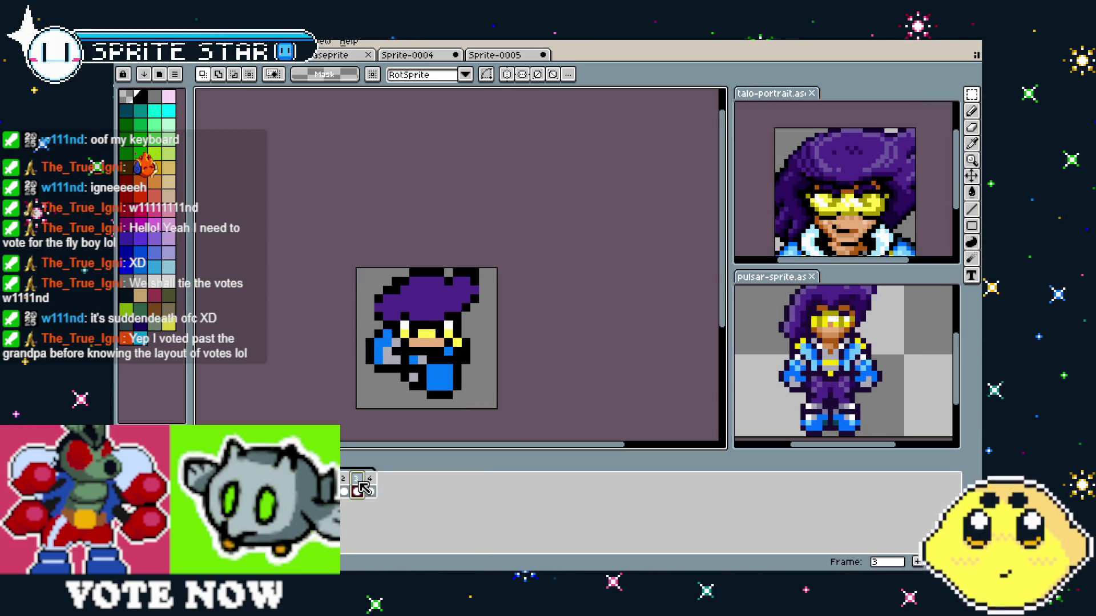
{"action": "left_click", "coordinate": [371, 489]}
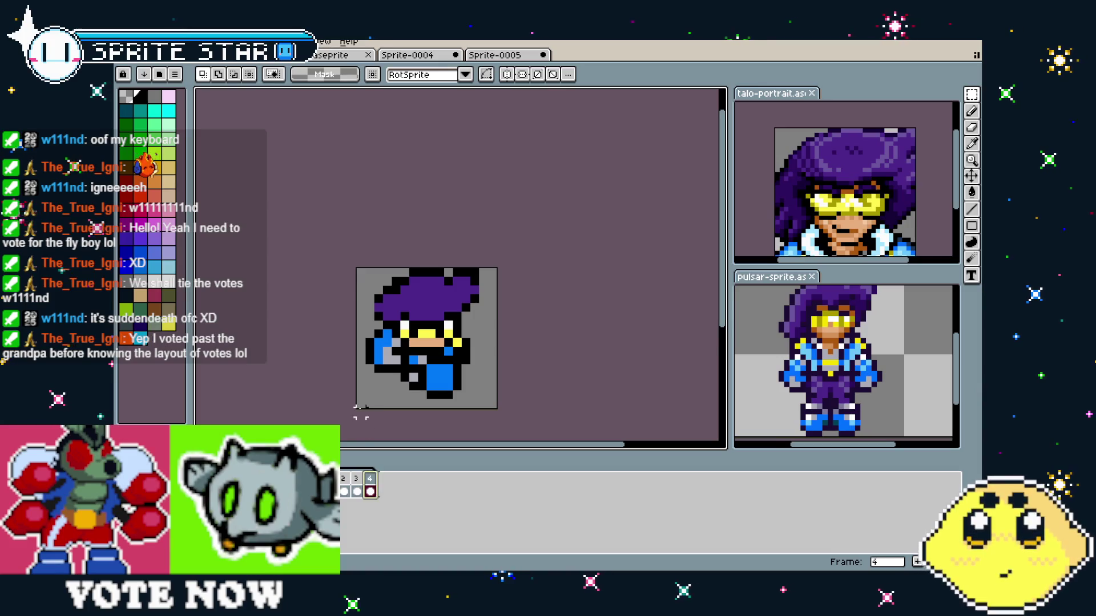
- Select the lower body on frame 4 and flip it horizontally
{"action": "scroll", "coordinate": [367, 395], "scroll_direction": "up", "scroll_amount": 3}
{"action": "left_click_drag", "start_coordinate": [365, 394], "coordinate": [344, 394]}
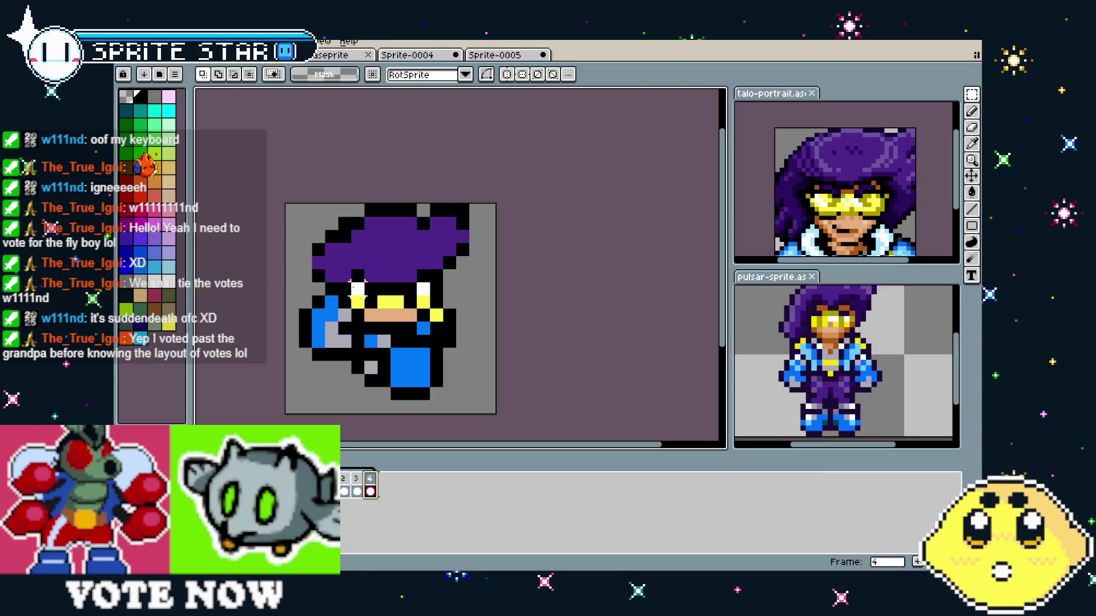
{"action": "left_click_drag", "start_coordinate": [298, 294], "coordinate": [485, 403]}
{"action": "key", "text": "shift+h"}
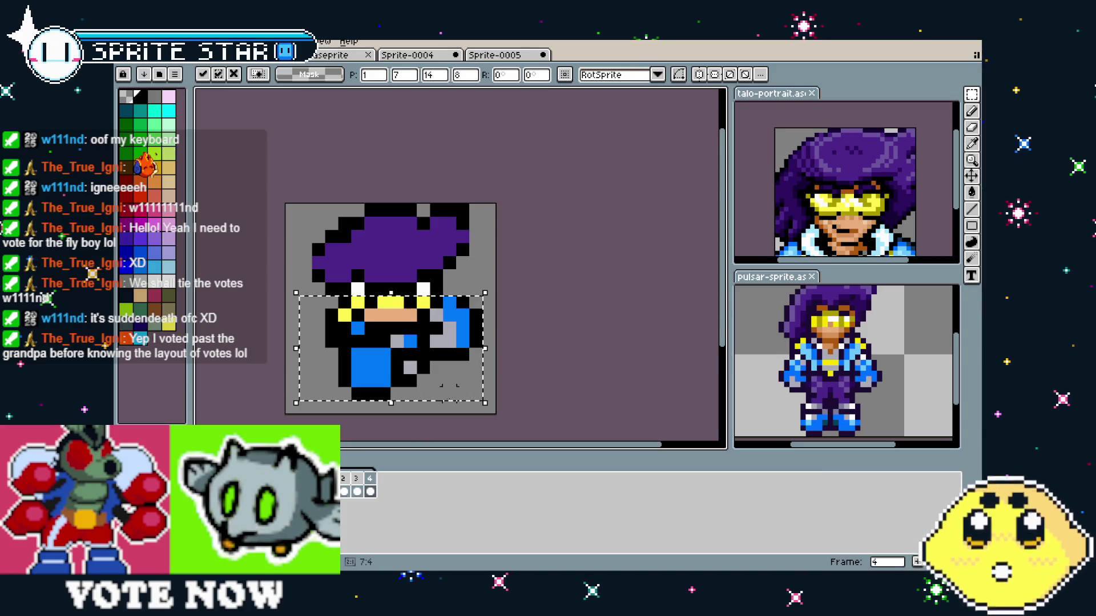
{"action": "left_click", "coordinate": [528, 354]}
- Play the four-frame animation and stop it on the front-facing frame
{"action": "key", "text": "Left"}
{"action": "key", "text": "Left"}
{"action": "key", "text": "Return"}
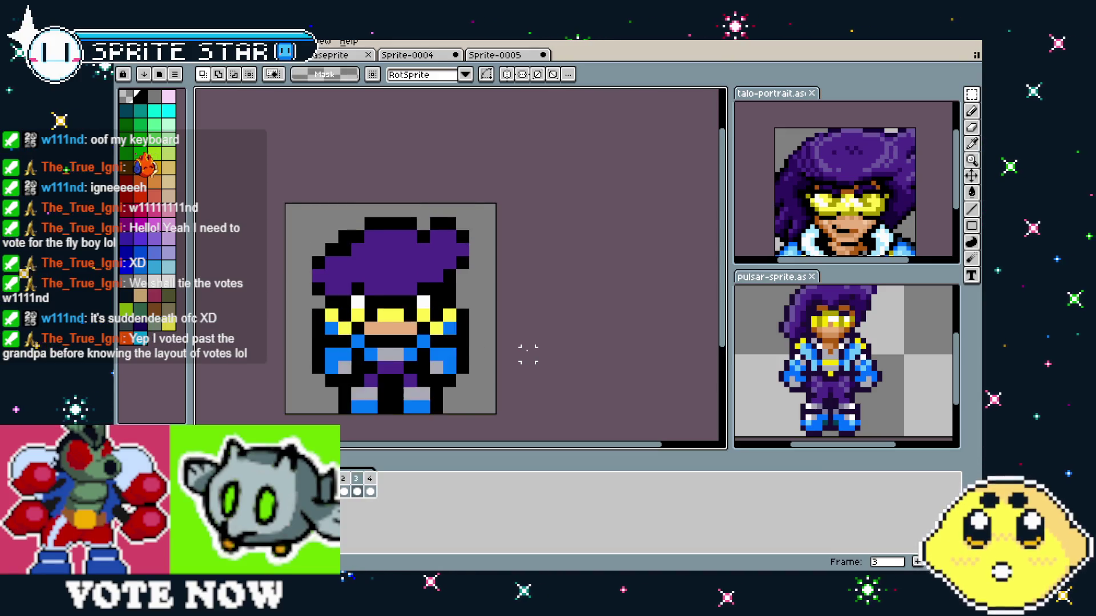
{"action": "scroll", "coordinate": [382, 321], "scroll_direction": "up", "scroll_amount": 1}
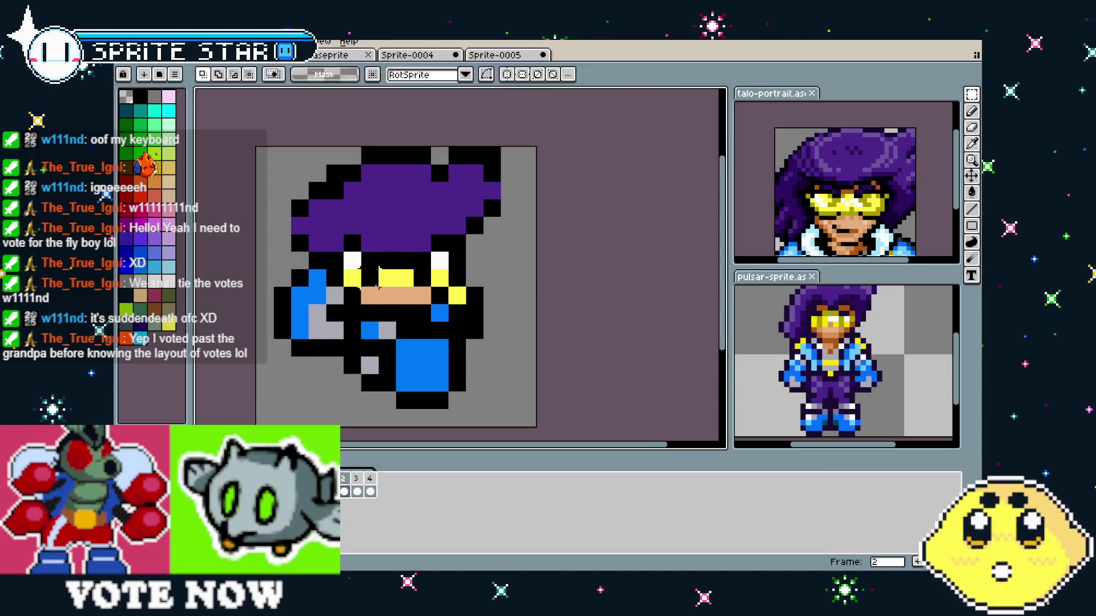
{"action": "key", "text": "b"}
{"action": "scroll", "coordinate": [278, 383], "scroll_direction": "down", "scroll_amount": 2}
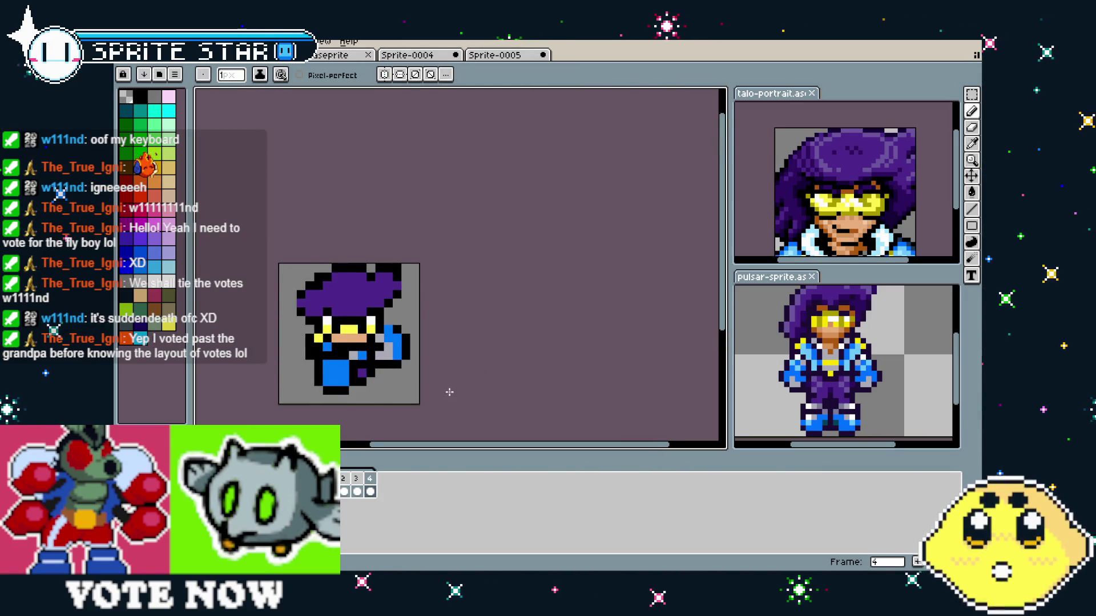
{"action": "key", "text": "Return"}
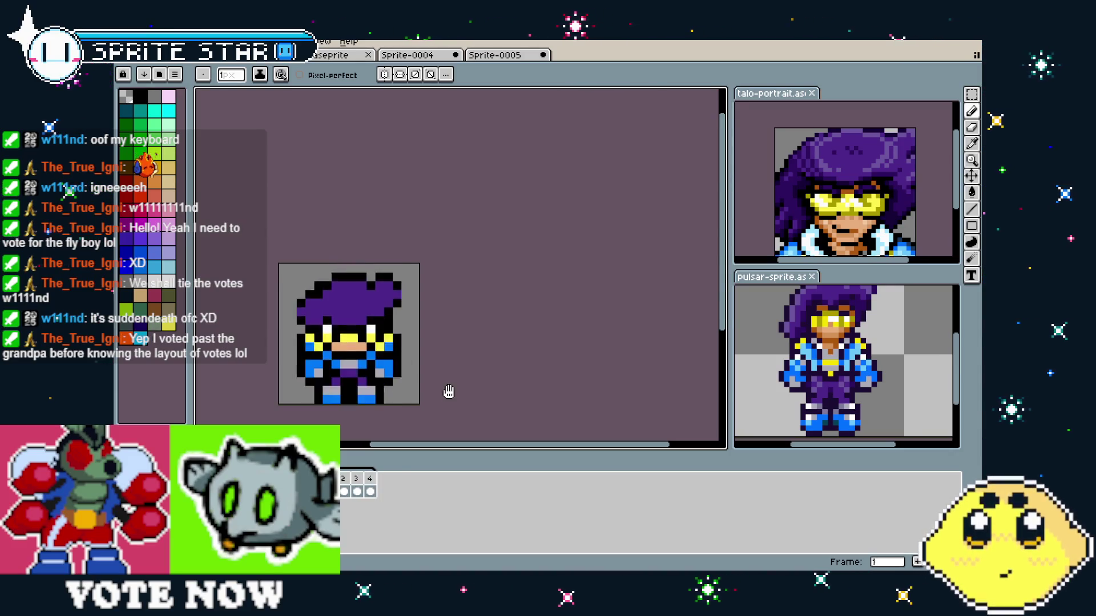
{"action": "scroll", "coordinate": [448, 392], "scroll_direction": "down", "scroll_amount": 2}
{"action": "scroll", "coordinate": [380, 420], "scroll_direction": "up", "scroll_amount": 2}
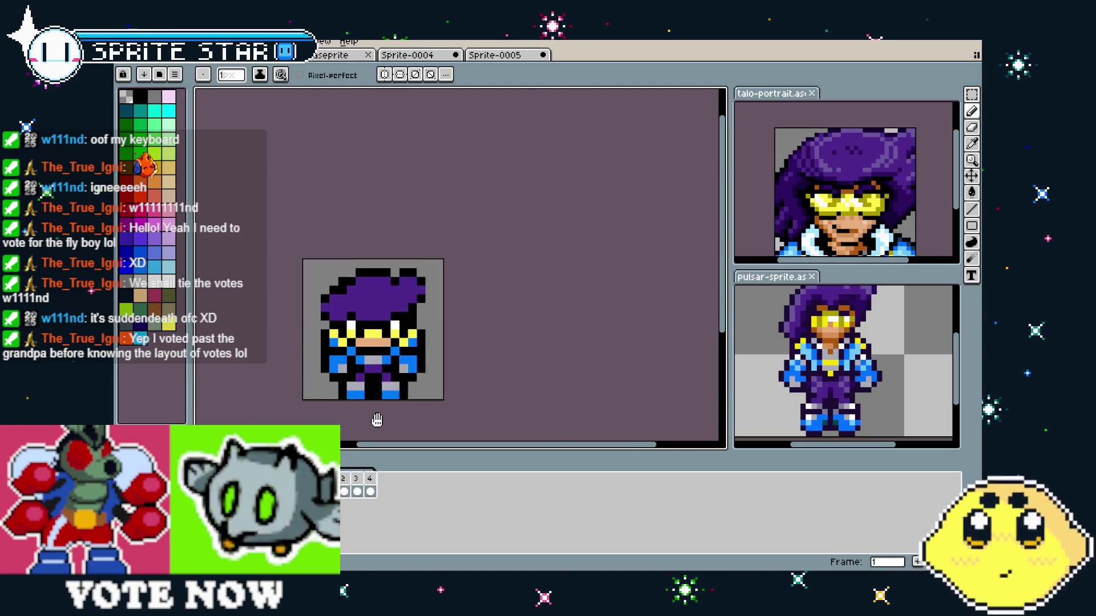
- Stop playback and check the robot sprite's frame duration in Frame Properties
{"action": "mouse_move", "coordinate": [376, 420]}
{"action": "left_mouse_down"}
{"action": "mouse_move", "coordinate": [445, 419]}
{"action": "mouse_move", "coordinate": [411, 418]}
{"action": "left_mouse_up"}
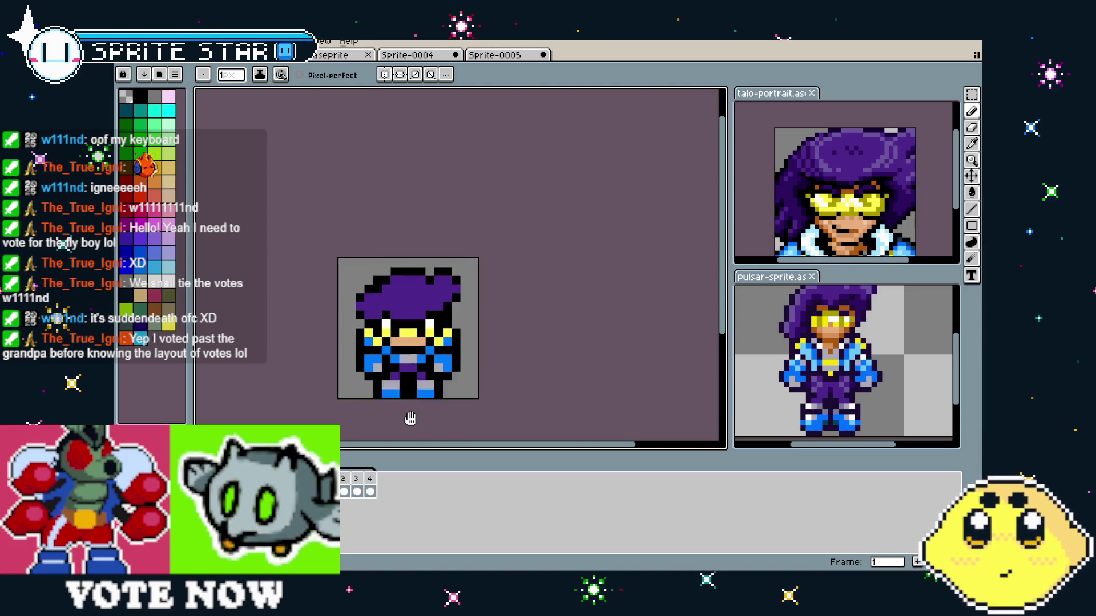
{"action": "key", "text": "Return"}
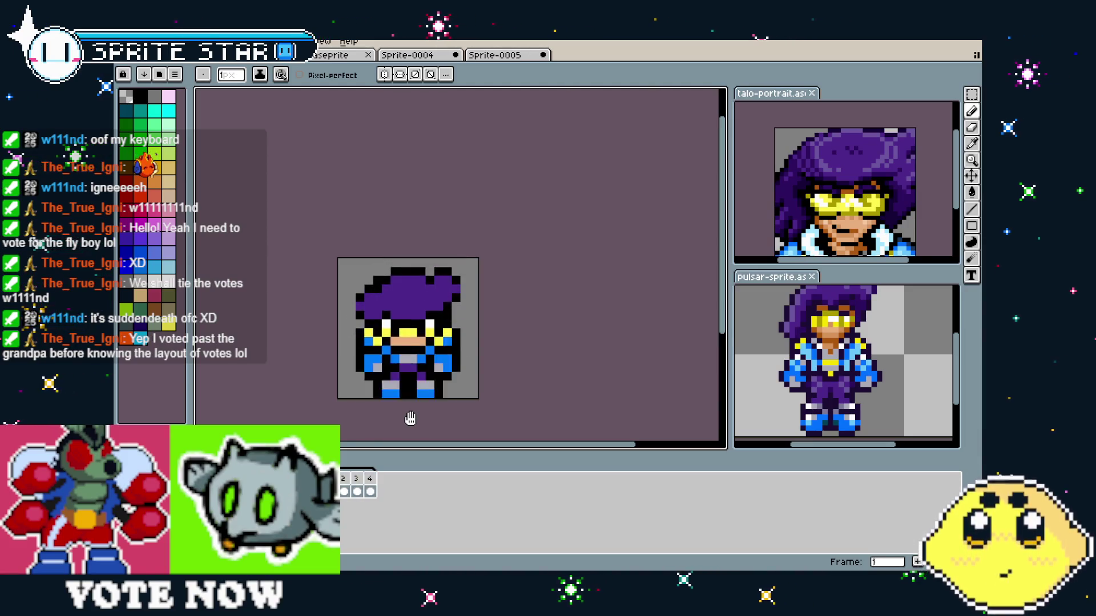
{"action": "key", "text": "alt+e"}
{"action": "key", "text": "Escape"}
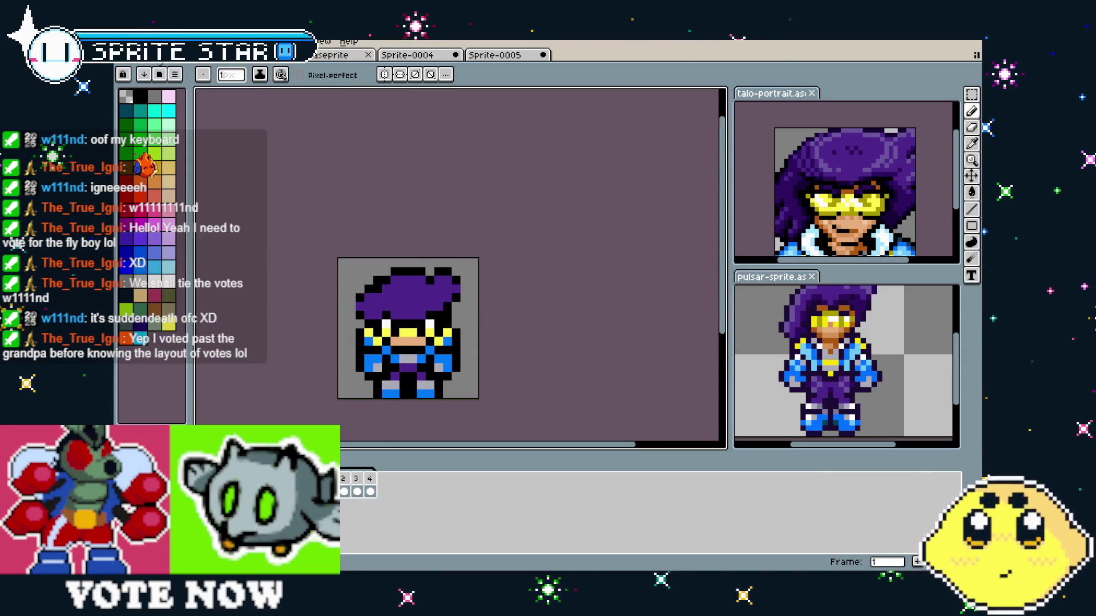
{"action": "key", "text": "Right"}
{"action": "key", "text": "Right"}
{"action": "key", "text": "Right"}
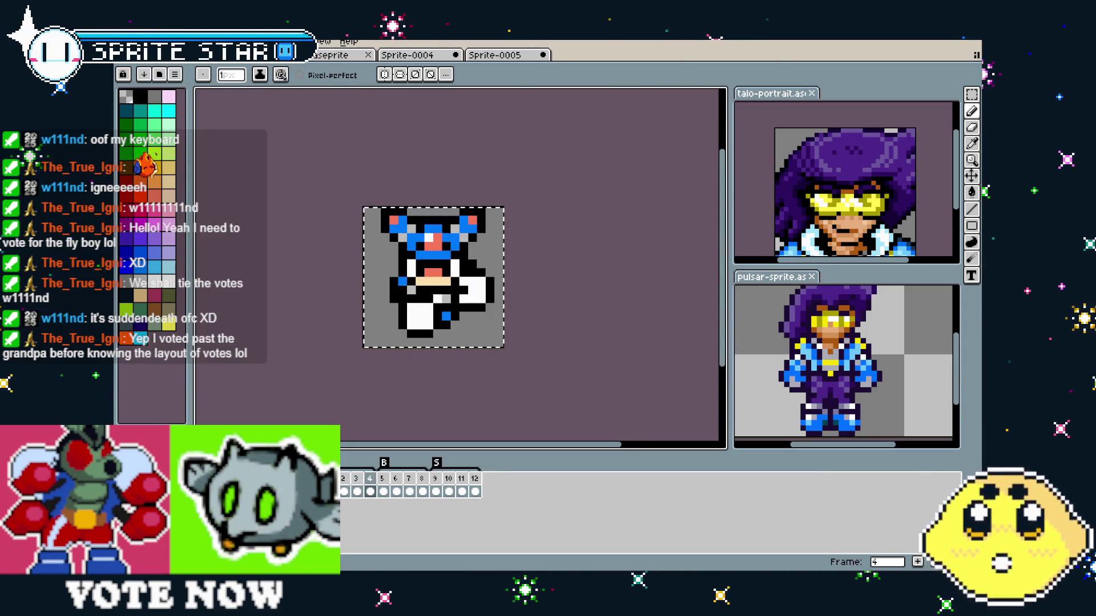
{"action": "key", "text": "ctrl+d"}
{"action": "key", "text": "p"}
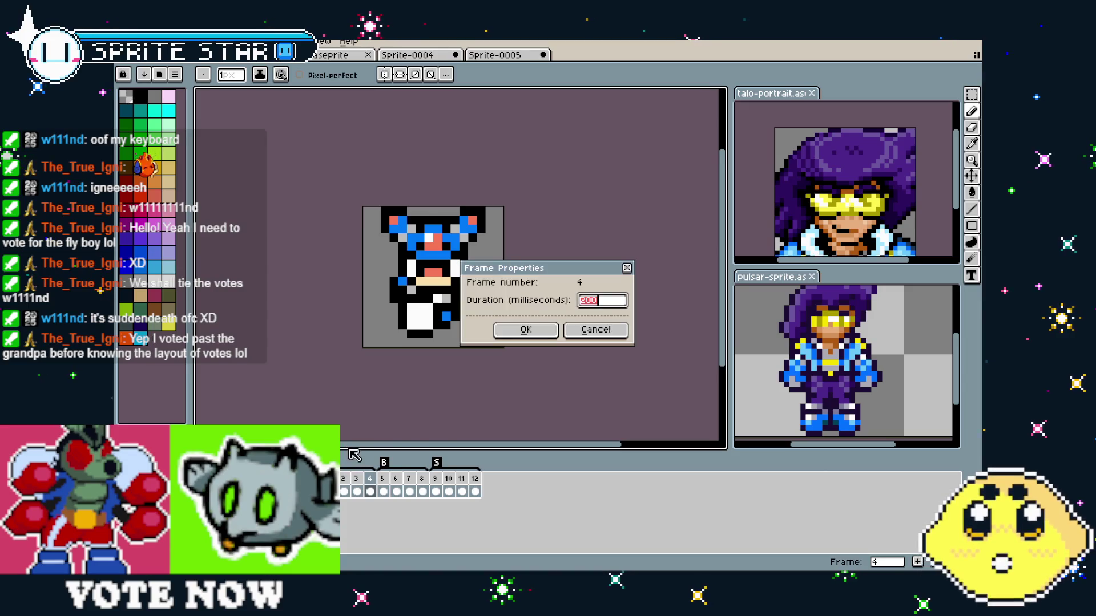
{"action": "left_click", "coordinate": [591, 329]}
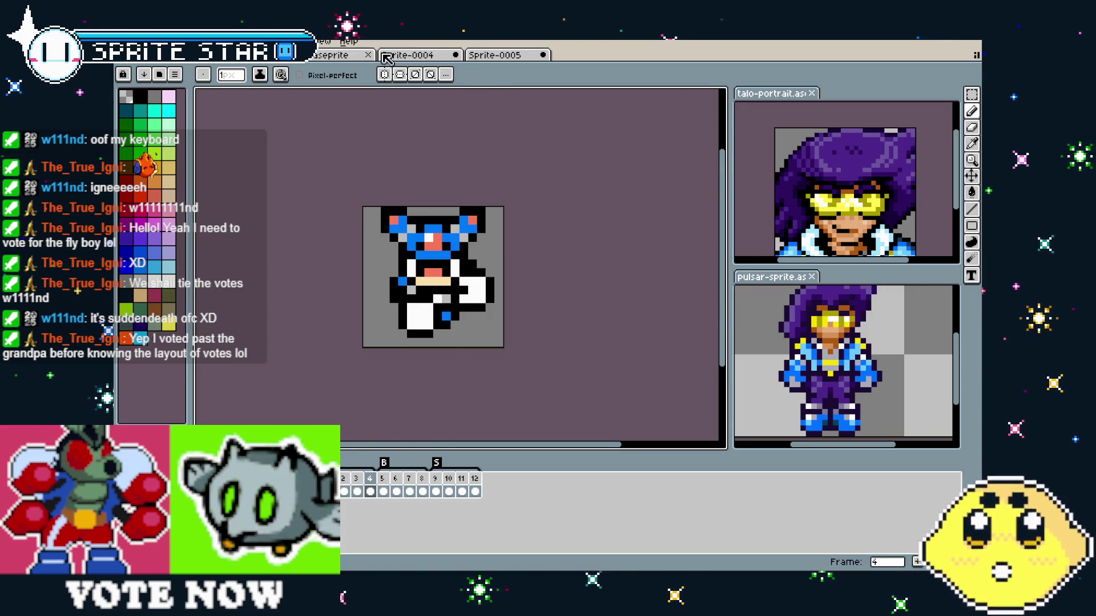
- Select all four chibi frames, give them one shared duration, and play the animation
{"action": "key", "text": "ctrl+Tab"}
{"action": "key", "text": "v"}
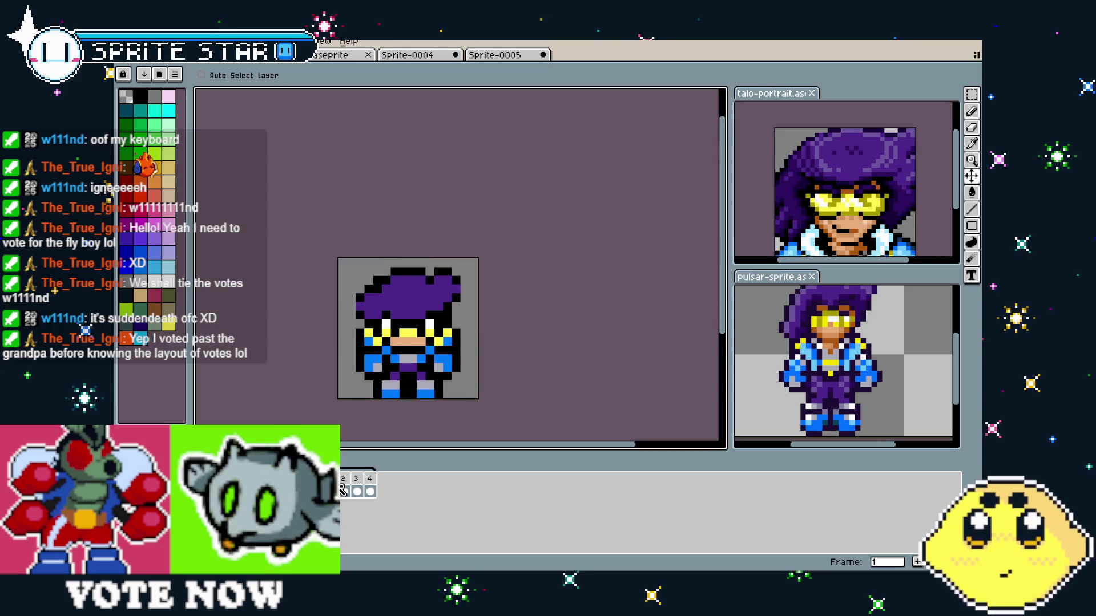
{"action": "left_click", "coordinate": [369, 491]}
{"action": "key", "text": "p"}
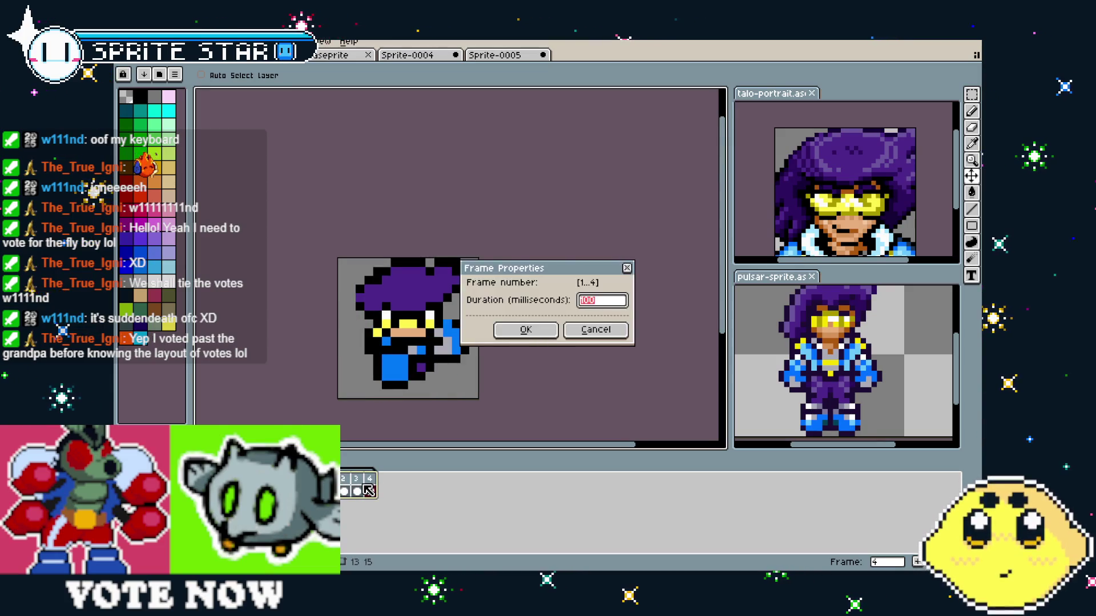
{"action": "key", "text": "Return"}
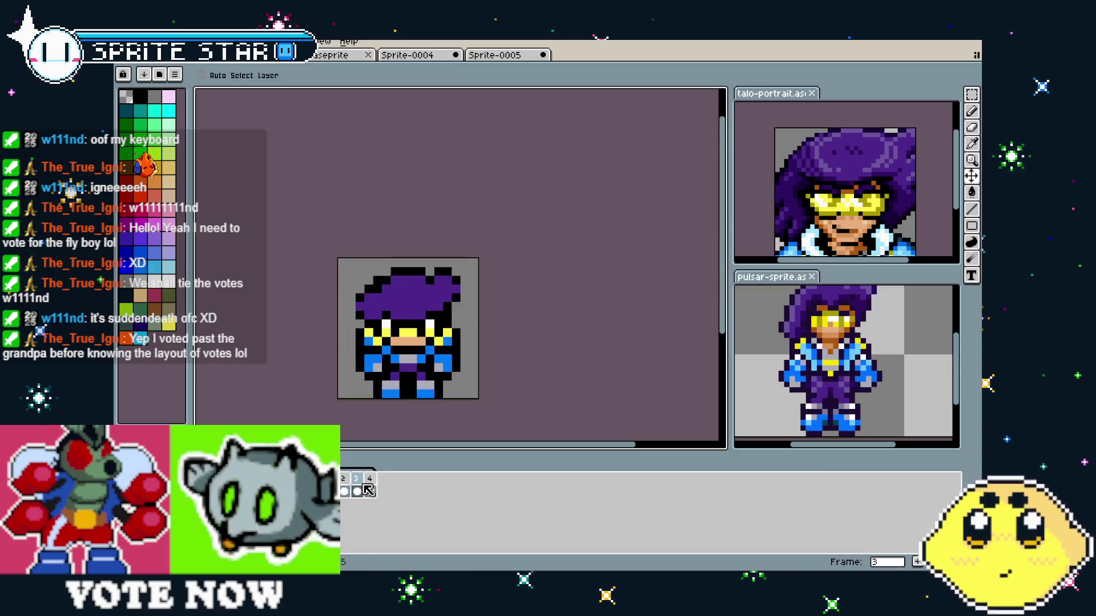
{"action": "key", "text": "b"}
{"action": "left_click_drag", "start_coordinate": [337, 404], "coordinate": [375, 379]}
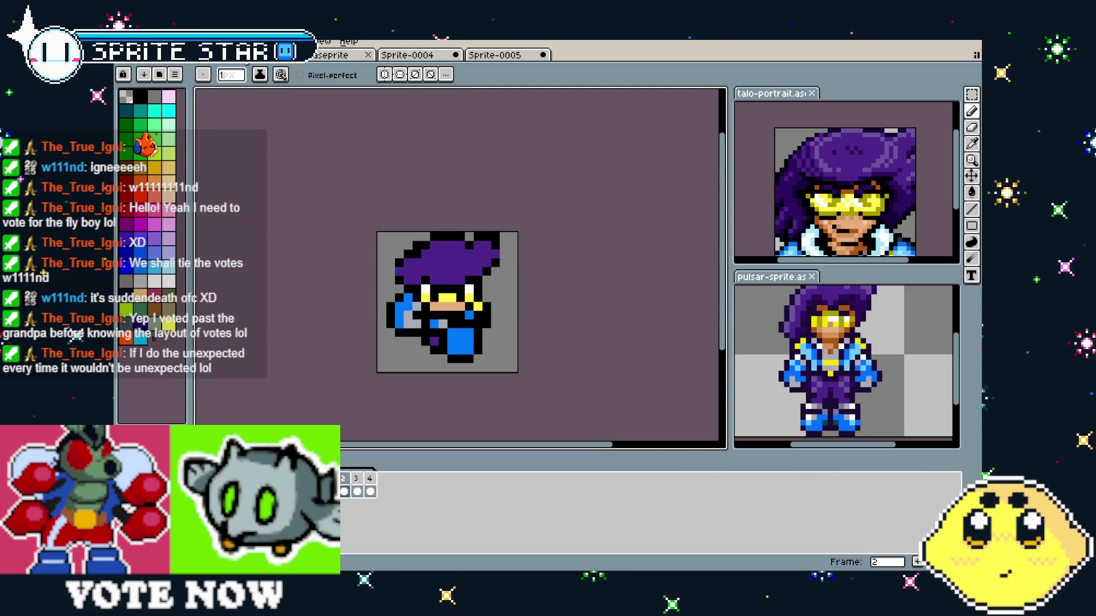
- Recentre the view and glance at the robot sprite before returning to the chibi sprite
{"action": "left_click_drag", "start_coordinate": [319, 299], "coordinate": [307, 295]}
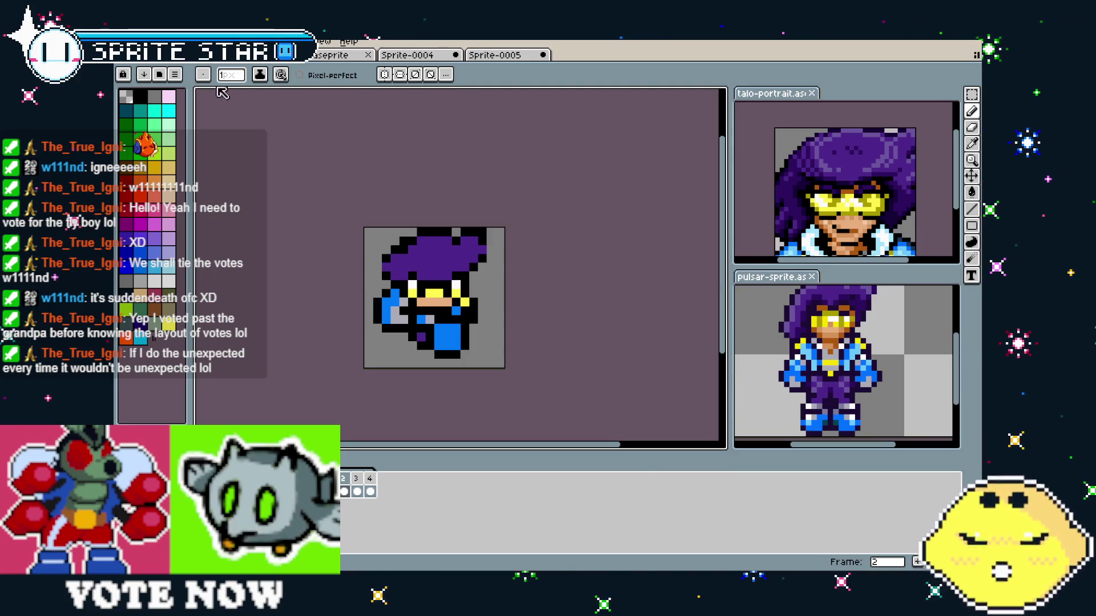
{"action": "key", "text": "Right"}
{"action": "key", "text": "Right"}
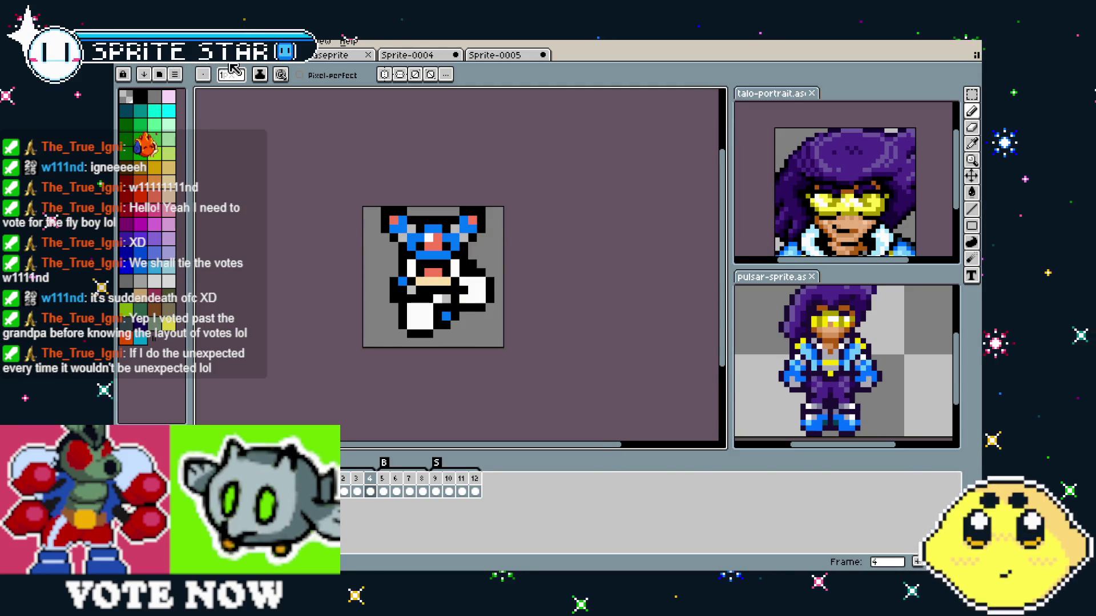
{"action": "key", "text": "ctrl+Tab"}
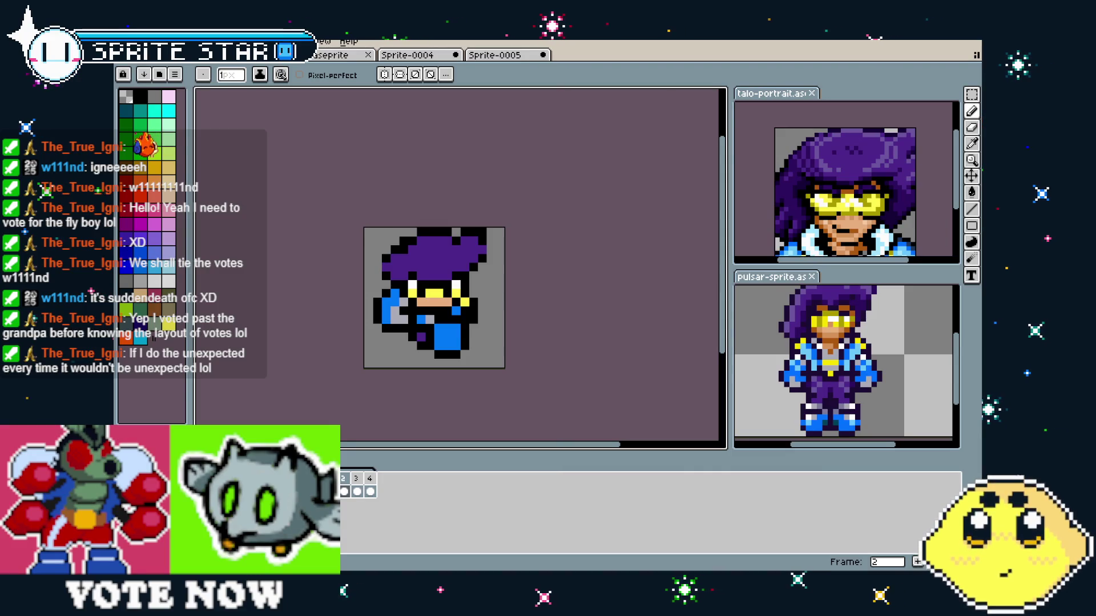
{"action": "scroll", "coordinate": [450, 318], "scroll_direction": "up", "scroll_amount": 2}
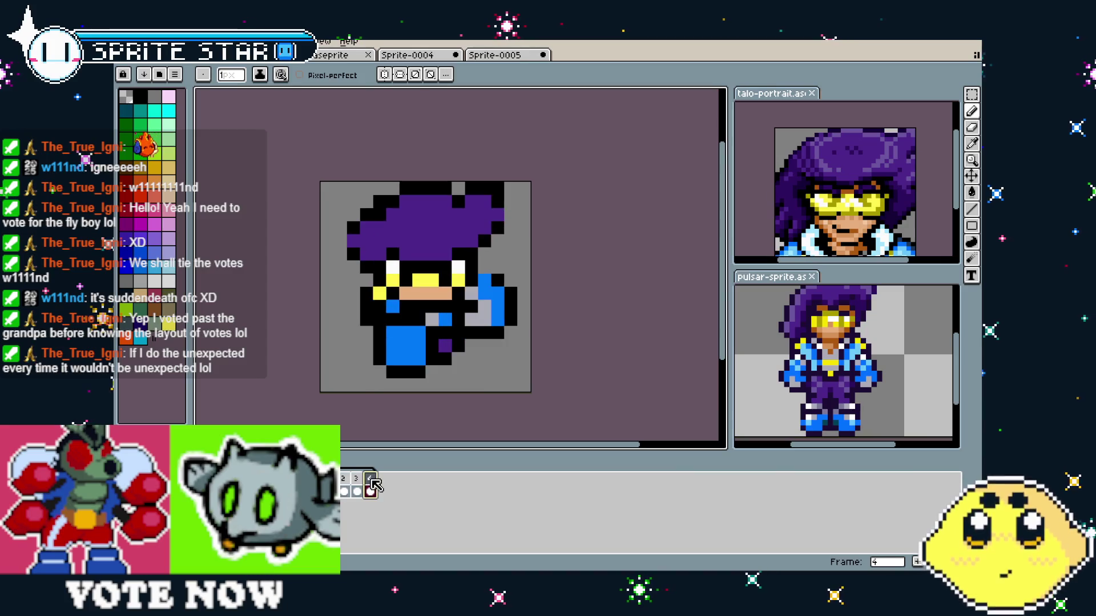
- Step through chibi frames 1–4, then compare with frame 5 of the robot reference
{"action": "left_click", "coordinate": [346, 489]}
{"action": "left_click", "coordinate": [344, 491]}
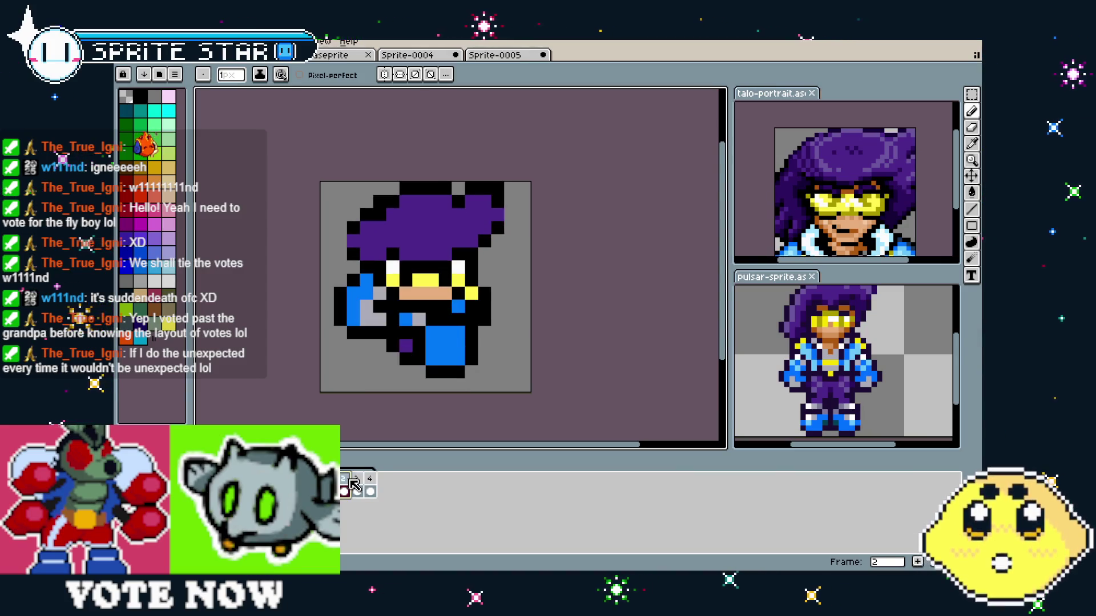
{"action": "left_click", "coordinate": [357, 491]}
{"action": "left_click", "coordinate": [370, 491]}
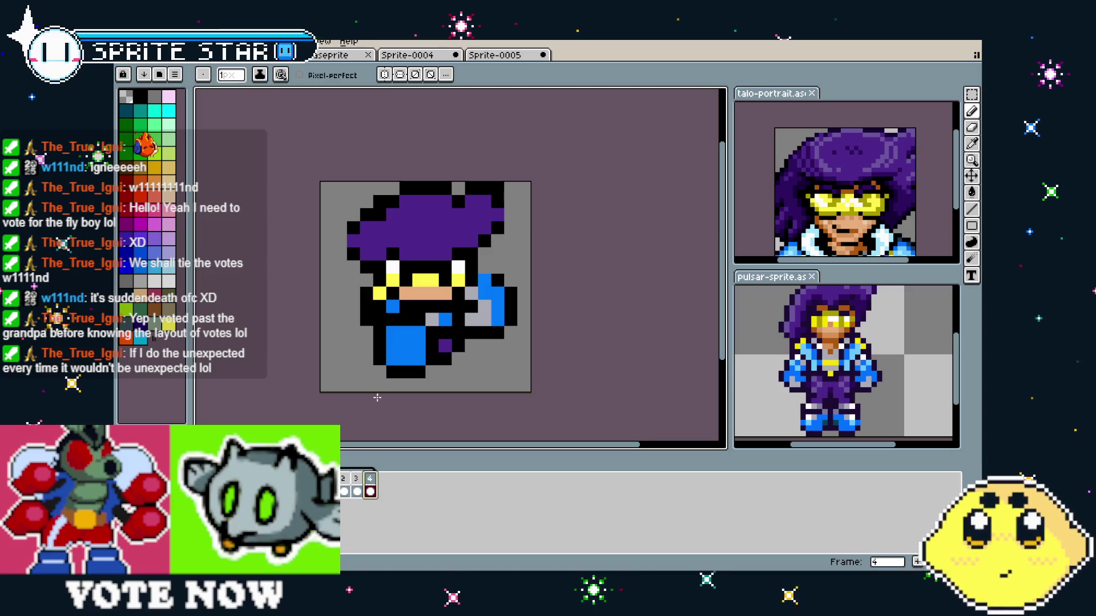
{"action": "left_click", "coordinate": [152, 57]}
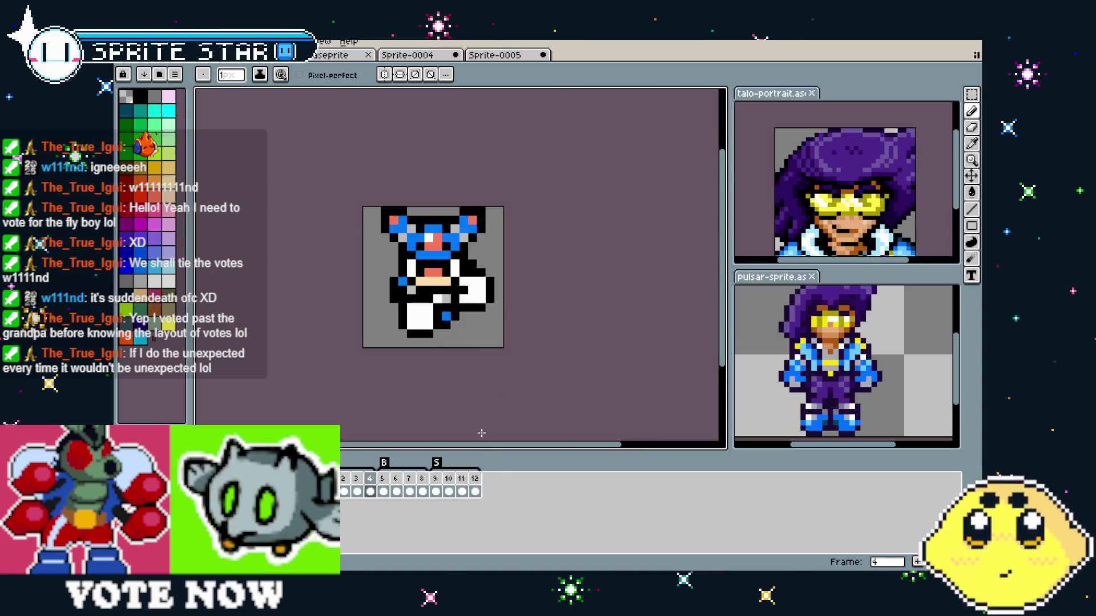
{"action": "left_click", "coordinate": [383, 491]}
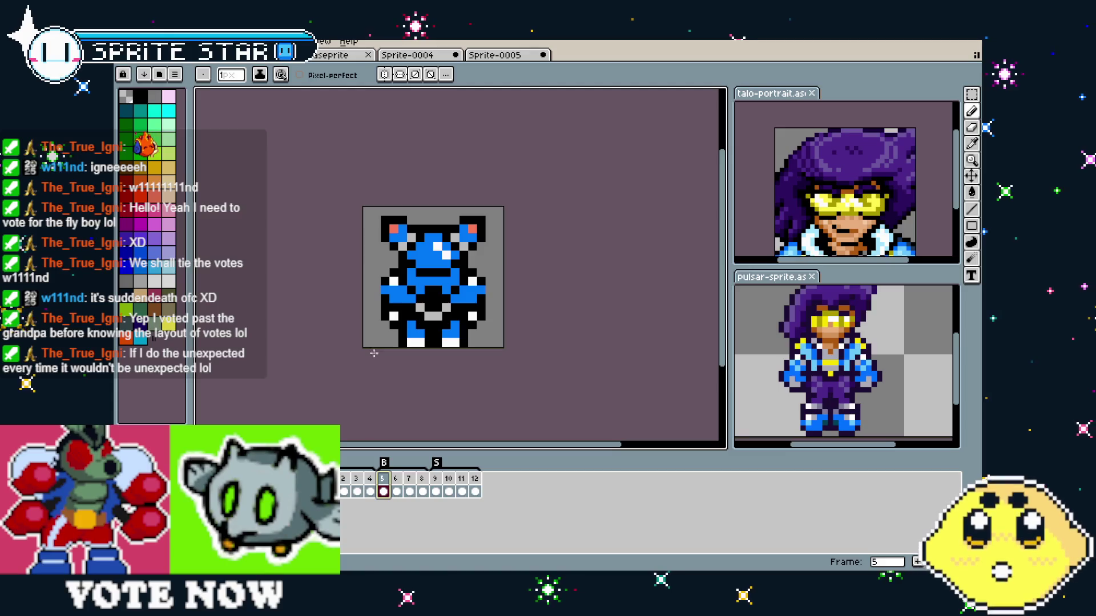
{"action": "key", "text": "ctrl+Tab"}
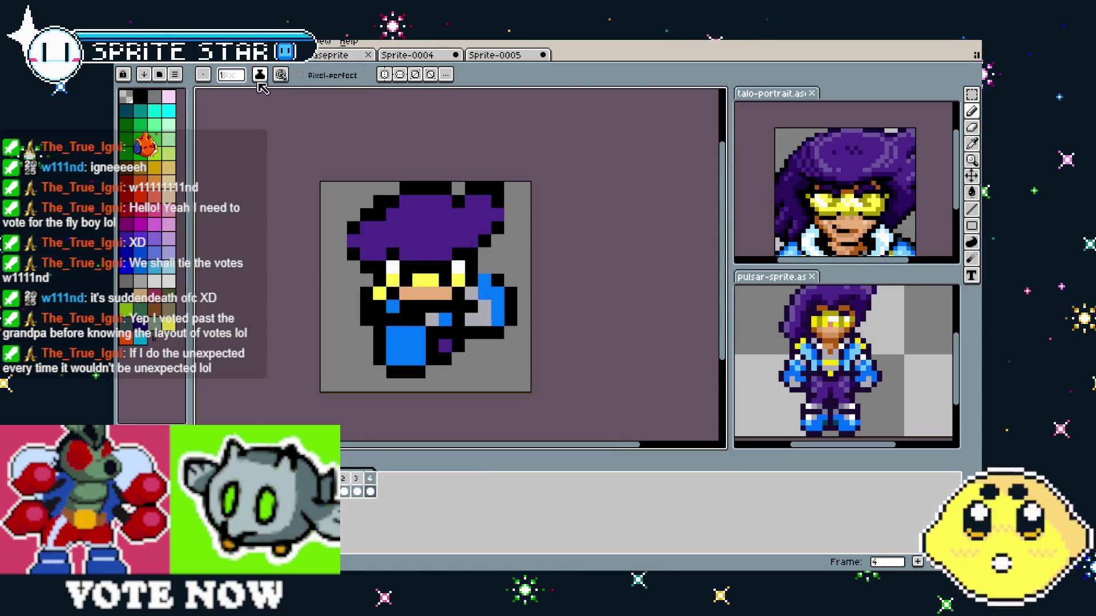
- Insert a new frame after the front-view frame 1
{"action": "left_click", "coordinate": [341, 482]}
{"action": "right_click", "coordinate": [343, 484]}
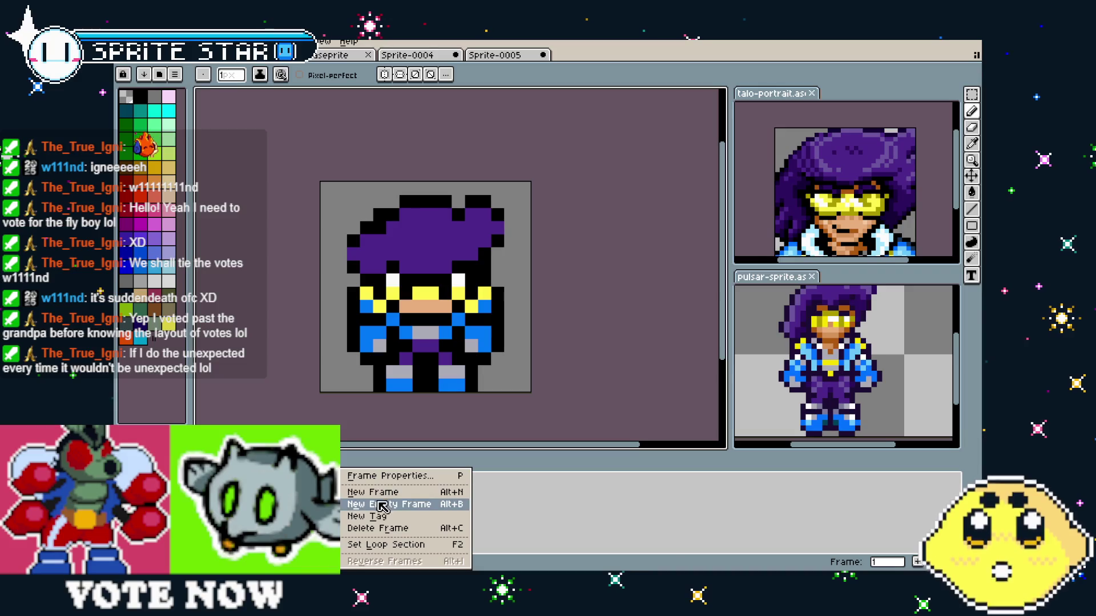
{"action": "left_click", "coordinate": [351, 487]}
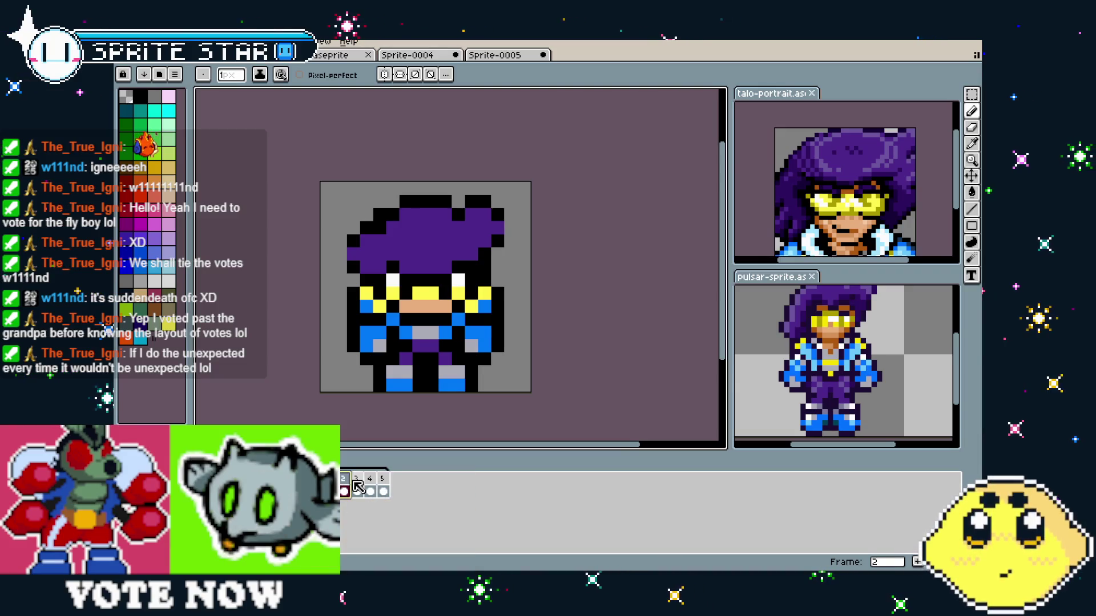
- Create a tag named B on frame 5
{"action": "left_click", "coordinate": [392, 489]}
{"action": "right_click", "coordinate": [395, 485]}
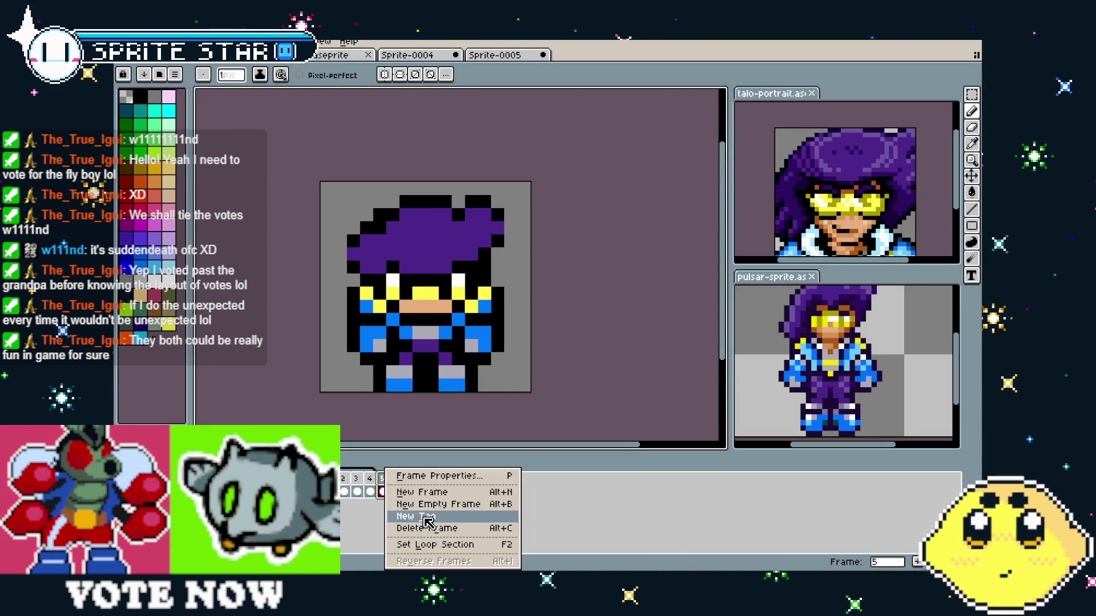
{"action": "left_click", "coordinate": [430, 525]}
{"action": "type", "text": "B"}
{"action": "key", "text": "Return"}
- Step the pulsar reference sprite to its back-view pose
{"action": "scroll", "coordinate": [371, 389], "scroll_direction": "up", "scroll_amount": 1}
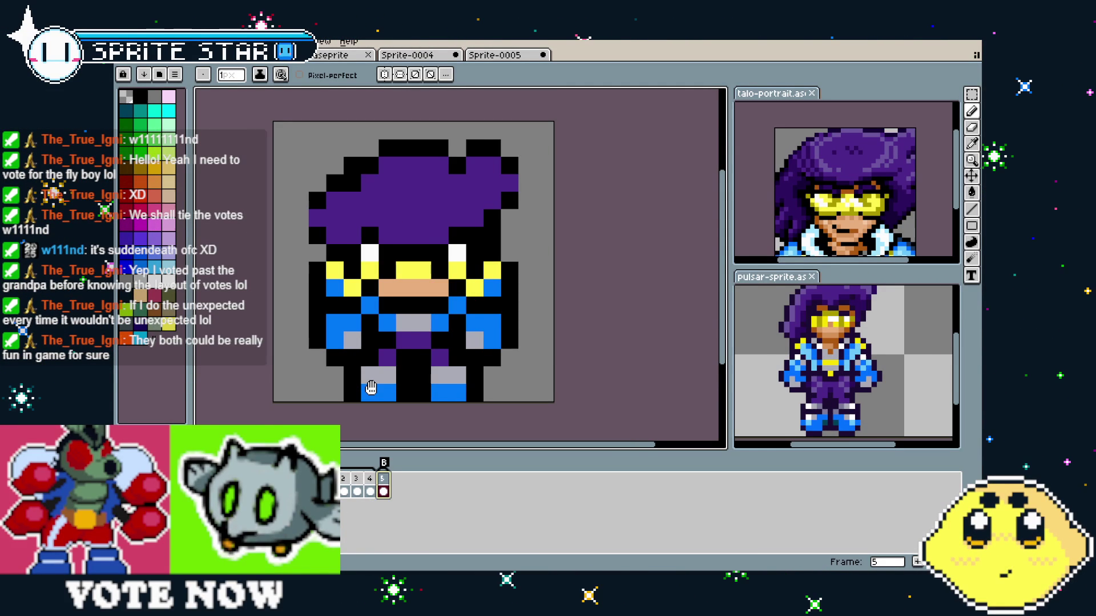
{"action": "left_click", "coordinate": [821, 351]}
{"action": "key", "text": "Return"}
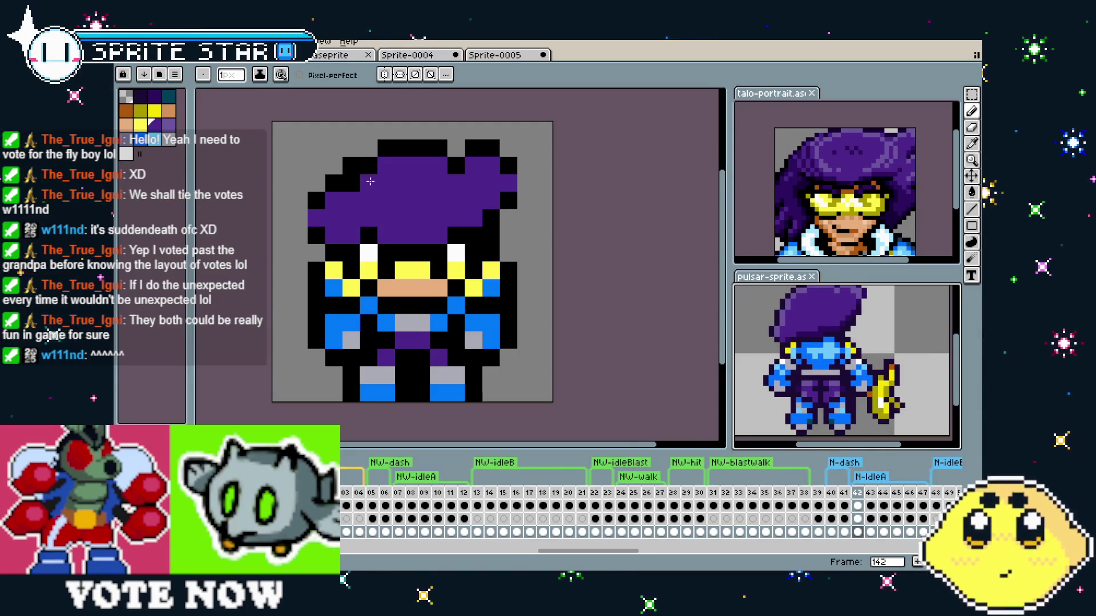
- On frame 5, paint blue over the jacket area and extend the purple hair over a black pixel
{"action": "left_click", "coordinate": [353, 155]}
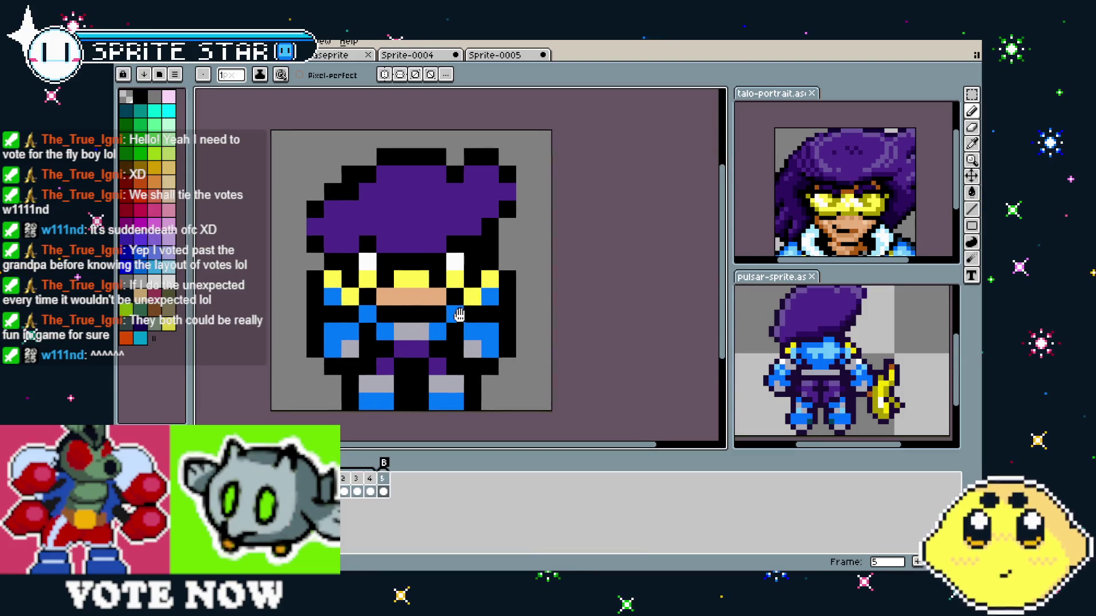
{"action": "key", "text": "i"}
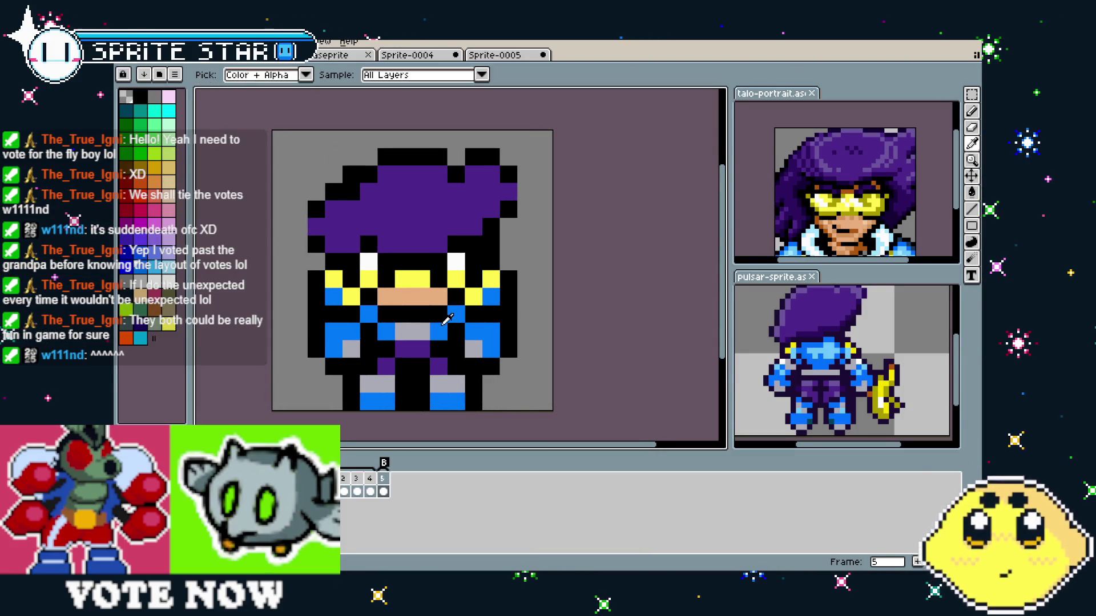
{"action": "key", "text": "b"}
{"action": "left_click_drag", "start_coordinate": [422, 330], "coordinate": [394, 324]}
{"action": "key", "text": "b"}
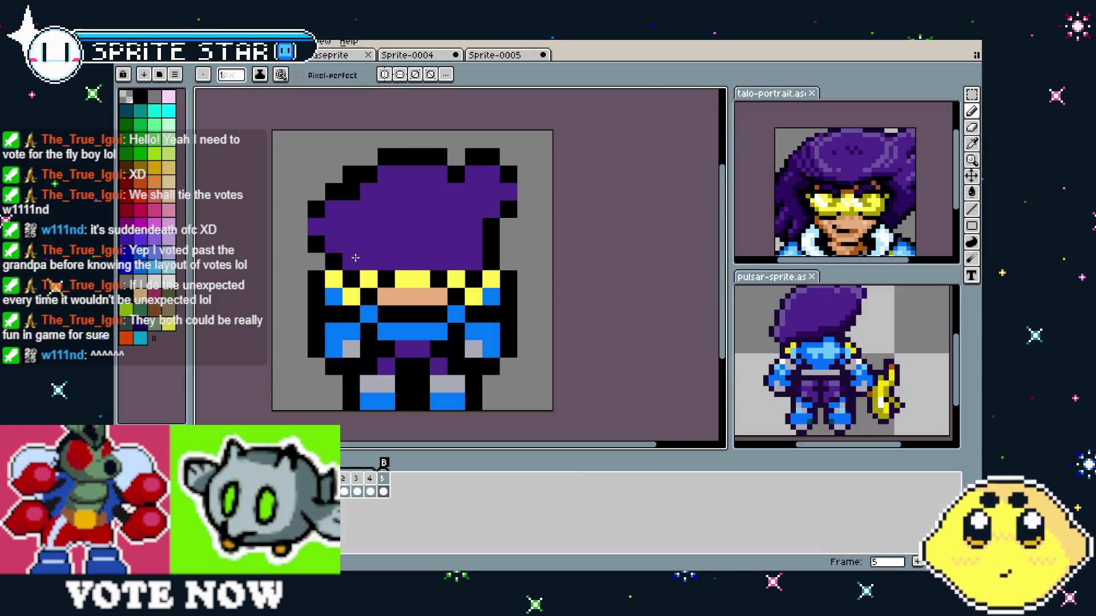
{"action": "key", "text": "i"}
{"action": "key", "text": "b"}
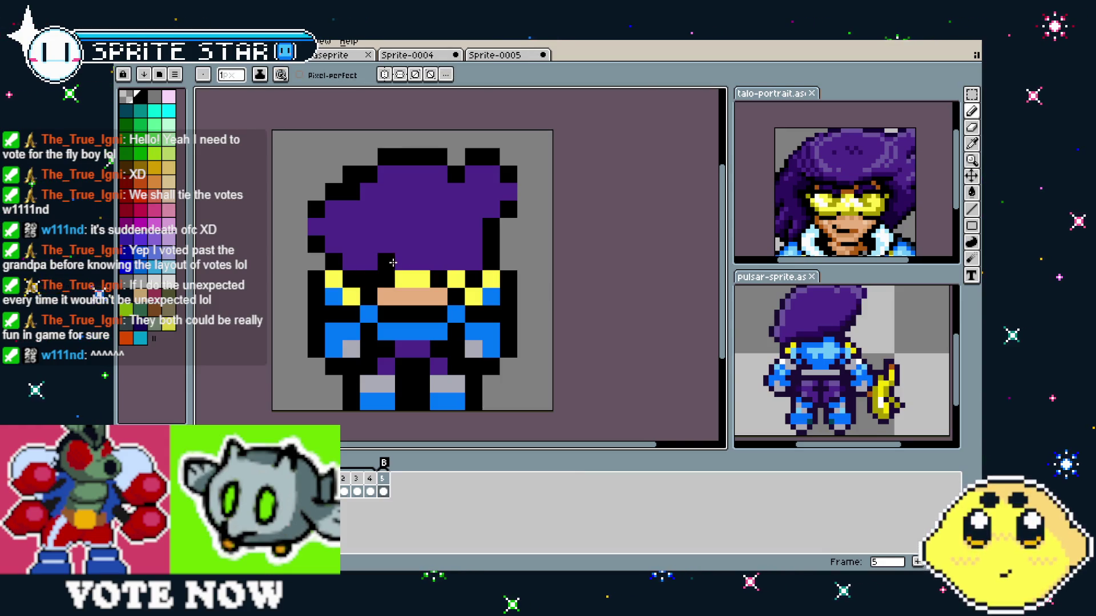
{"action": "left_click", "coordinate": [407, 263]}
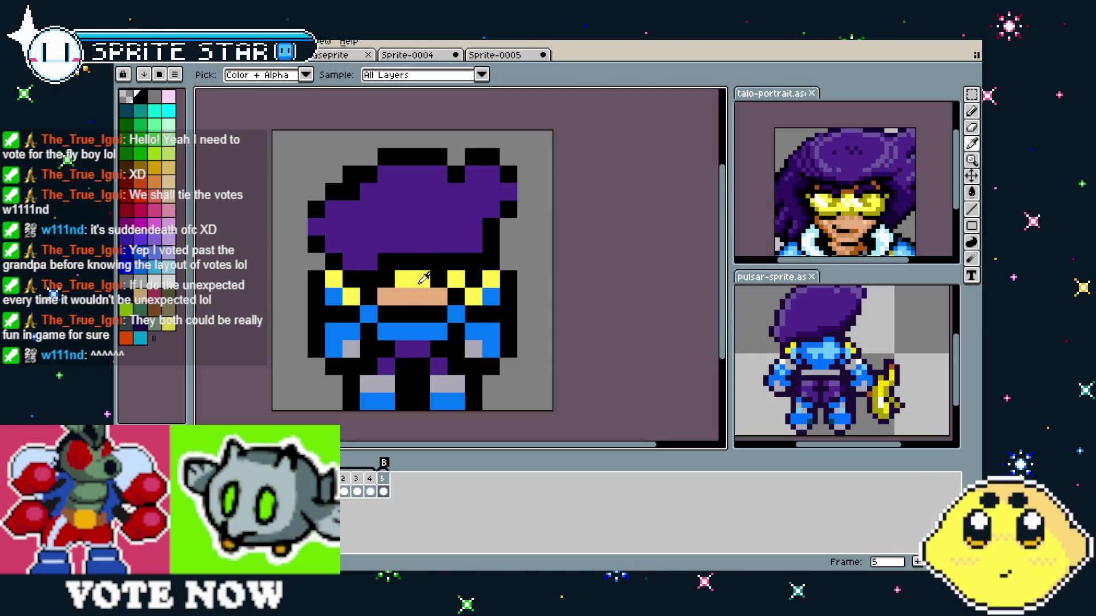
- Cover the remaining face and skin pixels with purple hair and jacket blue
{"action": "left_click", "coordinate": [393, 278], "text": "alt"}
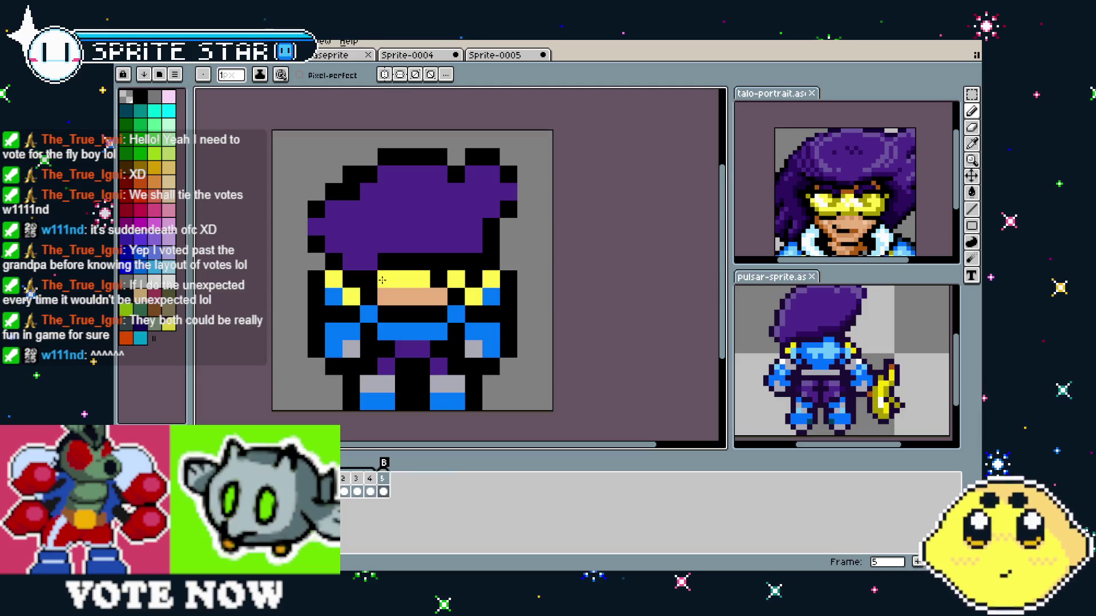
{"action": "left_click", "coordinate": [368, 314], "text": "alt"}
{"action": "left_click", "coordinate": [408, 314]}
{"action": "left_click", "coordinate": [430, 297]}
{"action": "left_click", "coordinate": [433, 278], "text": "alt"}
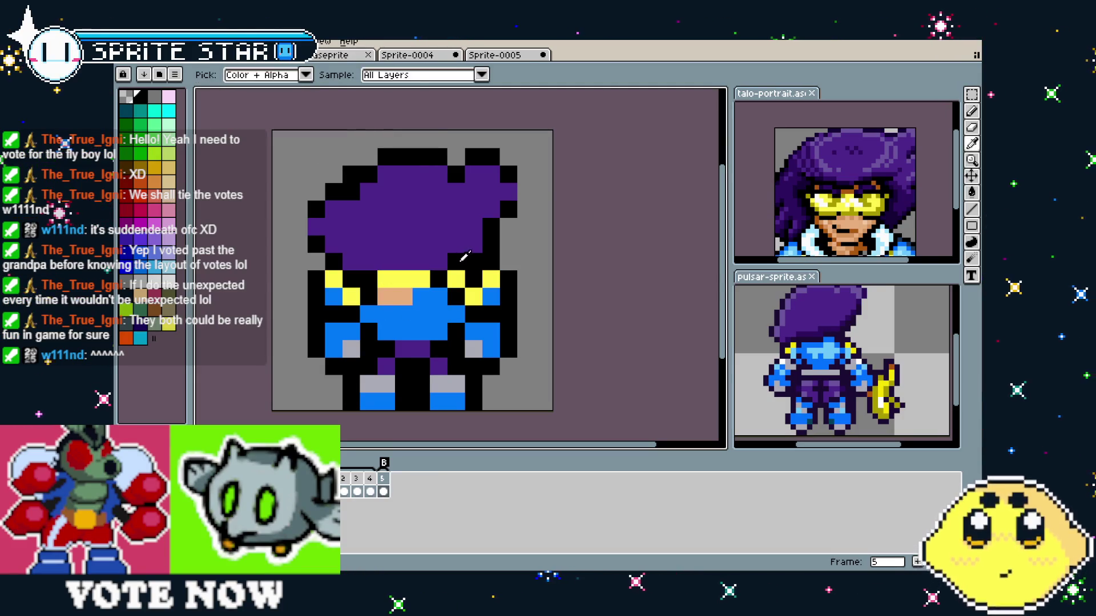
{"action": "left_click", "coordinate": [390, 260], "text": "alt"}
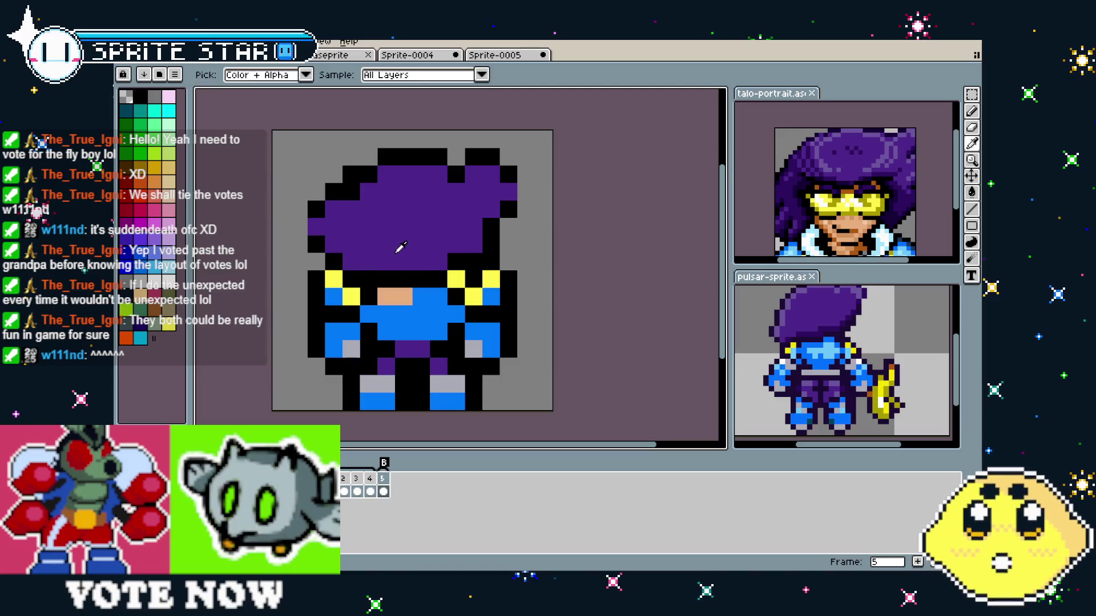
{"action": "left_click", "coordinate": [382, 277]}
{"action": "left_click", "coordinate": [377, 276], "text": "alt"}
{"action": "left_click", "coordinate": [386, 296]}
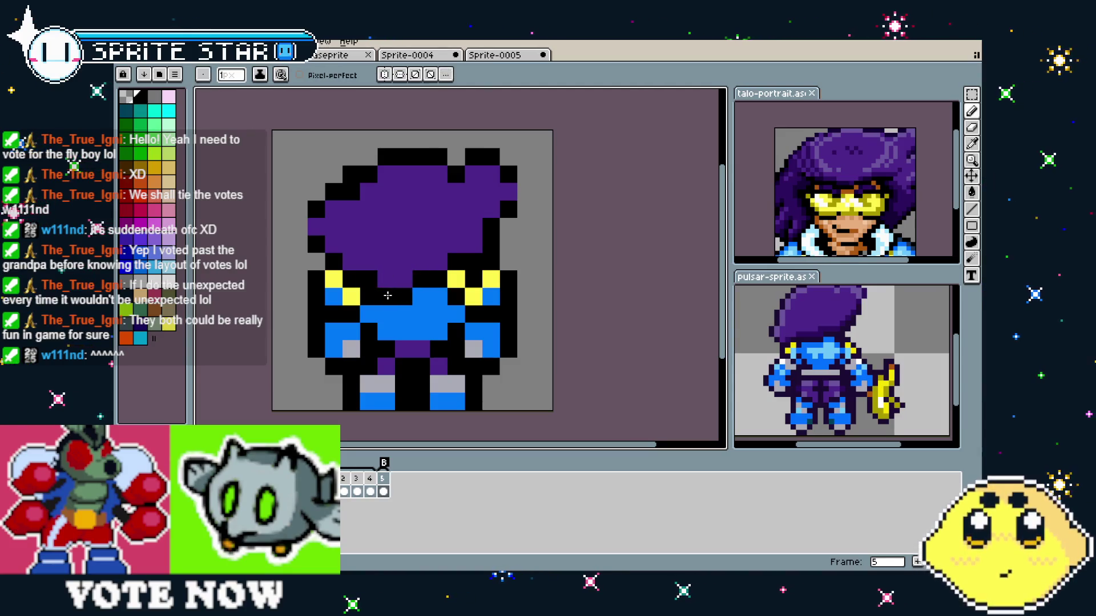
- Check the pulsar reference sprite, then play frame 5's animation to preview the turn
{"action": "scroll", "coordinate": [360, 349], "scroll_direction": "down", "scroll_amount": 4}
{"action": "scroll", "coordinate": [360, 350], "scroll_direction": "up", "scroll_amount": 3}
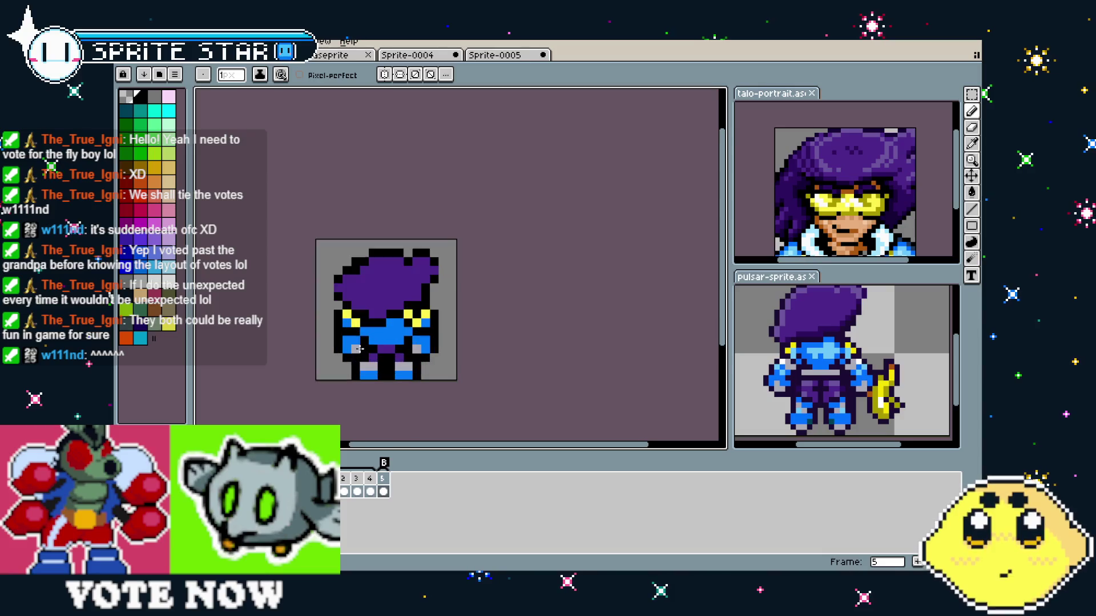
{"action": "left_click", "coordinate": [785, 419]}
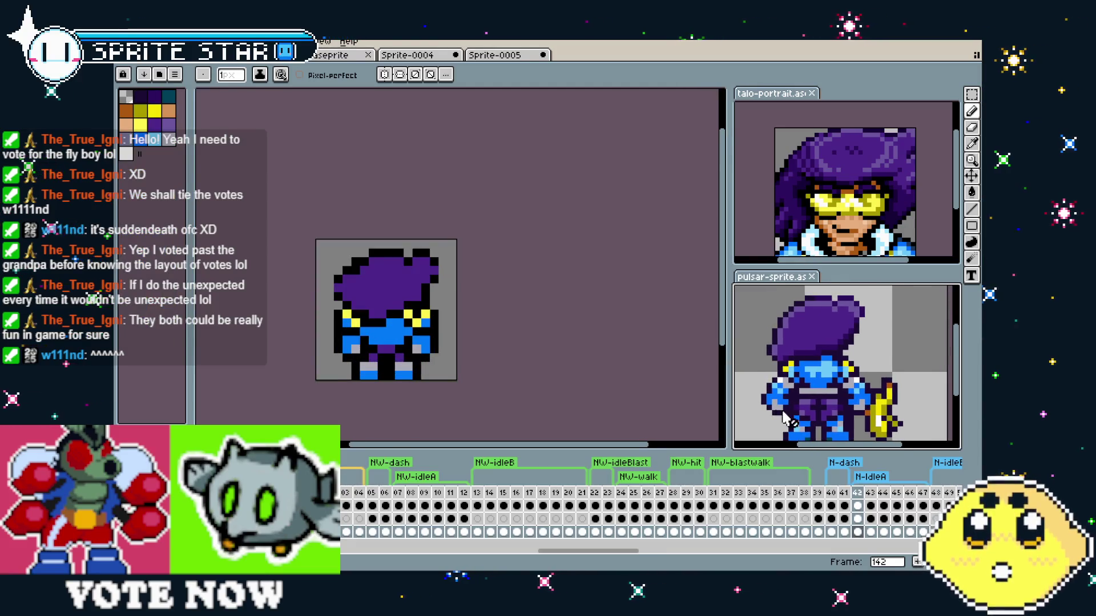
{"action": "left_click", "coordinate": [425, 350]}
{"action": "scroll", "coordinate": [474, 304], "scroll_direction": "up", "scroll_amount": 1}
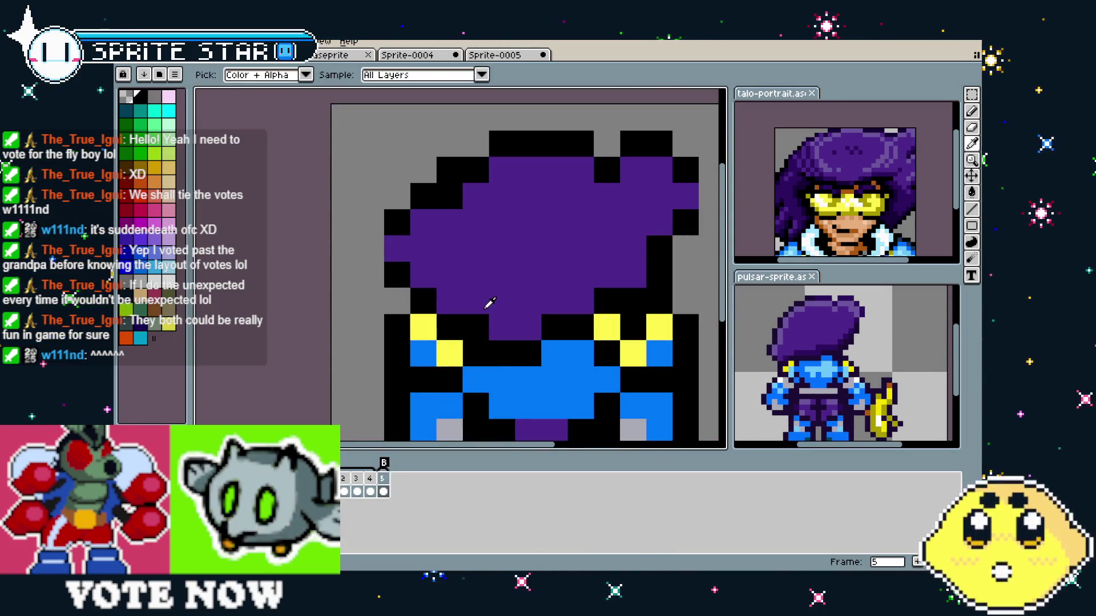
{"action": "key", "text": "Return"}
{"action": "scroll", "coordinate": [592, 336], "scroll_direction": "down", "scroll_amount": 2}
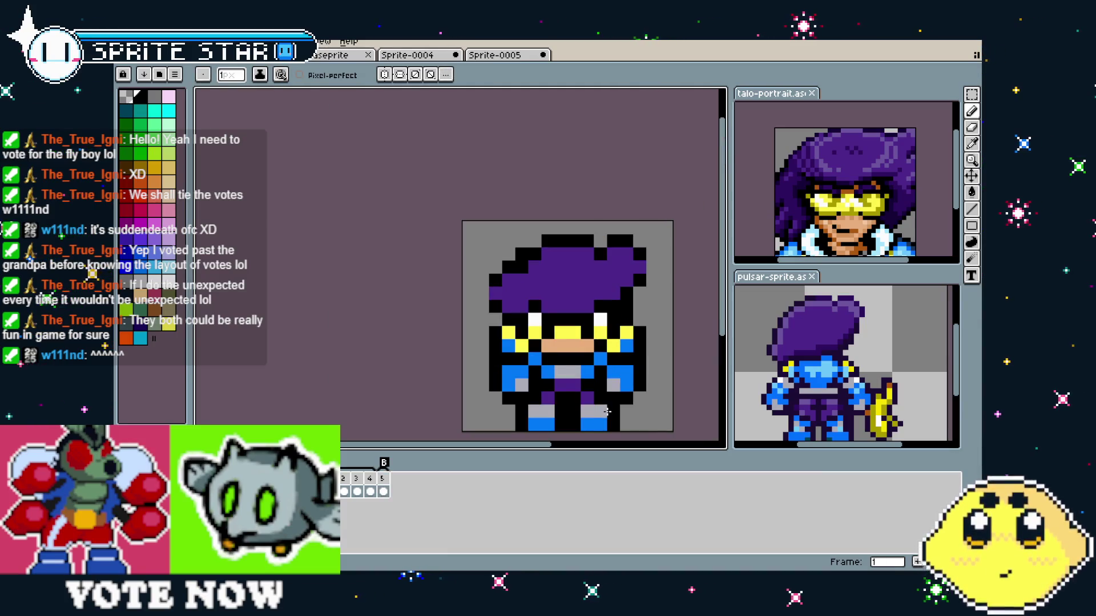
{"action": "scroll", "coordinate": [571, 348], "scroll_direction": "up", "scroll_amount": 1}
{"action": "scroll", "coordinate": [545, 315], "scroll_direction": "up", "scroll_amount": 1}
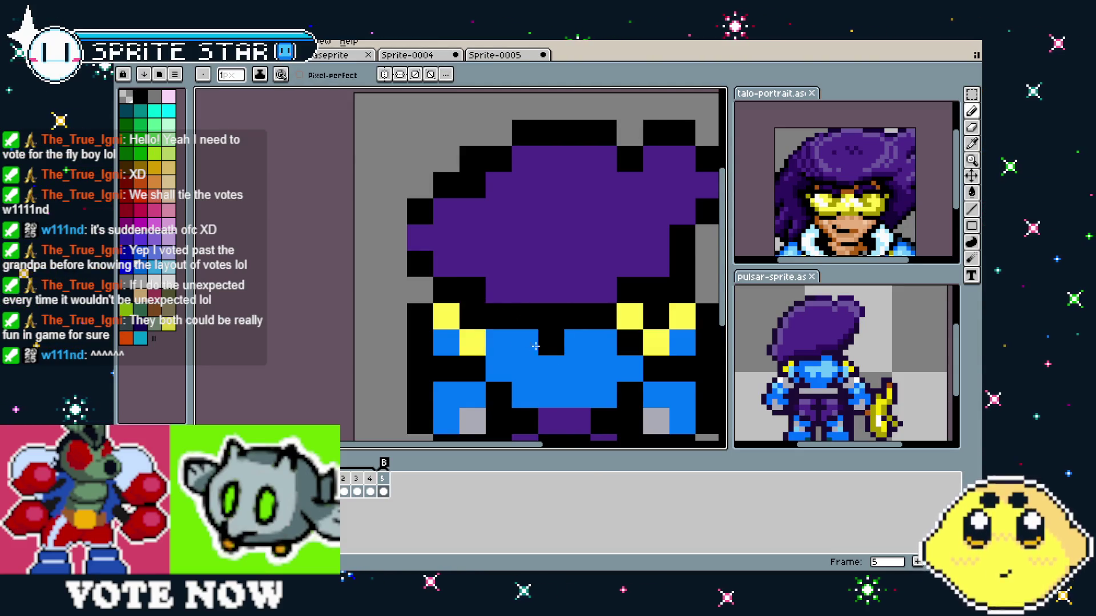
{"action": "scroll", "coordinate": [597, 403], "scroll_direction": "down", "scroll_amount": 2}
{"action": "scroll", "coordinate": [584, 342], "scroll_direction": "up", "scroll_amount": 1}
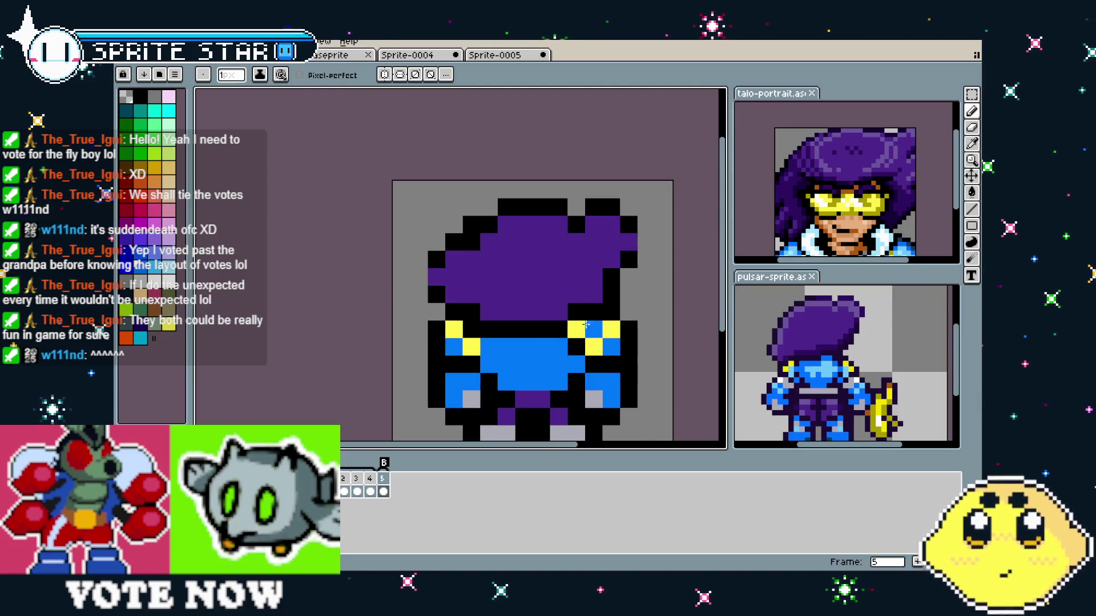
{"action": "scroll", "coordinate": [548, 396], "scroll_direction": "down", "scroll_amount": 3}
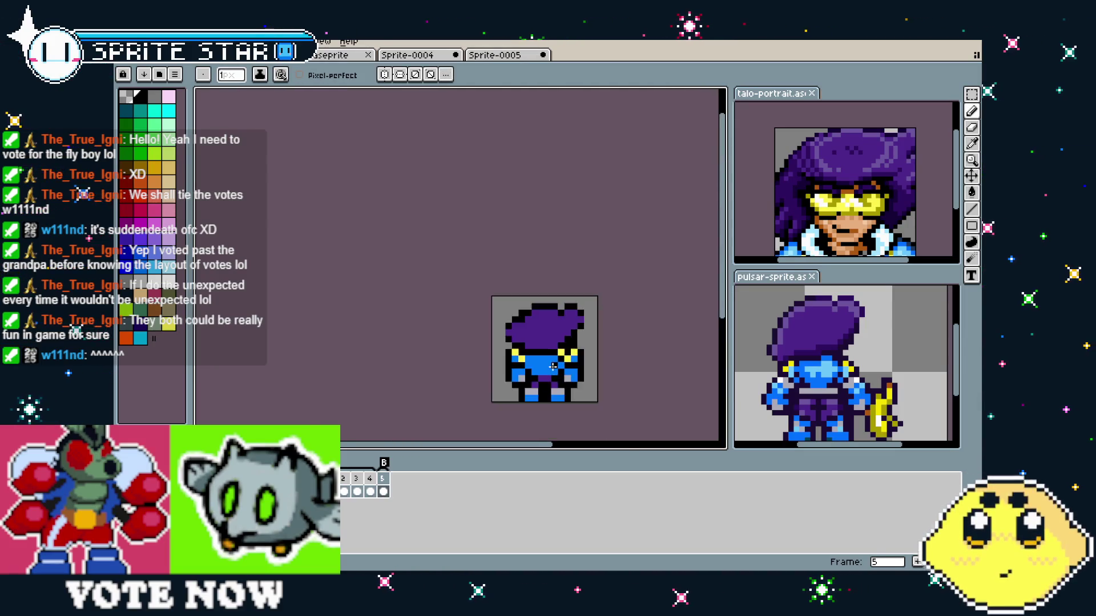
{"action": "scroll", "coordinate": [554, 378], "scroll_direction": "up", "scroll_amount": 4}
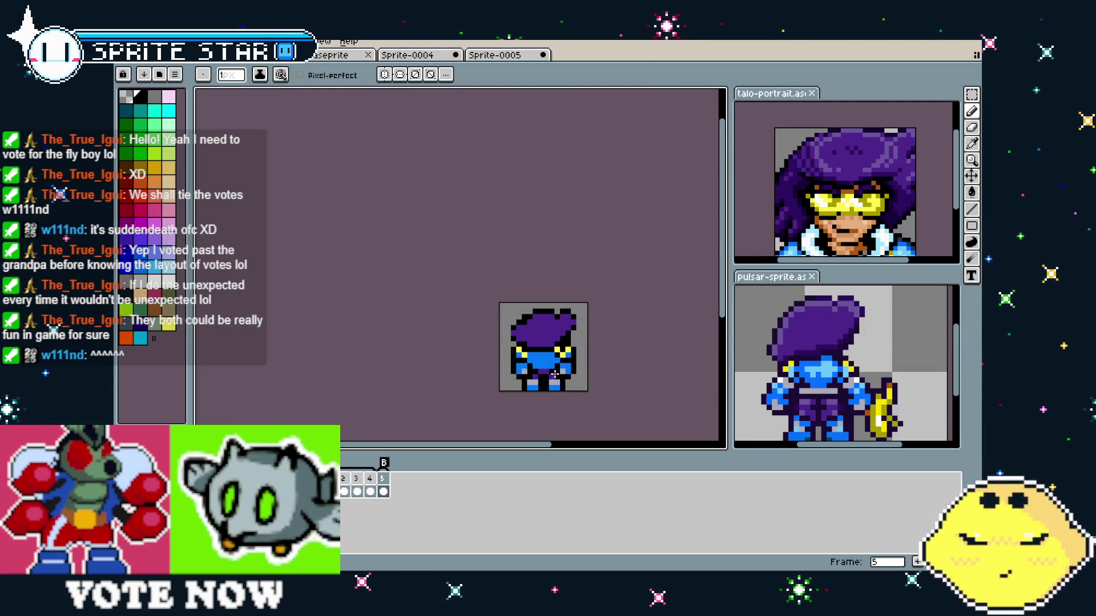
- Marquee-select the hair's top-right tuft, shift it, then undo and settle the reshaped hair
{"action": "key", "text": "m"}
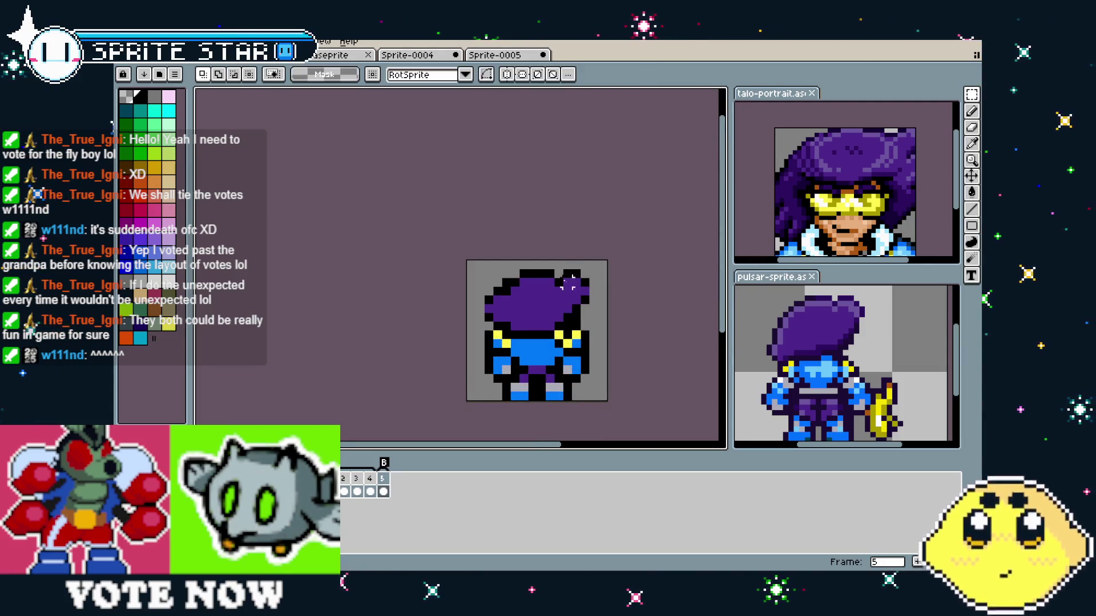
{"action": "left_click_drag", "start_coordinate": [556, 260], "coordinate": [608, 314]}
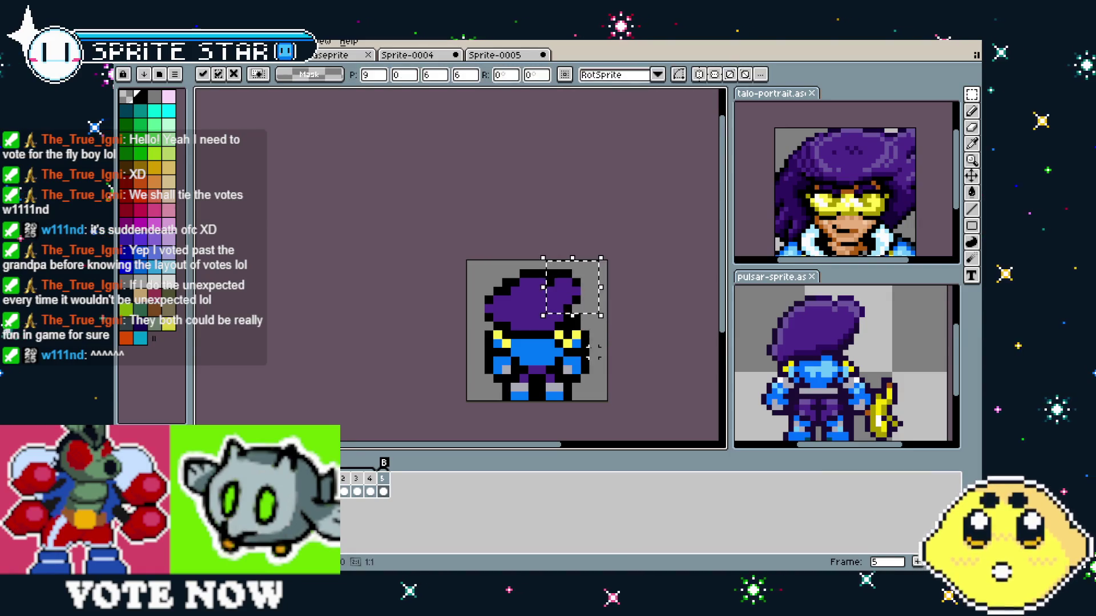
{"action": "left_click", "coordinate": [540, 273]}
{"action": "left_click_drag", "start_coordinate": [539, 272], "coordinate": [591, 300]}
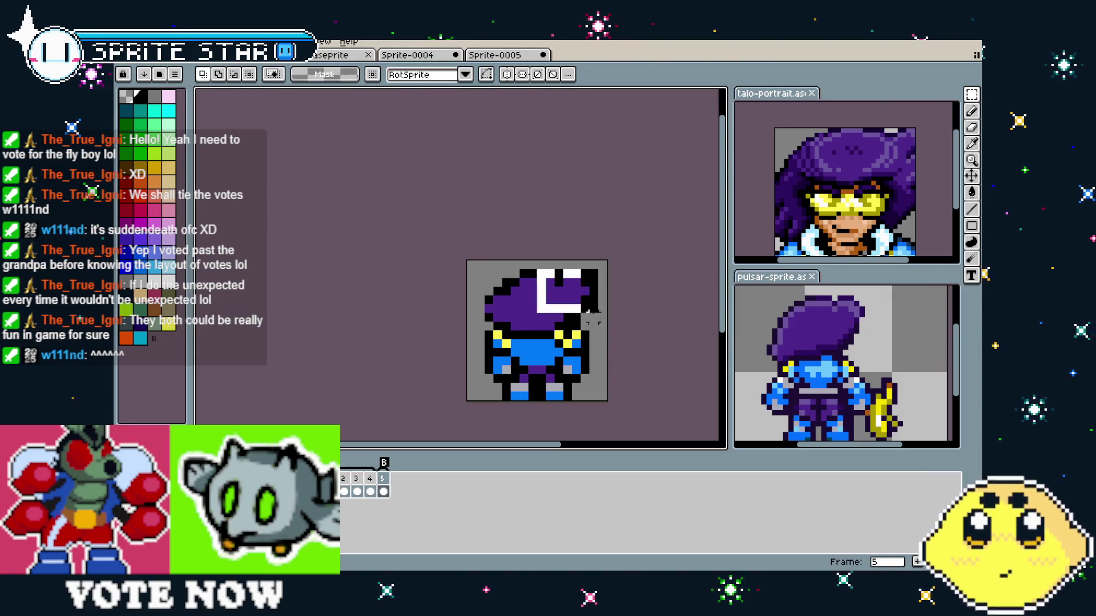
{"action": "key", "text": "ctrl+z"}
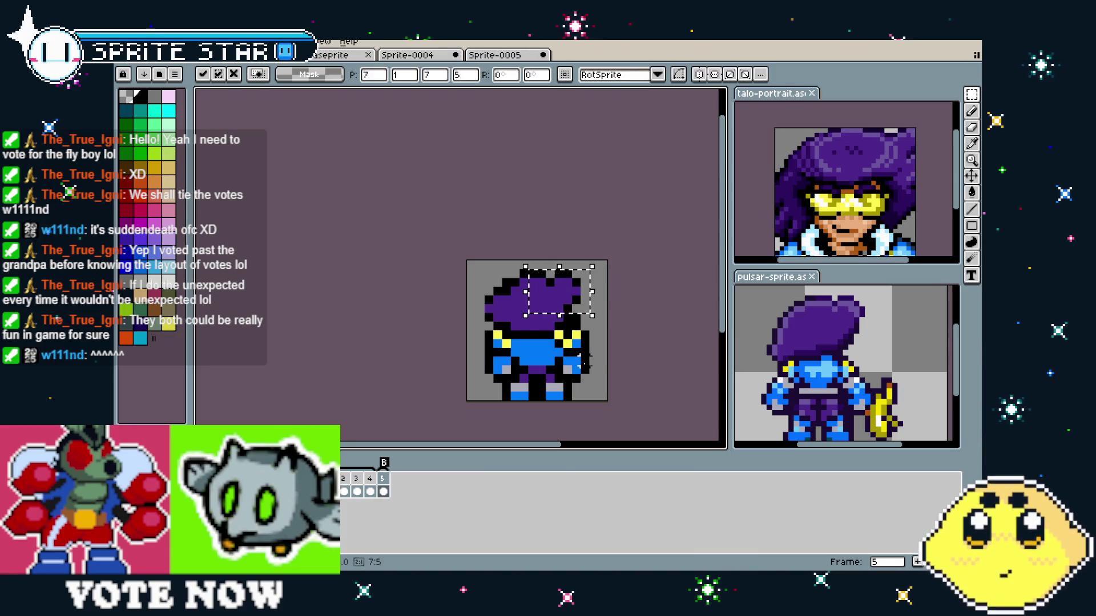
{"action": "key", "text": "ctrl+z"}
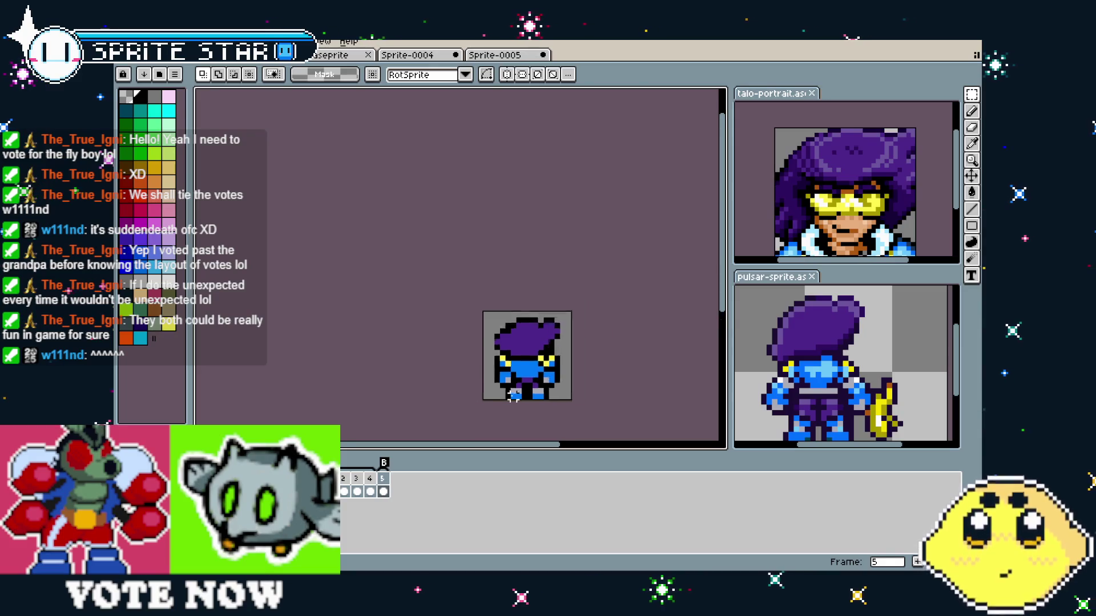
{"action": "scroll", "coordinate": [550, 362], "scroll_direction": "up", "scroll_amount": 1}
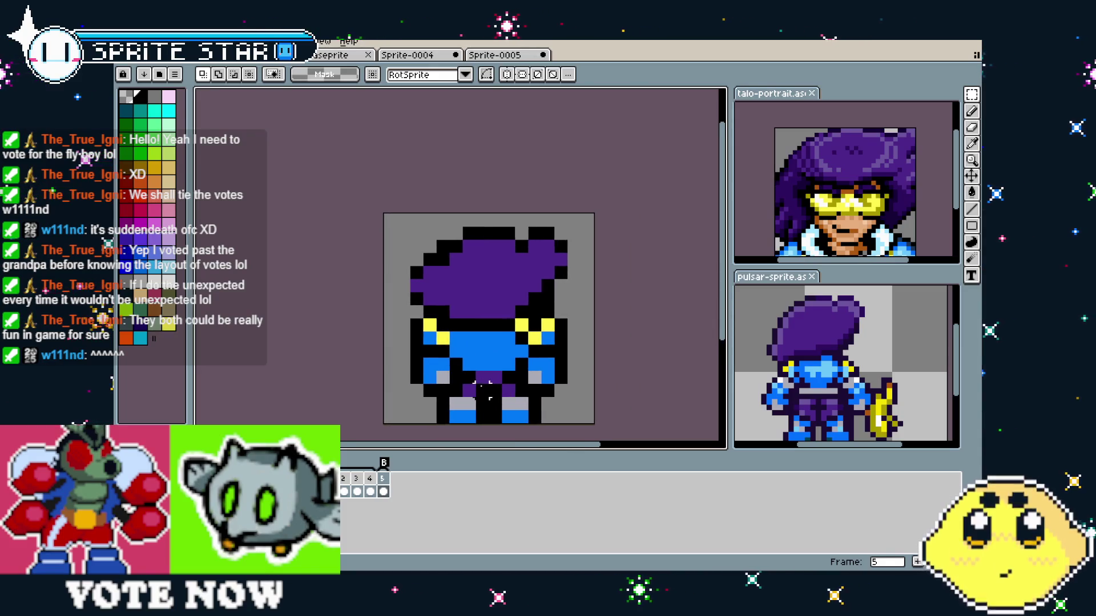
- Recolour the shoulder pixels blue and yellow, moving the yellow trim outward on the back
{"action": "left_click_drag", "start_coordinate": [528, 381], "coordinate": [486, 386]}
{"action": "key", "text": "i"}
{"action": "left_click", "coordinate": [442, 337]}
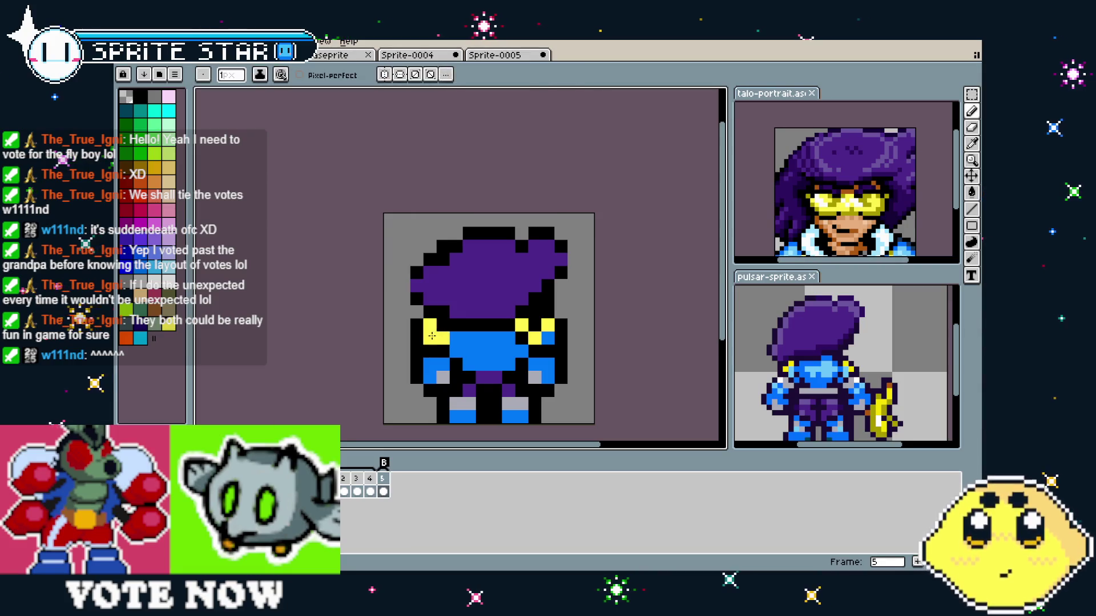
{"action": "left_click", "coordinate": [429, 325], "text": "alt"}
{"action": "left_click", "coordinate": [429, 337]}
{"action": "left_click", "coordinate": [470, 338]}
{"action": "left_click", "coordinate": [547, 337]}
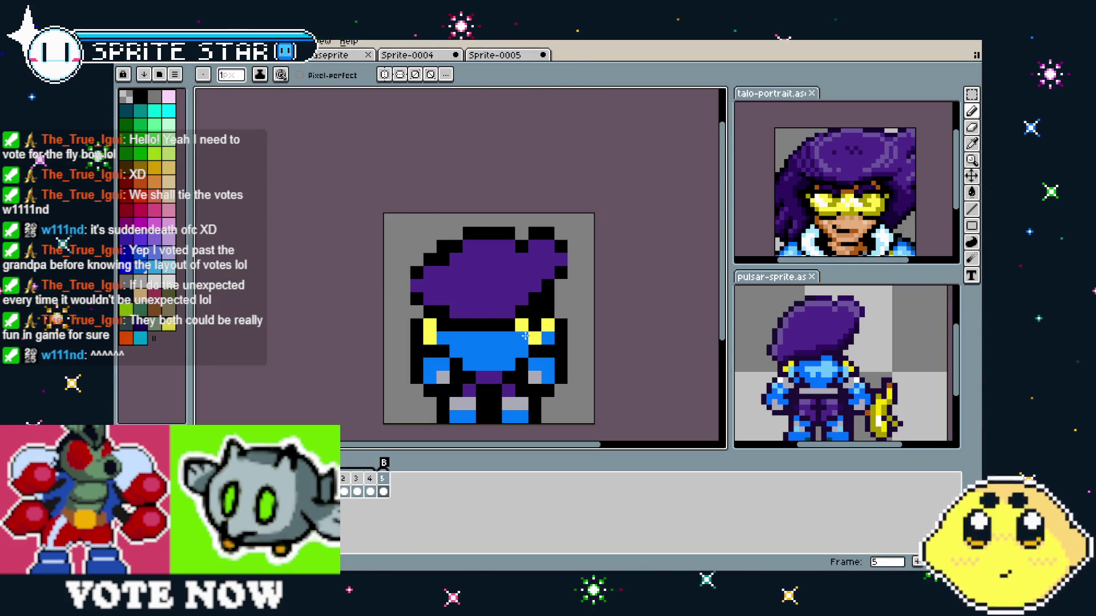
{"action": "left_click", "coordinate": [496, 343], "text": "alt"}
{"action": "left_click", "coordinate": [534, 337]}
{"action": "left_click", "coordinate": [469, 337]}
{"action": "left_click", "coordinate": [523, 326], "text": "alt"}
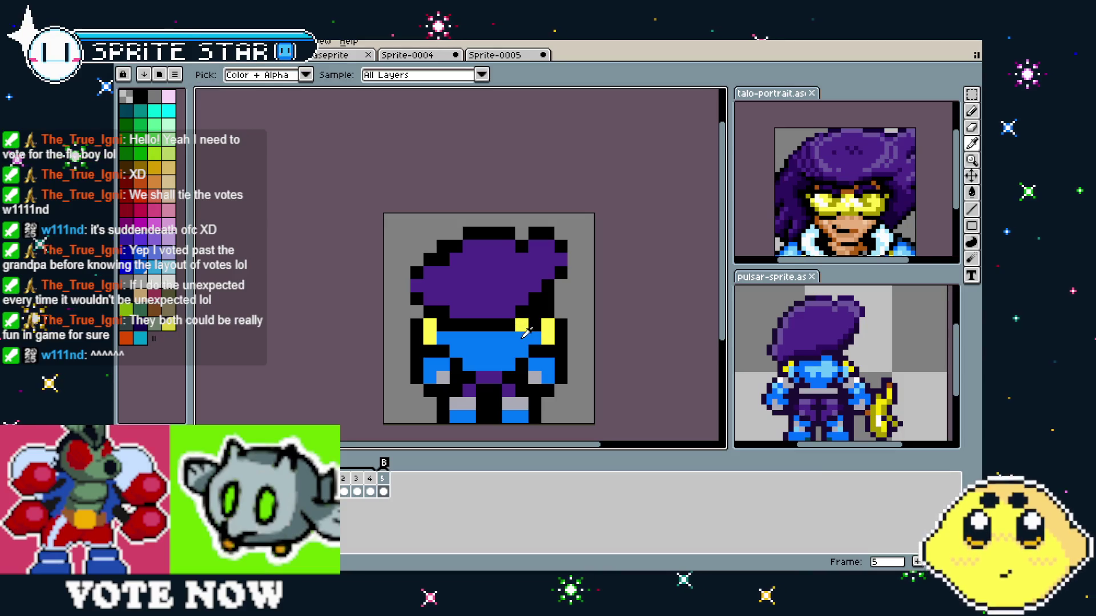
{"action": "left_click", "coordinate": [438, 328]}
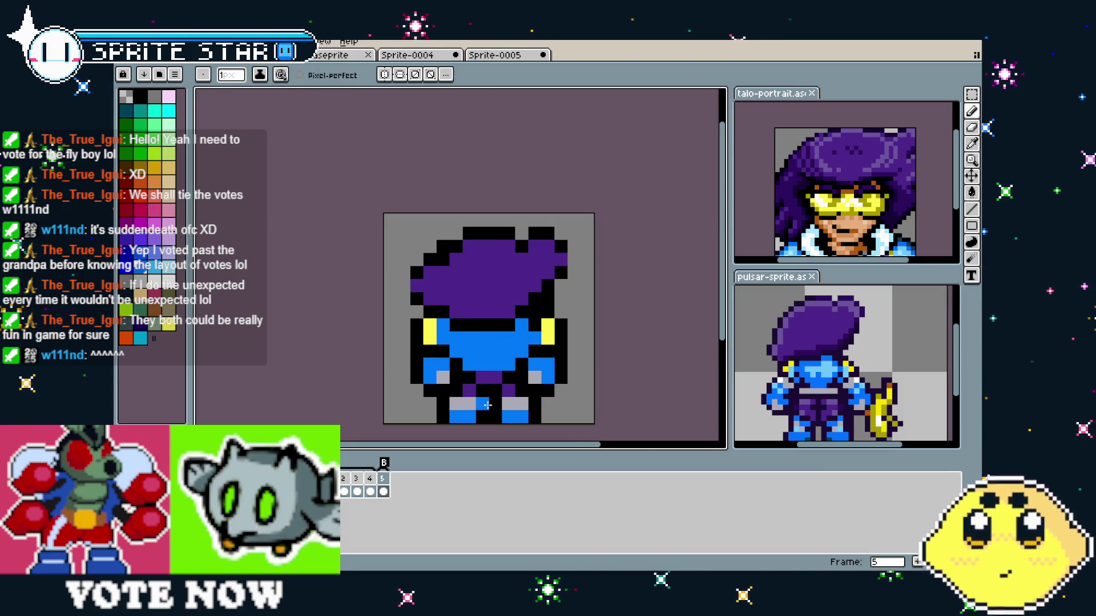
- Recolour the light pixels on both feet blue and compare against the pulsar reference sprite
{"action": "scroll", "coordinate": [468, 376], "scroll_direction": "down", "scroll_amount": 3}
{"action": "scroll", "coordinate": [492, 422], "scroll_direction": "up", "scroll_amount": 2}
{"action": "scroll", "coordinate": [491, 423], "scroll_direction": "up", "scroll_amount": 1}
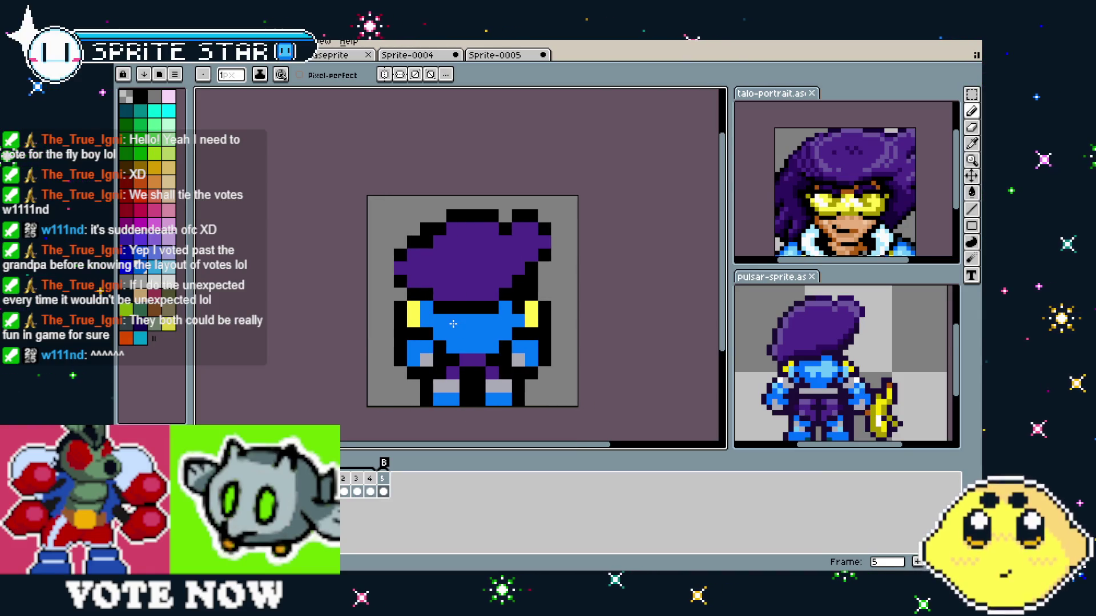
{"action": "scroll", "coordinate": [453, 323], "scroll_direction": "right", "scroll_amount": 2}
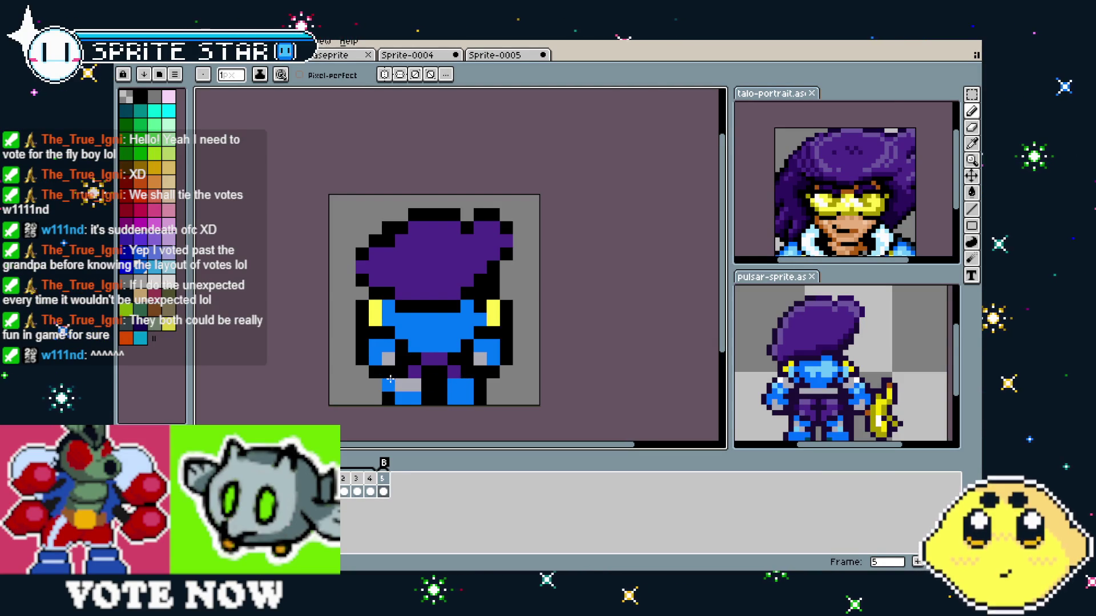
{"action": "left_click", "coordinate": [410, 384]}
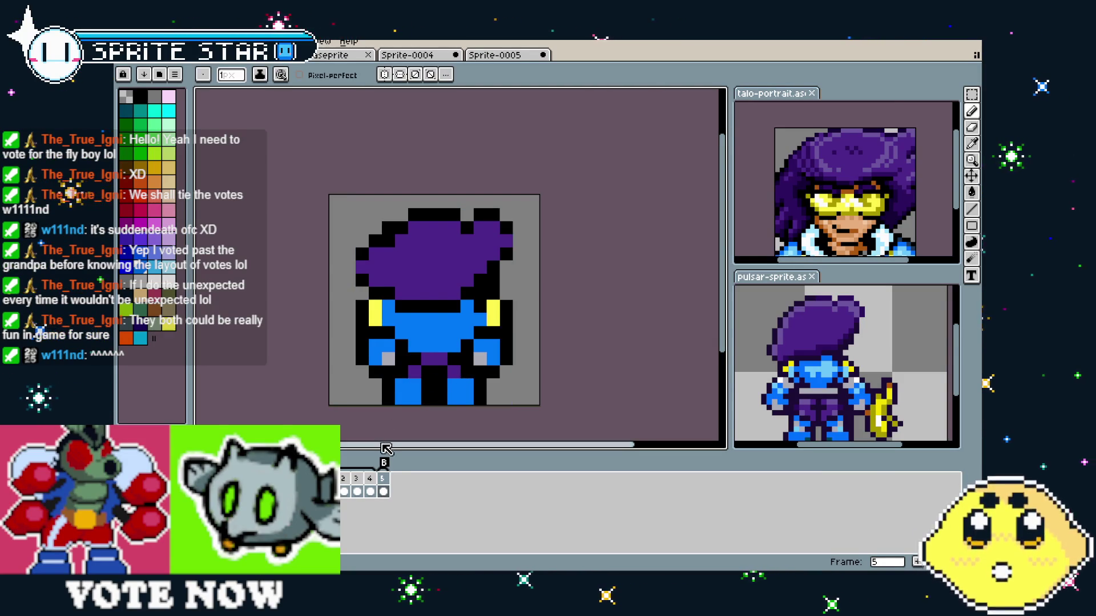
{"action": "scroll", "coordinate": [391, 396], "scroll_direction": "down", "scroll_amount": 3}
{"action": "scroll", "coordinate": [382, 419], "scroll_direction": "up", "scroll_amount": 2}
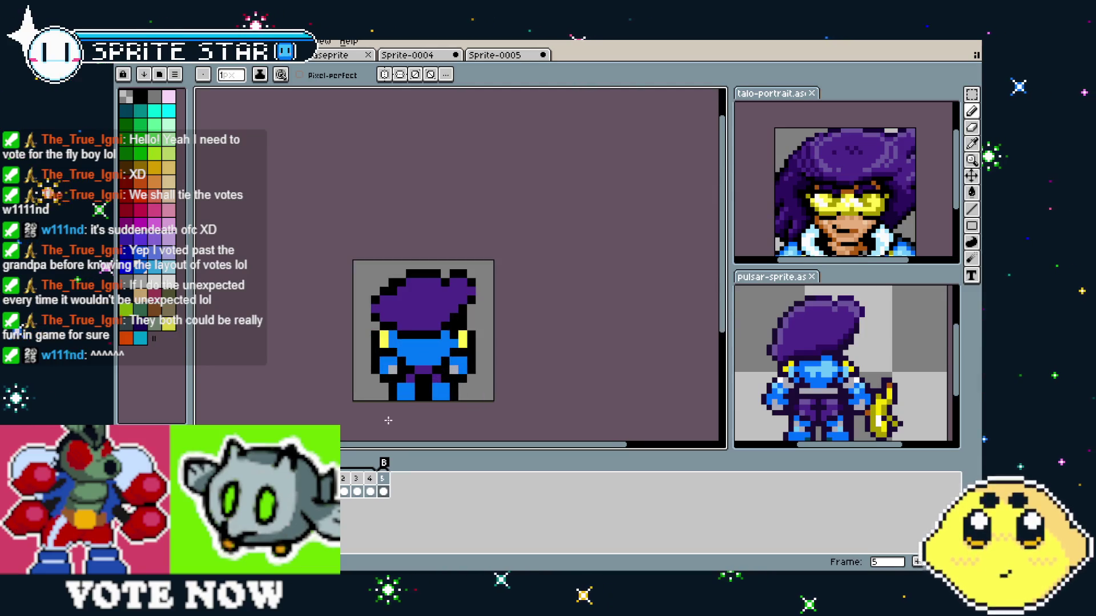
{"action": "left_click", "coordinate": [814, 449]}
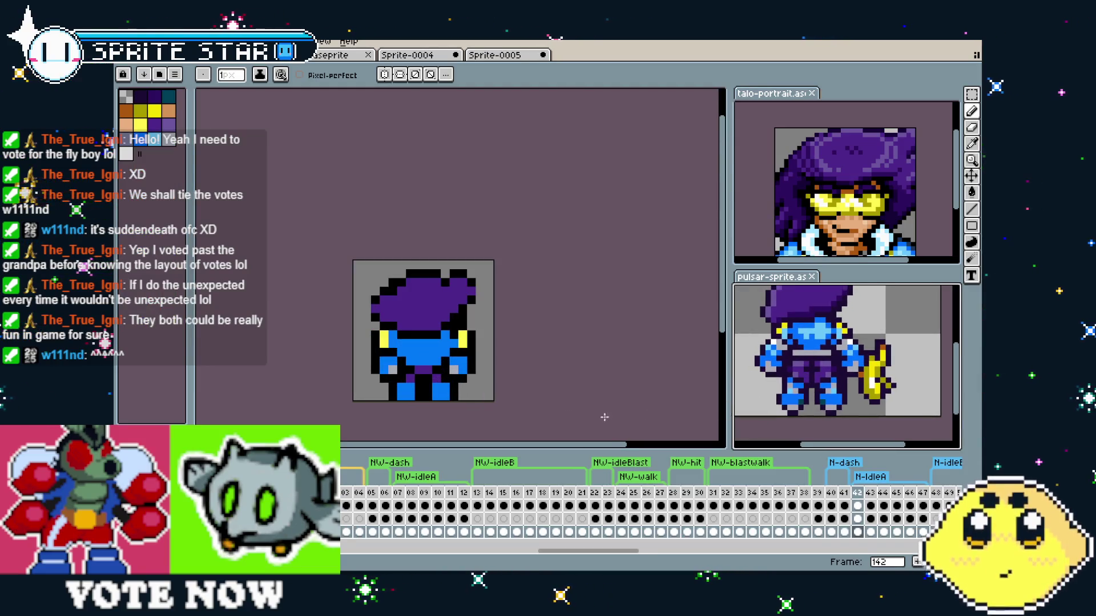
{"action": "left_click", "coordinate": [465, 368]}
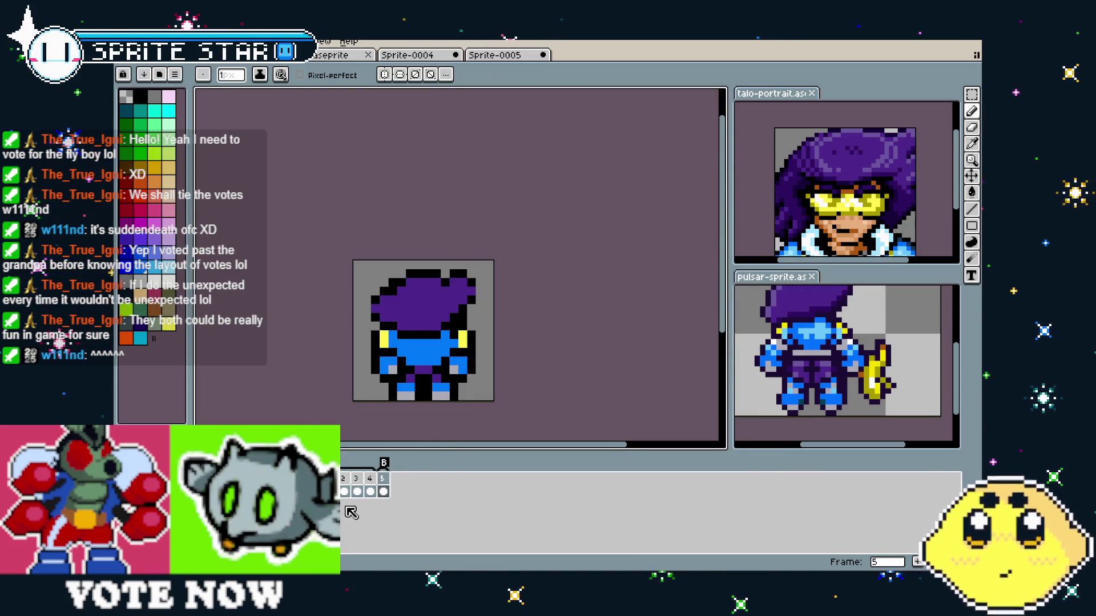
{"action": "left_click", "coordinate": [337, 486]}
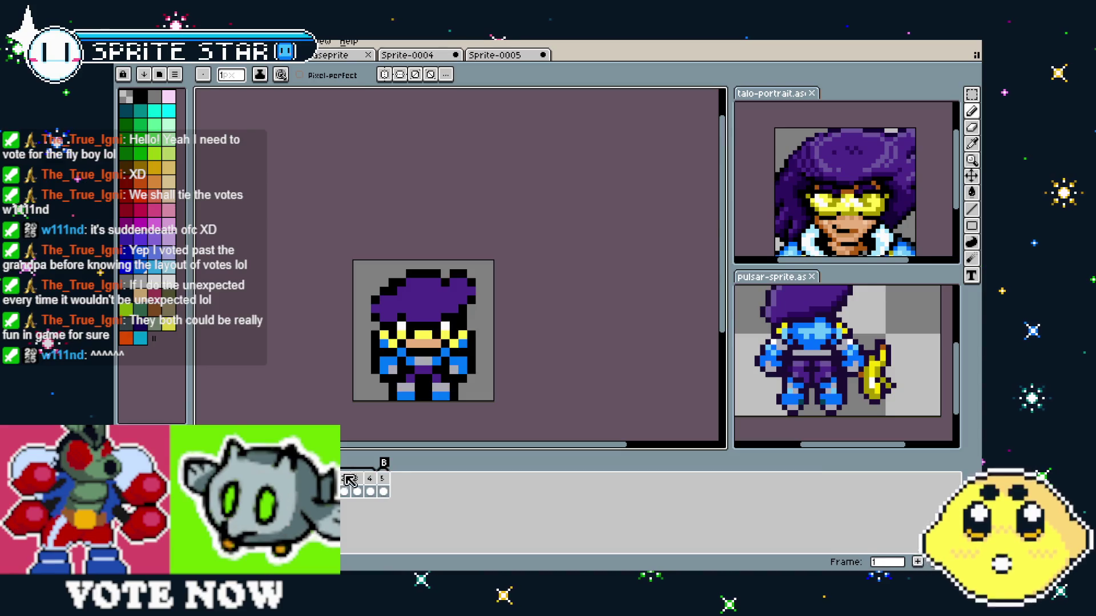
{"action": "left_click", "coordinate": [383, 480]}
{"action": "scroll", "coordinate": [377, 371], "scroll_direction": "up", "scroll_amount": 2}
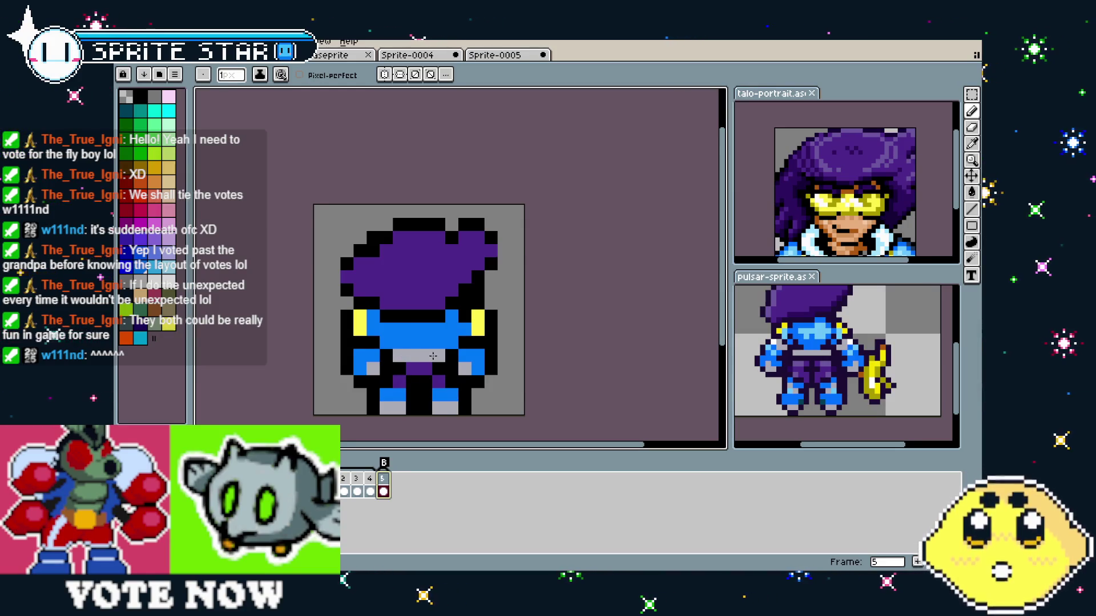
{"action": "scroll", "coordinate": [407, 414], "scroll_direction": "up", "scroll_amount": 3}
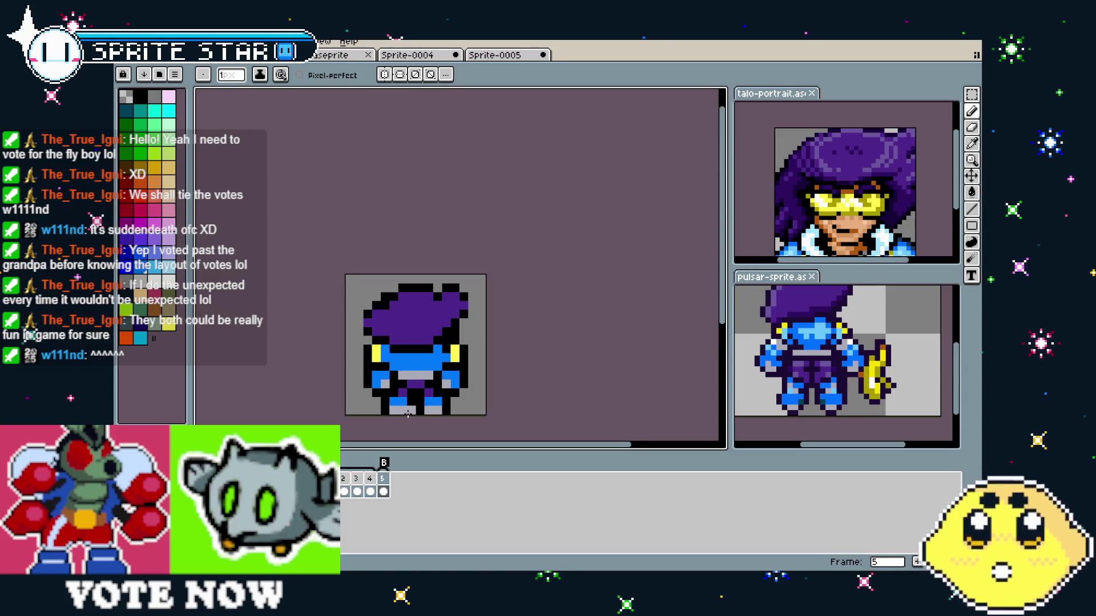
{"action": "key", "text": "i"}
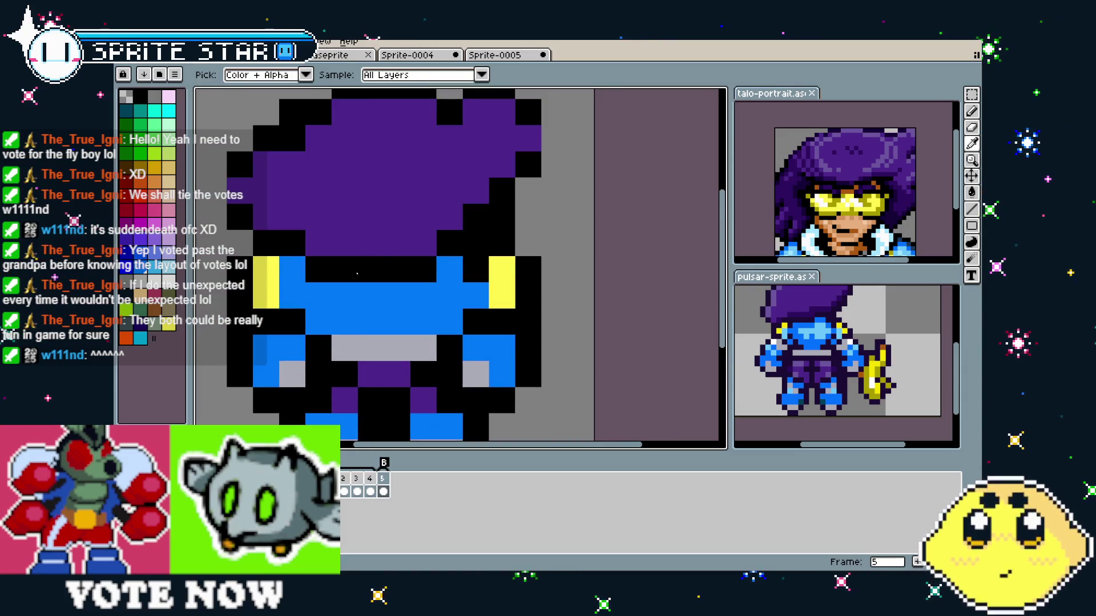
- Repaint the shoulder pixels, undoing a trial yellow pixel and picking black from the sprite
{"action": "key", "text": "b"}
{"action": "left_click", "coordinate": [433, 274]}
{"action": "scroll", "coordinate": [390, 297], "scroll_direction": "down", "scroll_amount": 4}
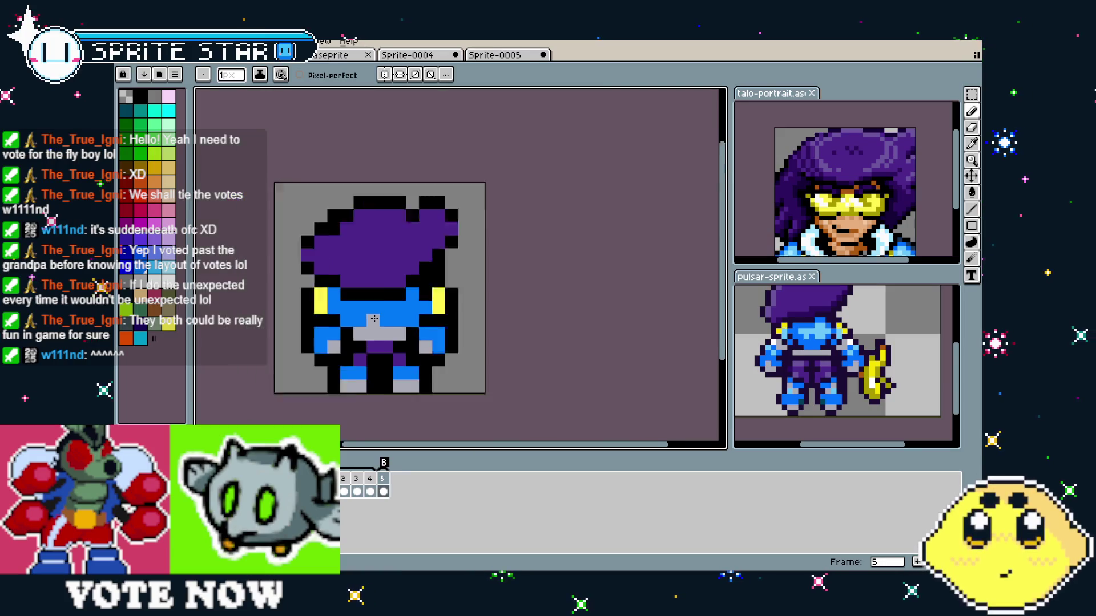
{"action": "scroll", "coordinate": [395, 354], "scroll_direction": "up", "scroll_amount": 3}
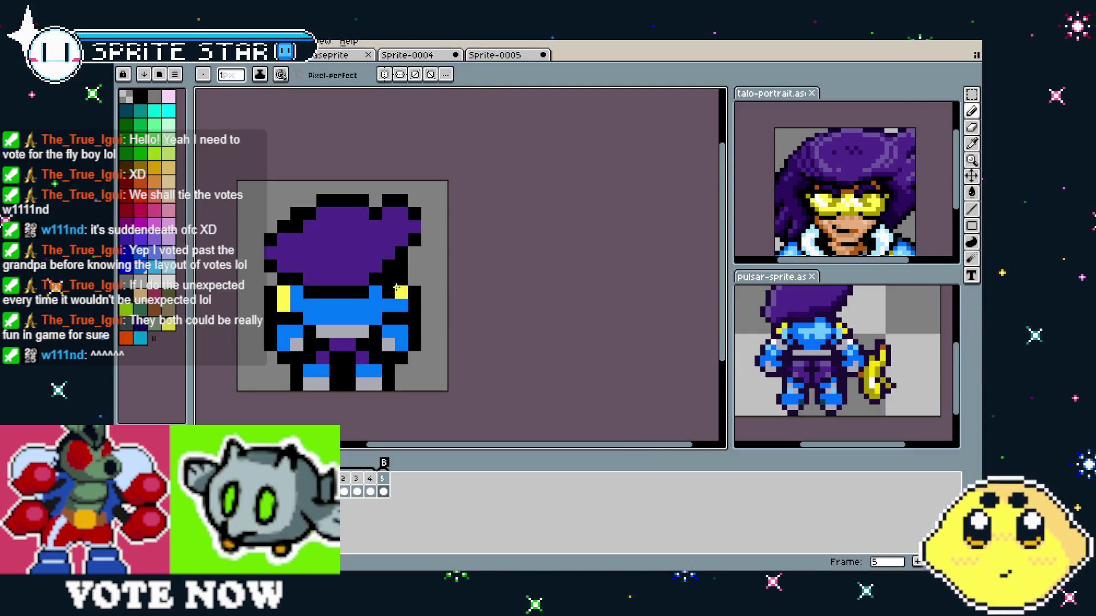
{"action": "left_click", "coordinate": [291, 303]}
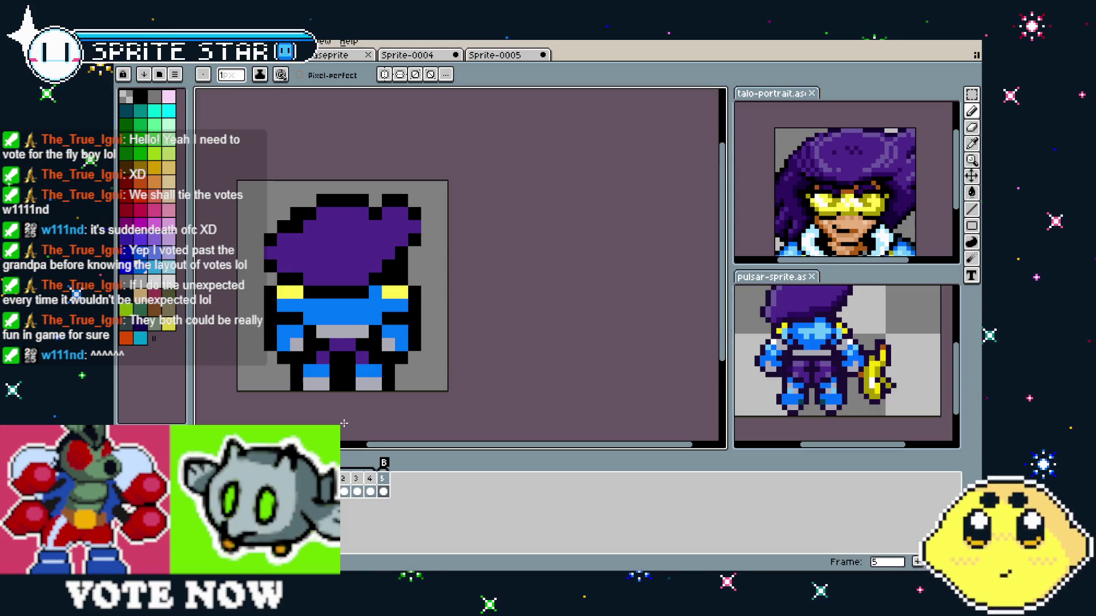
{"action": "key", "text": "ctrl+z"}
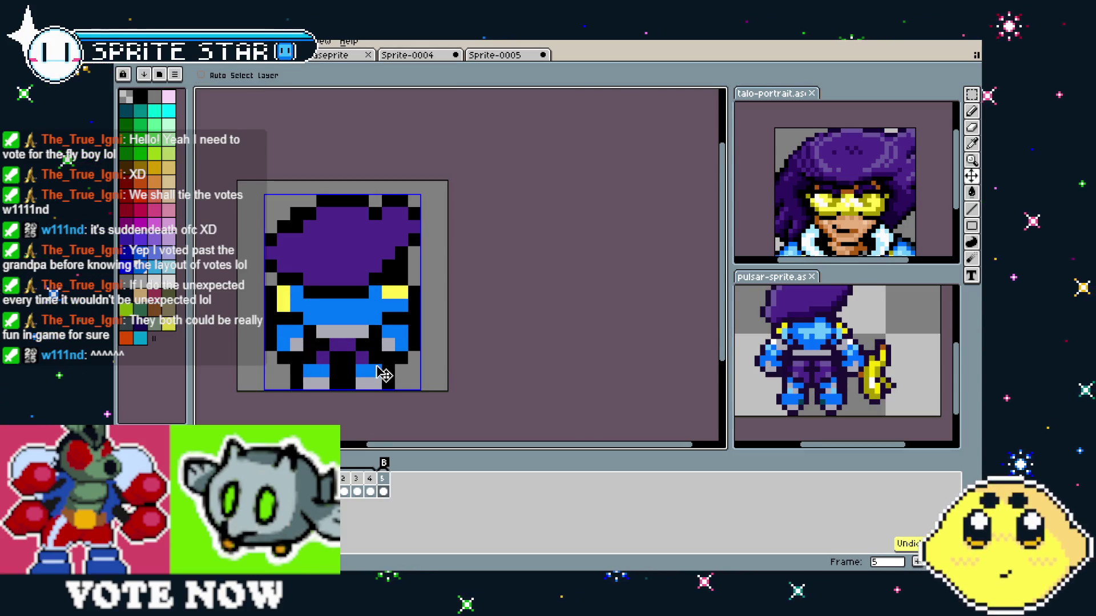
{"action": "key", "text": "alt"}
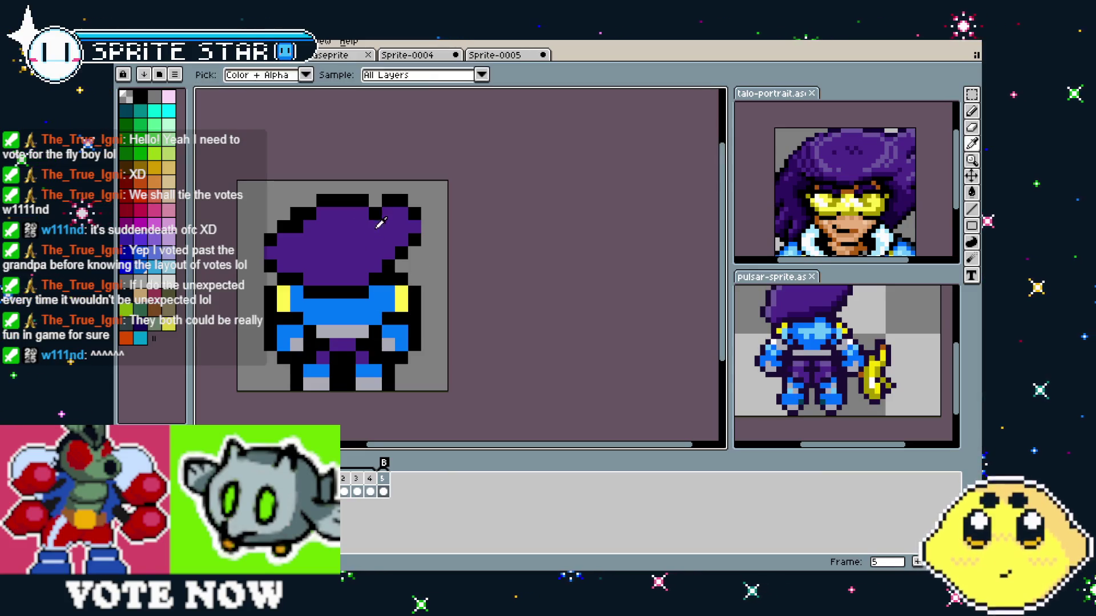
{"action": "scroll", "coordinate": [426, 367], "scroll_direction": "down", "scroll_amount": 3}
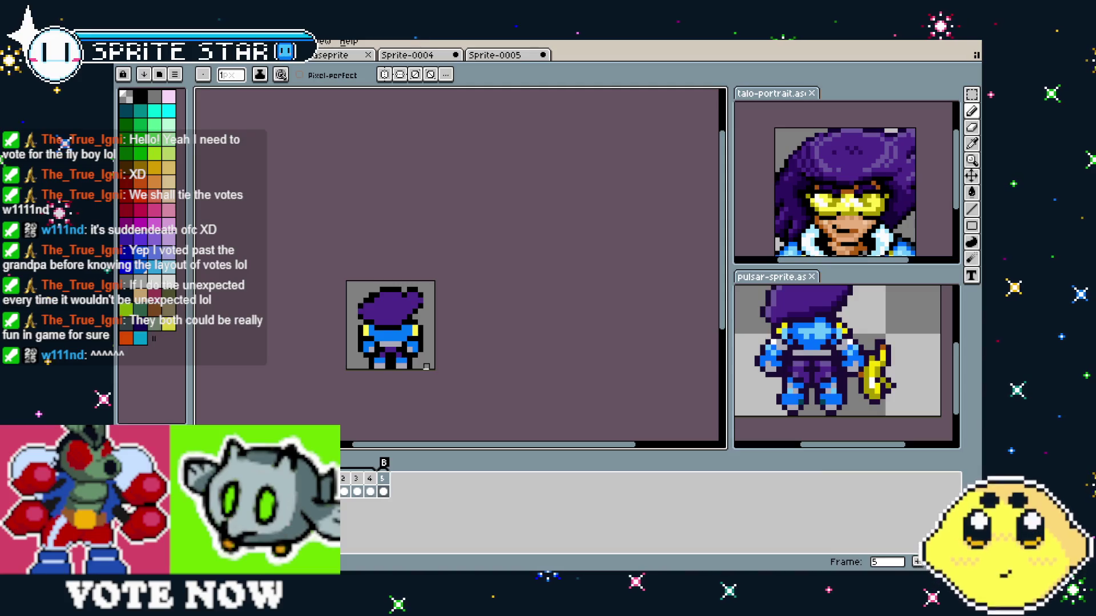
{"action": "key", "text": "ctrl+z"}
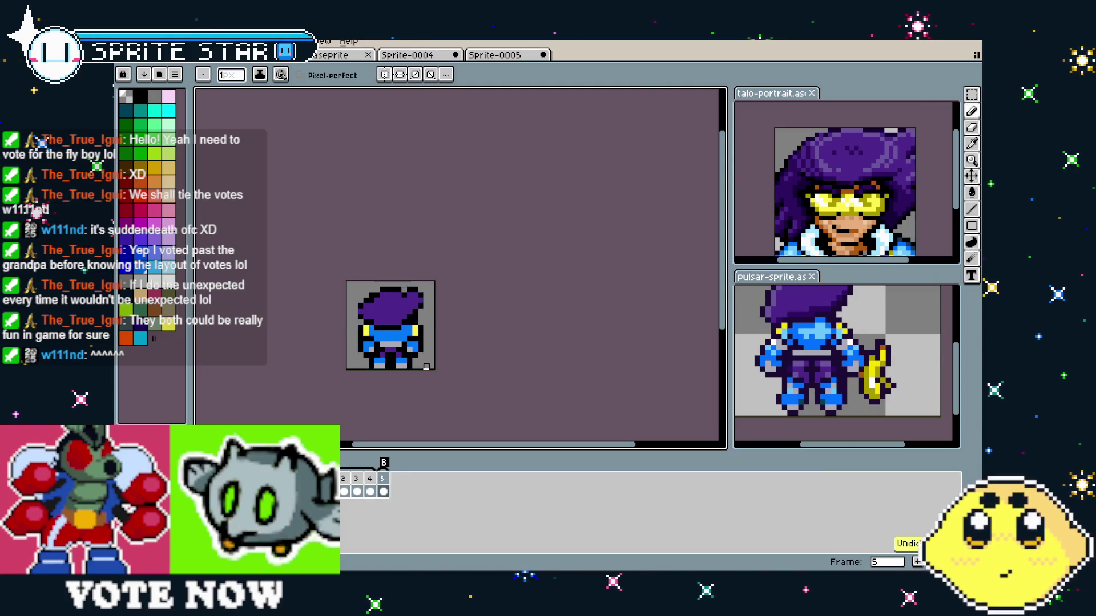
{"action": "scroll", "coordinate": [426, 367], "scroll_direction": "up", "scroll_amount": 3}
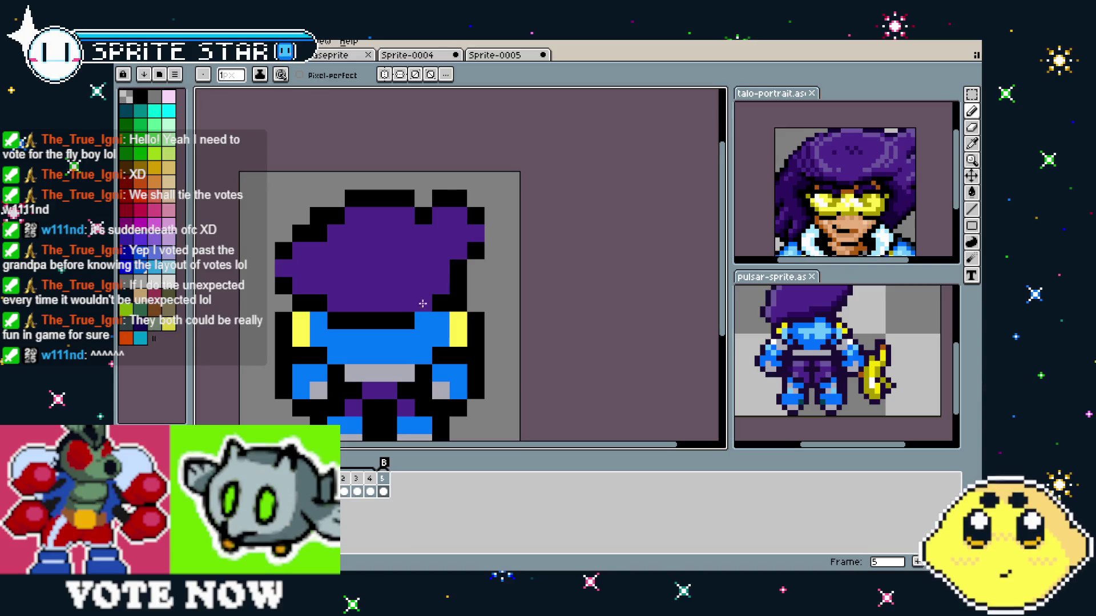
{"action": "left_click", "coordinate": [422, 301], "text": "alt"}
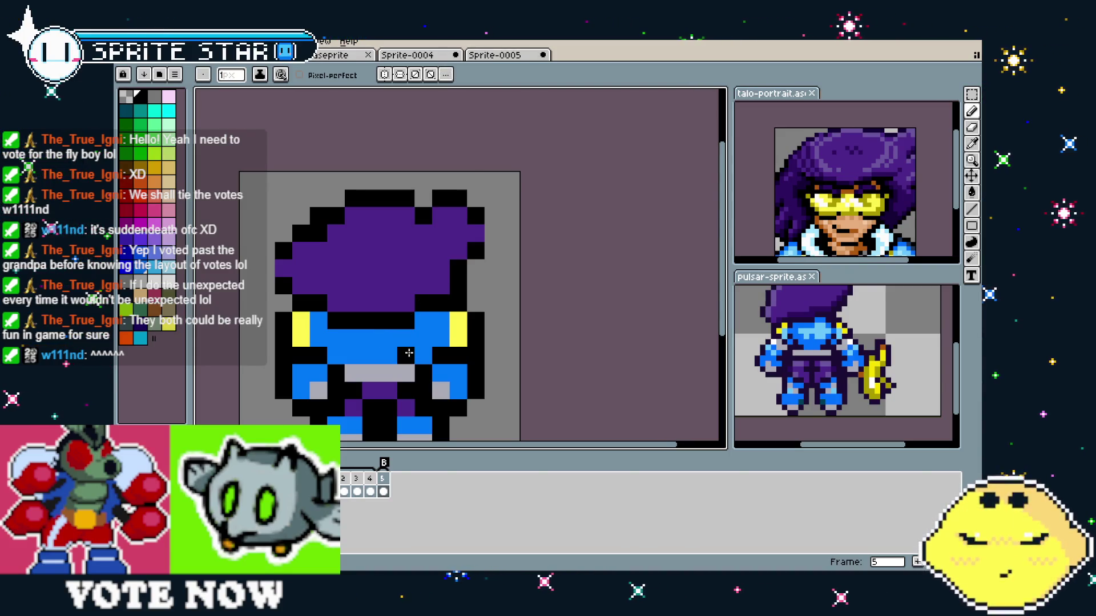
{"action": "scroll", "coordinate": [394, 382], "scroll_direction": "down", "scroll_amount": 4}
{"action": "scroll", "coordinate": [391, 384], "scroll_direction": "up", "scroll_amount": 3}
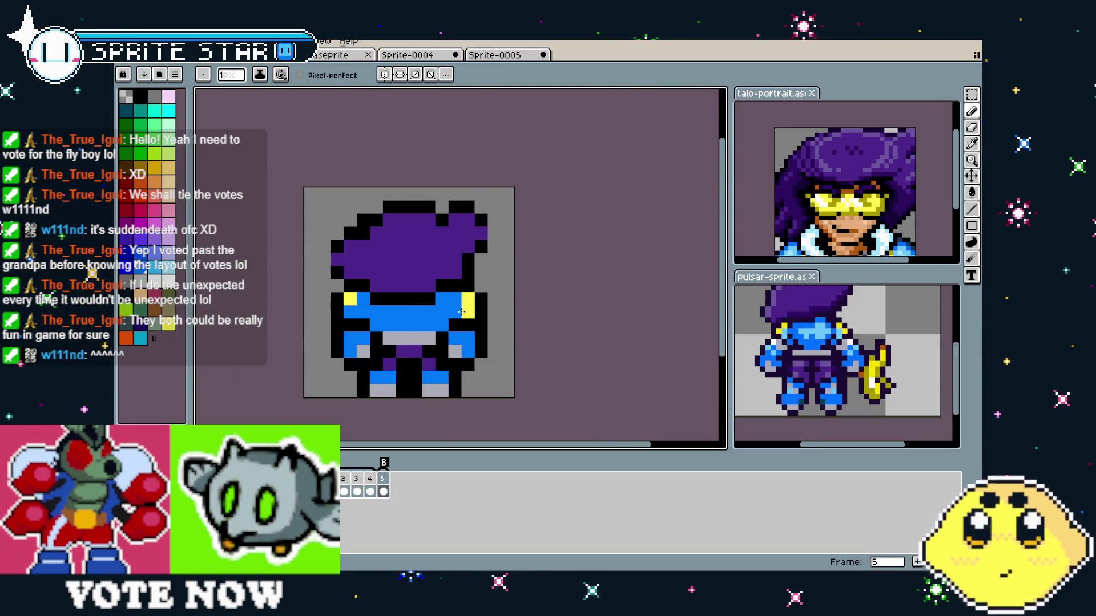
- Flip between the back and front frames to compare, undoing the latest shoulder pixel changes
{"action": "key", "text": "i"}
{"action": "key", "text": "b"}
{"action": "scroll", "coordinate": [393, 366], "scroll_direction": "down", "scroll_amount": 4}
{"action": "key", "text": "Right"}
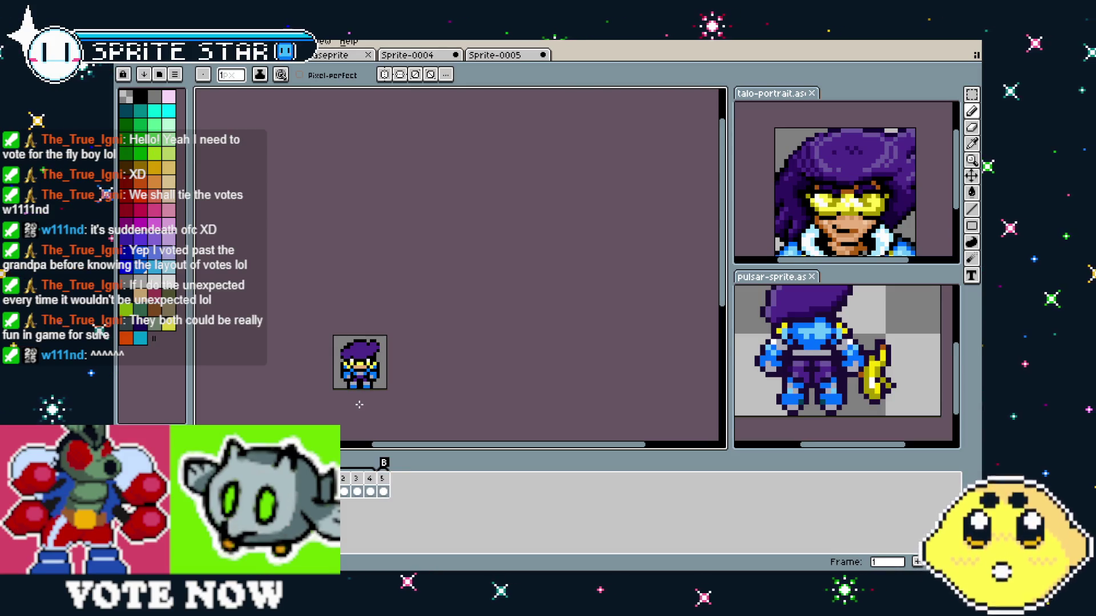
{"action": "key", "text": "Left"}
{"action": "scroll", "coordinate": [349, 366], "scroll_direction": "up", "scroll_amount": 4}
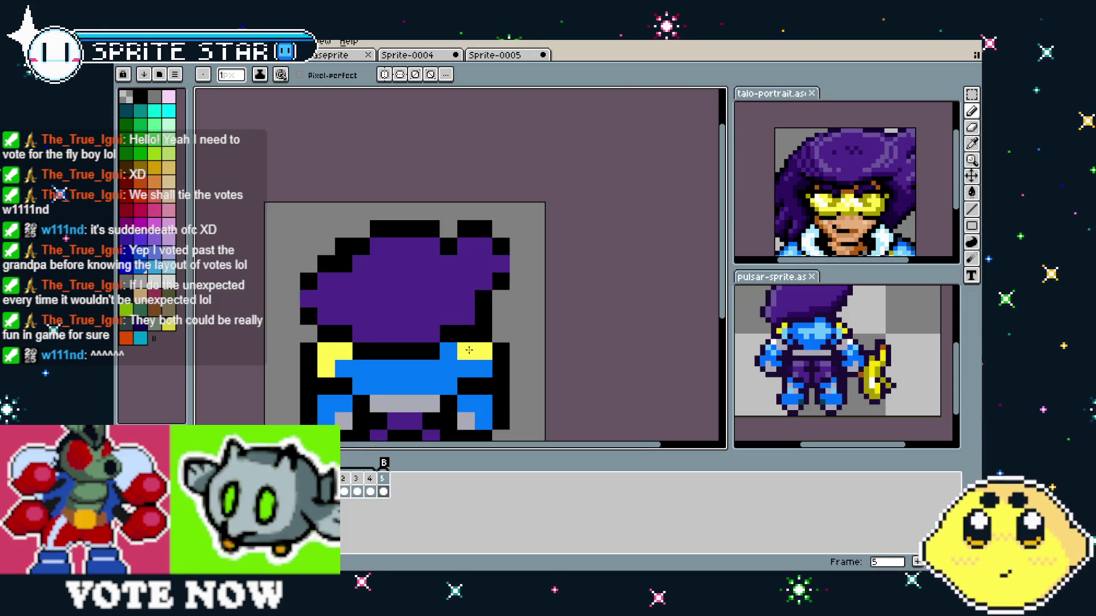
{"action": "key", "text": "ctrl+z"}
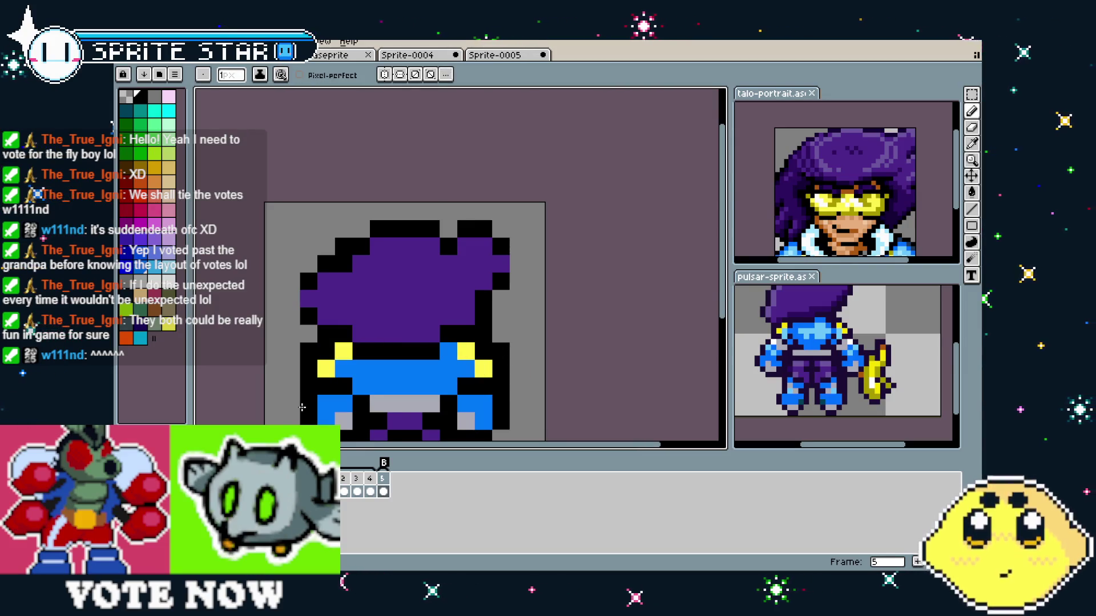
{"action": "scroll", "coordinate": [325, 348], "scroll_direction": "down", "scroll_amount": 4}
{"action": "key", "text": "Right"}
{"action": "key", "text": "Left"}
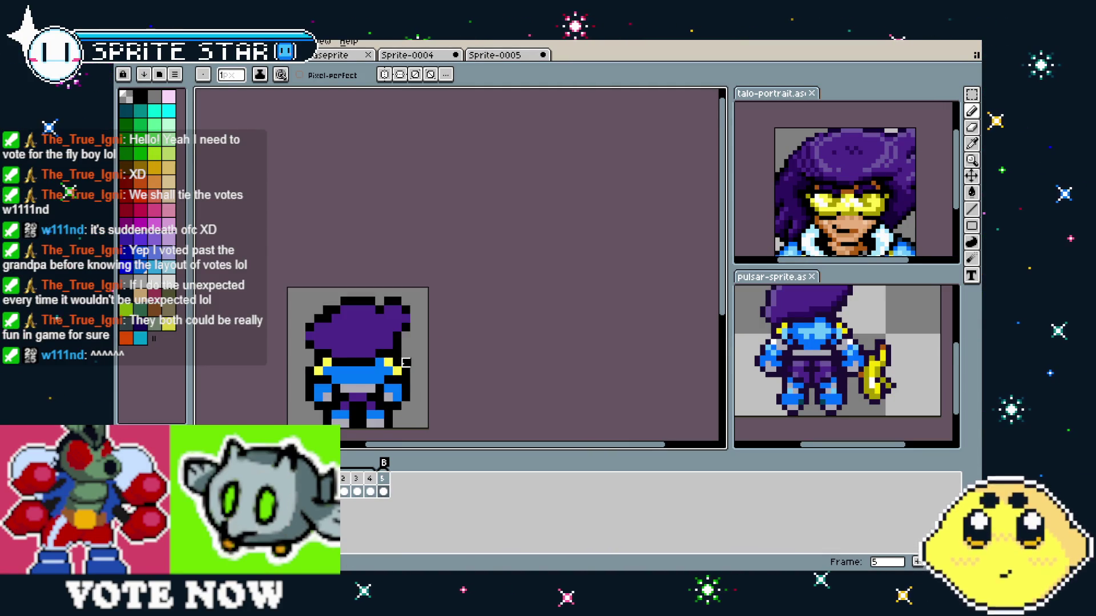
{"action": "scroll", "coordinate": [390, 369], "scroll_direction": "up", "scroll_amount": 3}
{"action": "left_click_drag", "start_coordinate": [389, 369], "coordinate": [358, 378]}
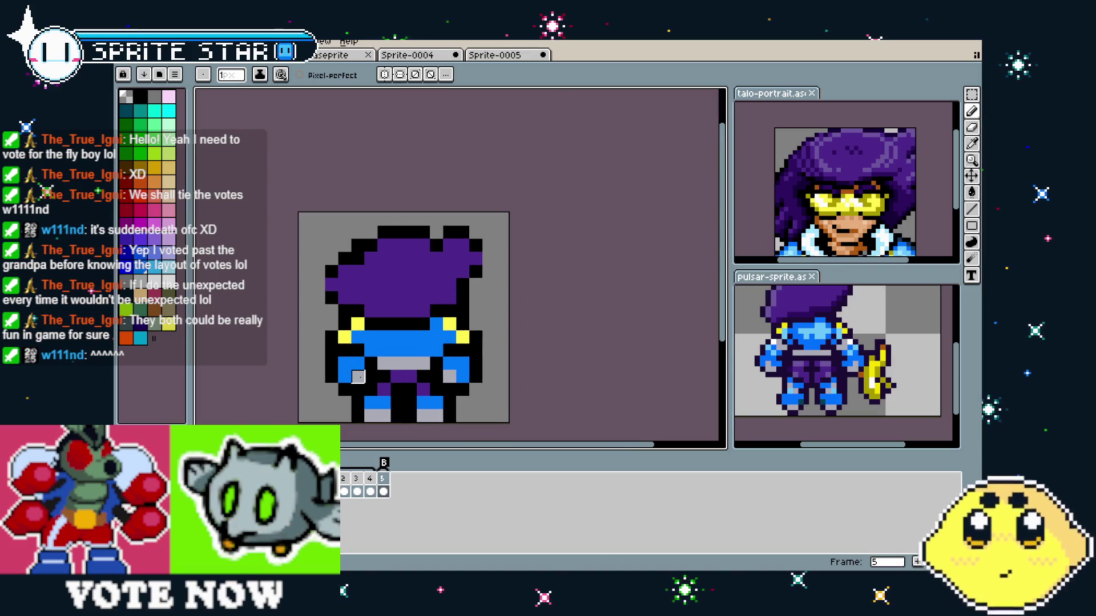
- Flip between the front and back frames to compare, ending on the back view
{"action": "key", "text": "Right"}
{"action": "key", "text": "Left"}
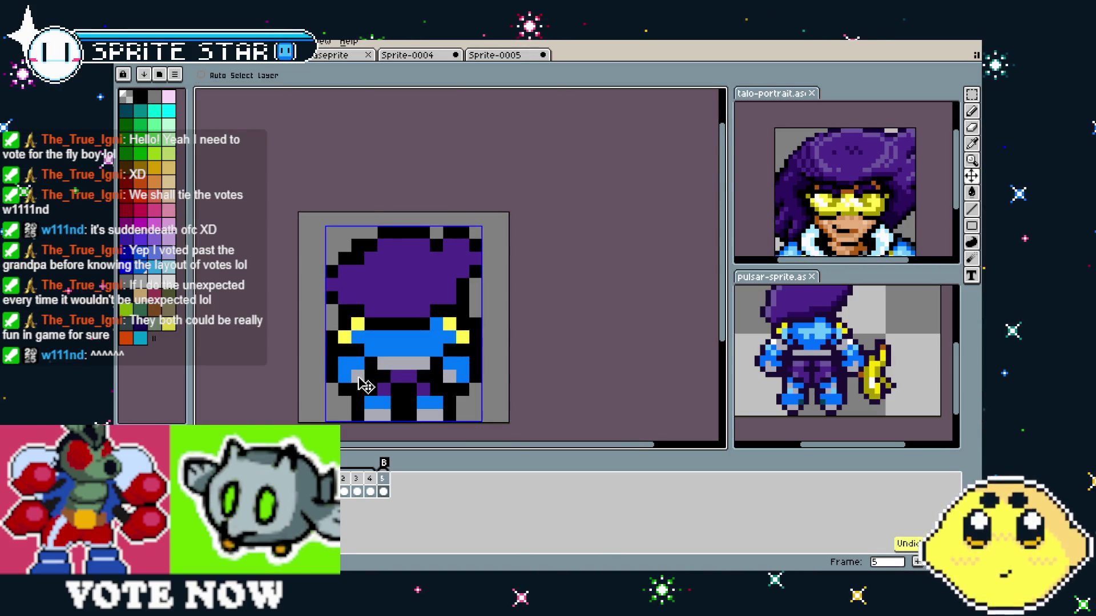
{"action": "key", "text": "Right"}
{"action": "key", "text": "Left"}
{"action": "key", "text": "Right"}
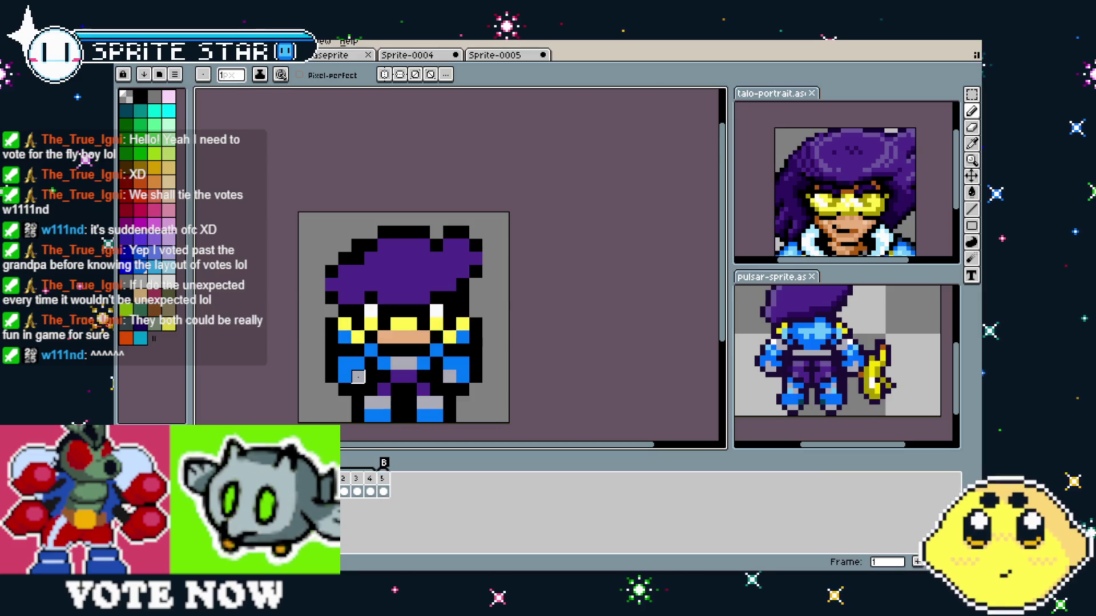
{"action": "key", "text": "Left"}
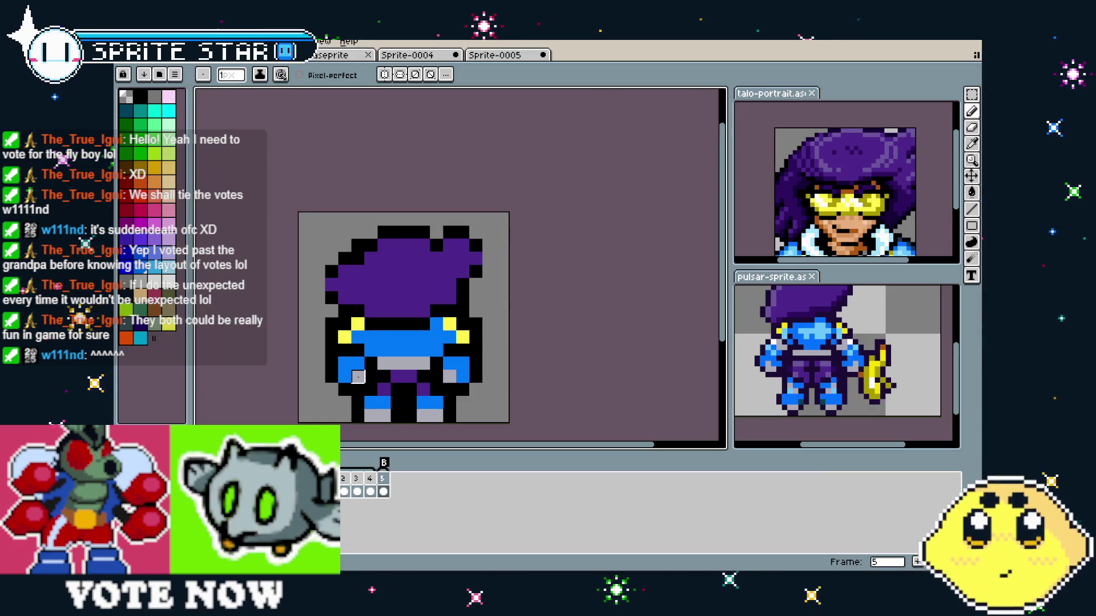
- Draw two dark diagonal strand pixels into the purple hair with the pencil
{"action": "key", "text": "i"}
{"action": "key", "text": "b"}
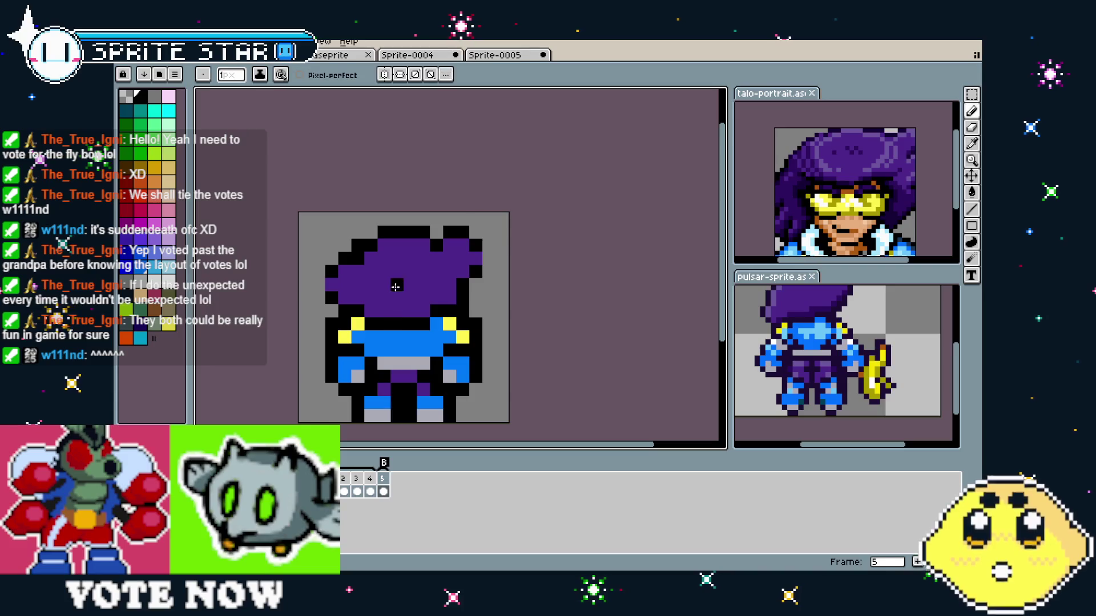
{"action": "left_click_drag", "start_coordinate": [406, 272], "coordinate": [398, 283]}
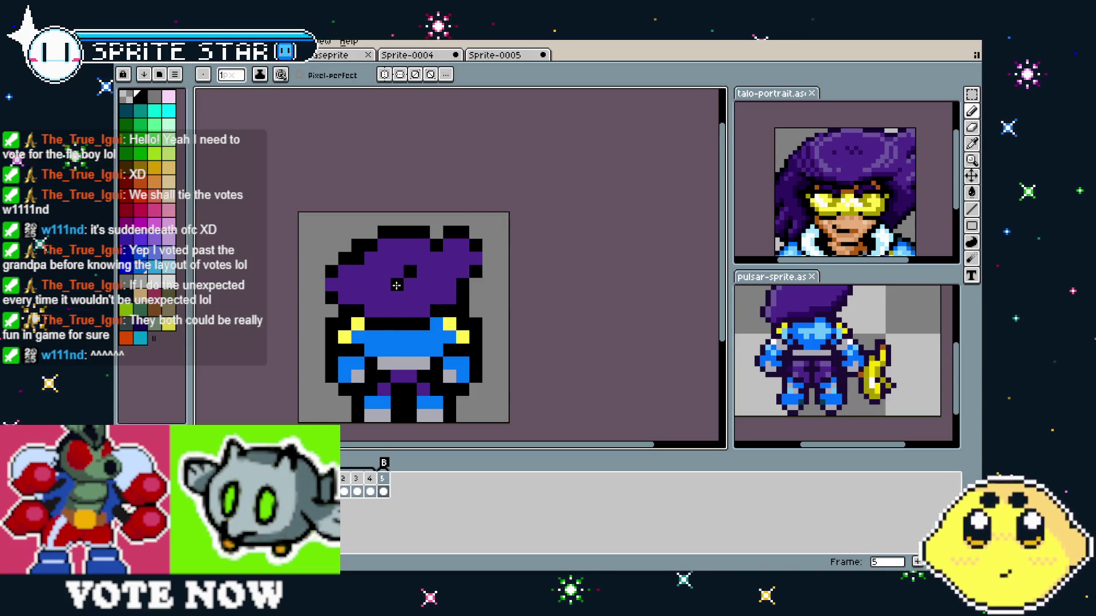
{"action": "scroll", "coordinate": [354, 371], "scroll_direction": "down", "scroll_amount": 3}
{"action": "scroll", "coordinate": [388, 319], "scroll_direction": "up", "scroll_amount": 3}
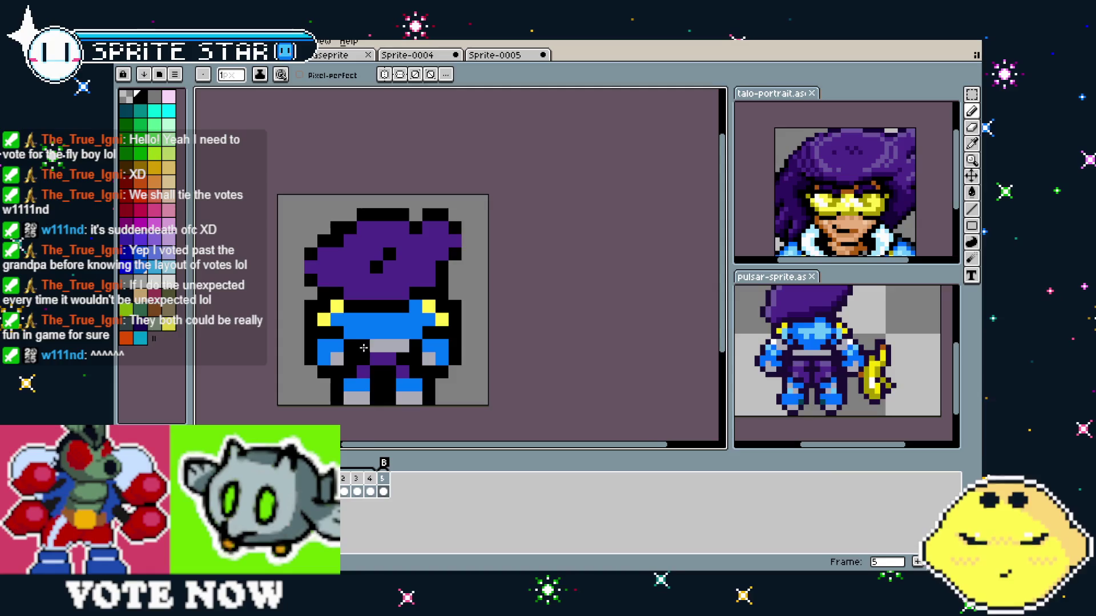
{"action": "key", "text": "i"}
{"action": "key", "text": "b"}
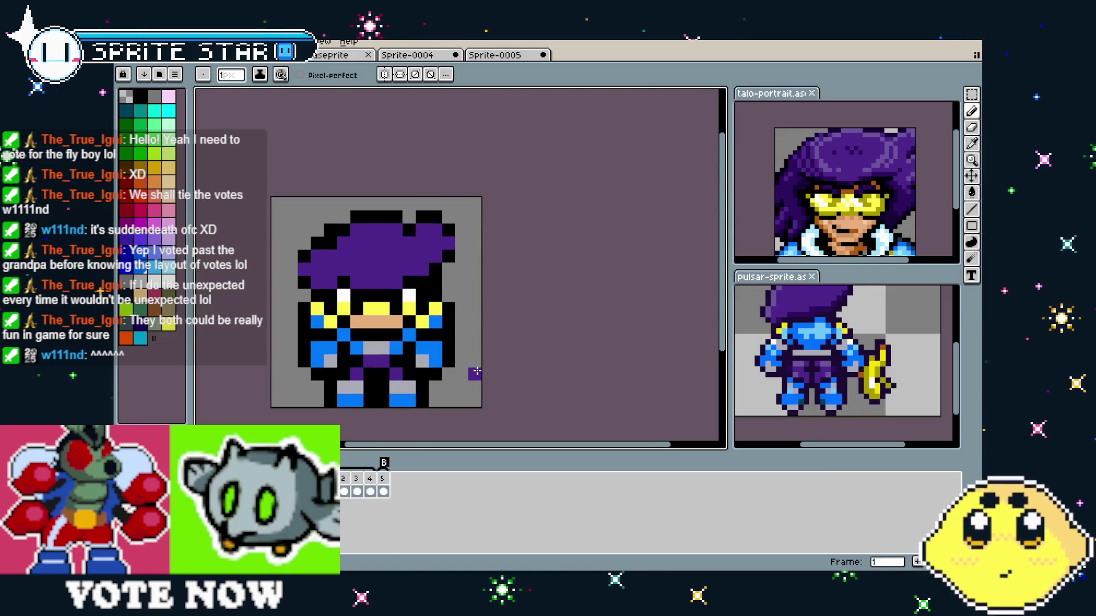
{"action": "scroll", "coordinate": [479, 379], "scroll_direction": "down", "scroll_amount": 2}
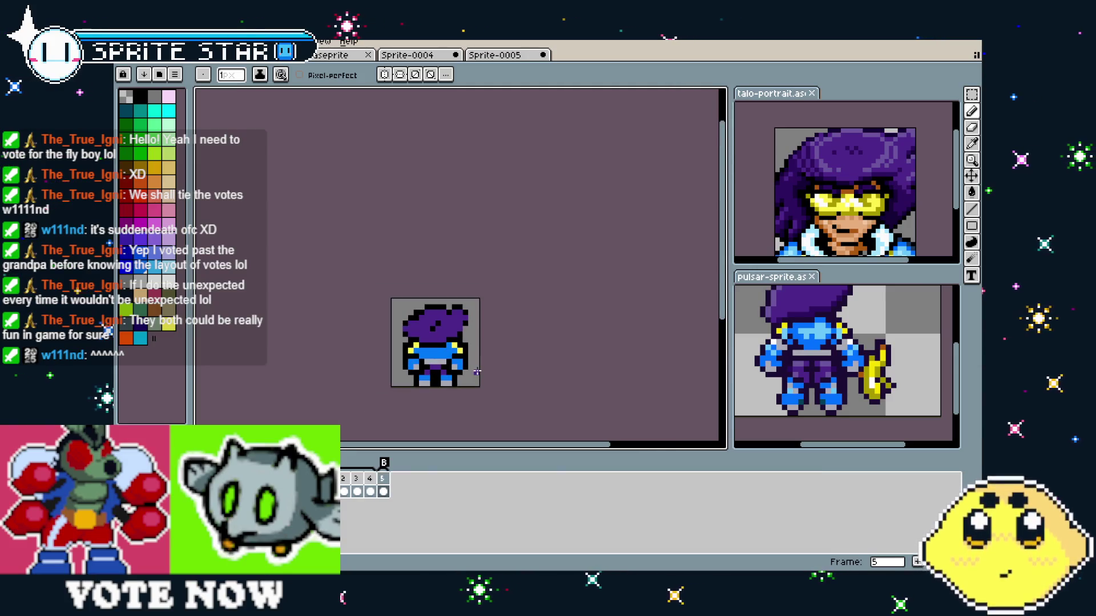
{"action": "scroll", "coordinate": [484, 389], "scroll_direction": "up", "scroll_amount": 1}
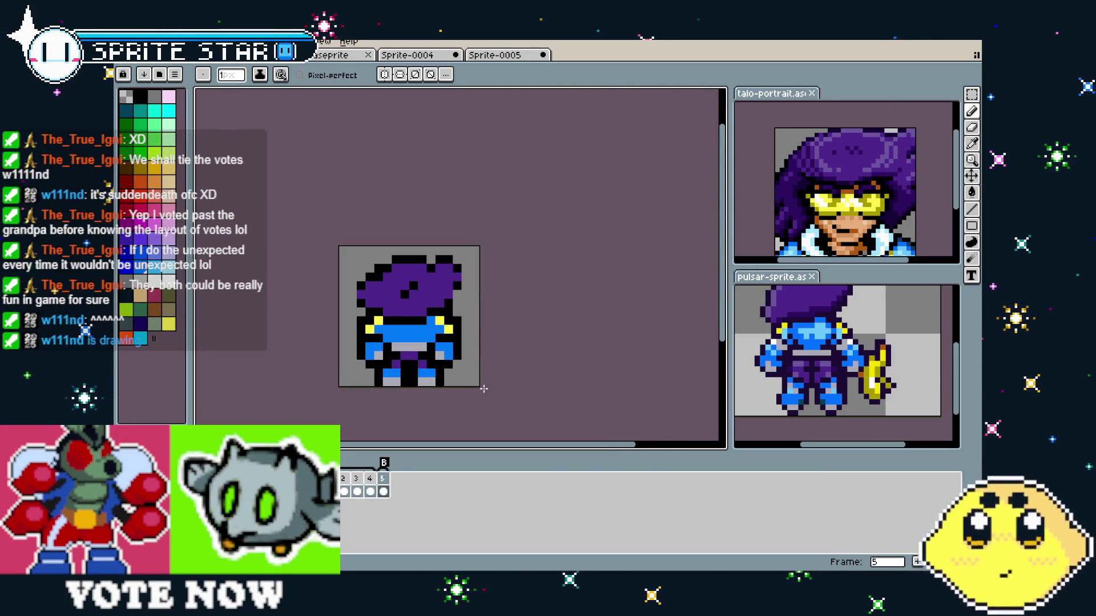
{"action": "scroll", "coordinate": [427, 370], "scroll_direction": "up", "scroll_amount": 2}
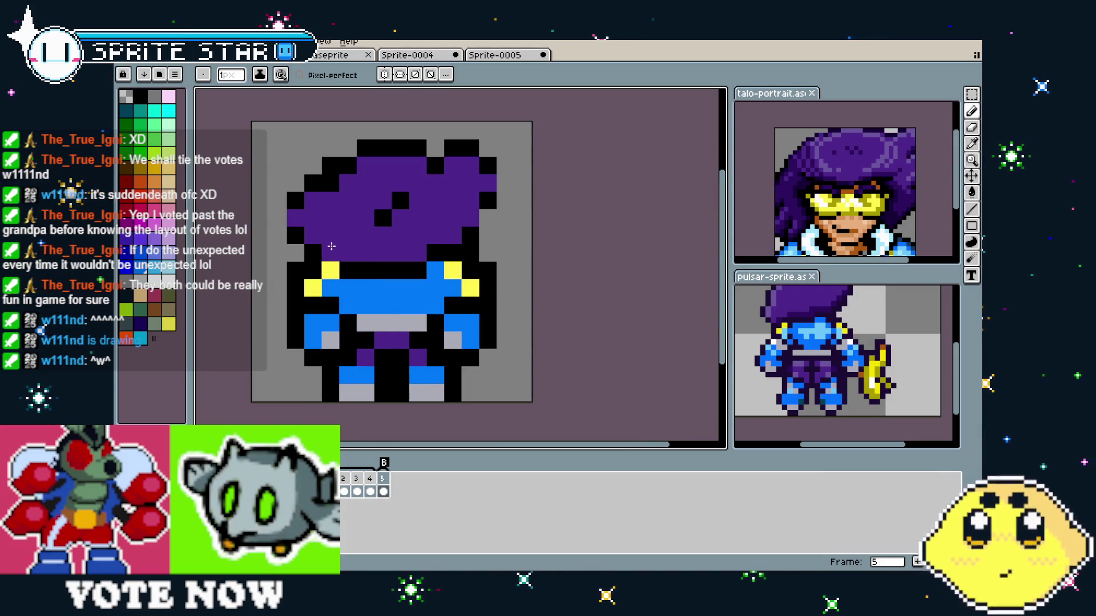
{"action": "scroll", "coordinate": [329, 401], "scroll_direction": "down", "scroll_amount": 6}
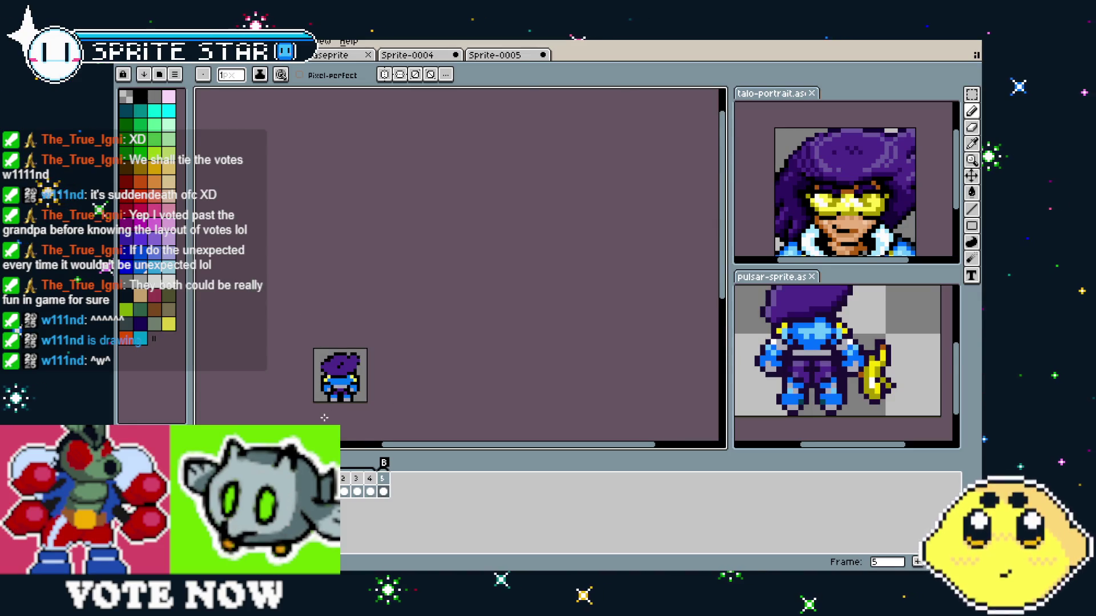
{"action": "scroll", "coordinate": [367, 399], "scroll_direction": "up", "scroll_amount": 4}
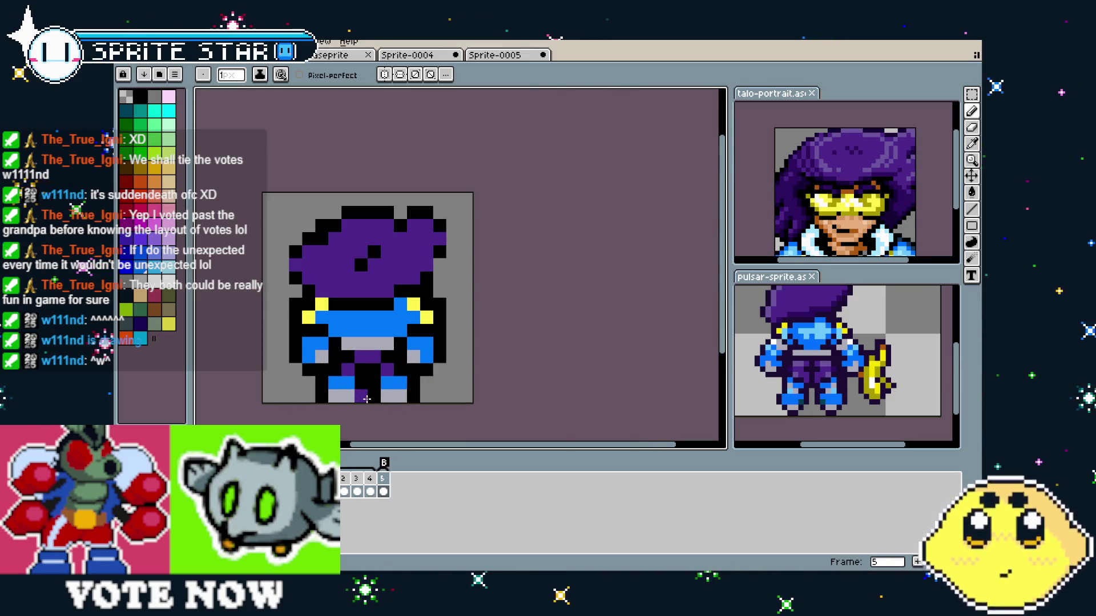
{"action": "scroll", "coordinate": [367, 399], "scroll_direction": "down", "scroll_amount": 1}
{"action": "left_click_drag", "start_coordinate": [367, 400], "coordinate": [329, 393]}
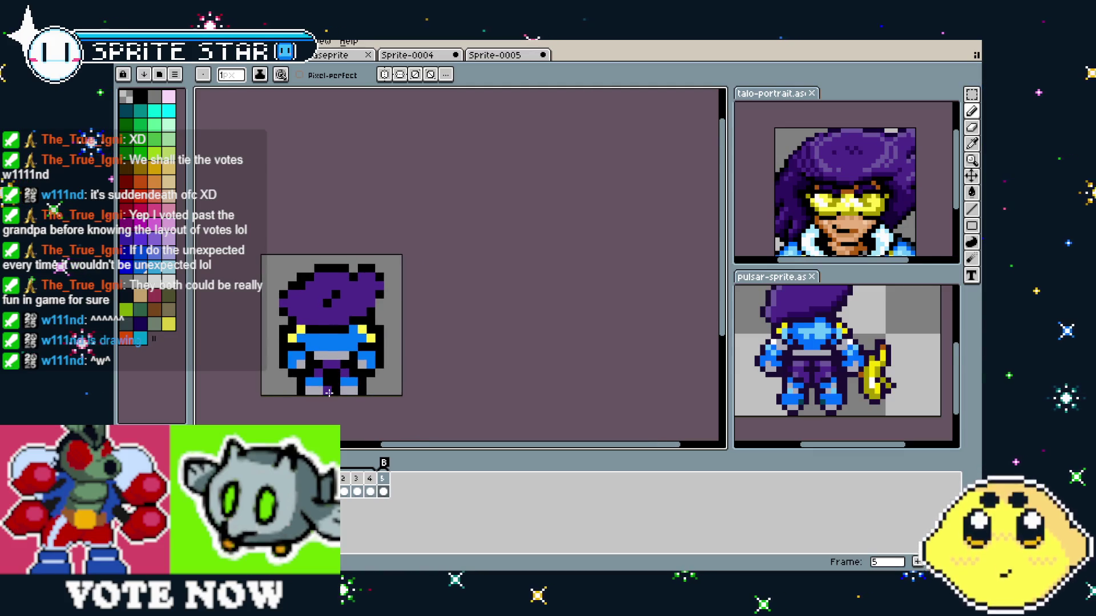
{"action": "scroll", "coordinate": [823, 350], "scroll_direction": "up", "scroll_amount": 1}
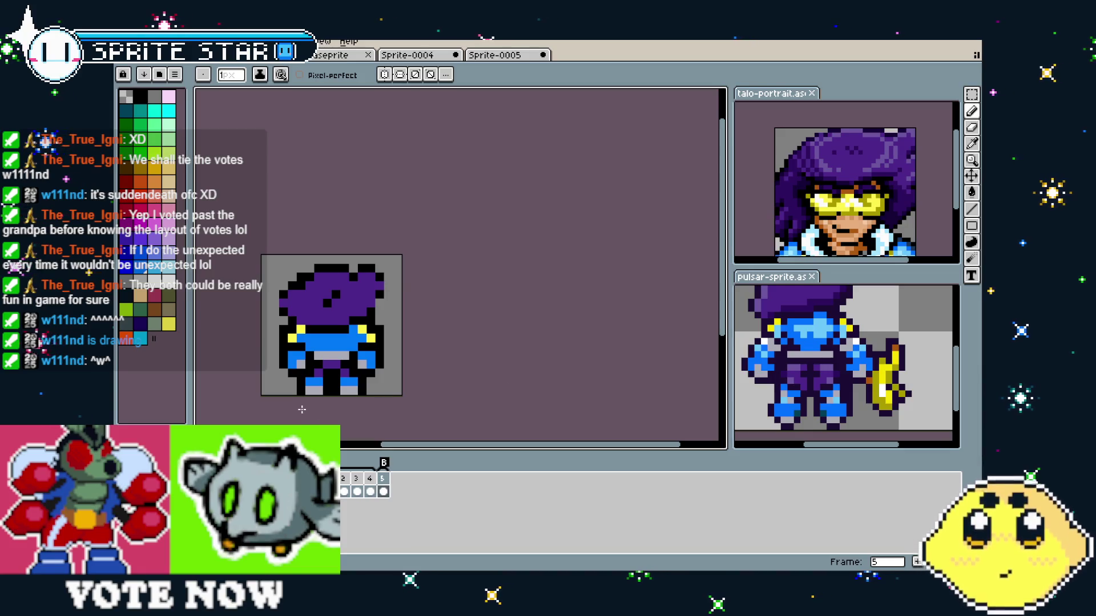
{"action": "key", "text": "Right"}
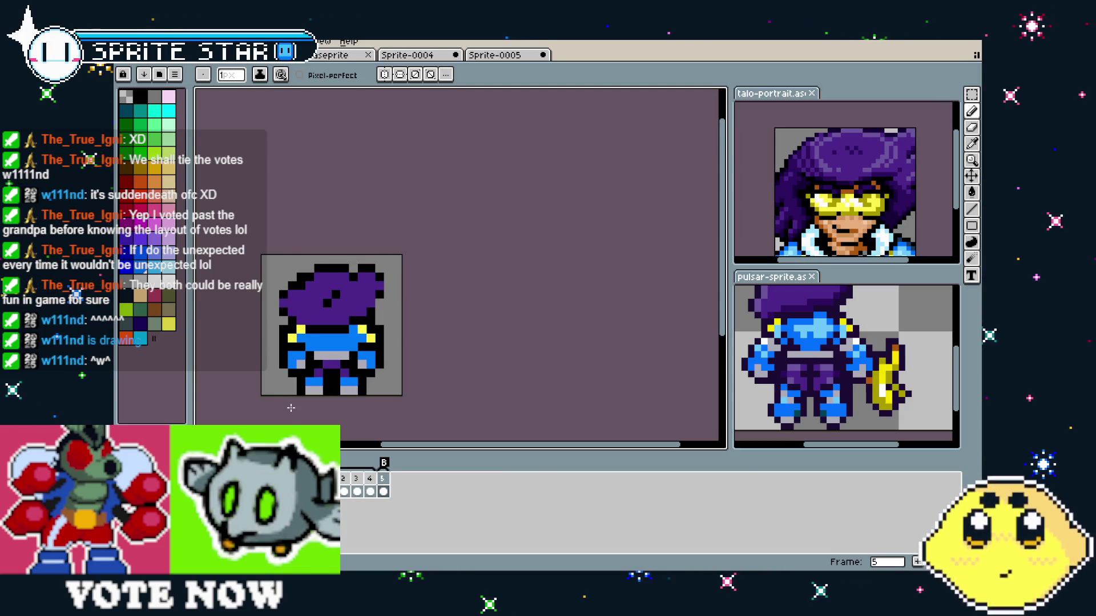
- Insert a new empty frame after frame 5 from its timeline context menu
{"action": "scroll", "coordinate": [292, 393], "scroll_direction": "up", "scroll_amount": 1}
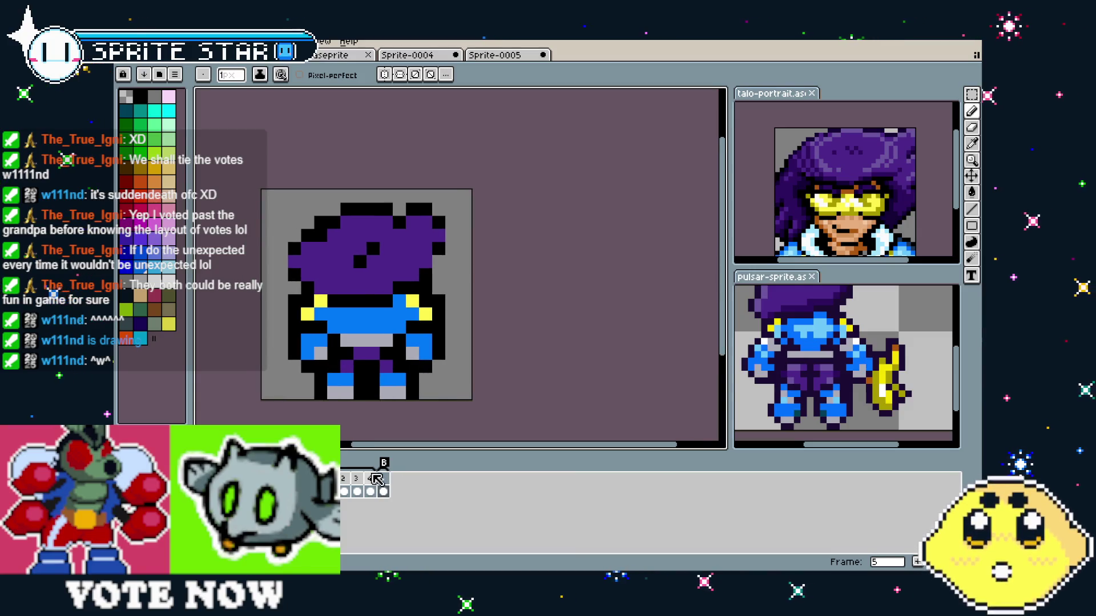
{"action": "right_click", "coordinate": [393, 483]}
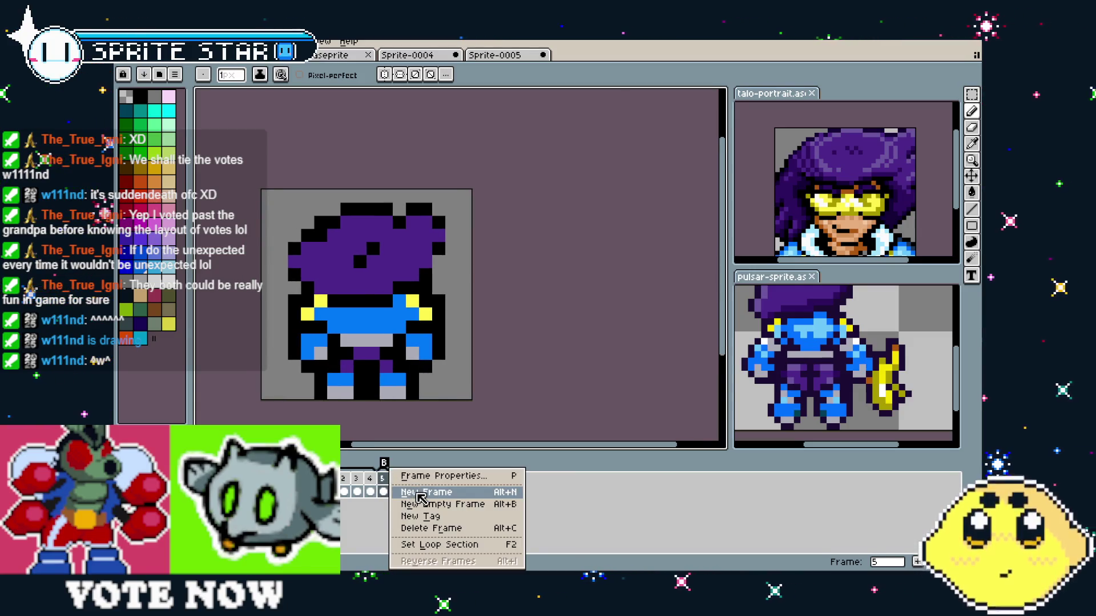
{"action": "left_click", "coordinate": [422, 504]}
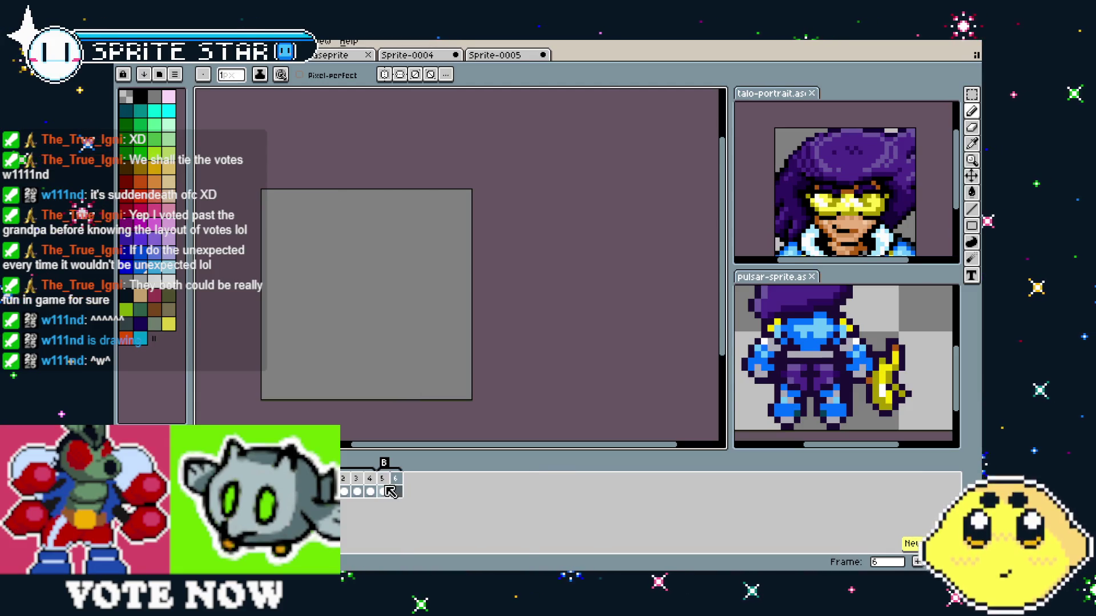
- Review frames 1 and 2, and preview the other open sprite's animation
{"action": "left_click", "coordinate": [355, 489]}
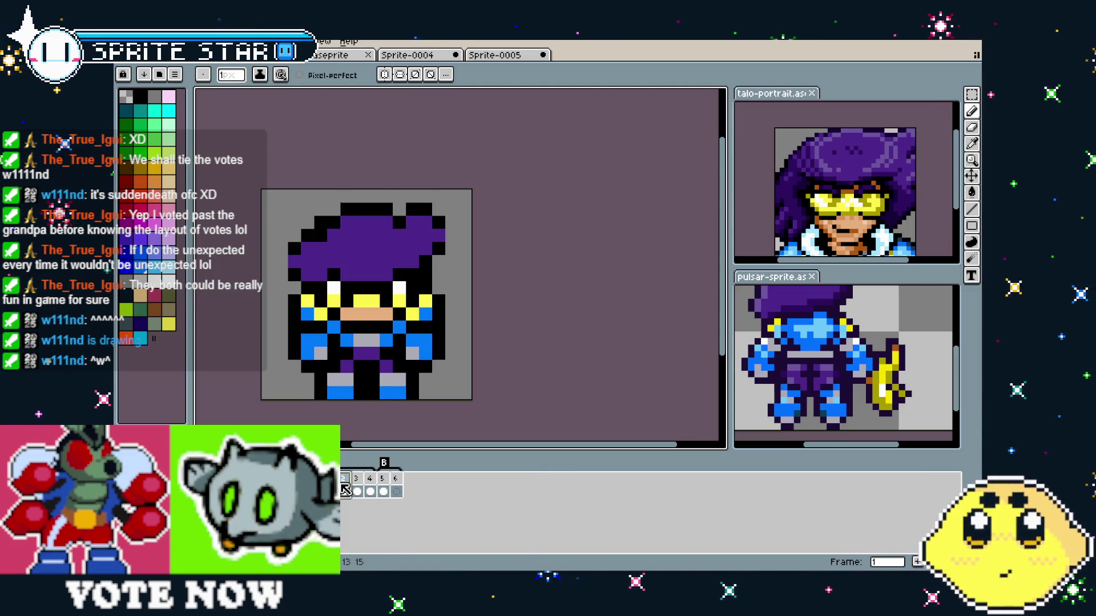
{"action": "left_click", "coordinate": [347, 490]}
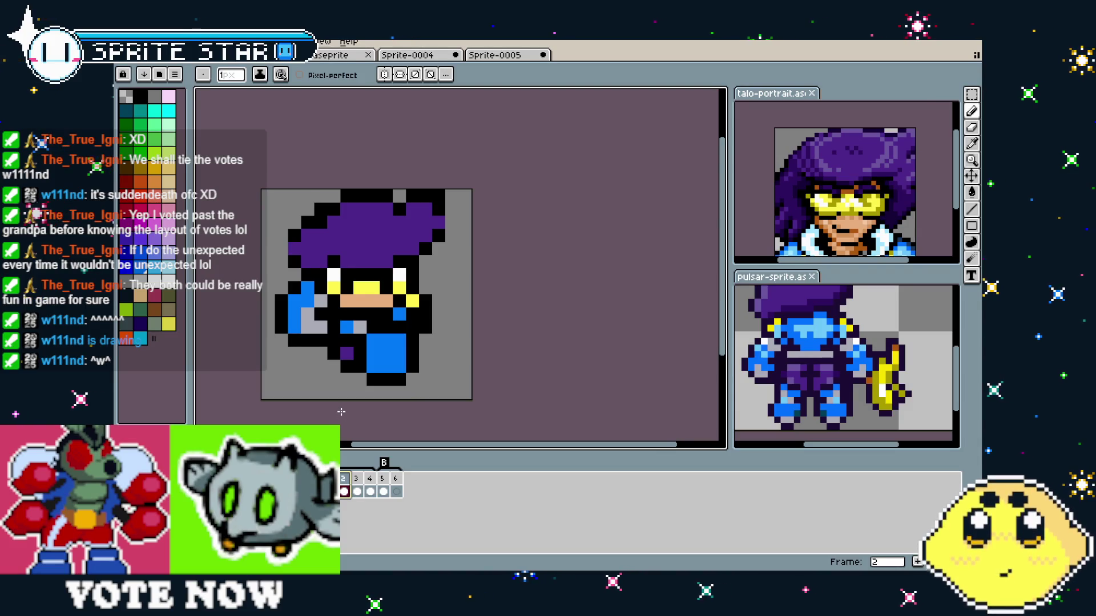
{"action": "key", "text": "ctrl+Tab"}
{"action": "key", "text": "Return"}
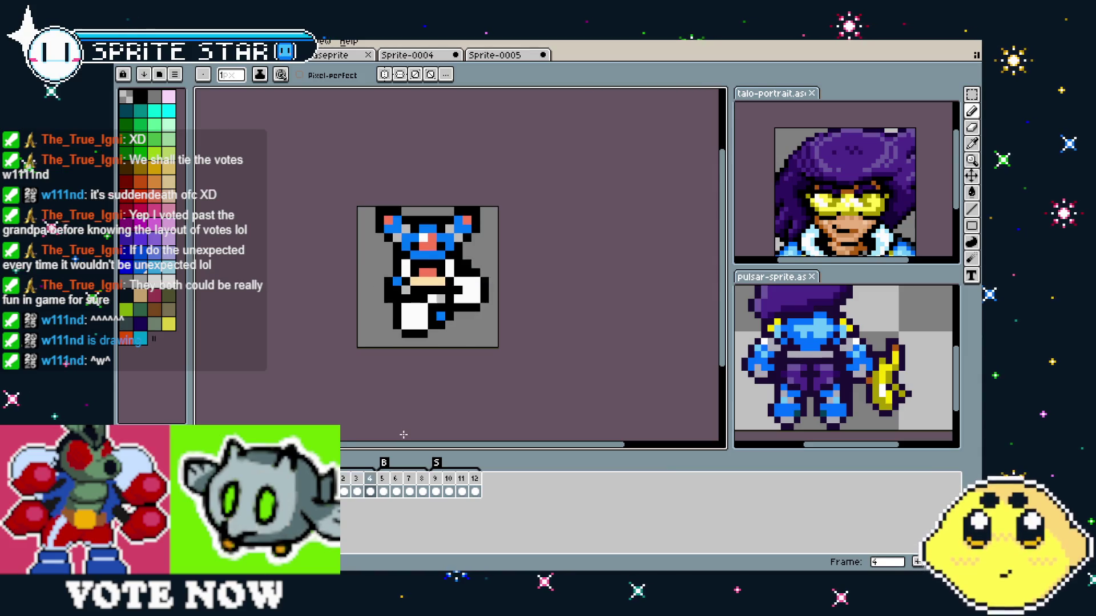
{"action": "key", "text": "ctrl+Tab"}
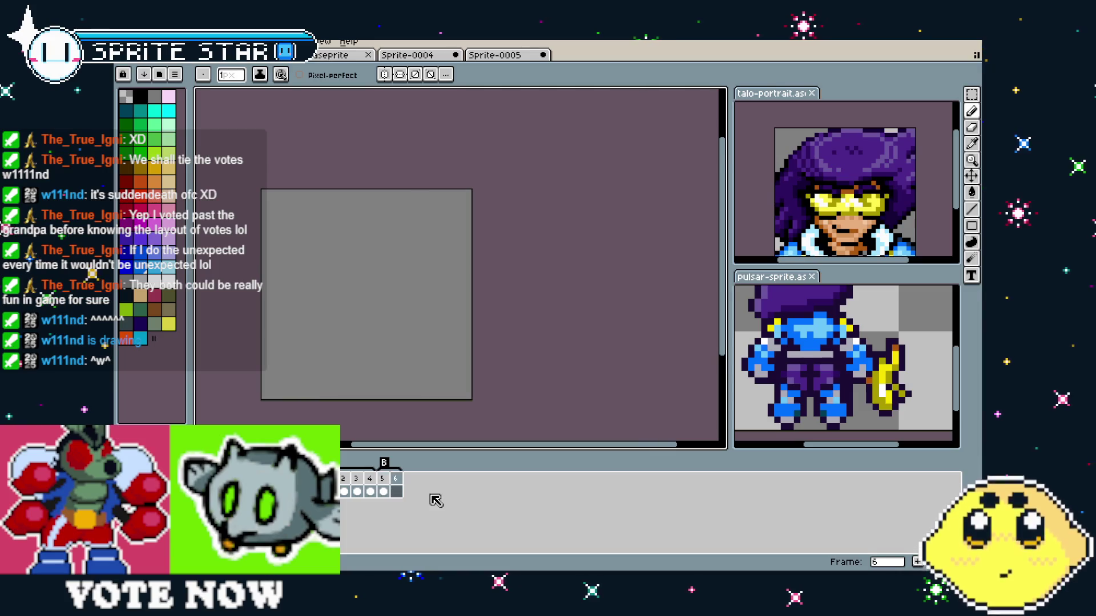
- Copy frame 2's three-quarter pose into frame 6, then compare it with frames 5 and 1
{"action": "left_click", "coordinate": [345, 485]}
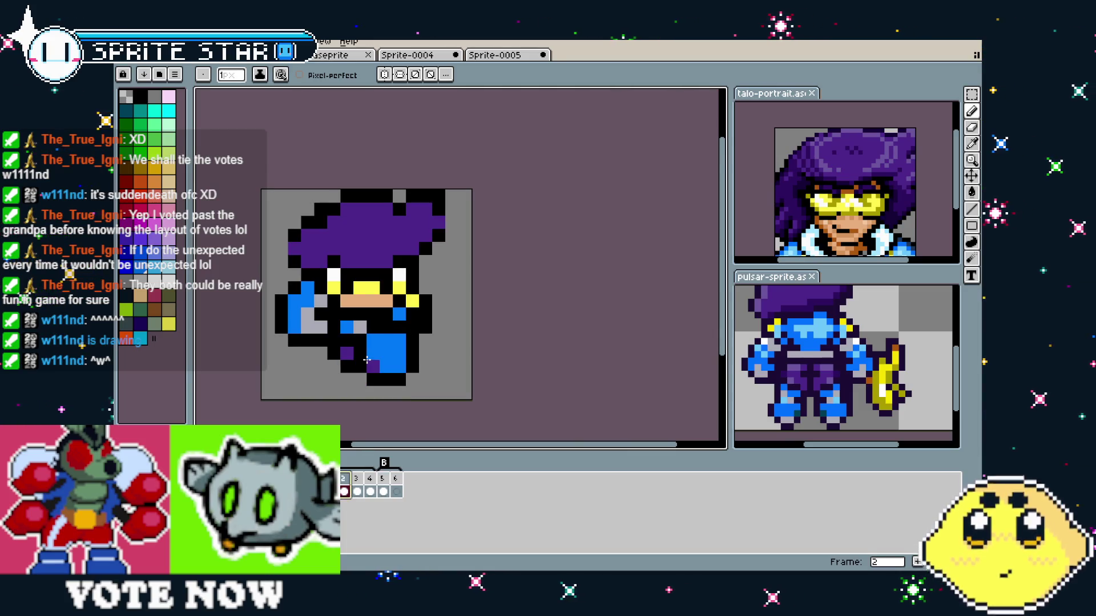
{"action": "key", "text": "ctrl+a"}
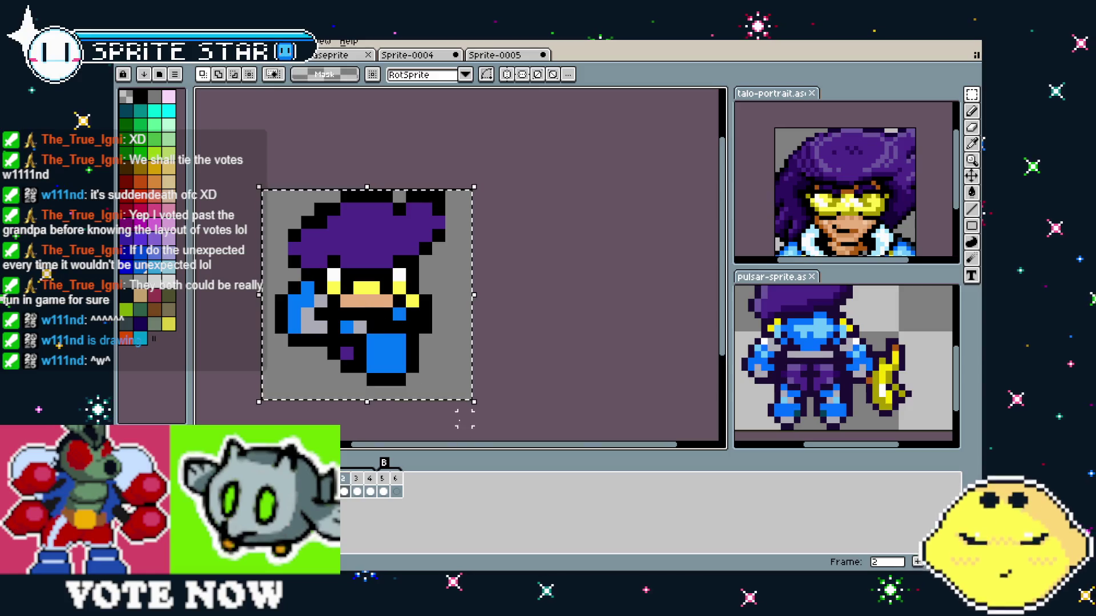
{"action": "left_click", "coordinate": [396, 491]}
{"action": "key", "text": "ctrl+v"}
{"action": "key", "text": "Return"}
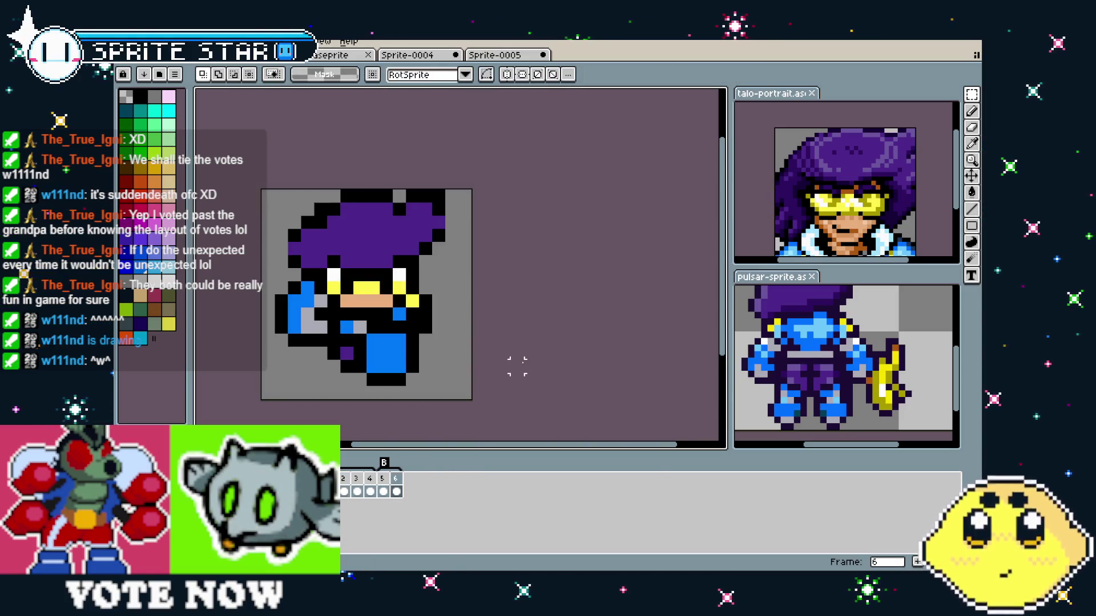
{"action": "left_click", "coordinate": [389, 489]}
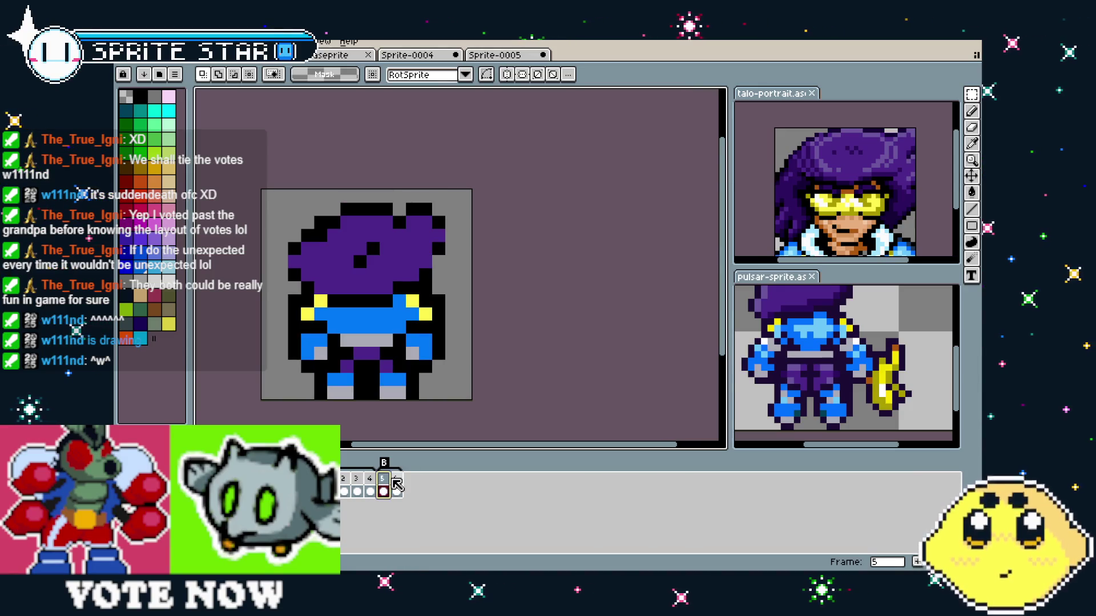
{"action": "left_click", "coordinate": [337, 488]}
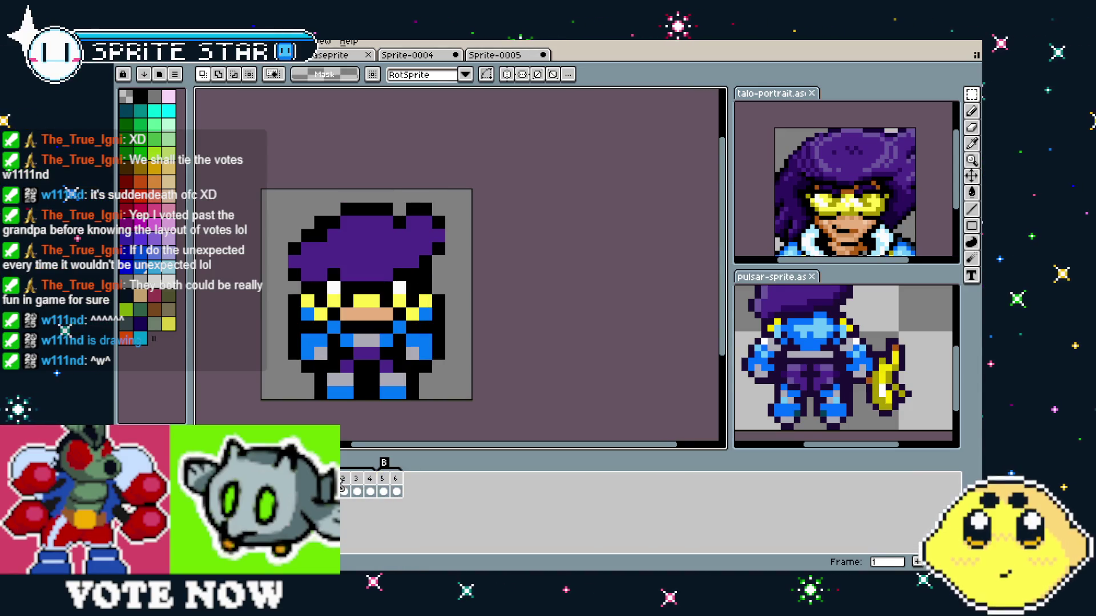
{"action": "left_click", "coordinate": [389, 482]}
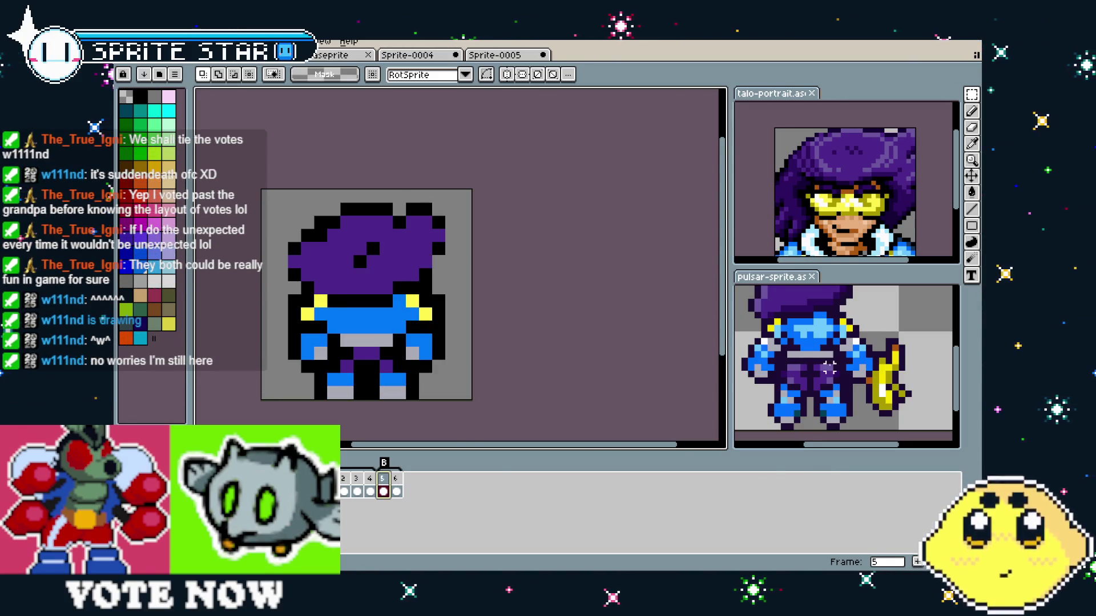
{"action": "scroll", "coordinate": [830, 366], "scroll_direction": "down", "scroll_amount": 1}
{"action": "scroll", "coordinate": [831, 366], "scroll_direction": "down", "scroll_amount": 2}
{"action": "scroll", "coordinate": [803, 397], "scroll_direction": "up", "scroll_amount": 3}
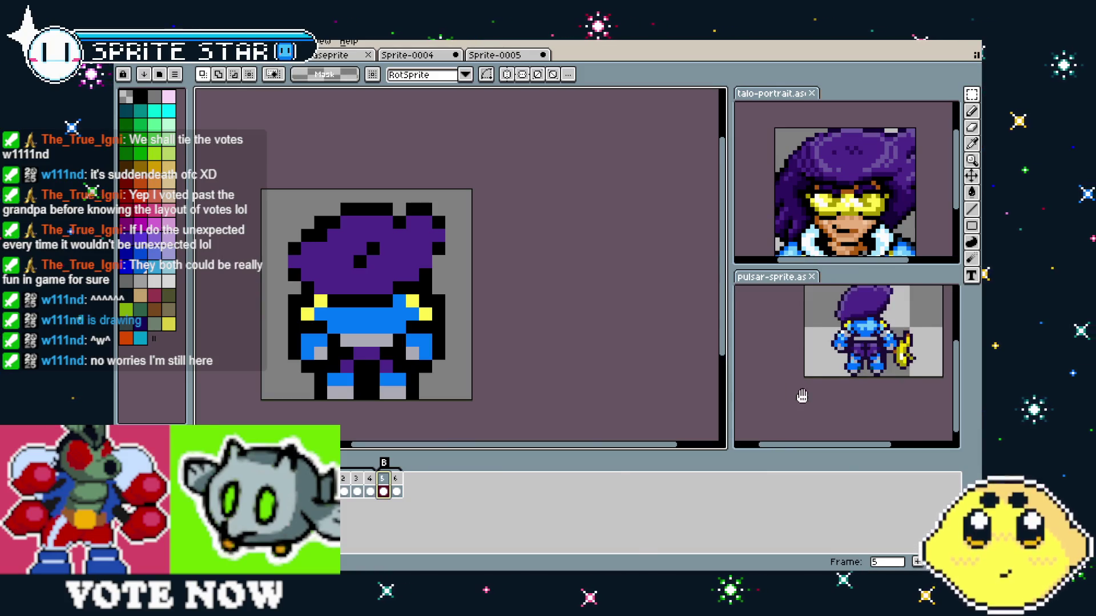
{"action": "left_click", "coordinate": [774, 397]}
{"action": "mouse_move", "coordinate": [611, 551]}
{"action": "left_mouse_down"}
{"action": "mouse_move", "coordinate": [485, 563]}
{"action": "mouse_move", "coordinate": [343, 505]}
{"action": "left_mouse_up"}
{"action": "left_click", "coordinate": [345, 497]}
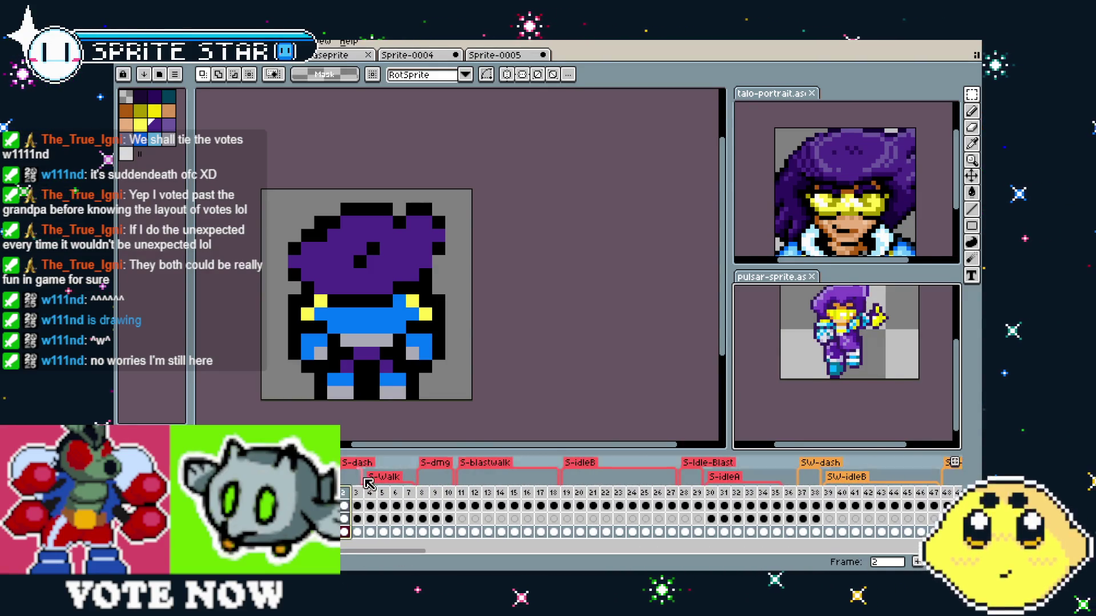
{"action": "left_click_drag", "start_coordinate": [930, 337], "coordinate": [887, 368]}
{"action": "scroll", "coordinate": [887, 368], "scroll_direction": "up", "scroll_amount": 1}
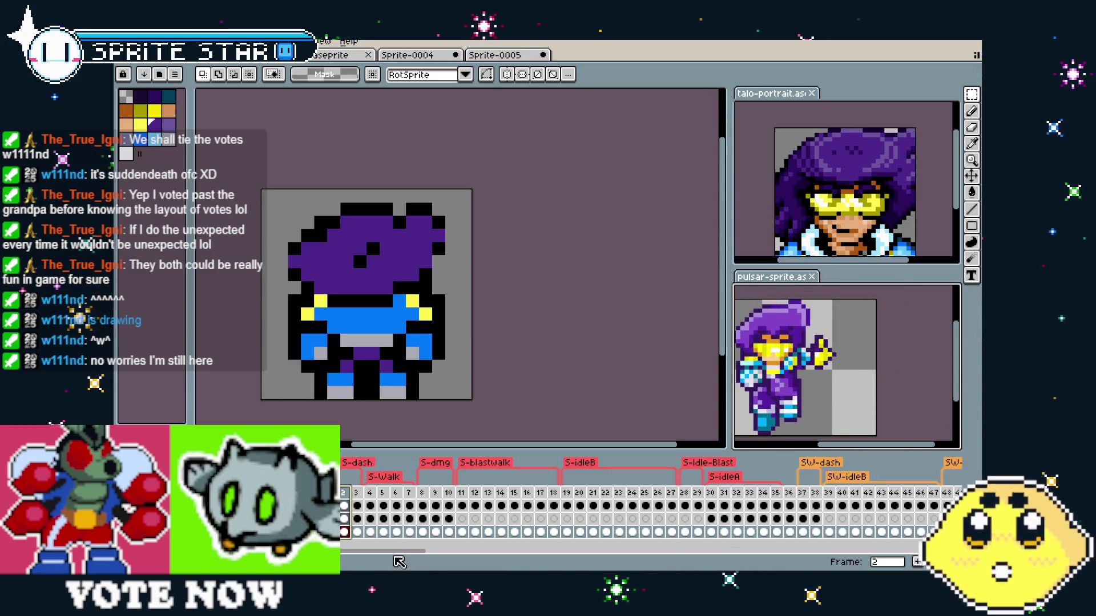
{"action": "left_click_drag", "start_coordinate": [396, 561], "coordinate": [655, 560]}
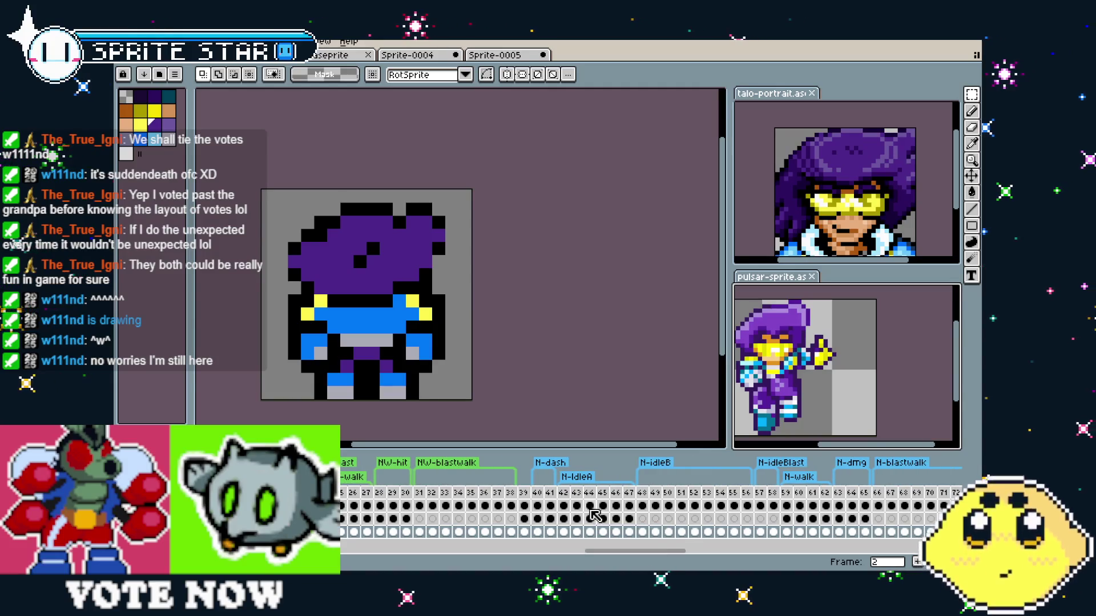
{"action": "left_click", "coordinate": [576, 492]}
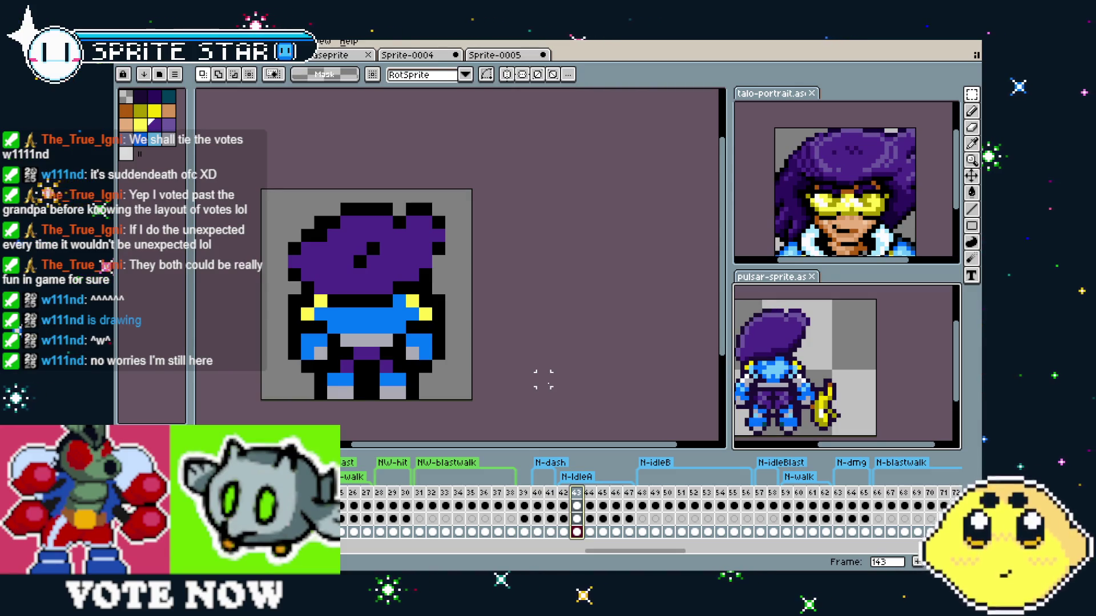
{"action": "key", "text": "ctrl+Tab"}
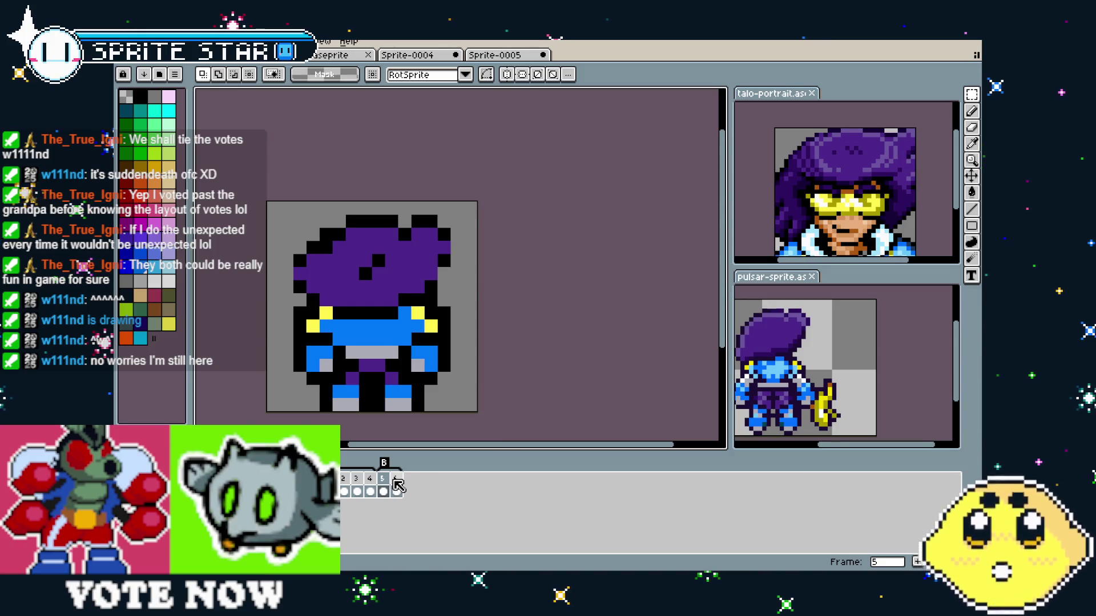
- Lasso the hair region on frame 6 and nudge it down, then back up one pixel
{"action": "left_click", "coordinate": [398, 486]}
{"action": "key", "text": "Left"}
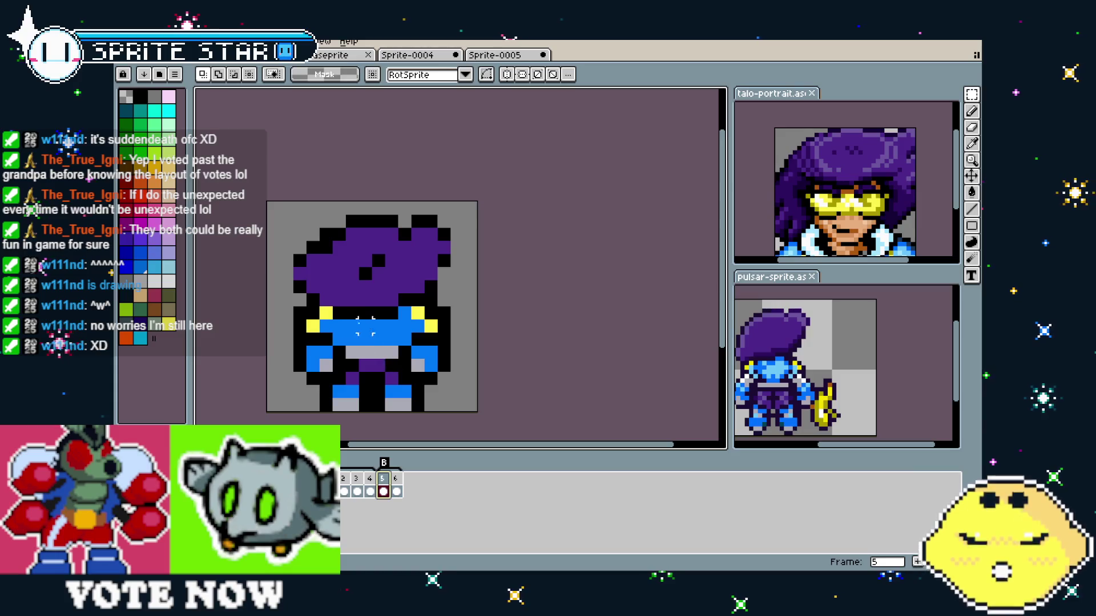
{"action": "key", "text": "q"}
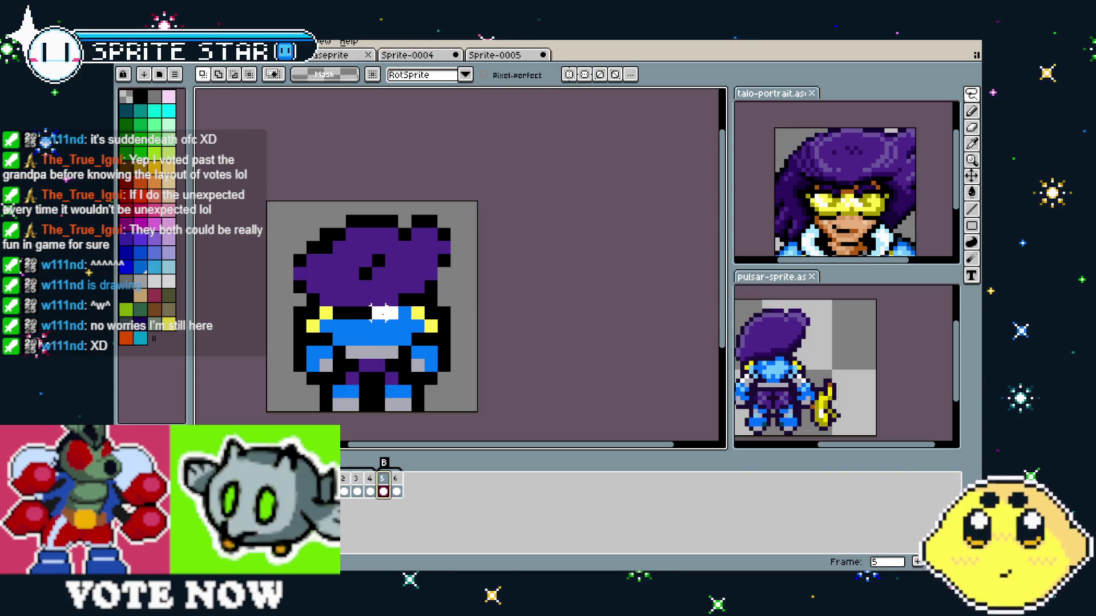
{"action": "mouse_move", "coordinate": [337, 297]}
{"action": "left_mouse_down"}
{"action": "mouse_move", "coordinate": [277, 257]}
{"action": "mouse_move", "coordinate": [359, 208]}
{"action": "mouse_move", "coordinate": [451, 216]}
{"action": "mouse_move", "coordinate": [464, 234]}
{"action": "left_mouse_up"}
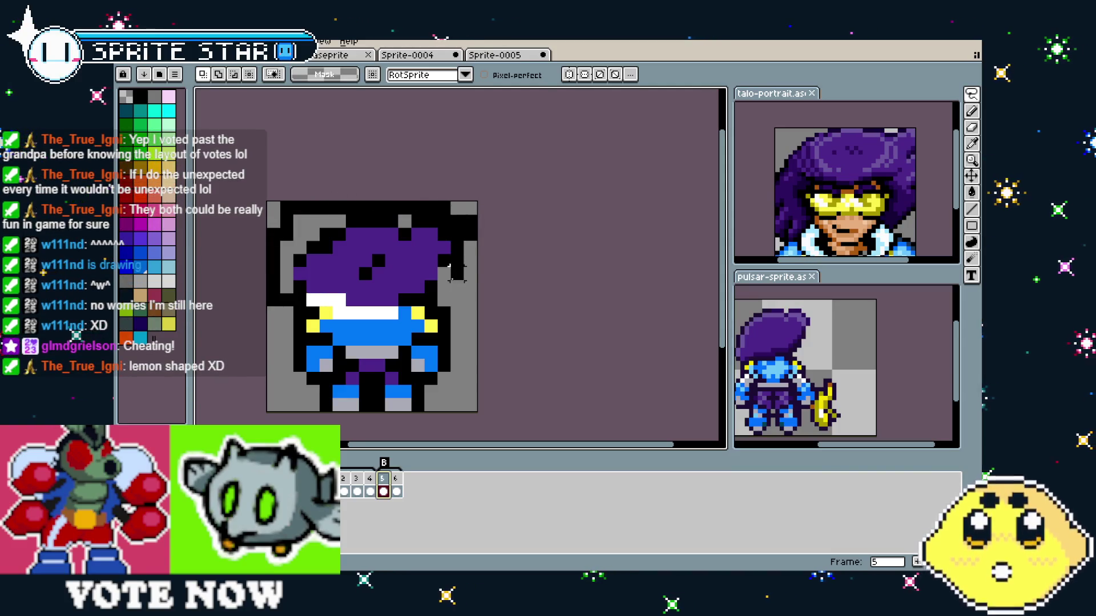
{"action": "left_click_drag", "start_coordinate": [403, 293], "coordinate": [403, 306]}
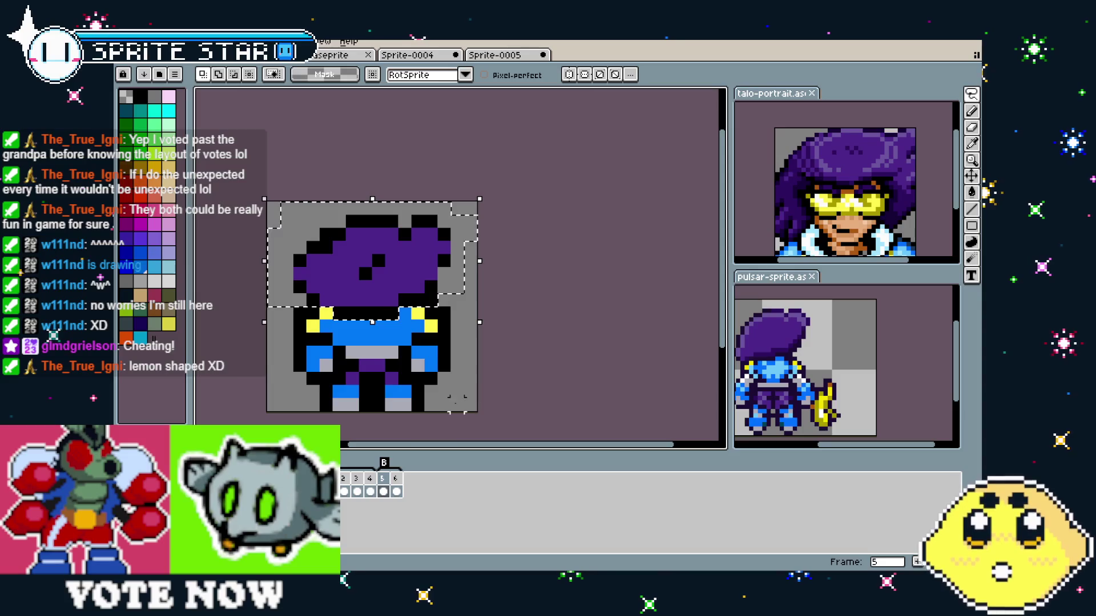
{"action": "left_click", "coordinate": [396, 484]}
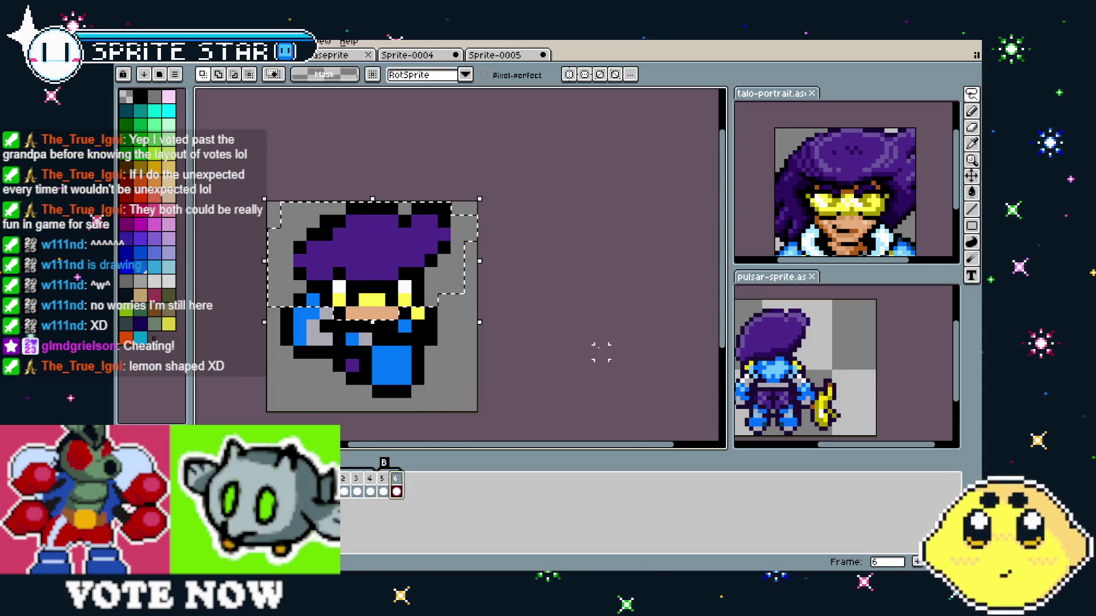
{"action": "key", "text": "Down"}
{"action": "key", "text": "Up"}
- Commit the hair move and paint the face pixels and a black pixel beside the yellow trim blue
{"action": "scroll", "coordinate": [462, 329], "scroll_direction": "up", "scroll_amount": 1}
{"action": "key", "text": "b"}
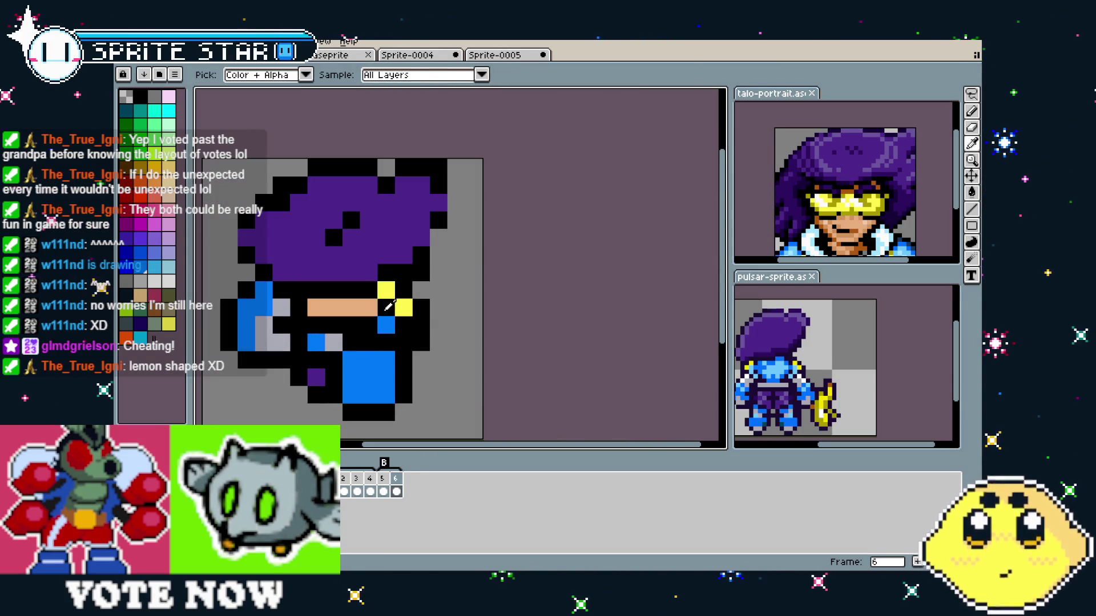
{"action": "left_click", "coordinate": [355, 309]}
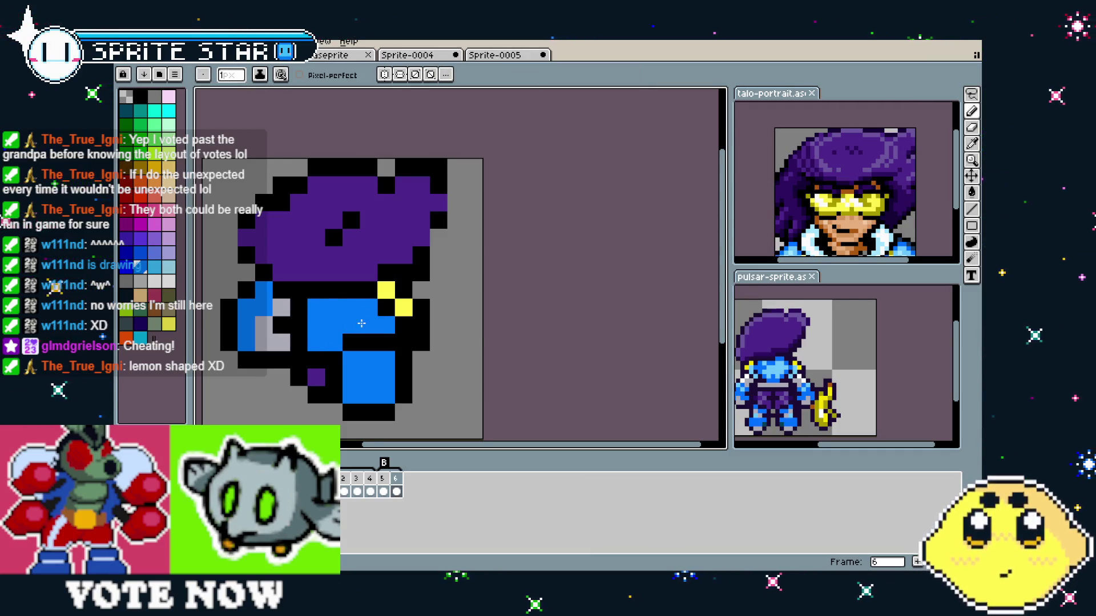
{"action": "left_click_drag", "start_coordinate": [389, 318], "coordinate": [468, 335]}
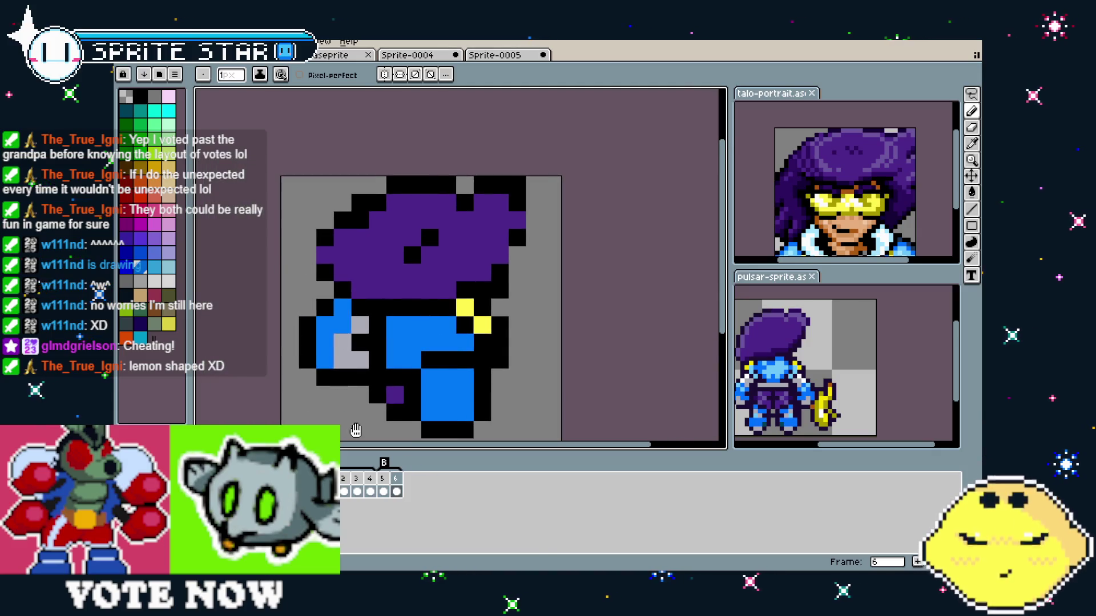
{"action": "left_click", "coordinate": [468, 323]}
{"action": "scroll", "coordinate": [396, 374], "scroll_direction": "down", "scroll_amount": 1}
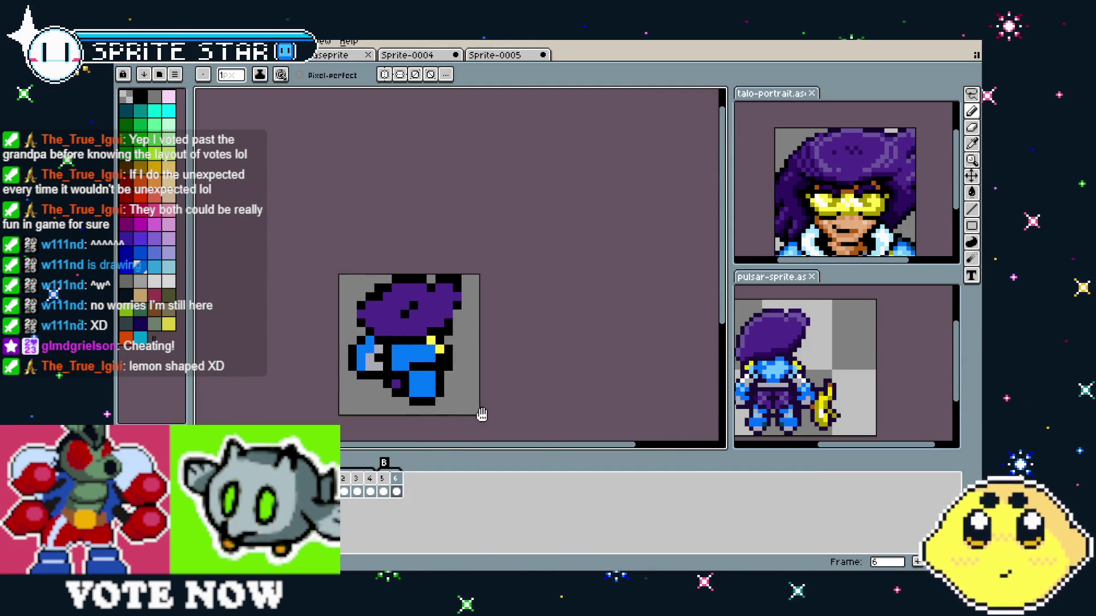
- Flip between frames 5 and 6 to compare the back and side poses
{"action": "left_click", "coordinate": [398, 483]}
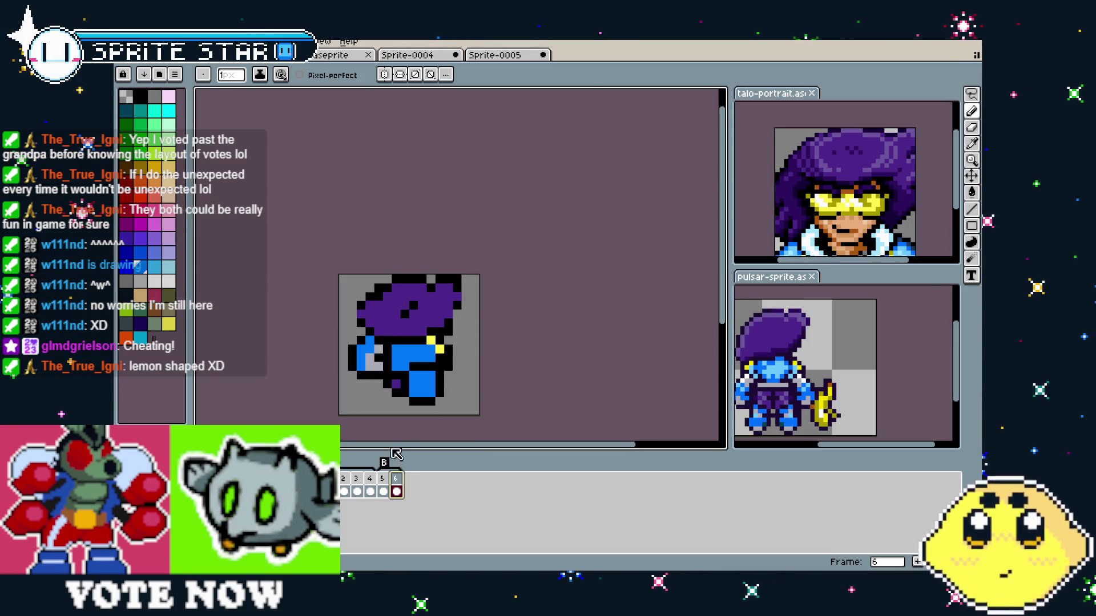
{"action": "left_click", "coordinate": [383, 482]}
{"action": "key", "text": "i"}
{"action": "key", "text": "Right"}
{"action": "key", "text": "b"}
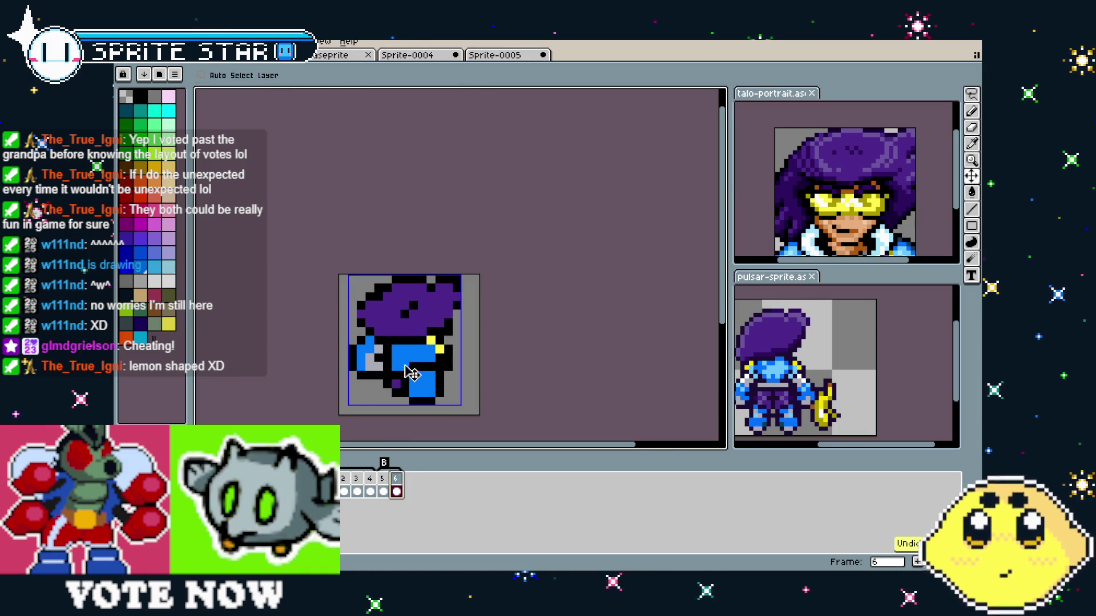
{"action": "scroll", "coordinate": [384, 415], "scroll_direction": "down", "scroll_amount": 2}
{"action": "scroll", "coordinate": [385, 422], "scroll_direction": "up", "scroll_amount": 2}
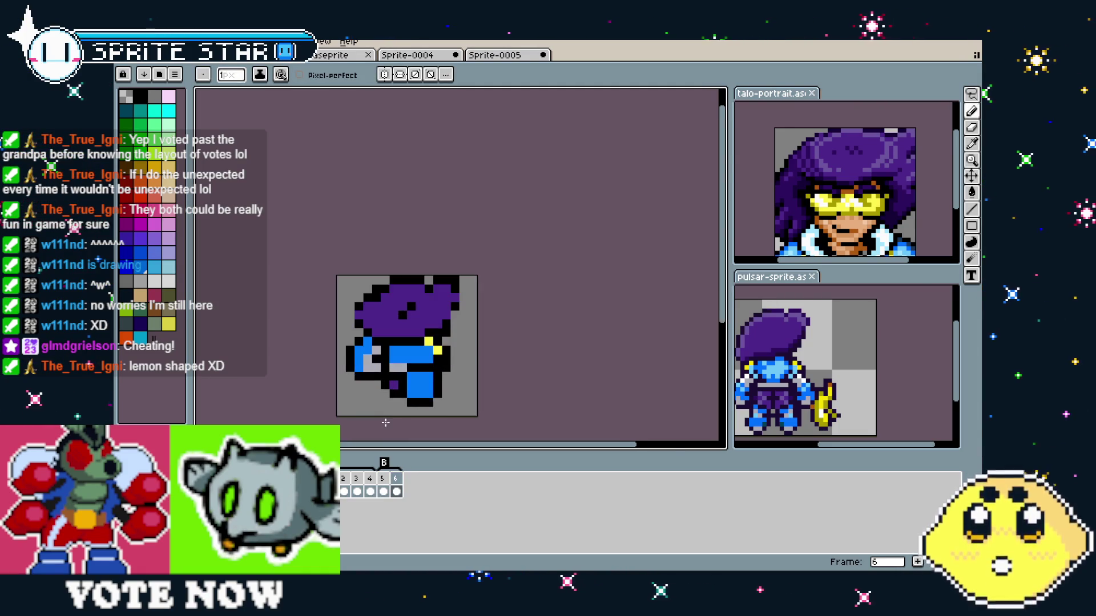
{"action": "left_click", "coordinate": [387, 482]}
{"action": "left_click", "coordinate": [398, 485]}
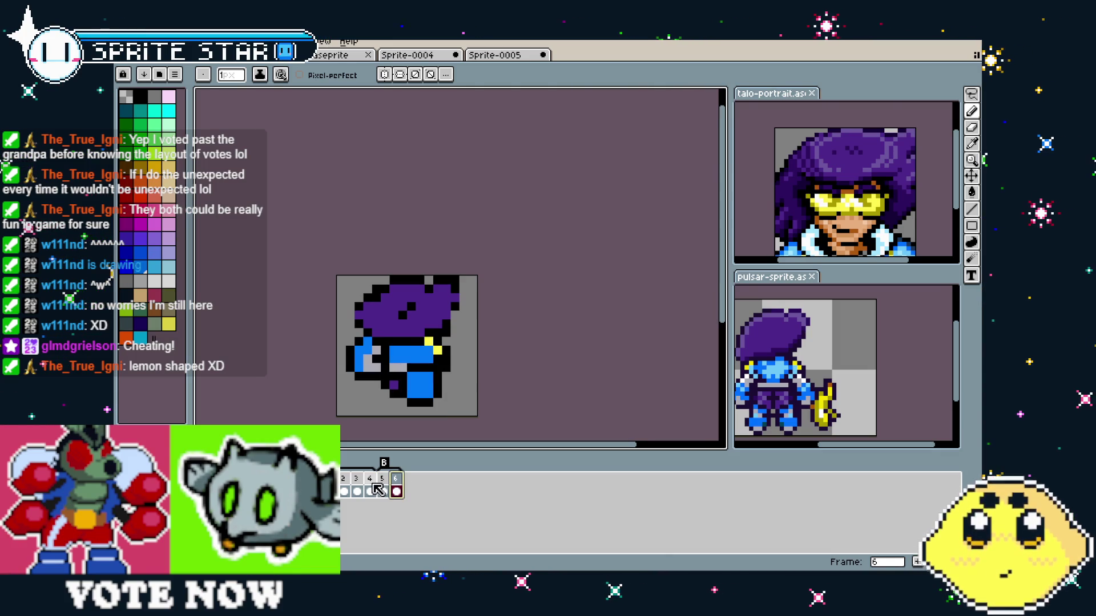
{"action": "left_click", "coordinate": [385, 485]}
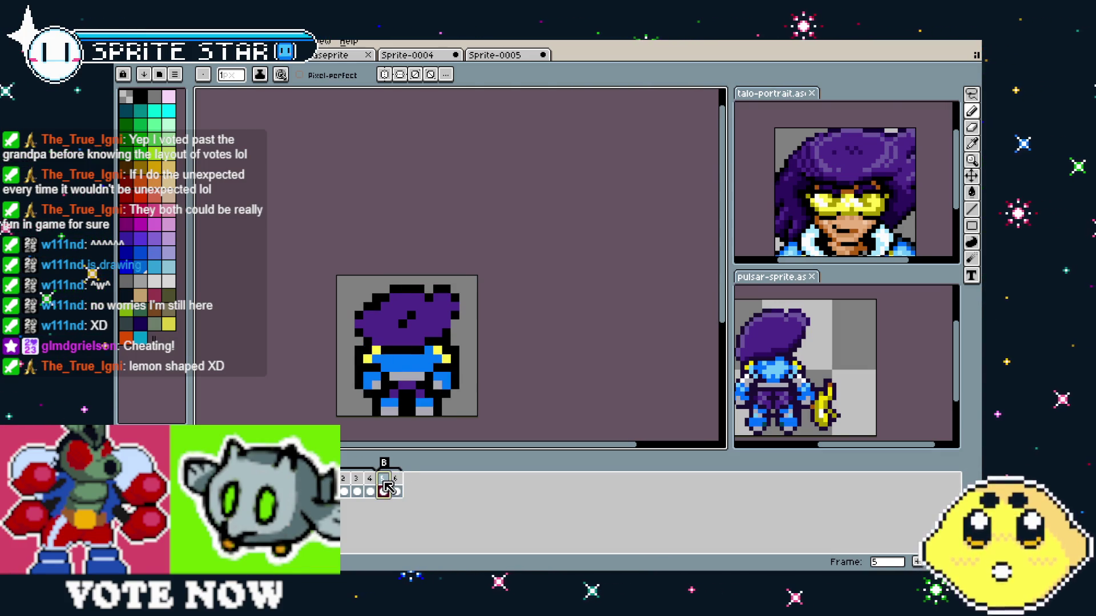
- Duplicate the side pose twice into frames 7 and 8, then select frame 8
{"action": "right_click", "coordinate": [388, 486]}
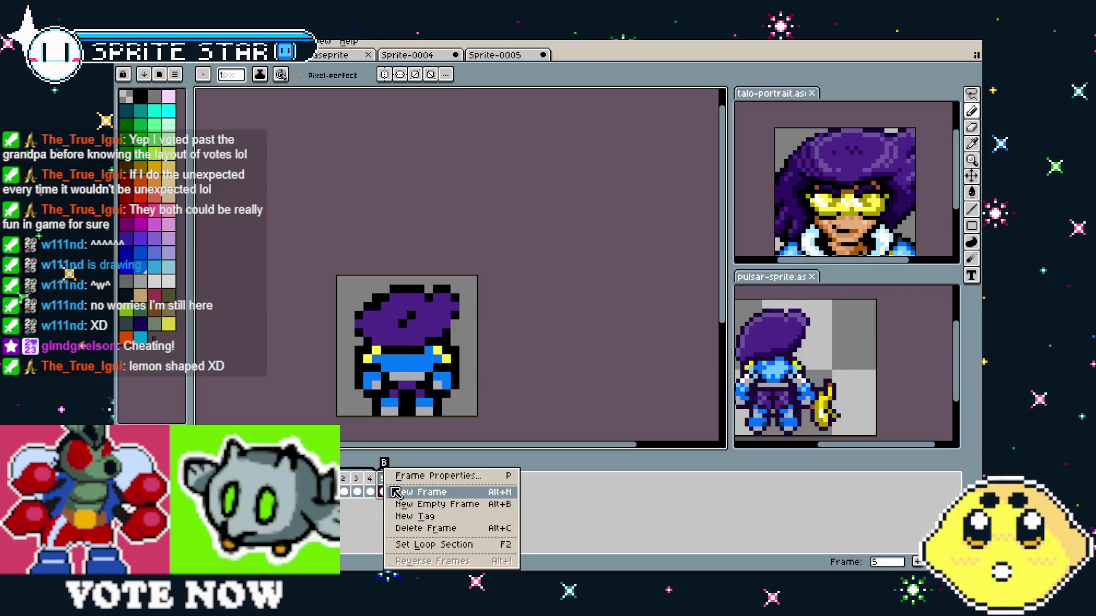
{"action": "left_click", "coordinate": [408, 490]}
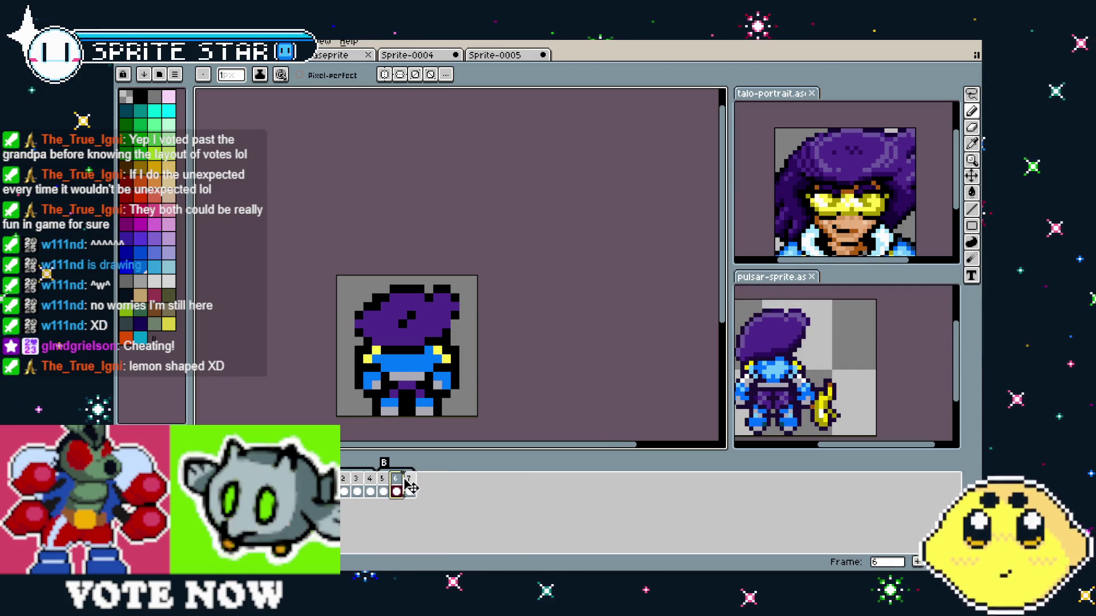
{"action": "right_click", "coordinate": [395, 479]}
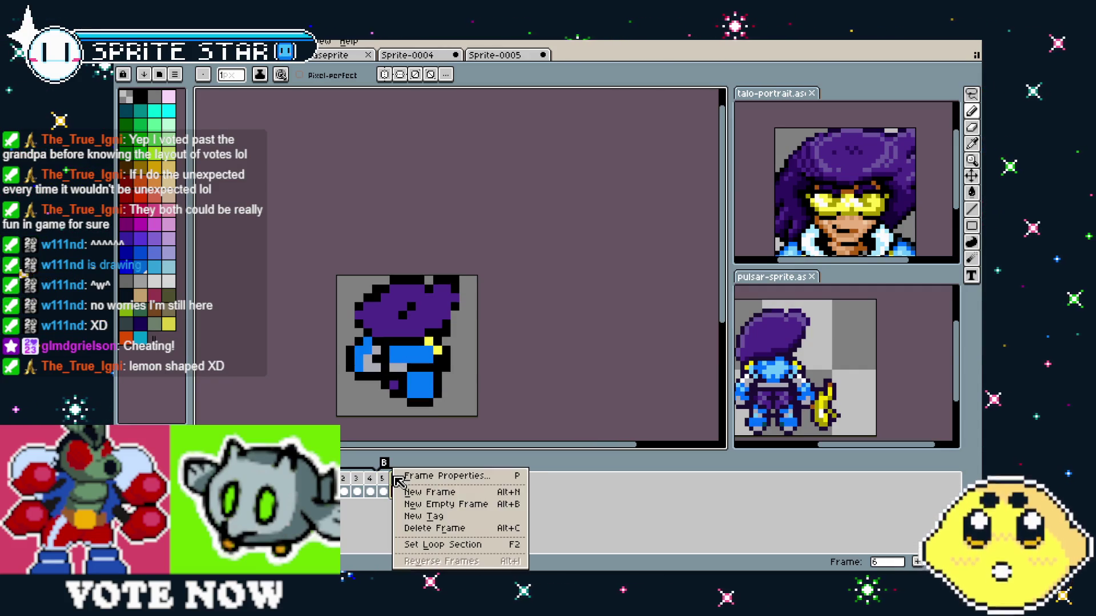
{"action": "left_click", "coordinate": [415, 493]}
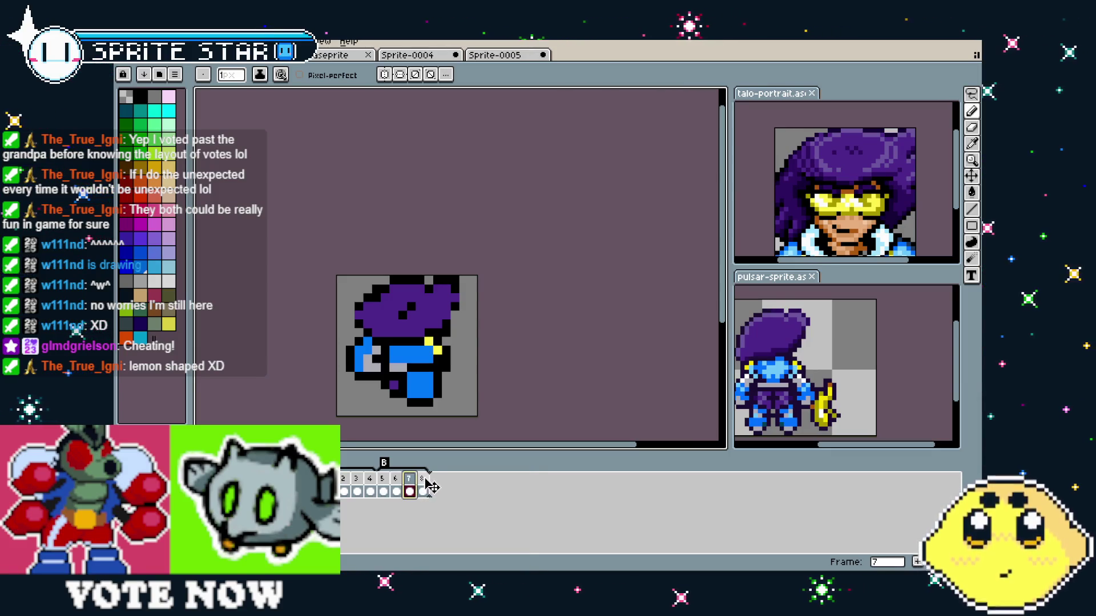
{"action": "left_click", "coordinate": [423, 491]}
{"action": "scroll", "coordinate": [432, 409], "scroll_direction": "up", "scroll_amount": 1}
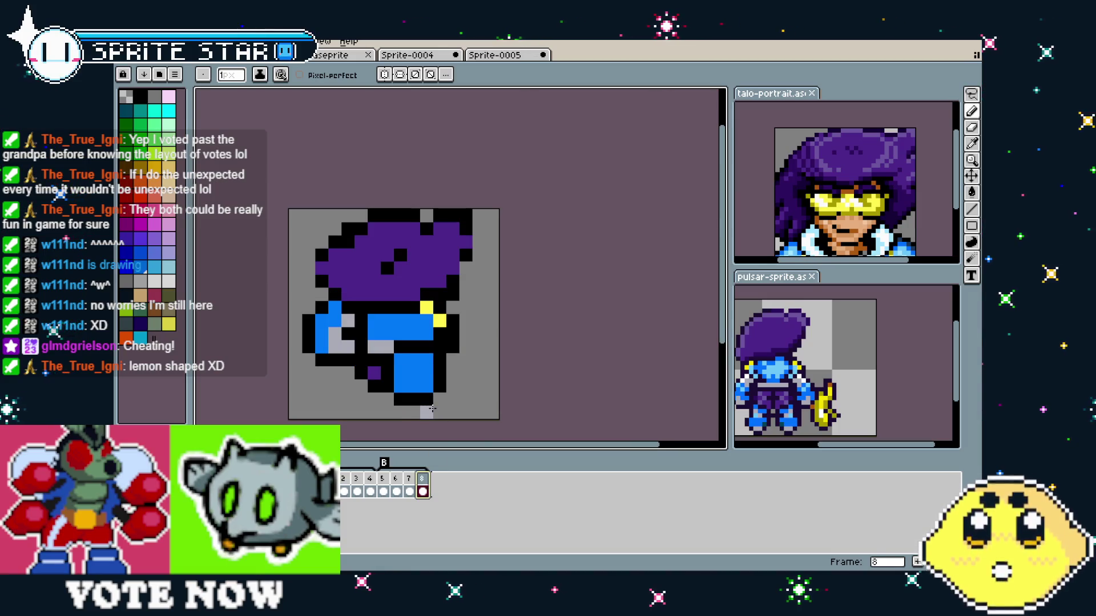
- Select the sprite's lower body, mirror it horizontally and shift it one pixel right
{"action": "key", "text": "m"}
{"action": "mouse_move", "coordinate": [302, 300]}
{"action": "left_mouse_down"}
{"action": "mouse_move", "coordinate": [344, 317]}
{"action": "mouse_move", "coordinate": [489, 421]}
{"action": "mouse_move", "coordinate": [464, 420]}
{"action": "left_mouse_up"}
{"action": "key", "text": "shift+h"}
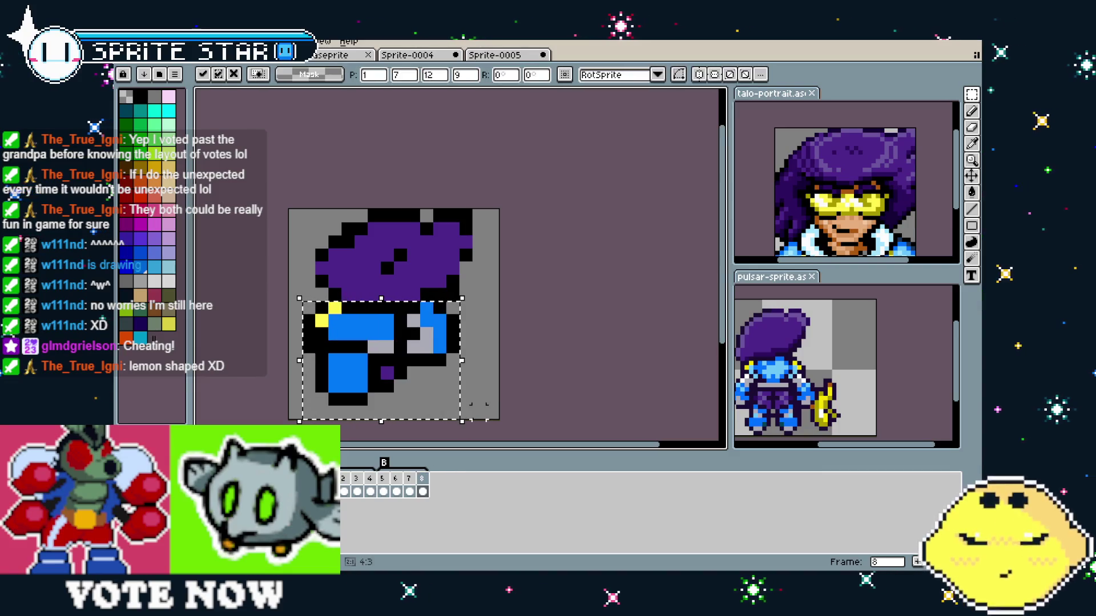
{"action": "left_click_drag", "start_coordinate": [385, 374], "coordinate": [398, 375]}
{"action": "key", "text": "Escape"}
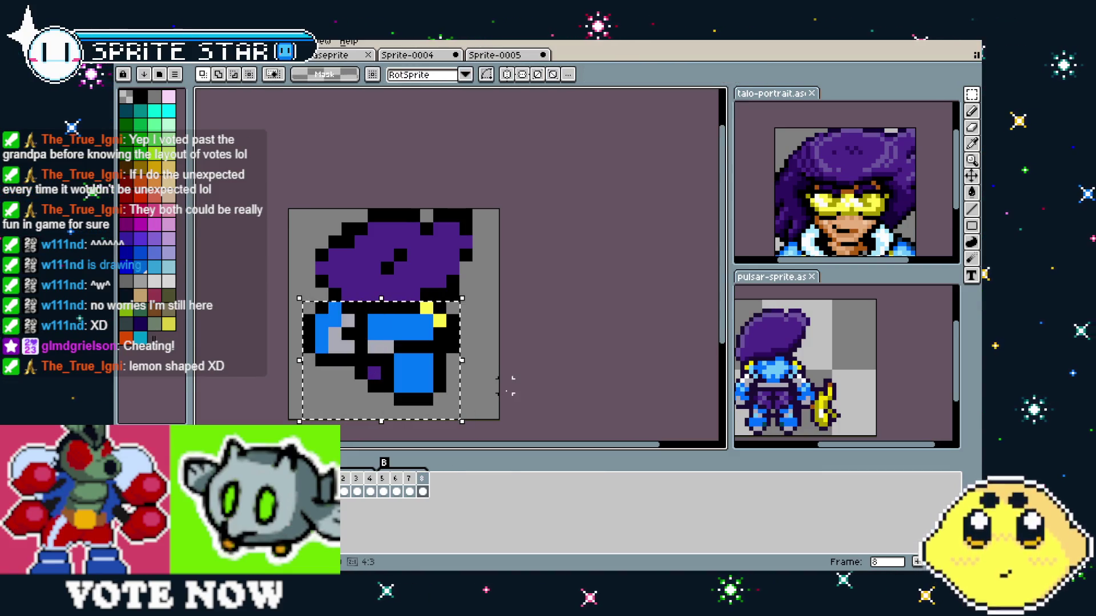
{"action": "key", "text": "ctrl+z"}
{"action": "key", "text": "ctrl+z"}
{"action": "key", "text": "ctrl+z"}
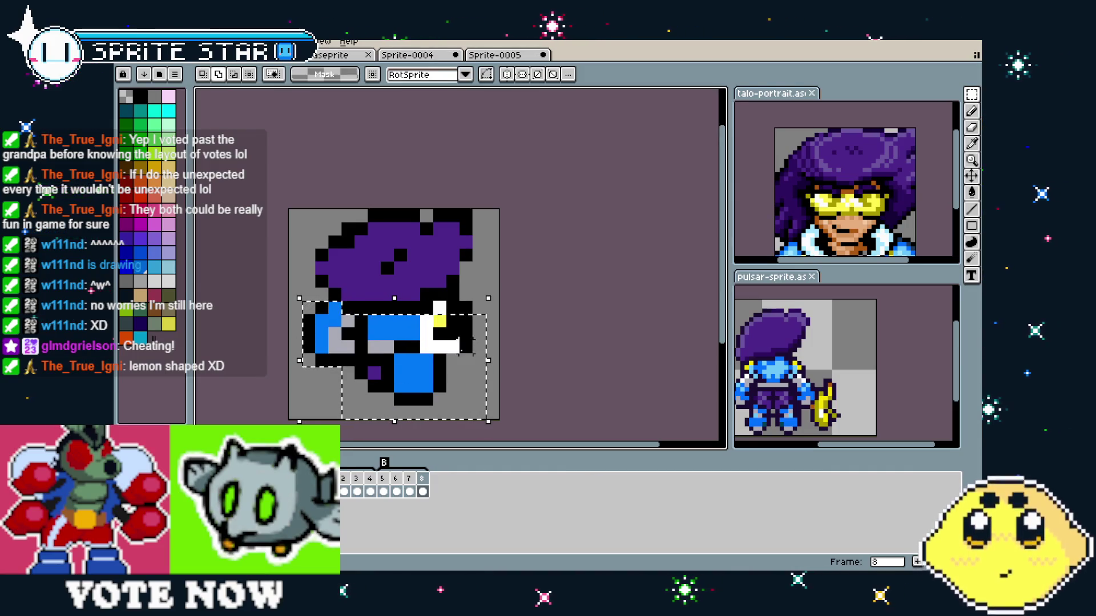
- Recolor the shoulder pixels yellow, re-mirror the lower body and apply the flip
{"action": "left_click", "coordinate": [439, 321]}
{"action": "key", "text": "shift+h"}
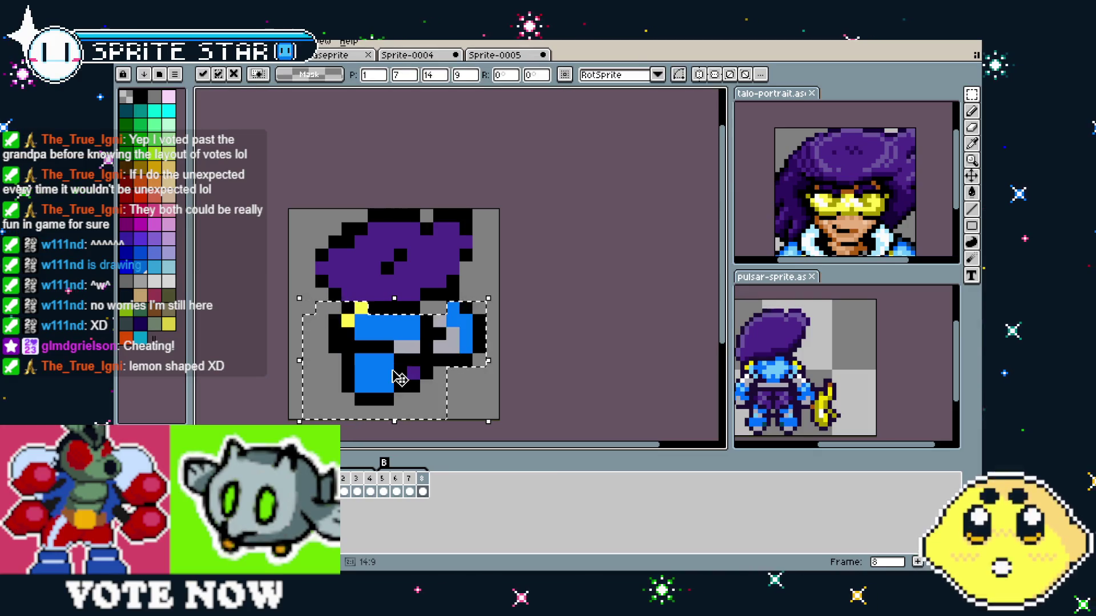
{"action": "left_click", "coordinate": [526, 342]}
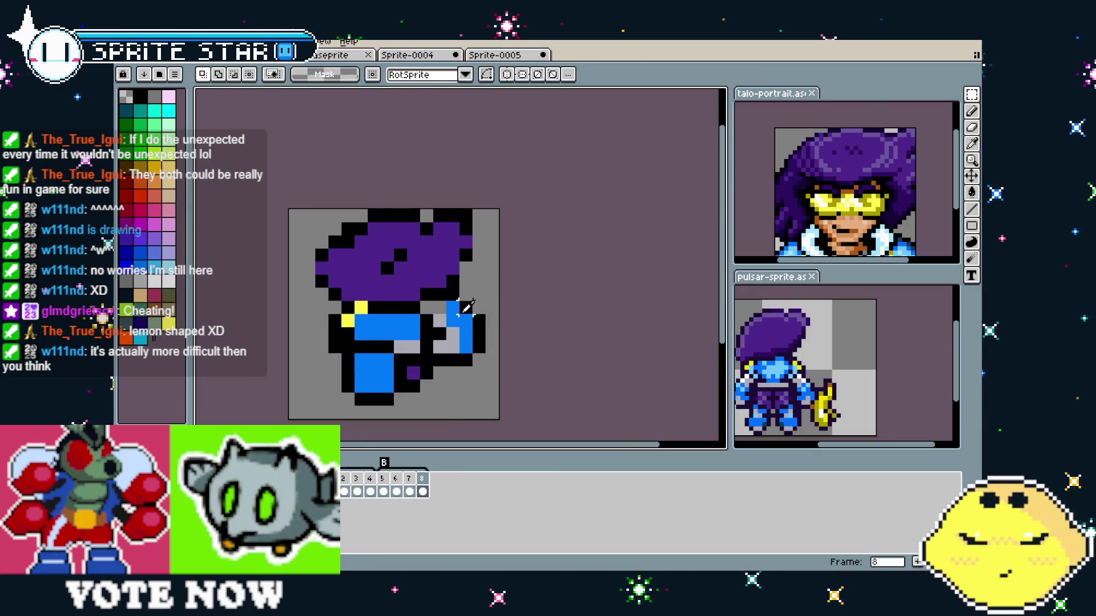
{"action": "key", "text": "i"}
{"action": "key", "text": "b"}
{"action": "scroll", "coordinate": [499, 420], "scroll_direction": "down", "scroll_amount": 1}
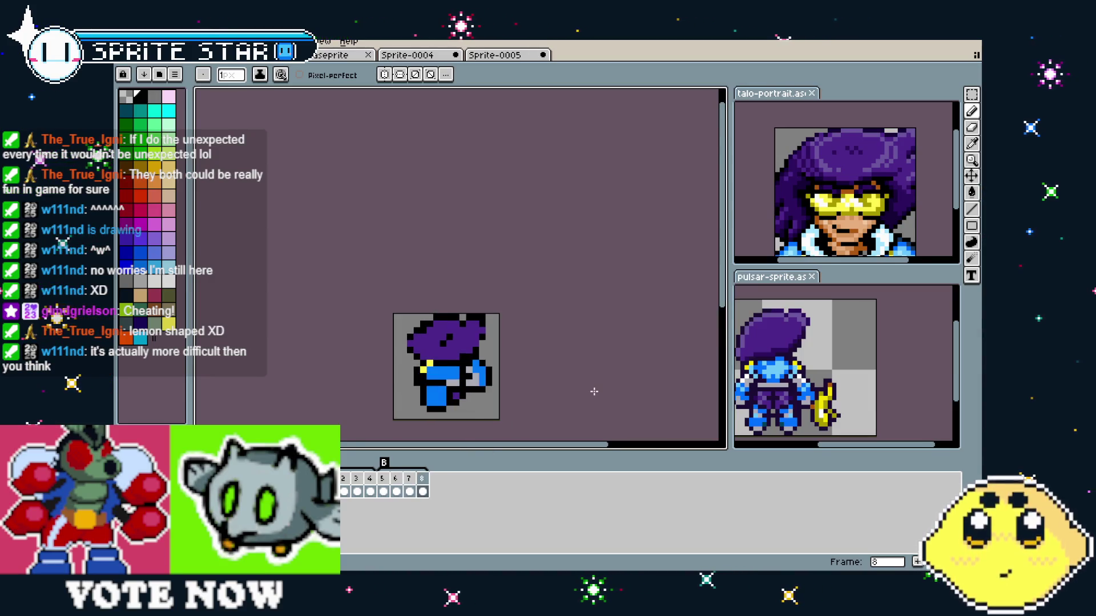
{"action": "scroll", "coordinate": [439, 411], "scroll_direction": "up", "scroll_amount": 1}
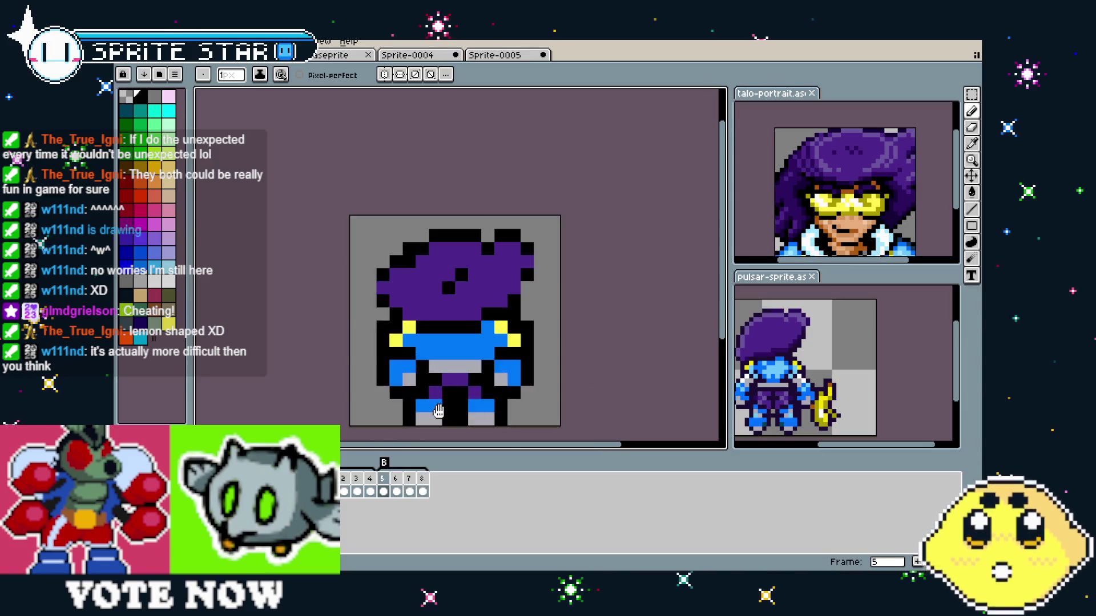
{"action": "left_click_drag", "start_coordinate": [438, 411], "coordinate": [422, 400]}
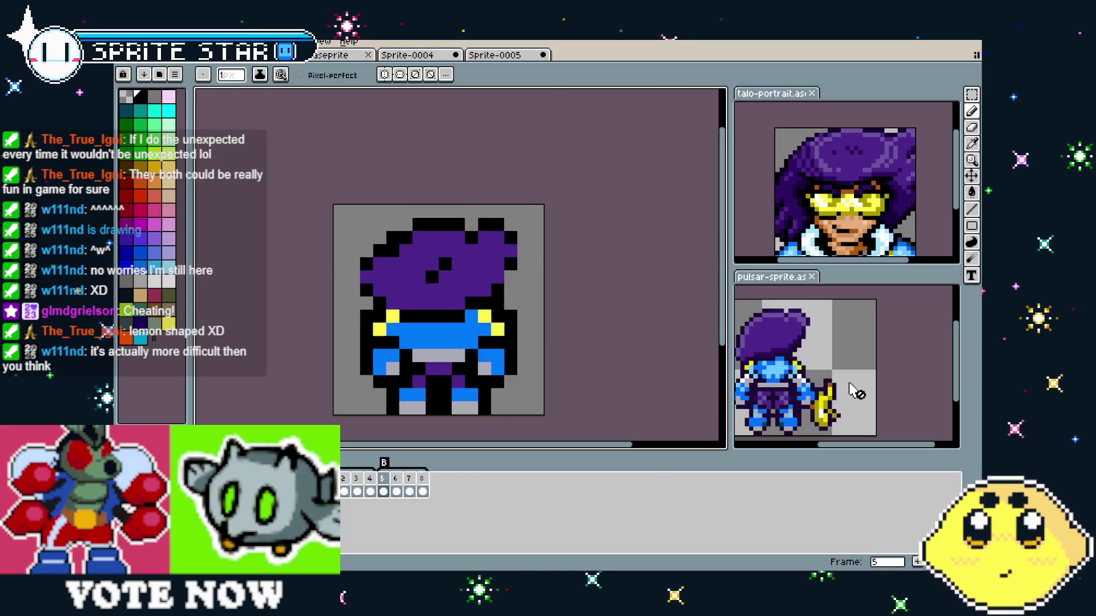
{"action": "left_click_drag", "start_coordinate": [568, 384], "coordinate": [615, 340]}
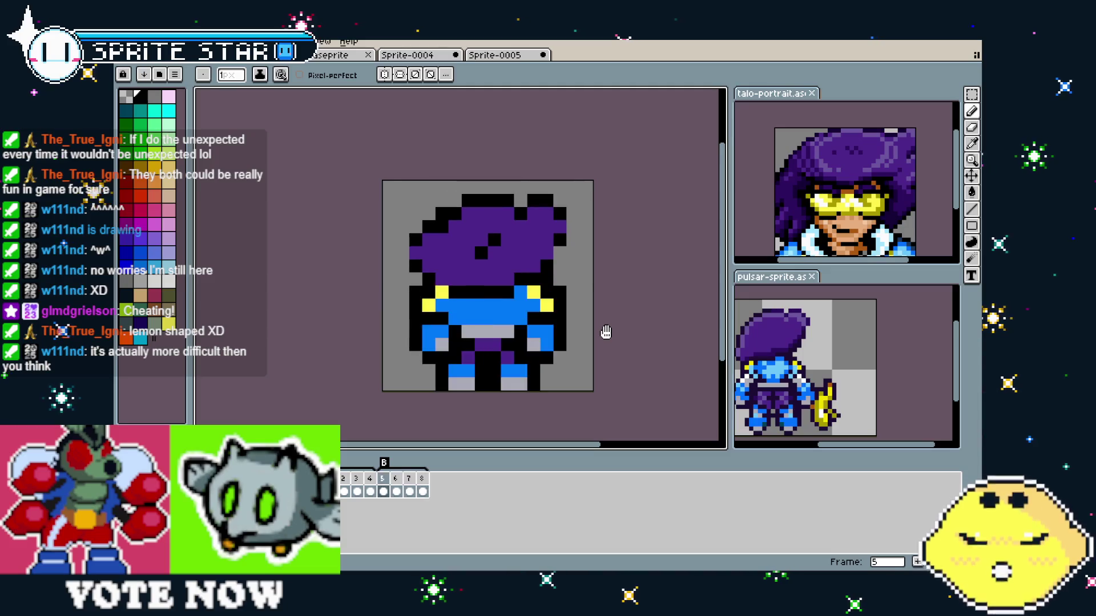
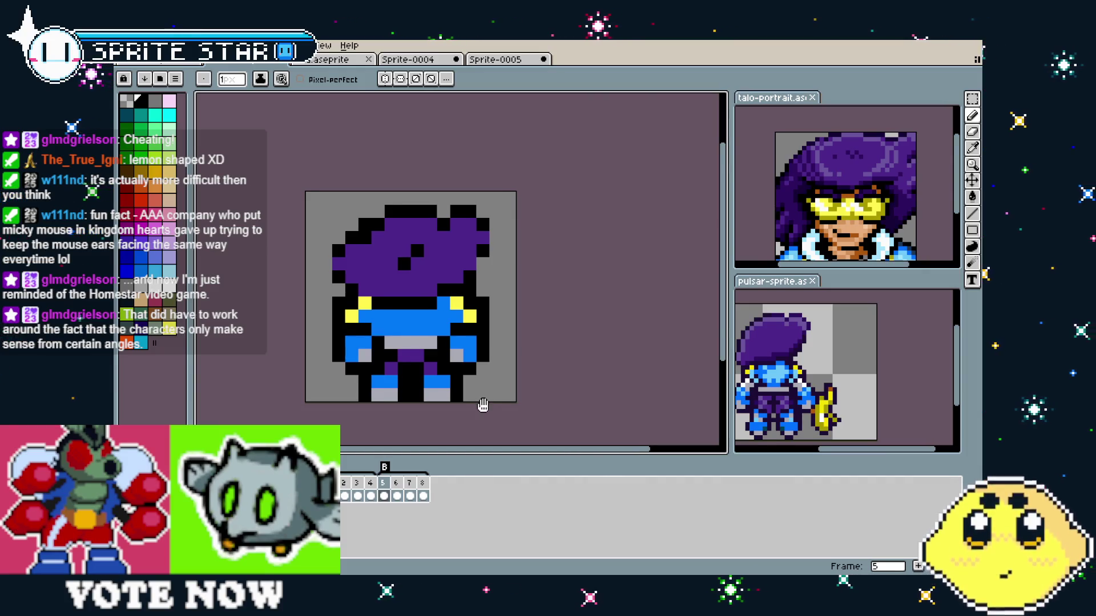
- Play the hero's animation and pan and zoom around the sprite to inspect it
{"action": "left_click_drag", "start_coordinate": [483, 405], "coordinate": [476, 406]}
{"action": "key", "text": "Return"}
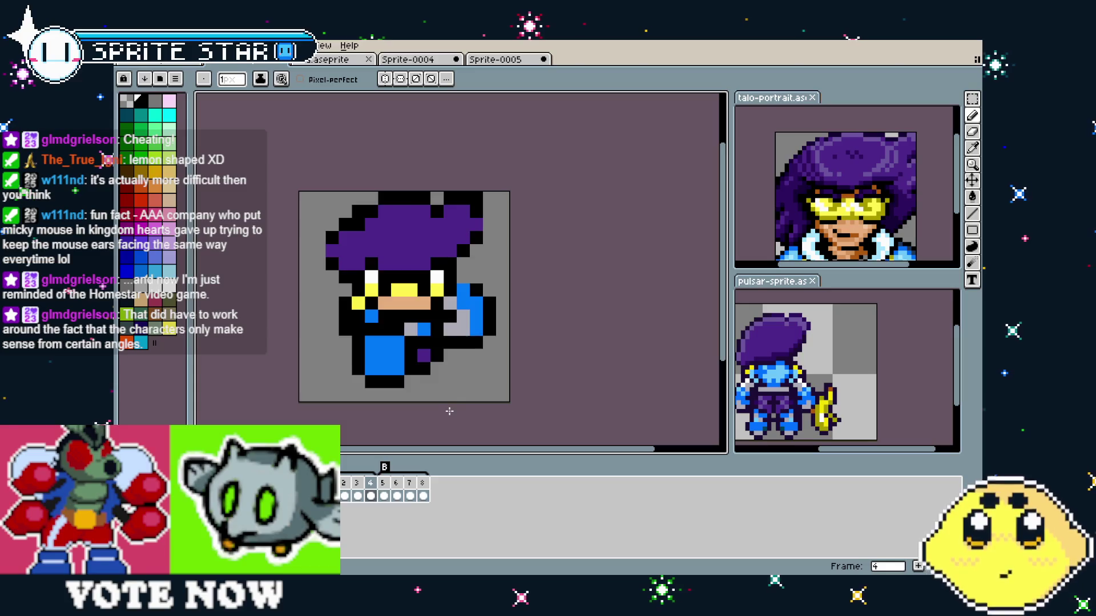
{"action": "mouse_move", "coordinate": [449, 411]}
{"action": "left_mouse_down"}
{"action": "mouse_move", "coordinate": [427, 411]}
{"action": "mouse_move", "coordinate": [497, 412]}
{"action": "mouse_move", "coordinate": [439, 409]}
{"action": "left_mouse_up"}
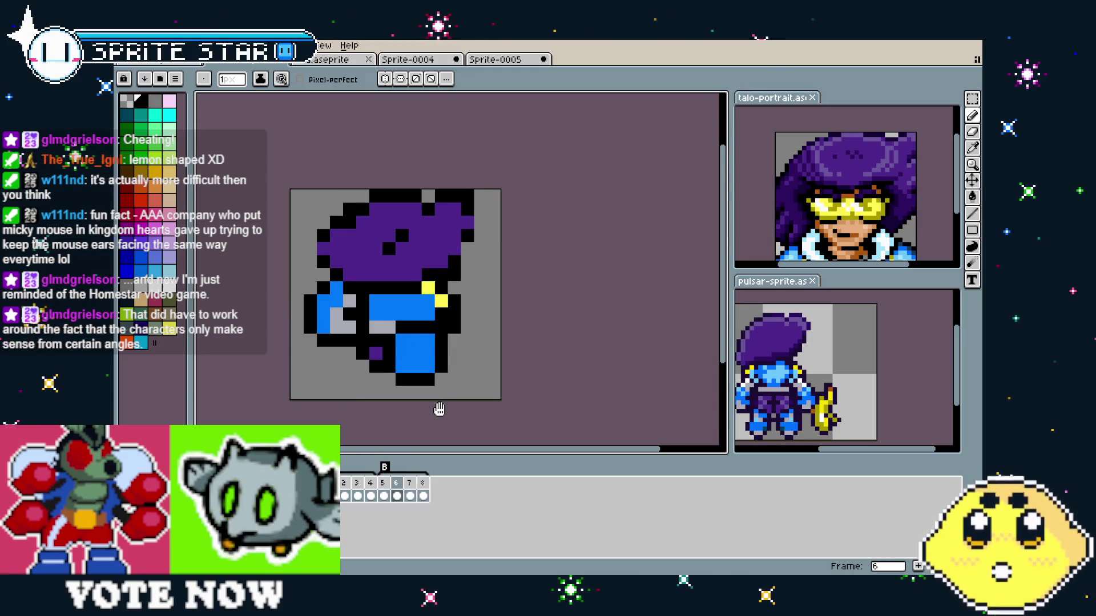
{"action": "scroll", "coordinate": [439, 409], "scroll_direction": "down", "scroll_amount": 1}
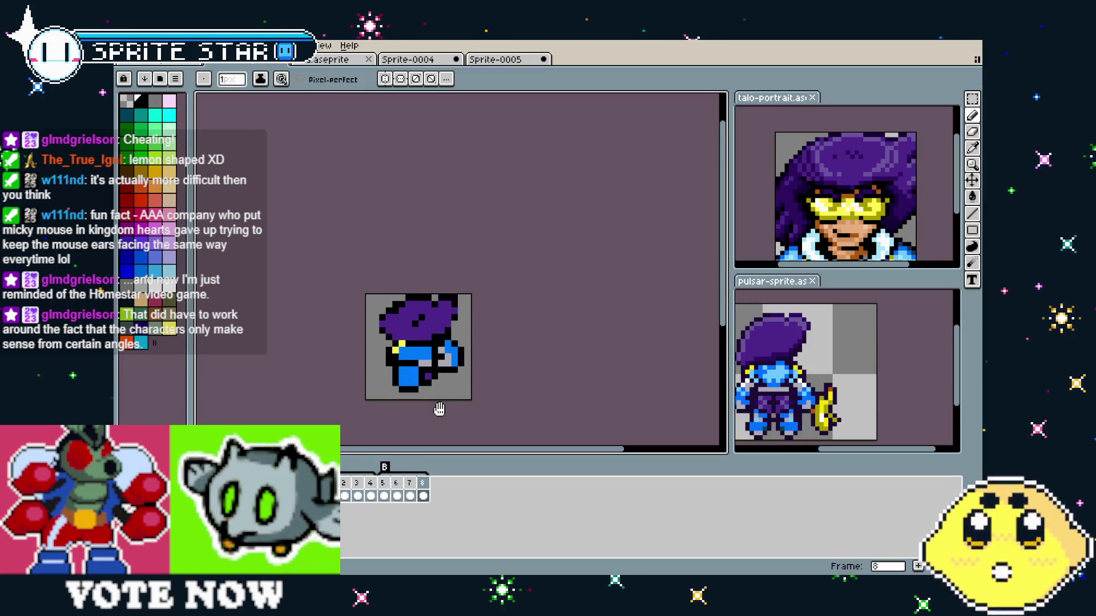
{"action": "scroll", "coordinate": [439, 409], "scroll_direction": "down", "scroll_amount": 1}
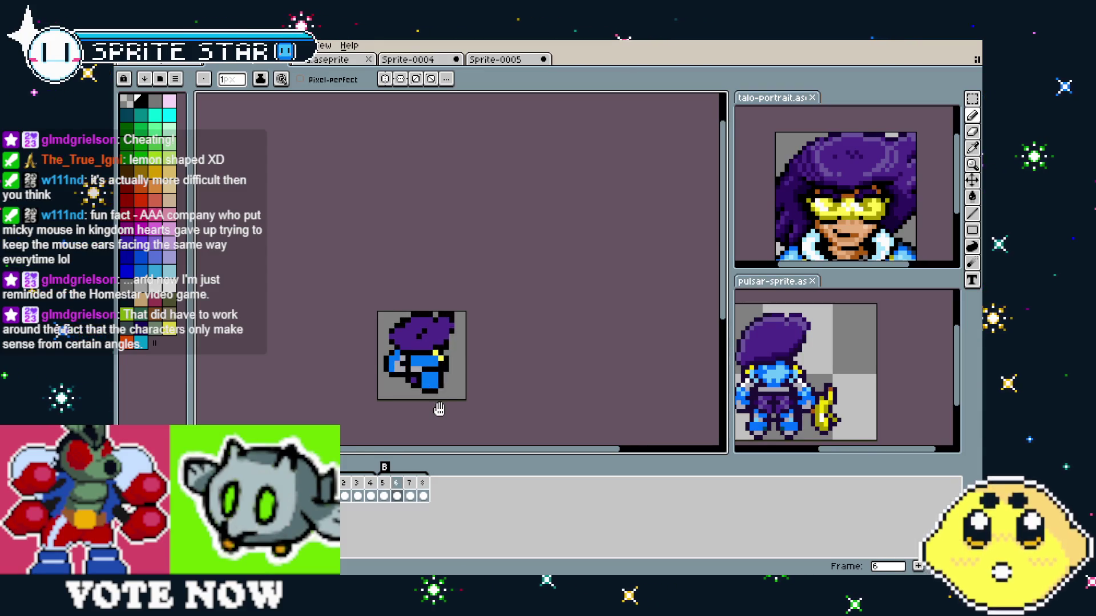
{"action": "scroll", "coordinate": [439, 409], "scroll_direction": "down", "scroll_amount": 1}
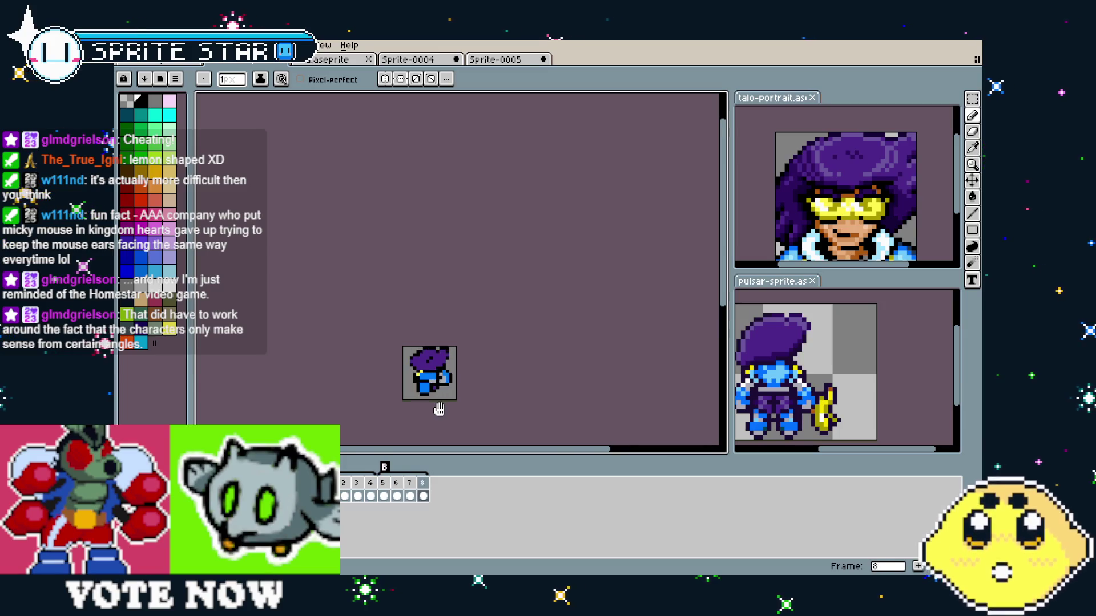
{"action": "scroll", "coordinate": [439, 410], "scroll_direction": "up", "scroll_amount": 1}
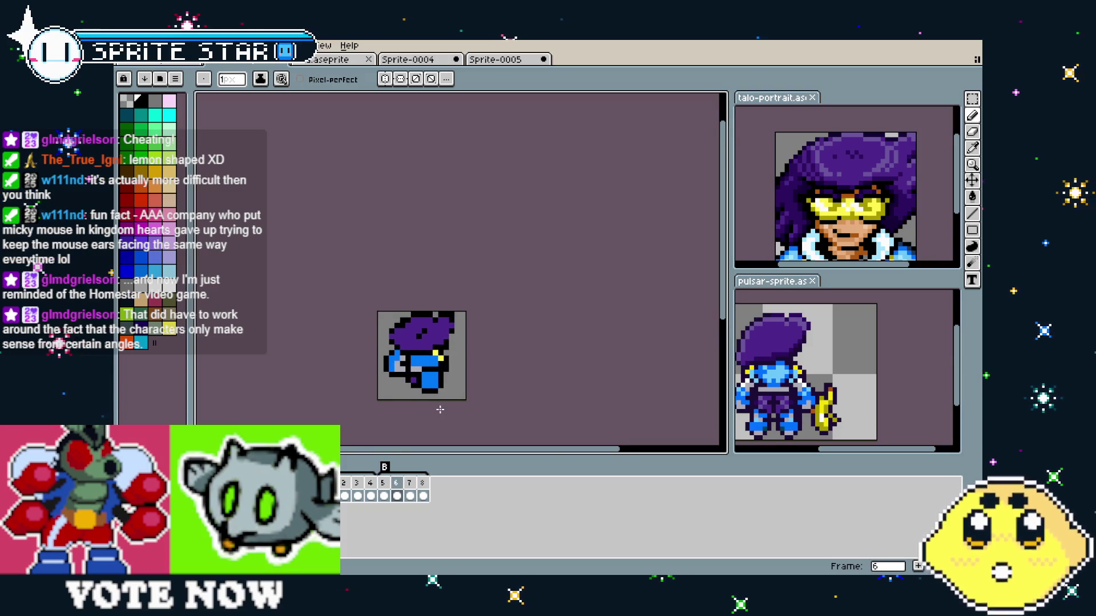
{"action": "left_click_drag", "start_coordinate": [440, 409], "coordinate": [418, 410]}
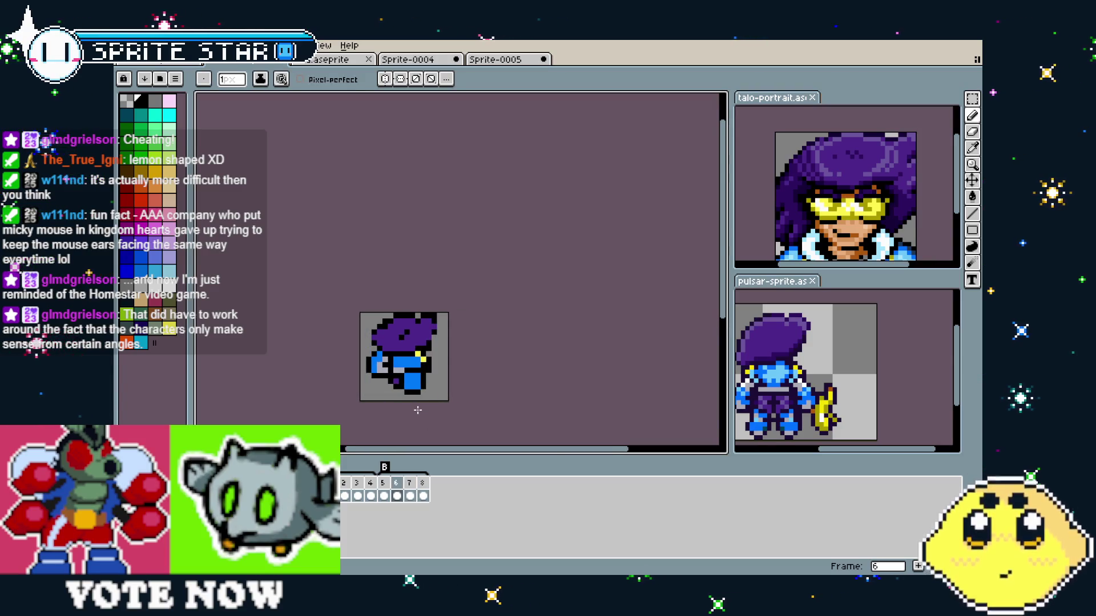
{"action": "scroll", "coordinate": [417, 408], "scroll_direction": "up", "scroll_amount": 4}
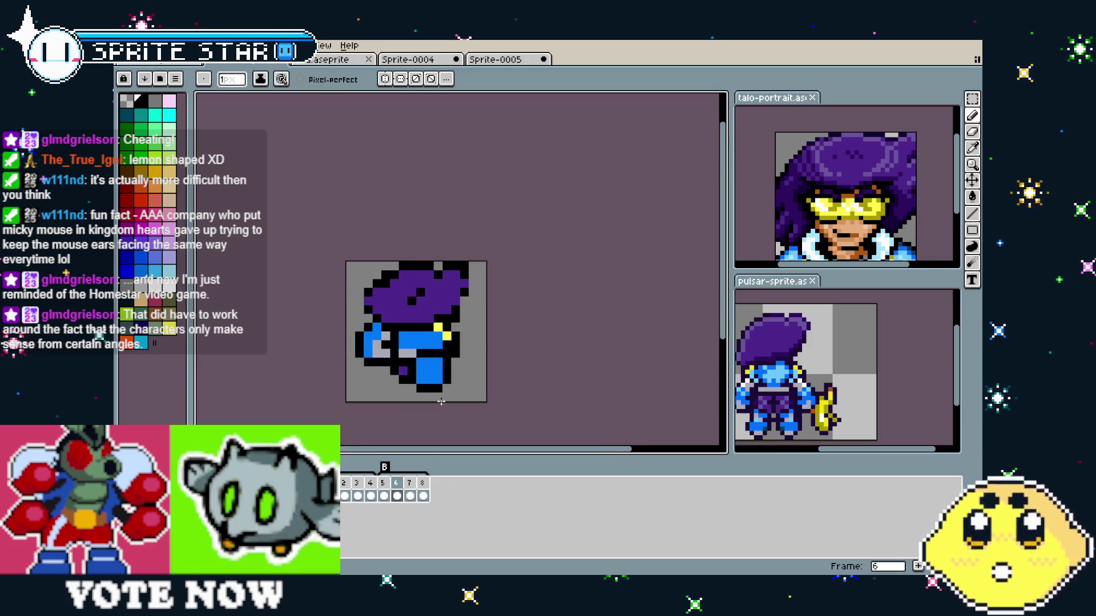
{"action": "mouse_move", "coordinate": [410, 385]}
{"action": "left_mouse_down"}
{"action": "mouse_move", "coordinate": [442, 397]}
{"action": "mouse_move", "coordinate": [413, 422]}
{"action": "left_mouse_up"}
{"action": "scroll", "coordinate": [390, 352], "scroll_direction": "down", "scroll_amount": 1}
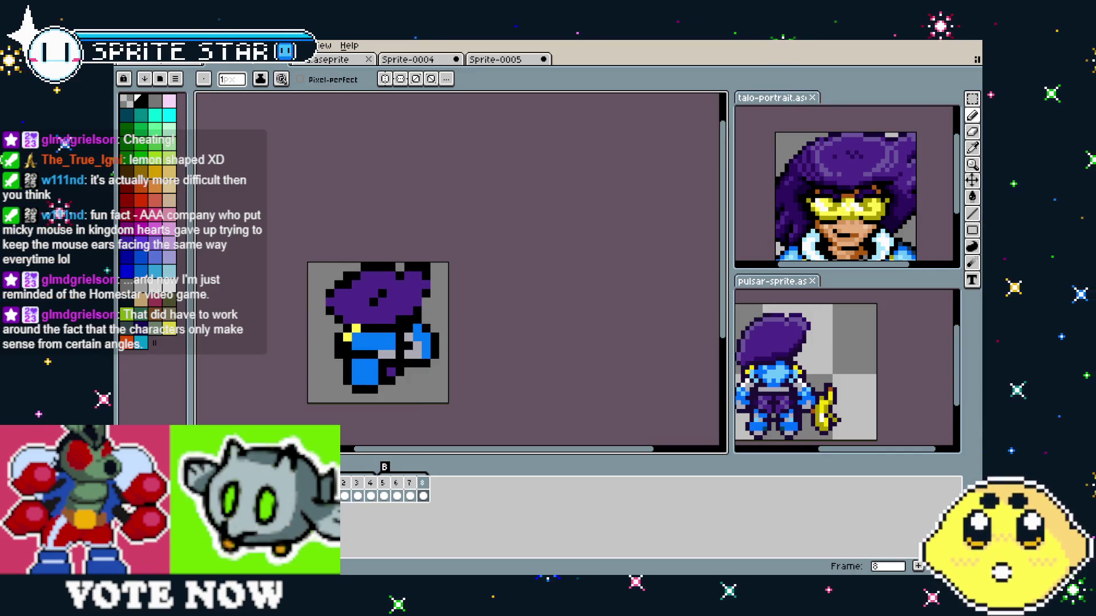
- Go to frame 9 of the blue sprite with the pencil tool ready
{"action": "key", "text": "ctrl+Tab"}
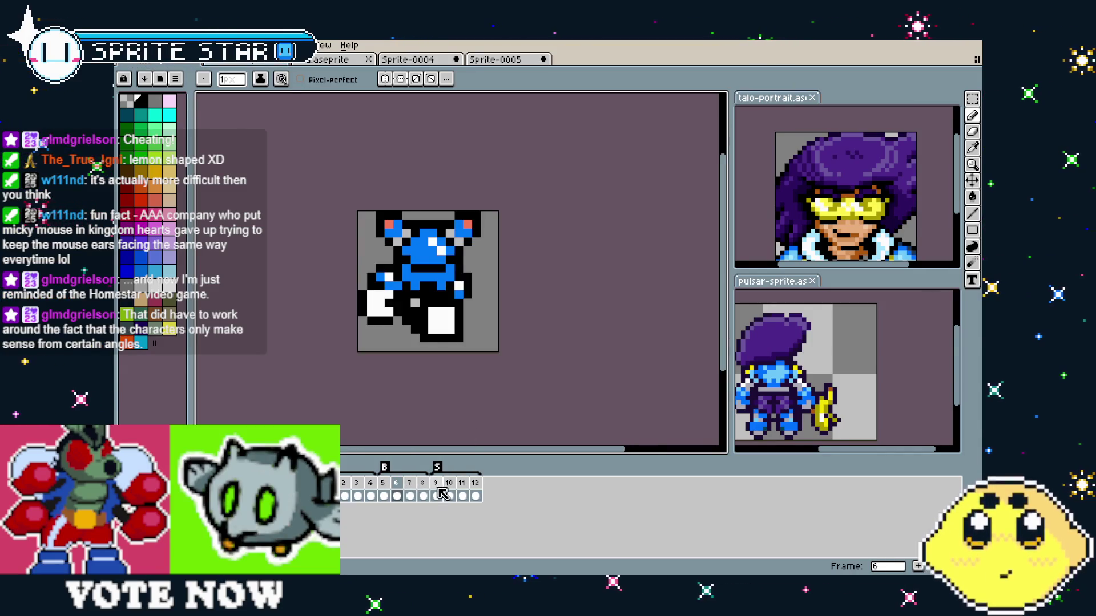
{"action": "left_click", "coordinate": [437, 495]}
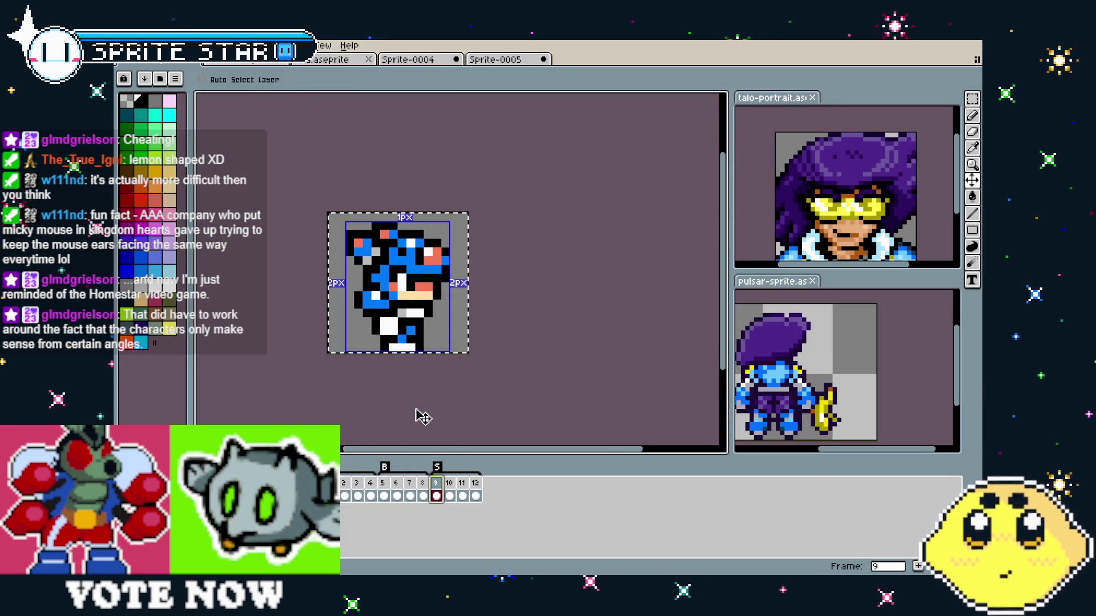
{"action": "key", "text": "b"}
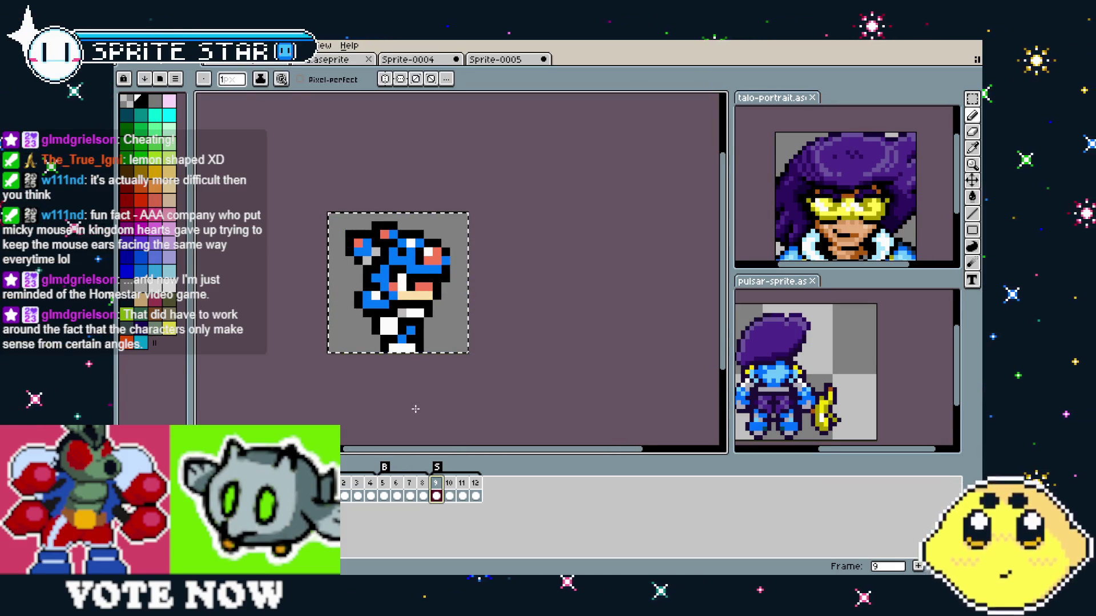
- View the Sprite-0004 line-art sketch with a smaller timeline and activate the pulsar-sprite preview
{"action": "key", "text": "ctrl+Tab"}
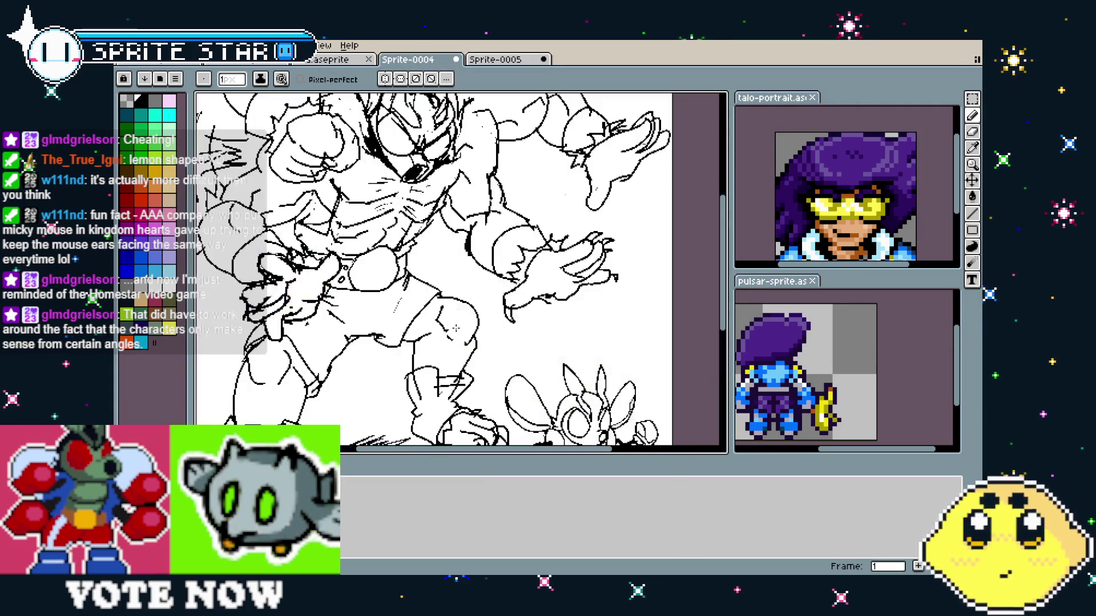
{"action": "scroll", "coordinate": [317, 230], "scroll_direction": "up", "scroll_amount": 2}
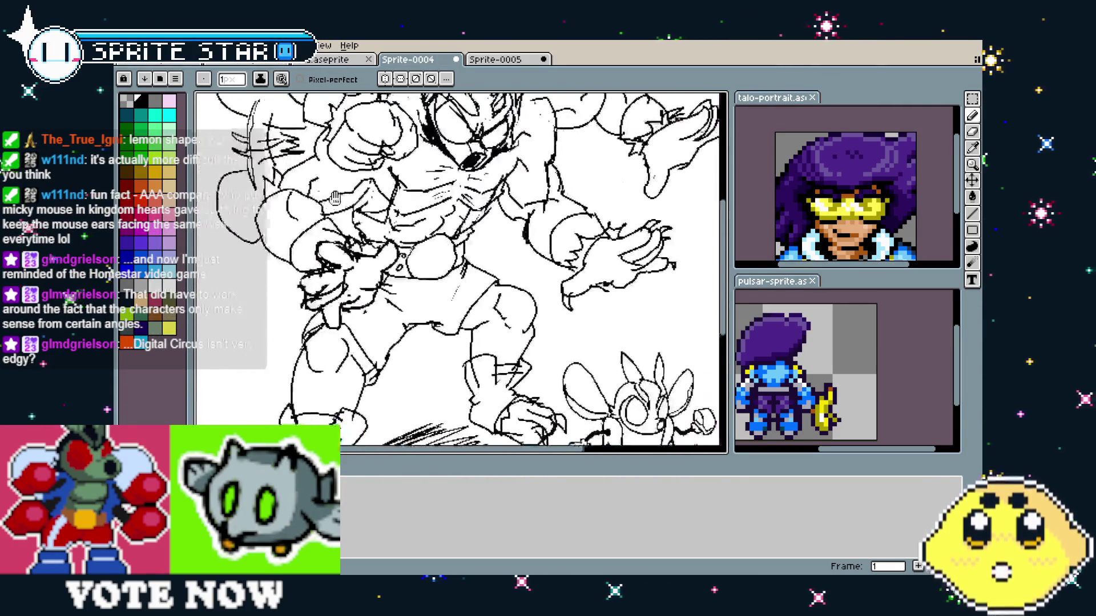
{"action": "left_click_drag", "start_coordinate": [318, 230], "coordinate": [298, 224]}
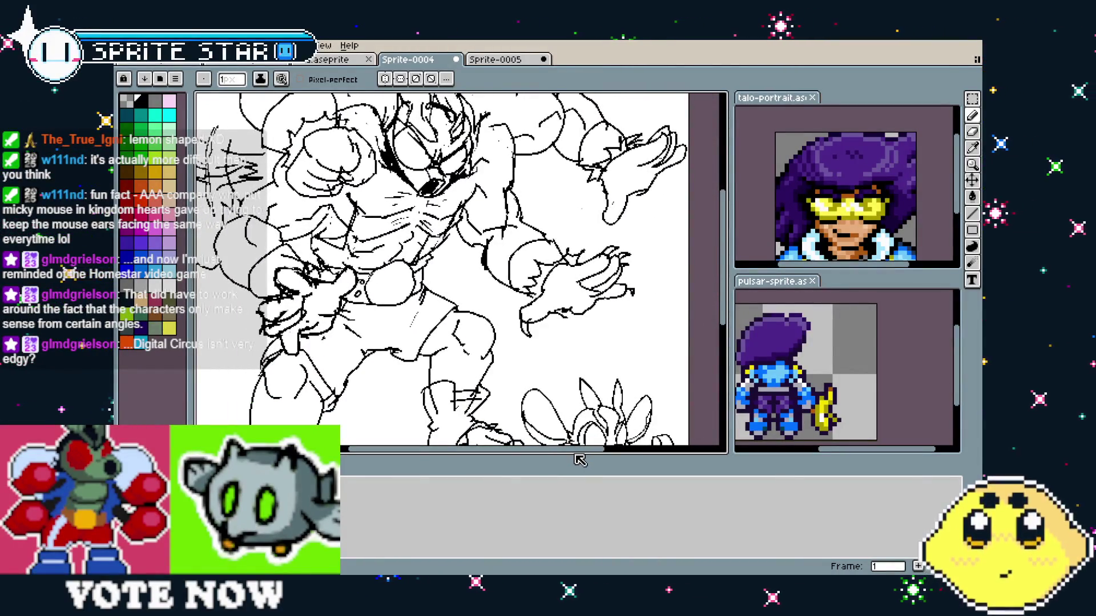
{"action": "left_click_drag", "start_coordinate": [564, 461], "coordinate": [566, 522]}
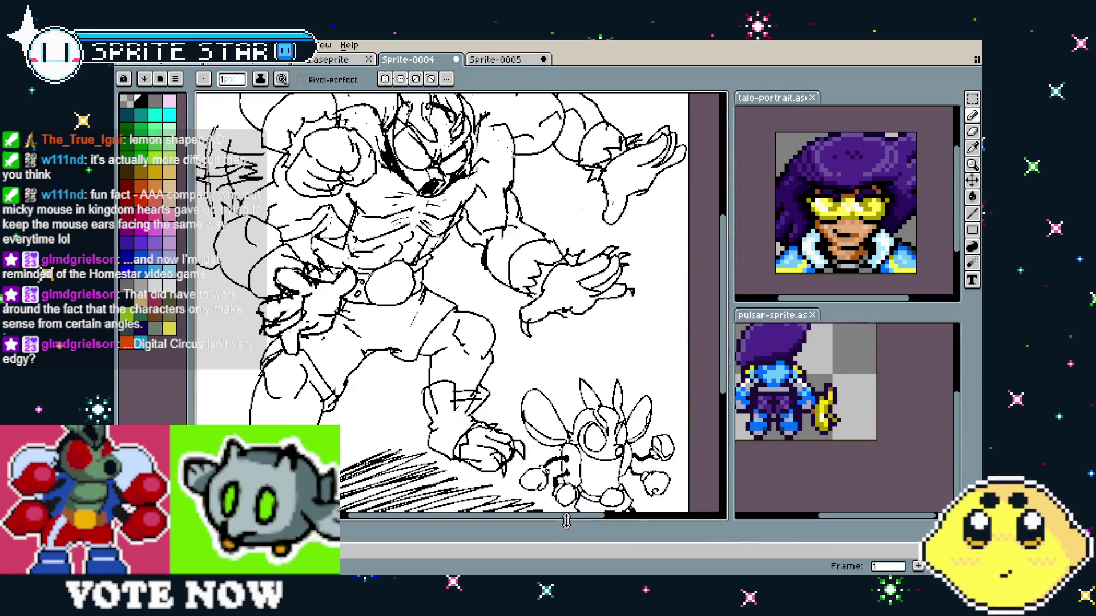
{"action": "left_click", "coordinate": [752, 453]}
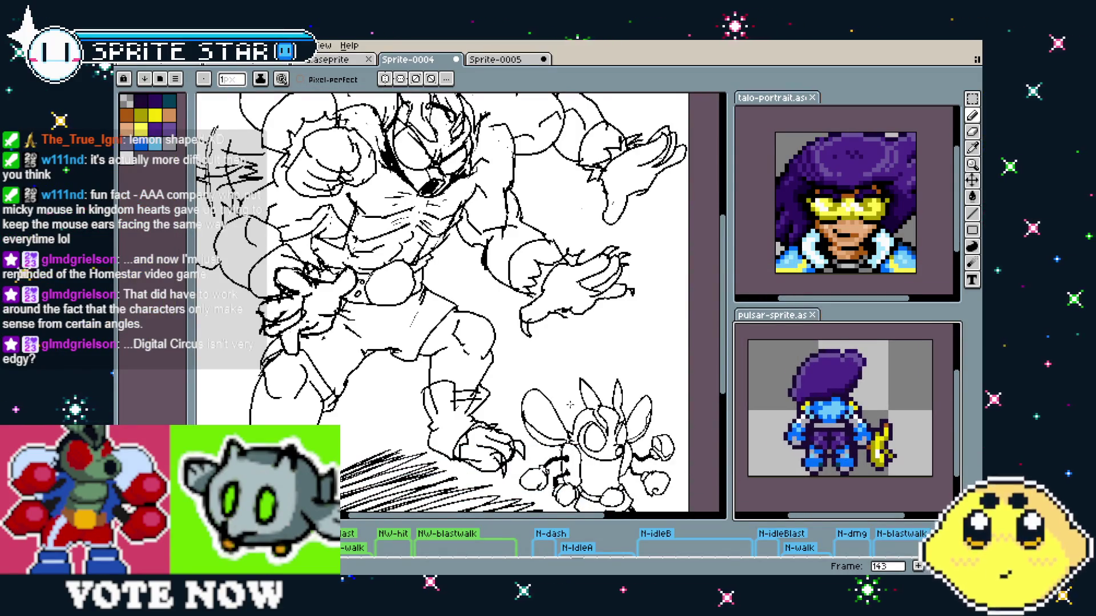
{"action": "key", "text": "ctrl+Tab"}
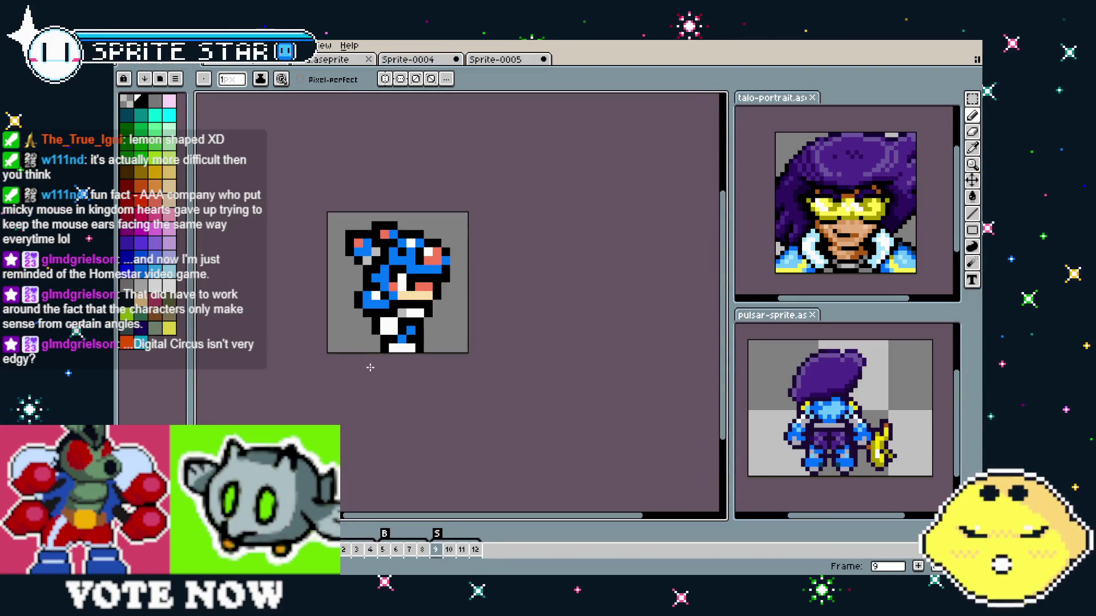
- Enlarge the timeline to show frame cels and activate pulsar-sprite, then return to the blue sprite
{"action": "mouse_move", "coordinate": [568, 521]}
{"action": "left_mouse_down"}
{"action": "mouse_move", "coordinate": [571, 437]}
{"action": "mouse_move", "coordinate": [605, 517]}
{"action": "mouse_move", "coordinate": [628, 465]}
{"action": "left_mouse_up"}
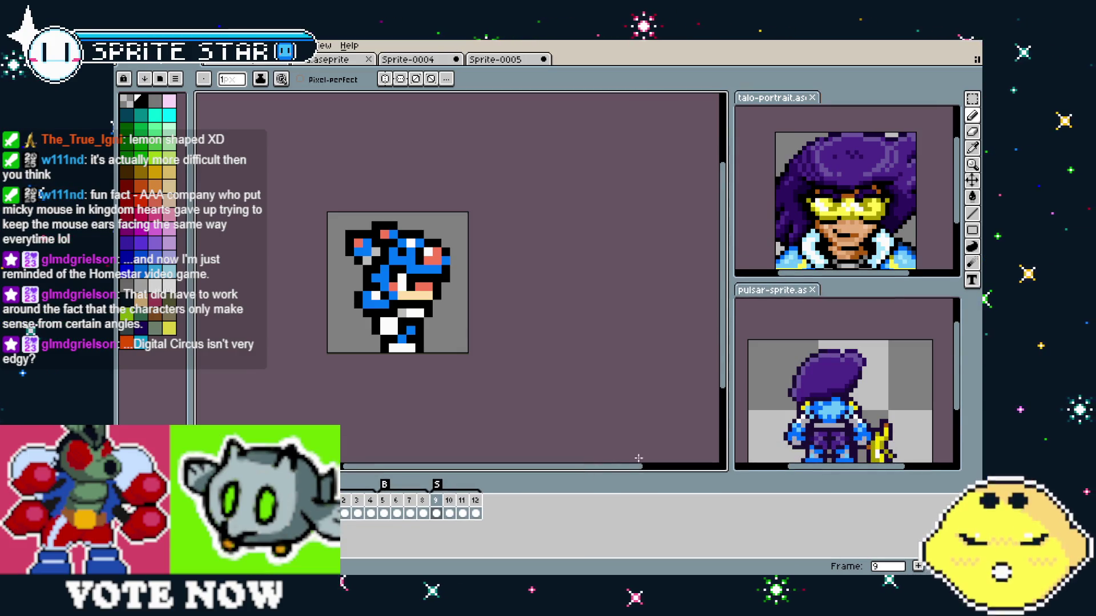
{"action": "left_click", "coordinate": [845, 400]}
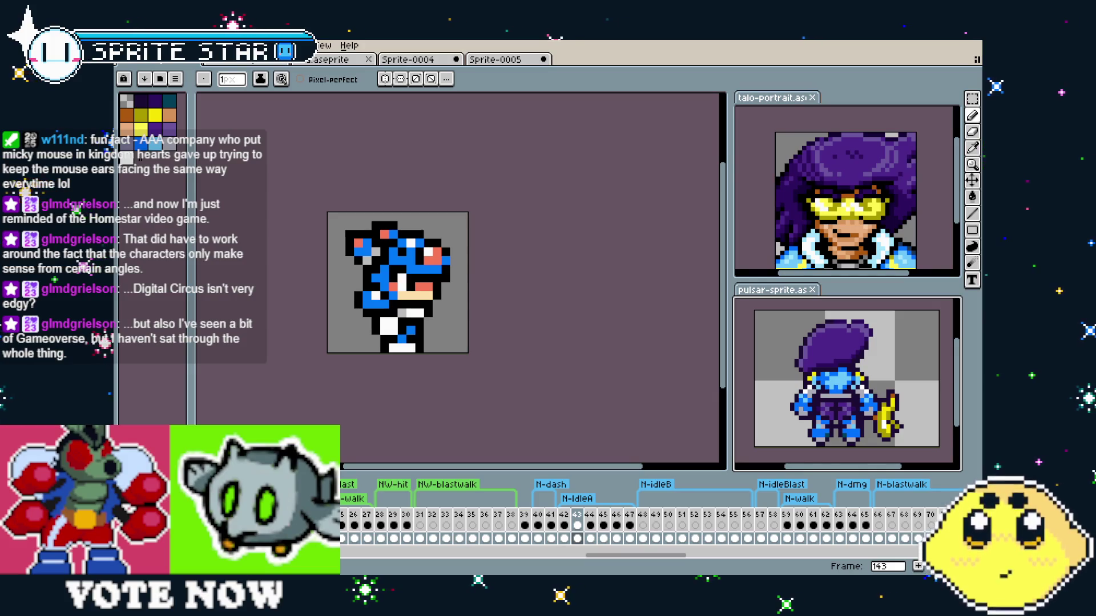
{"action": "key", "text": "ctrl+Tab"}
- Step through frames 10–12 and frame 2, returning to frame 9 of the hero sprite
{"action": "left_click", "coordinate": [451, 501]}
{"action": "left_click", "coordinate": [463, 501]}
{"action": "left_click", "coordinate": [477, 500]}
{"action": "left_click", "coordinate": [435, 501]}
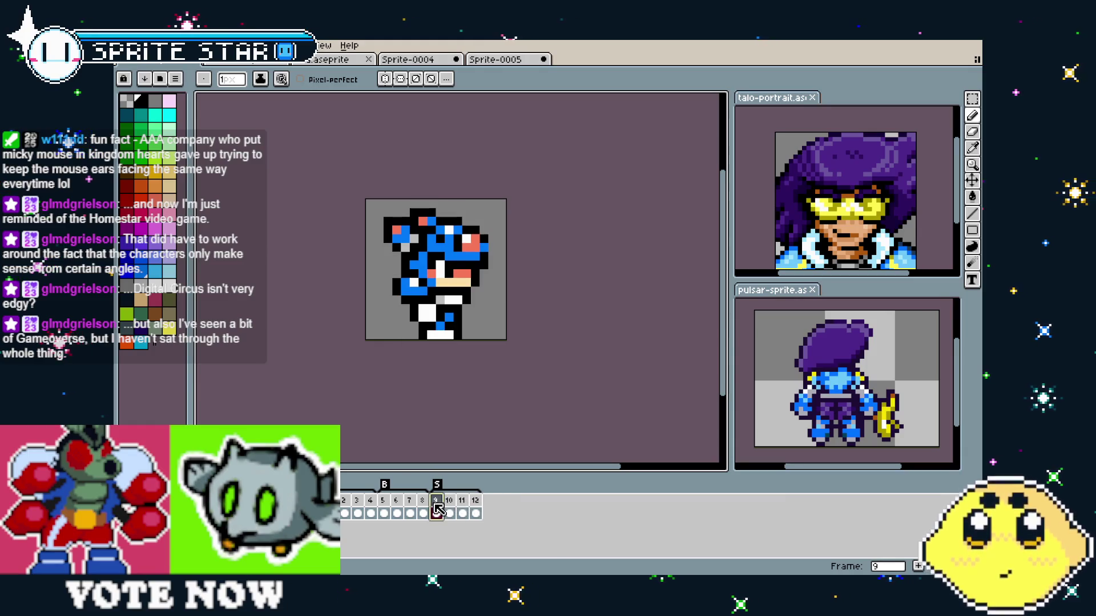
{"action": "left_click_drag", "start_coordinate": [420, 368], "coordinate": [400, 411]}
{"action": "scroll", "coordinate": [361, 337], "scroll_direction": "up", "scroll_amount": 1}
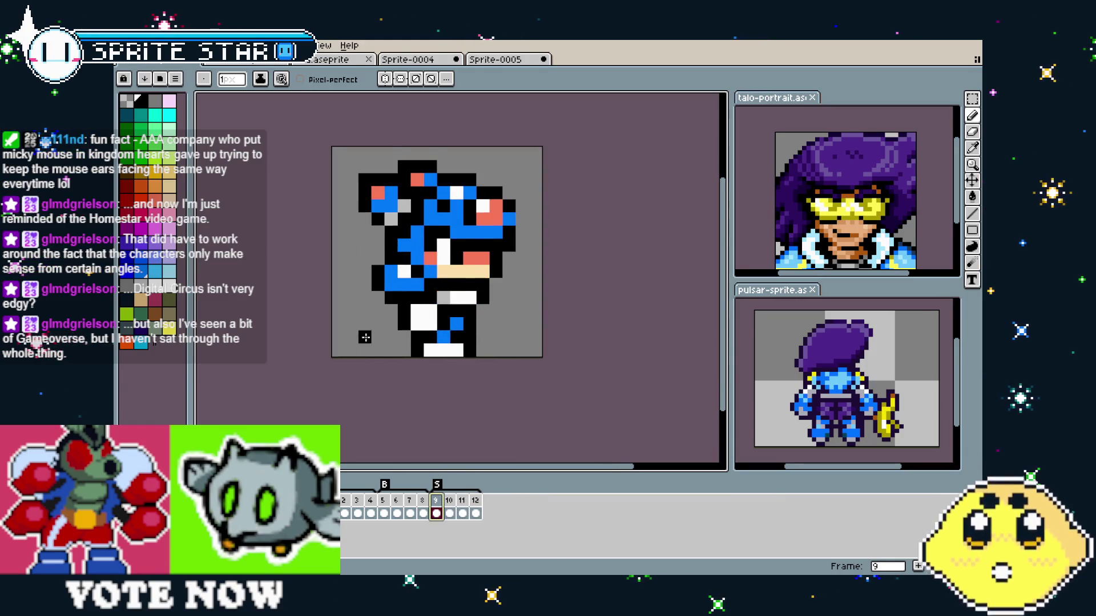
{"action": "scroll", "coordinate": [357, 365], "scroll_direction": "up", "scroll_amount": 1}
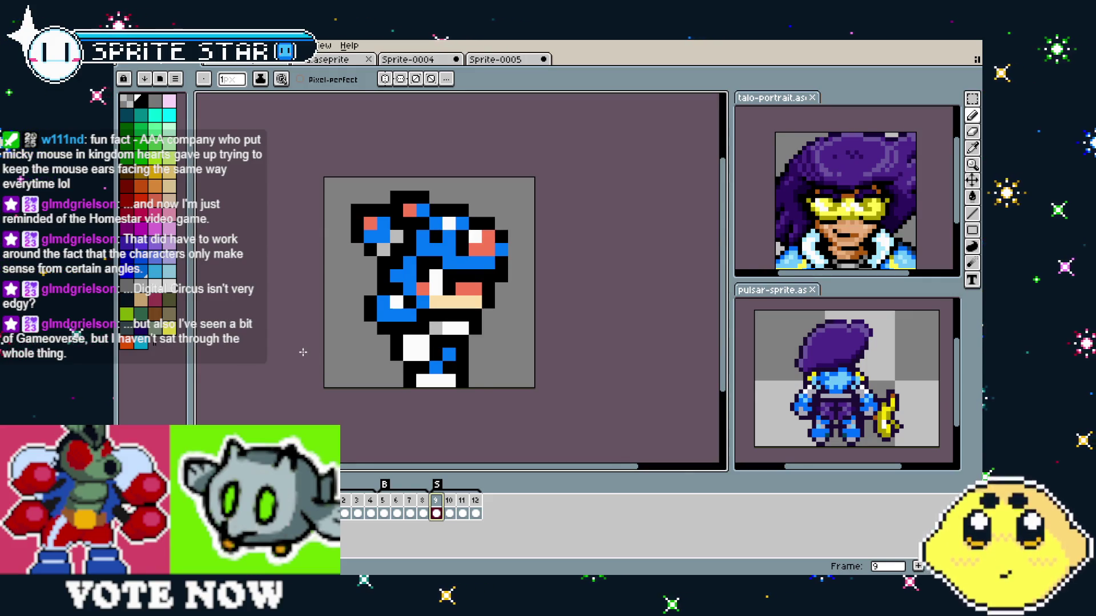
{"action": "scroll", "coordinate": [257, 343], "scroll_direction": "right", "scroll_amount": 1}
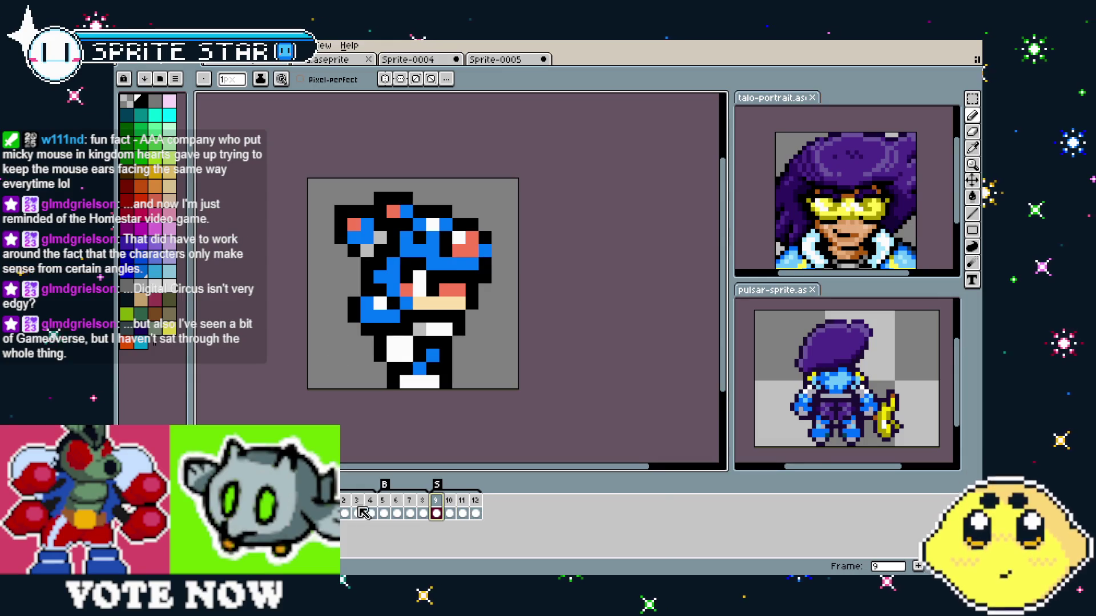
{"action": "left_click", "coordinate": [343, 502]}
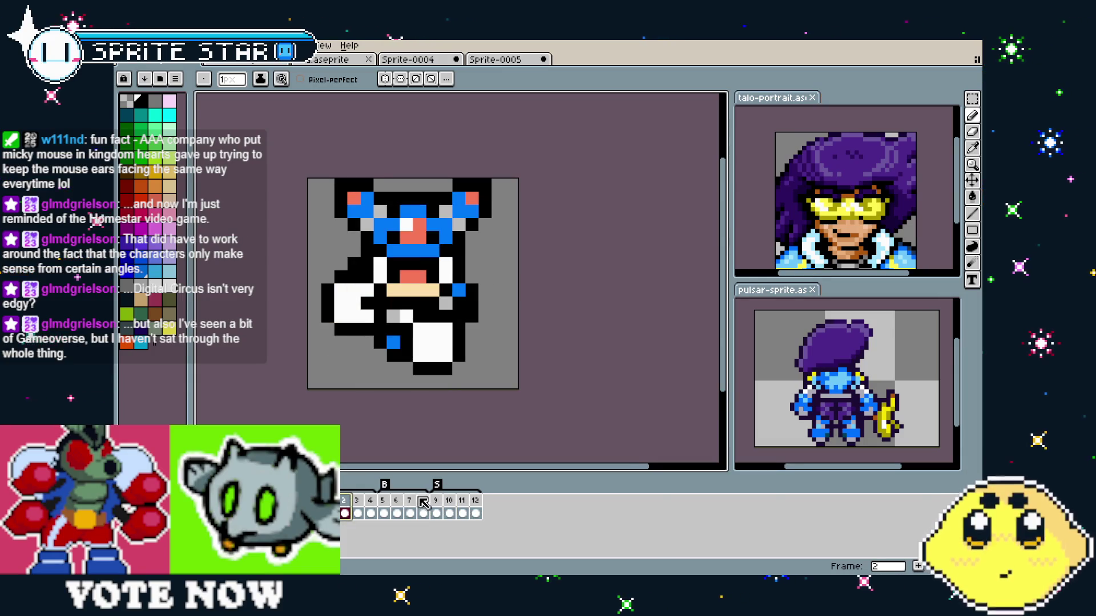
{"action": "left_click", "coordinate": [436, 501]}
{"action": "left_click", "coordinate": [241, 62]}
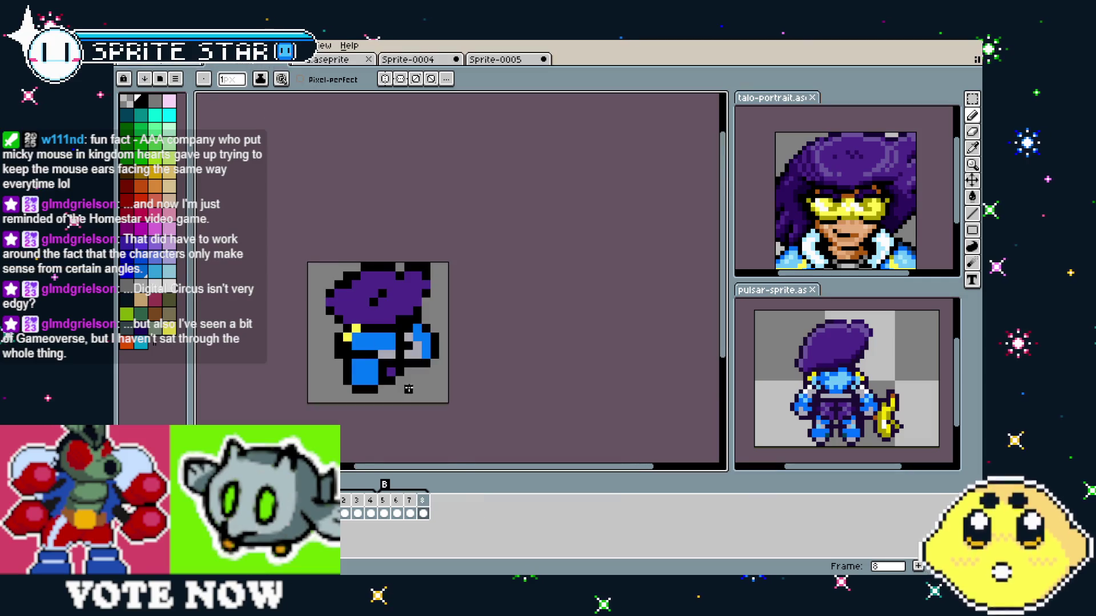
- Insert a new frame after frame 8 and paste the copied sprite into it
{"action": "right_click", "coordinate": [424, 504]}
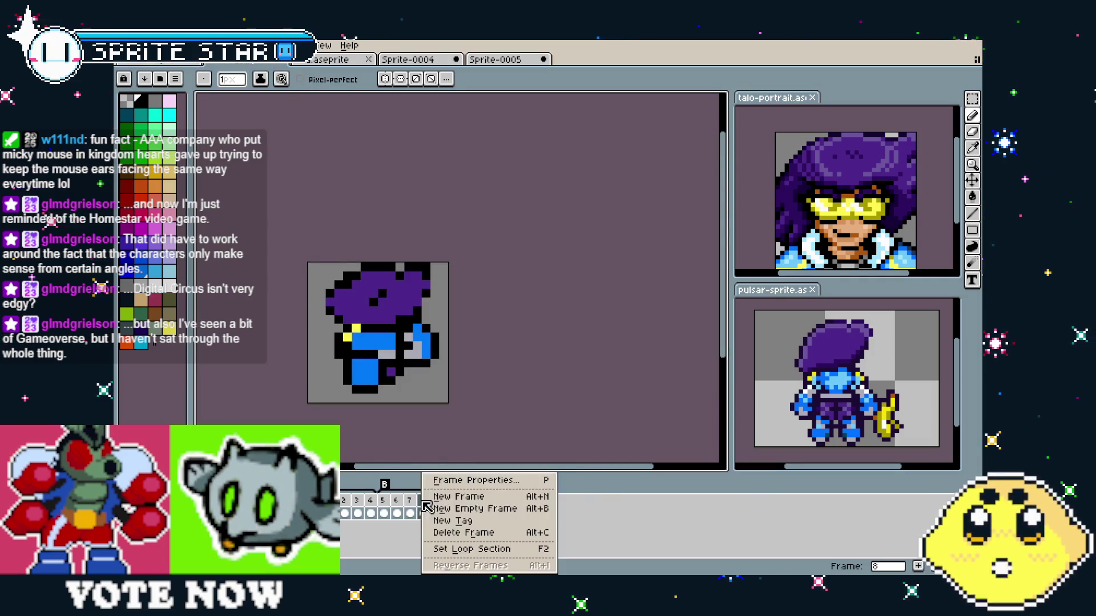
{"action": "left_click", "coordinate": [457, 508]}
{"action": "key", "text": "ctrl+v"}
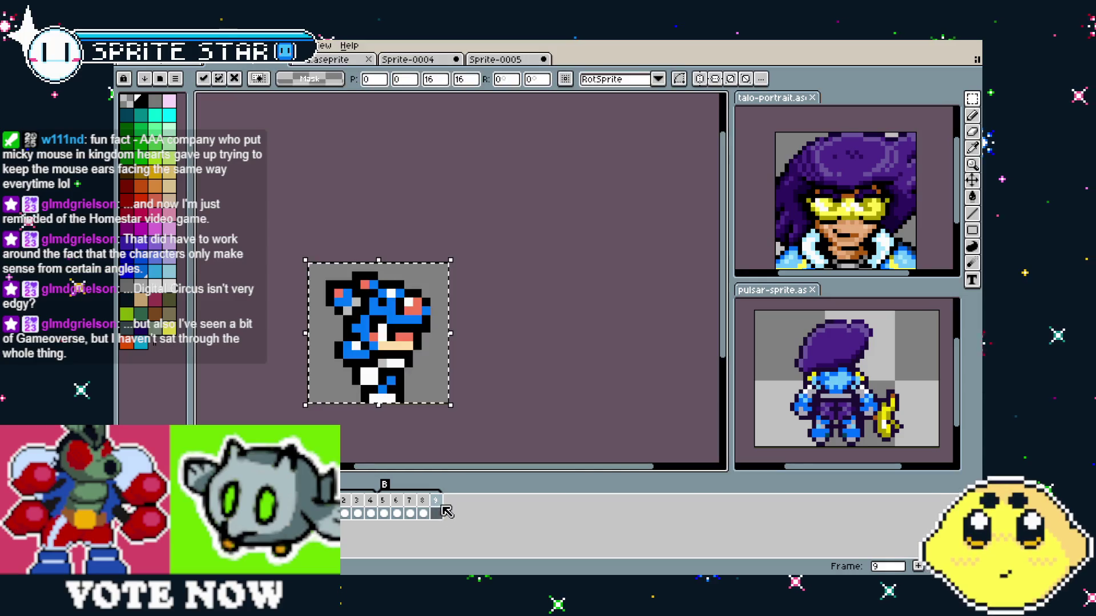
{"action": "left_click", "coordinate": [446, 505]}
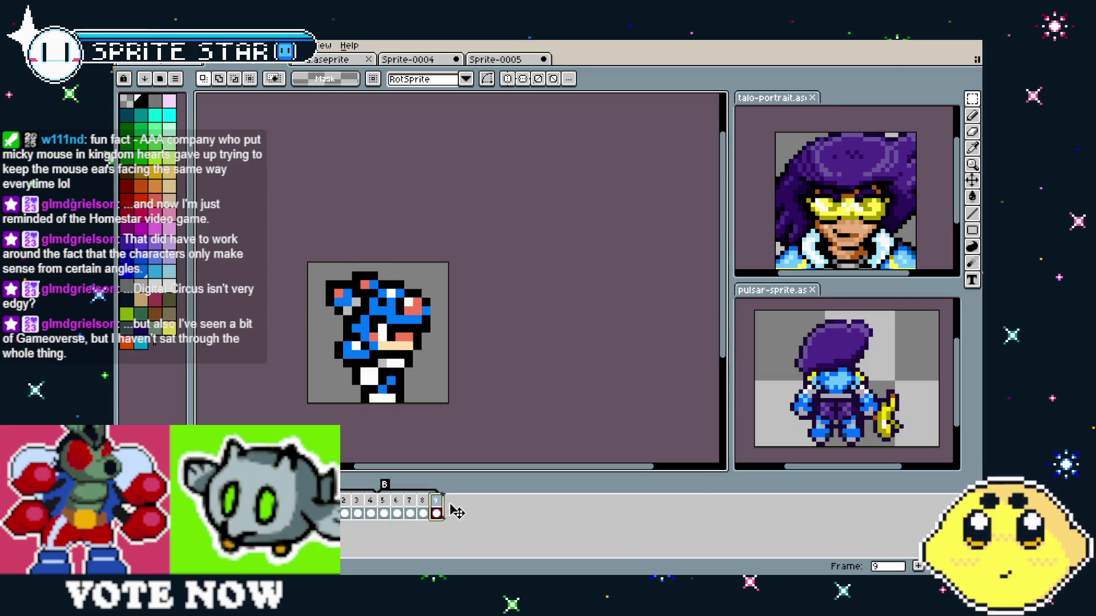
- Create a tag named S covering frame 9
{"action": "scroll", "coordinate": [301, 371], "scroll_direction": "up", "scroll_amount": 3}
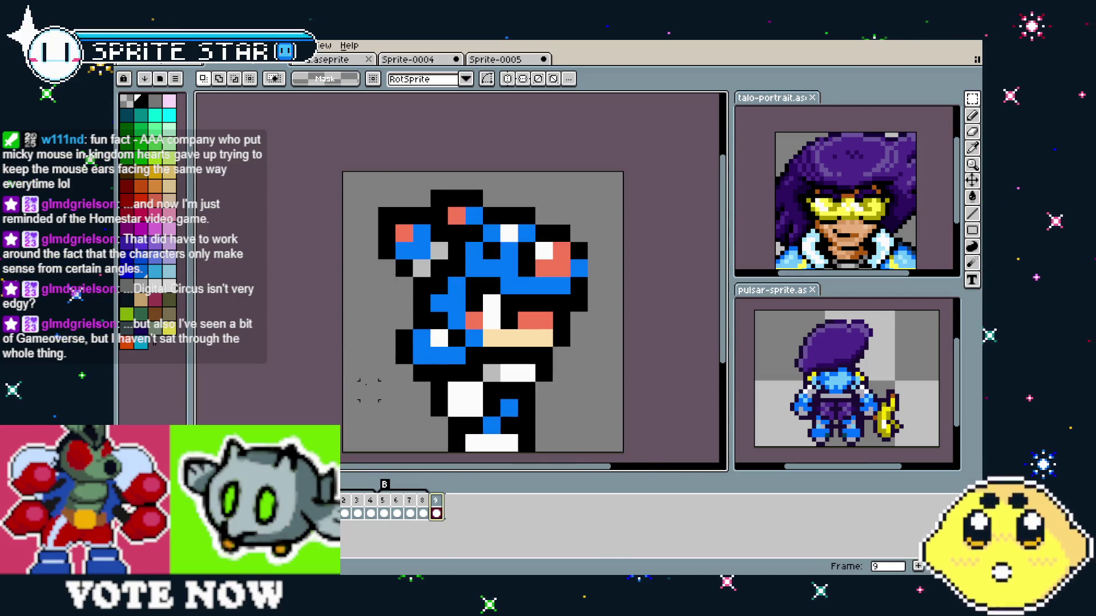
{"action": "scroll", "coordinate": [290, 368], "scroll_direction": "down", "scroll_amount": 1}
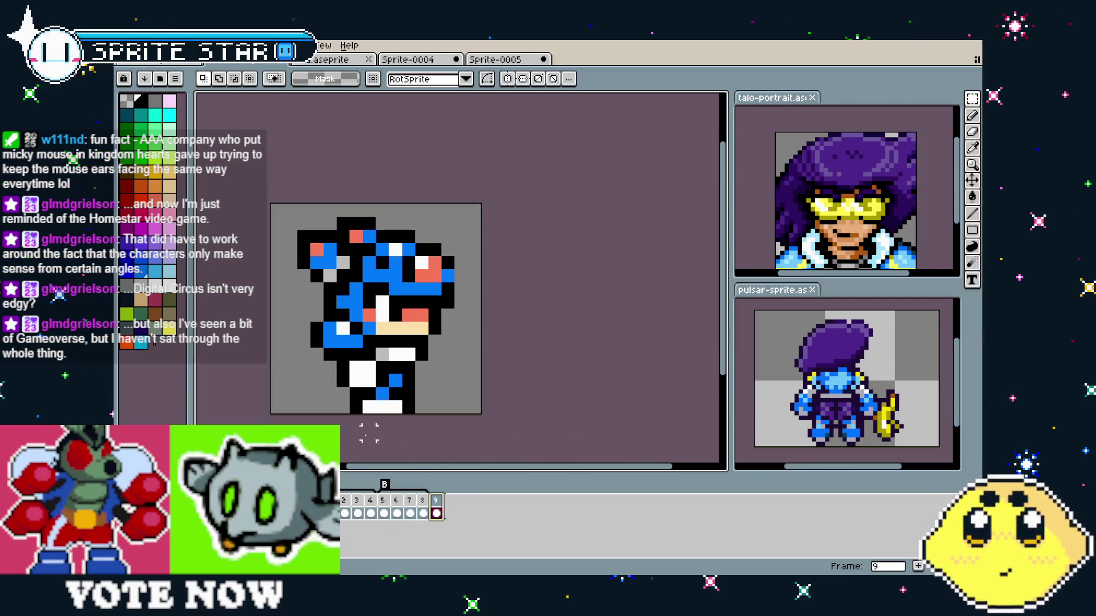
{"action": "right_click", "coordinate": [438, 501]}
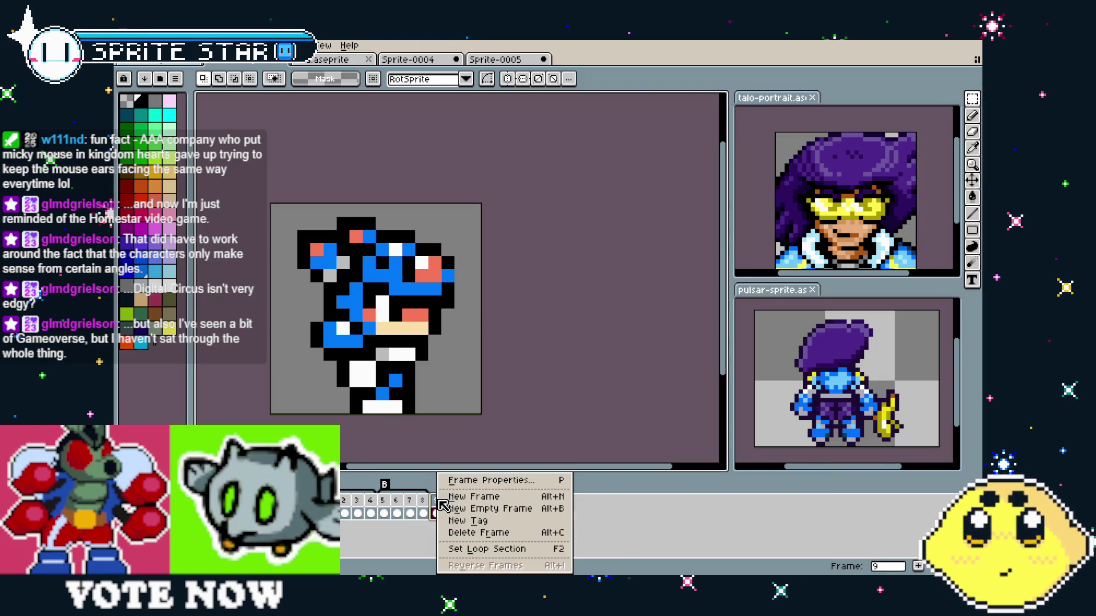
{"action": "left_click", "coordinate": [467, 524]}
{"action": "key", "text": "Return"}
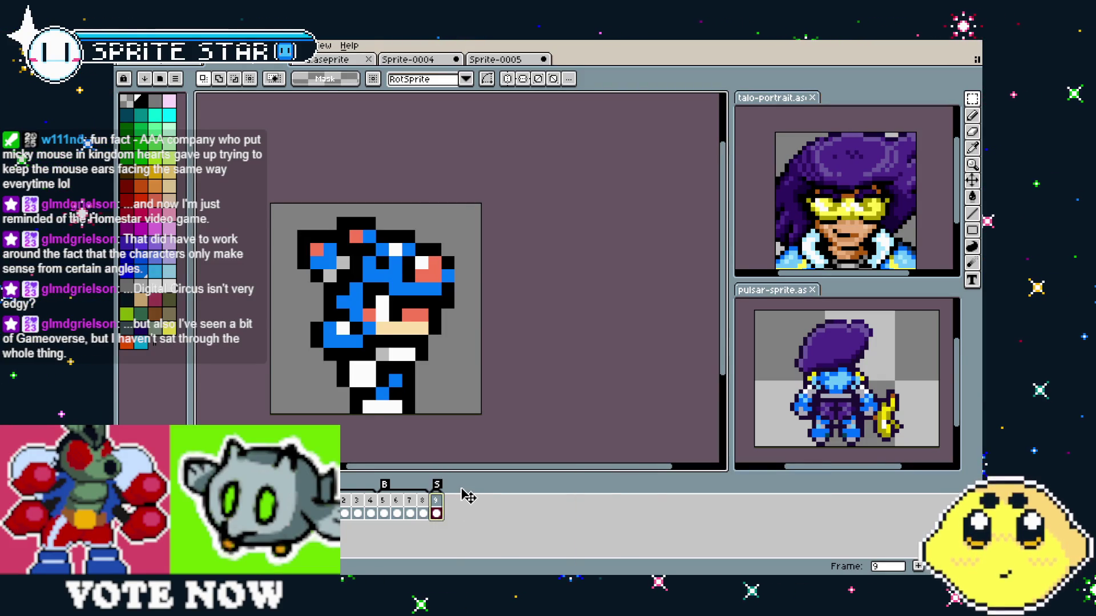
{"action": "left_click_drag", "start_coordinate": [260, 267], "coordinate": [324, 251]}
{"action": "scroll", "coordinate": [493, 293], "scroll_direction": "up", "scroll_amount": 1}
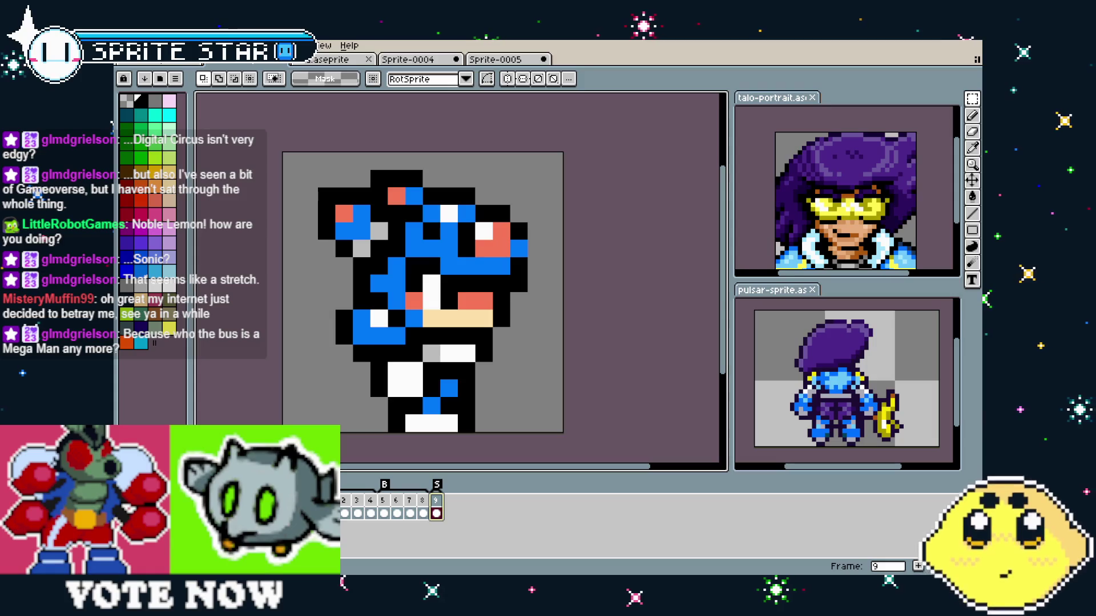
- Compare the hero in frame 5, then return to frame 9 and recentre the view
{"action": "left_click_drag", "start_coordinate": [428, 500], "coordinate": [449, 503]}
{"action": "left_click", "coordinate": [422, 510]}
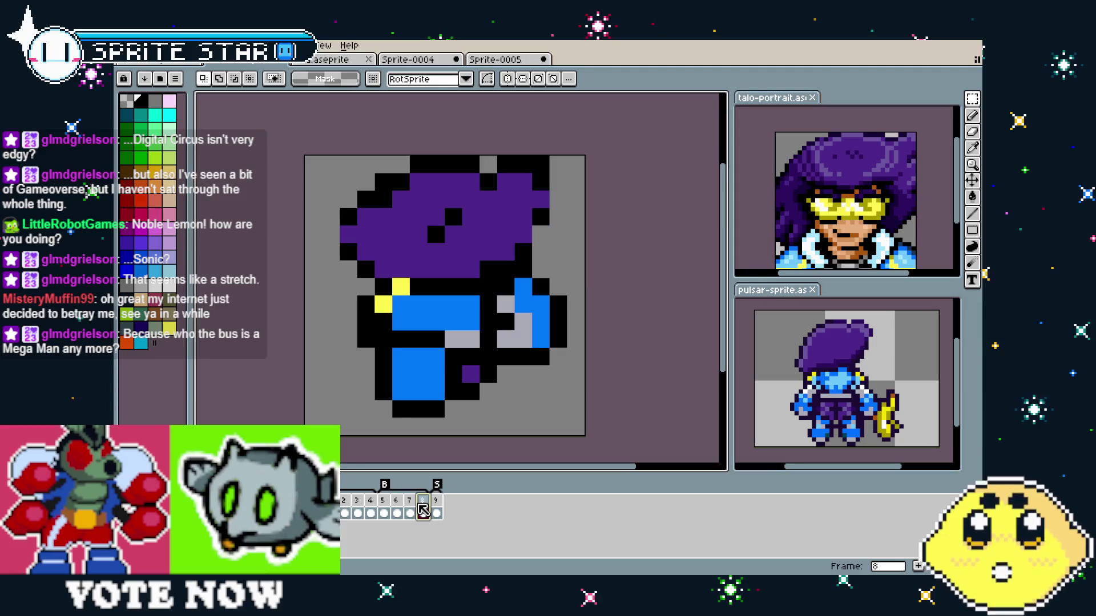
{"action": "left_click", "coordinate": [396, 511]}
{"action": "left_click", "coordinate": [383, 511]}
{"action": "key", "text": "Right"}
{"action": "key", "text": "Right"}
{"action": "key", "text": "Right"}
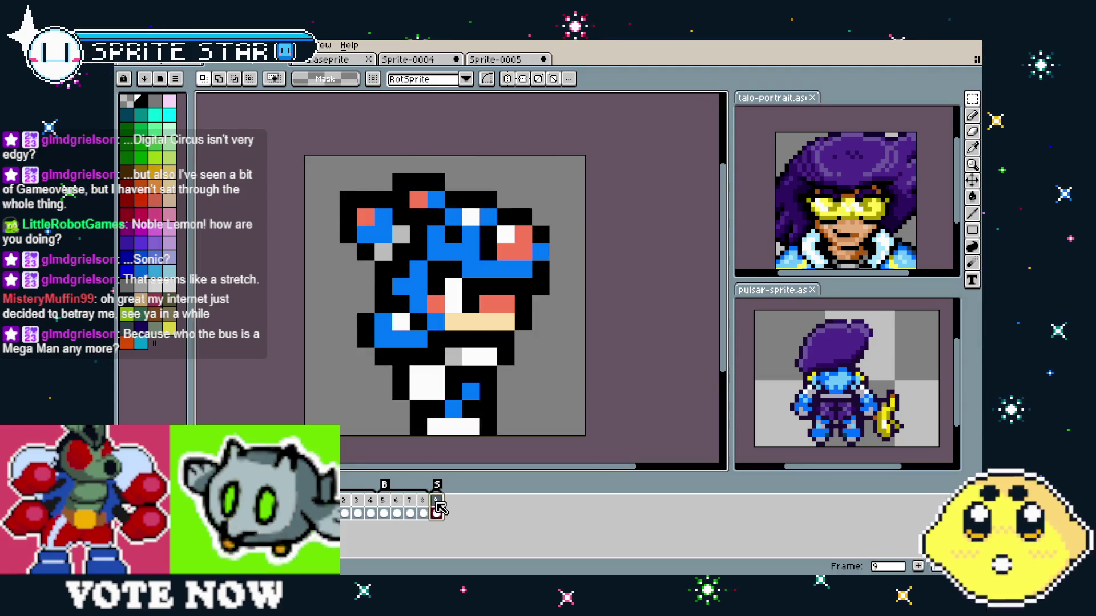
{"action": "scroll", "coordinate": [320, 354], "scroll_direction": "down", "scroll_amount": 2}
{"action": "left_click_drag", "start_coordinate": [320, 354], "coordinate": [339, 379]}
{"action": "scroll", "coordinate": [352, 381], "scroll_direction": "up", "scroll_amount": 2}
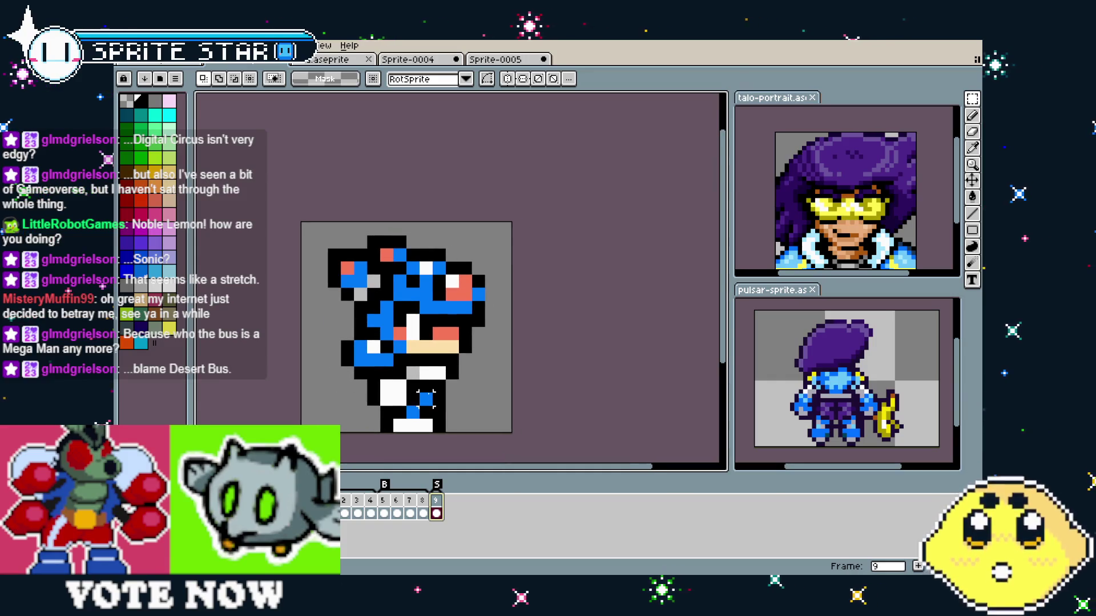
{"action": "scroll", "coordinate": [482, 345], "scroll_direction": "right", "scroll_amount": 2}
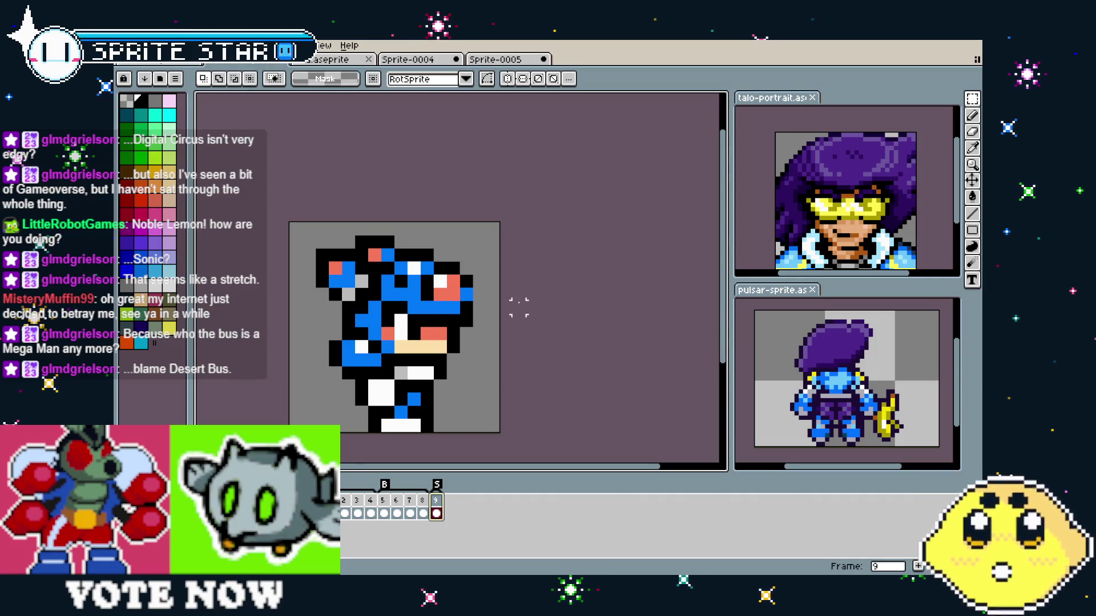
- Paint grey over the head spikes with a large brush and sample the face pink
{"action": "key", "text": "b"}
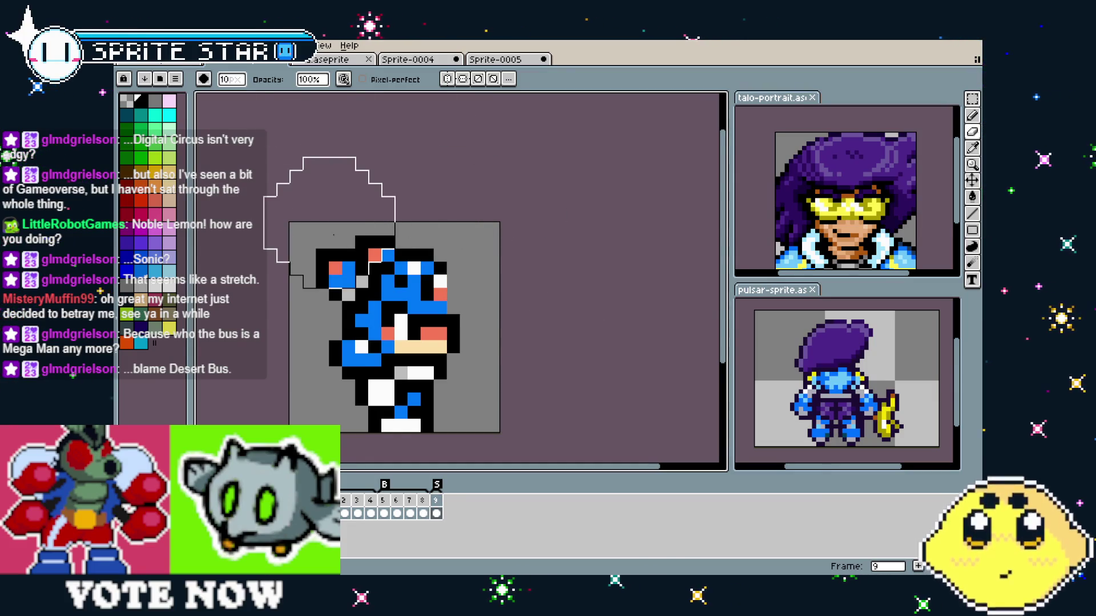
{"action": "left_click_drag", "start_coordinate": [317, 251], "coordinate": [329, 202]}
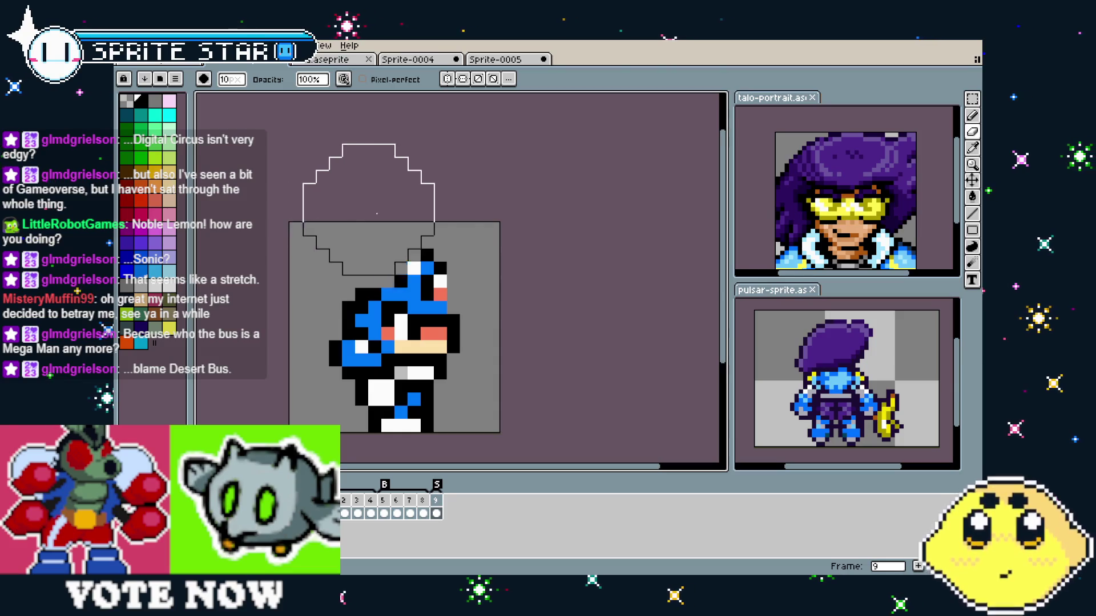
{"action": "mouse_move", "coordinate": [444, 186]}
{"action": "left_mouse_down"}
{"action": "mouse_move", "coordinate": [425, 218]}
{"action": "mouse_move", "coordinate": [442, 237]}
{"action": "left_mouse_up"}
{"action": "key", "text": "i"}
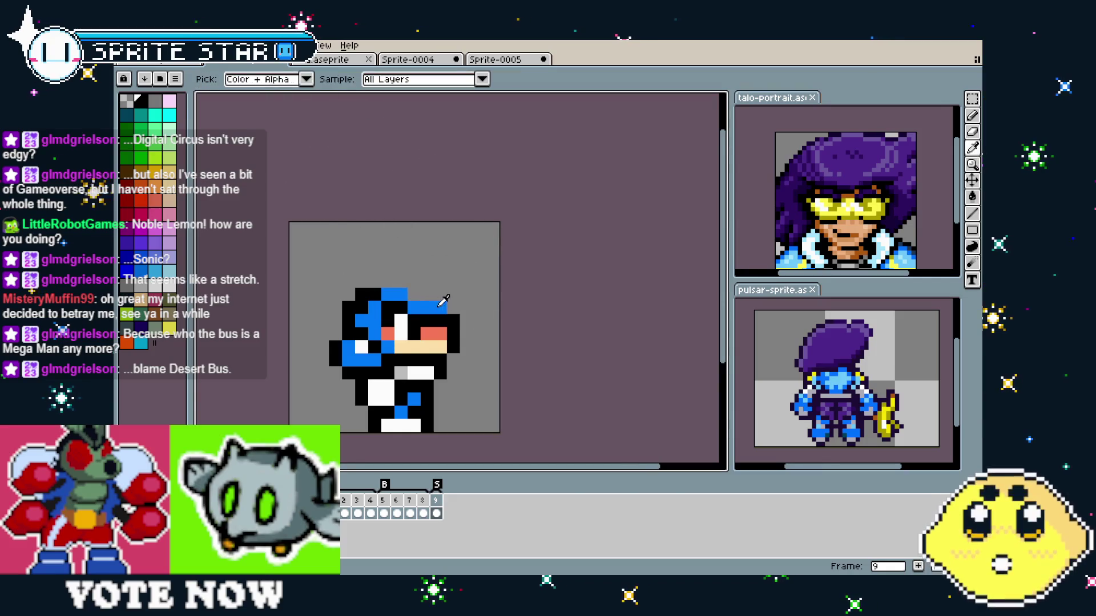
{"action": "left_click", "coordinate": [439, 331]}
{"action": "key", "text": "b"}
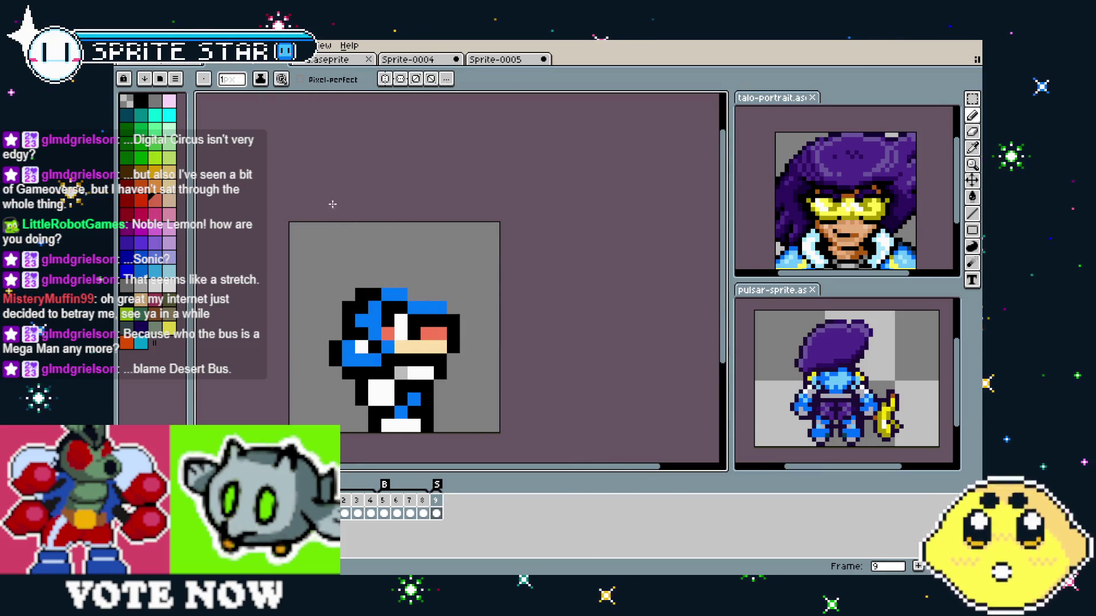
{"action": "key", "text": "ctrl+z"}
{"action": "mouse_move", "coordinate": [557, 437]}
{"action": "left_mouse_down"}
{"action": "mouse_move", "coordinate": [611, 438]}
{"action": "mouse_move", "coordinate": [580, 449]}
{"action": "left_mouse_up"}
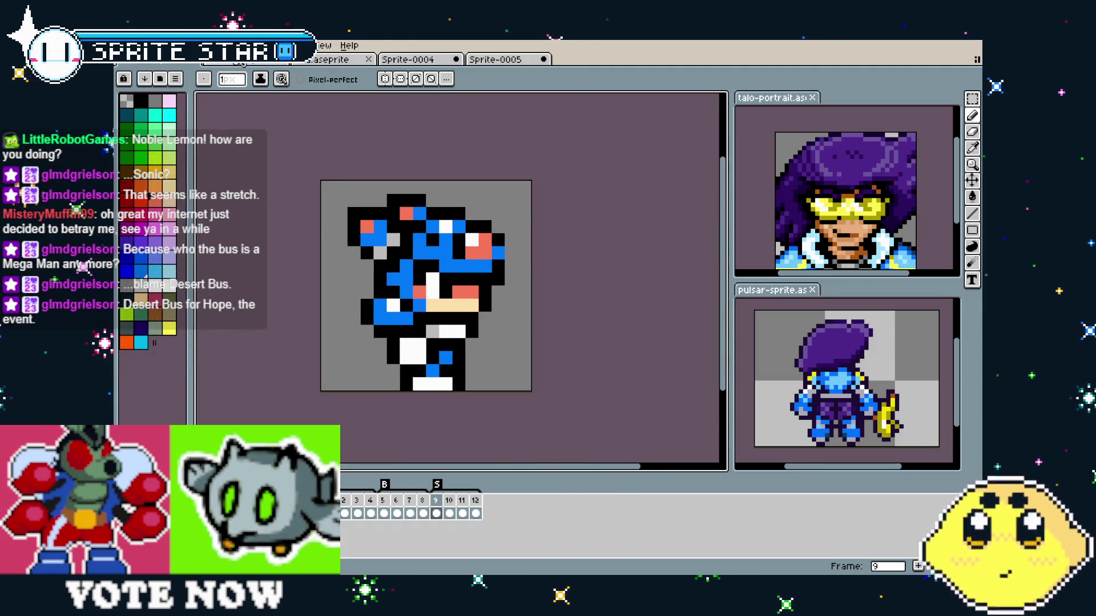
{"action": "key", "text": "ctrl+y"}
- Compare against frame 6 and the other sprite, and colour one head pixel blue on frame 9
{"action": "scroll", "coordinate": [351, 391], "scroll_direction": "up", "scroll_amount": 1}
{"action": "scroll", "coordinate": [351, 392], "scroll_direction": "down", "scroll_amount": 1}
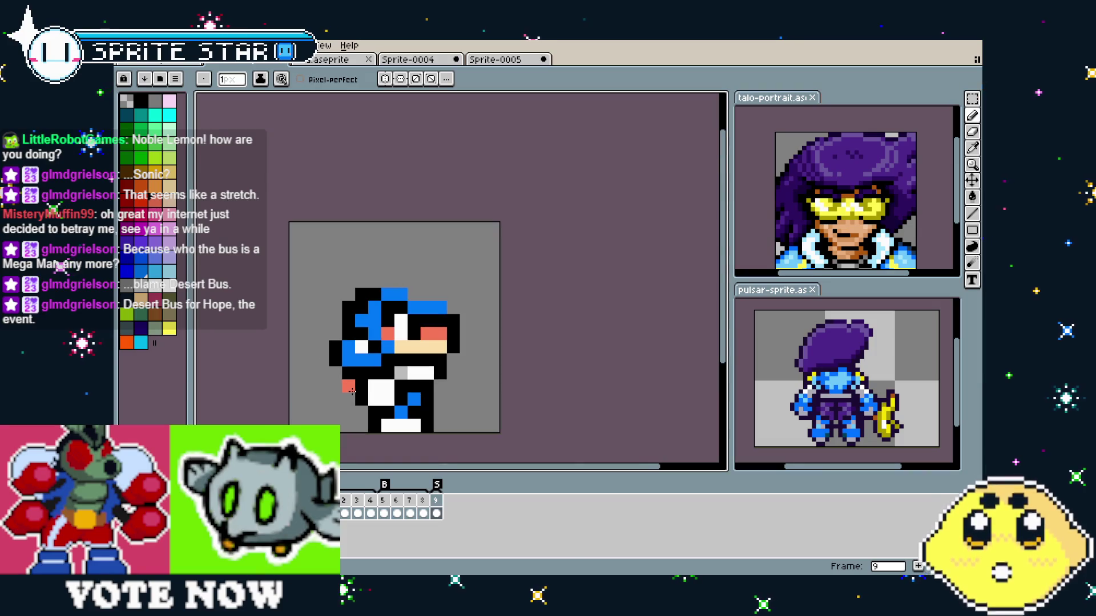
{"action": "left_click_drag", "start_coordinate": [351, 392], "coordinate": [338, 388]}
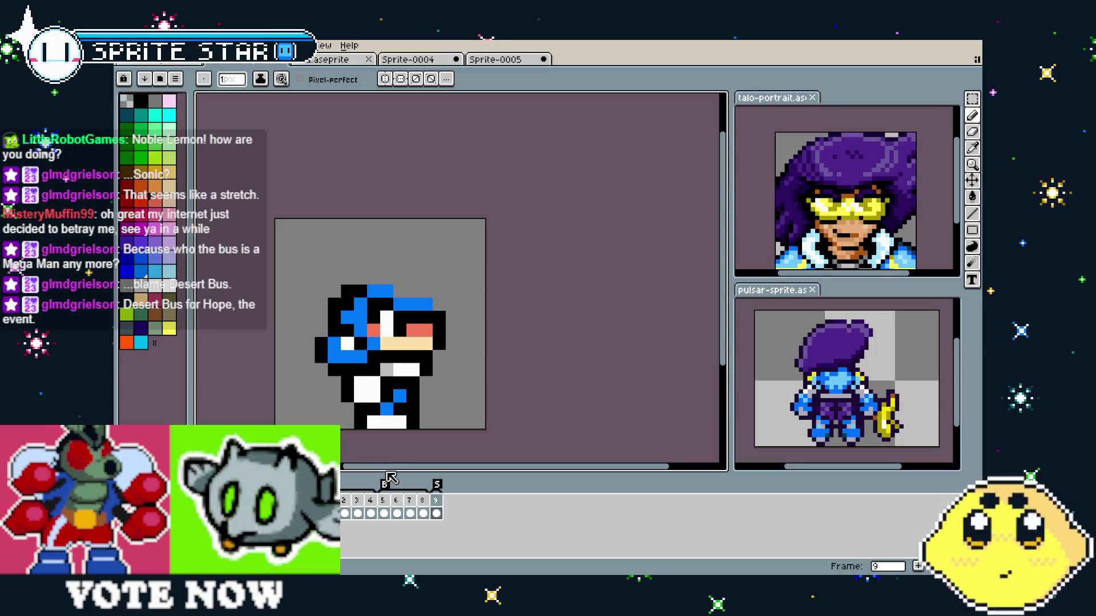
{"action": "left_click", "coordinate": [397, 512]}
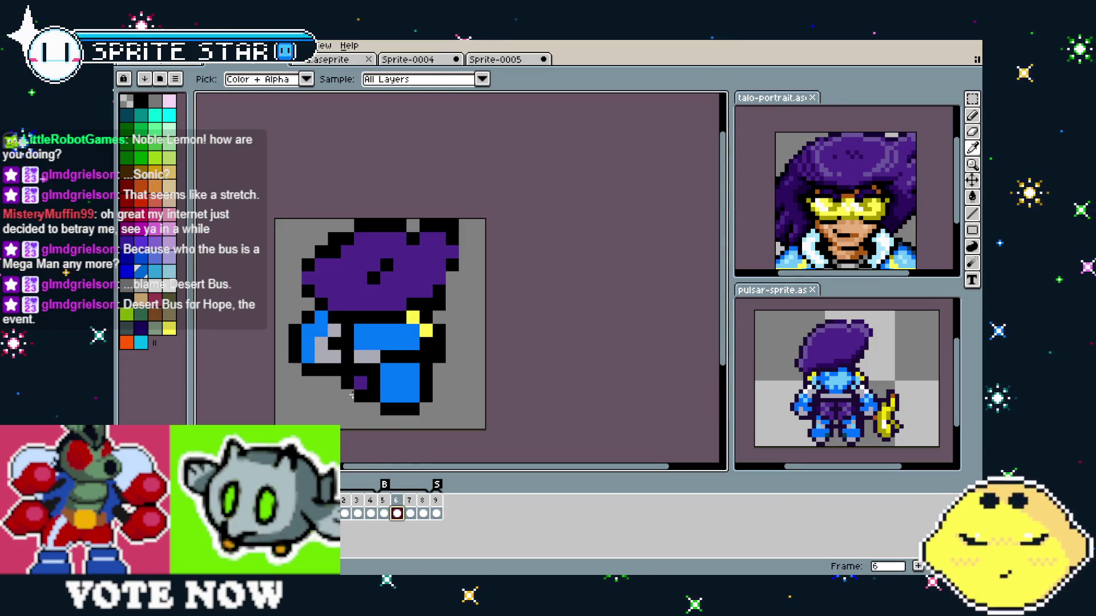
{"action": "left_click", "coordinate": [436, 501]}
{"action": "left_click", "coordinate": [361, 397]}
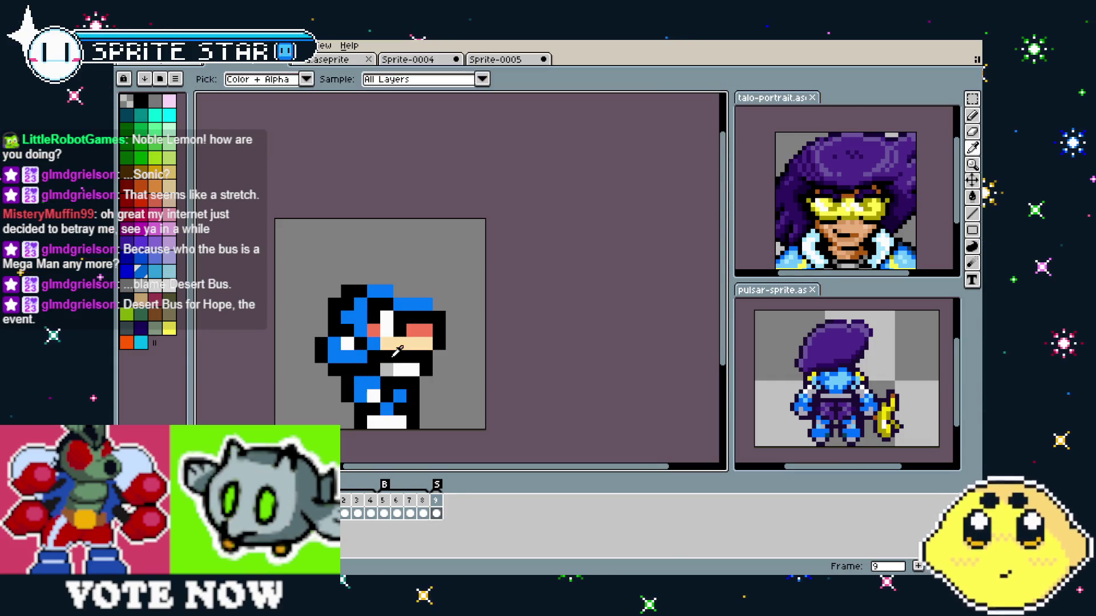
{"action": "left_click", "coordinate": [169, 64]}
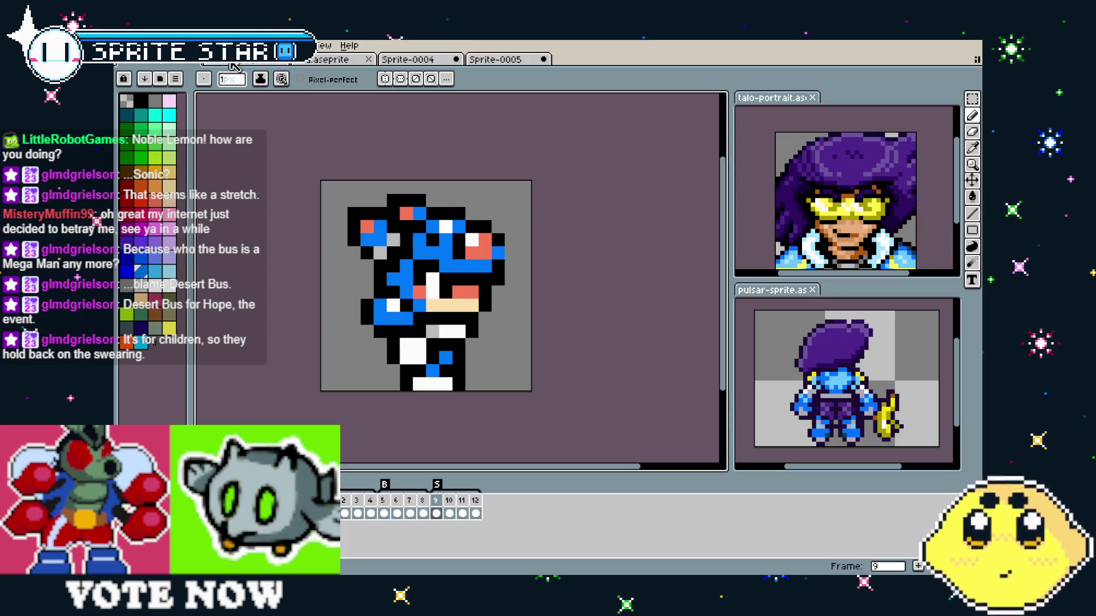
{"action": "left_click", "coordinate": [288, 63]}
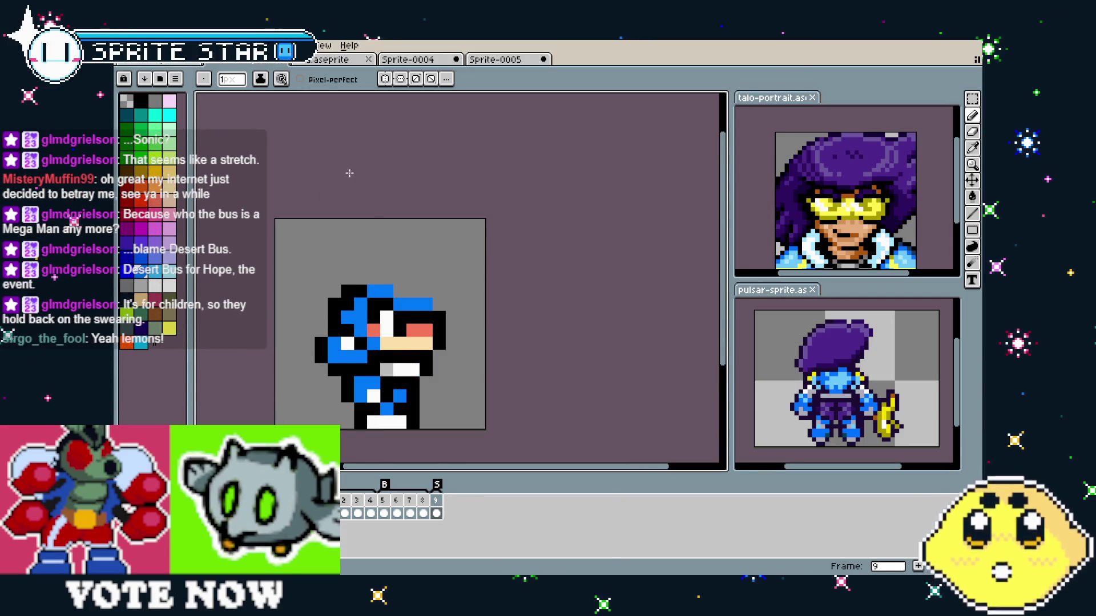
- On frame 8, sample the light grey and pick a new grey from the palette
{"action": "left_click", "coordinate": [428, 500]}
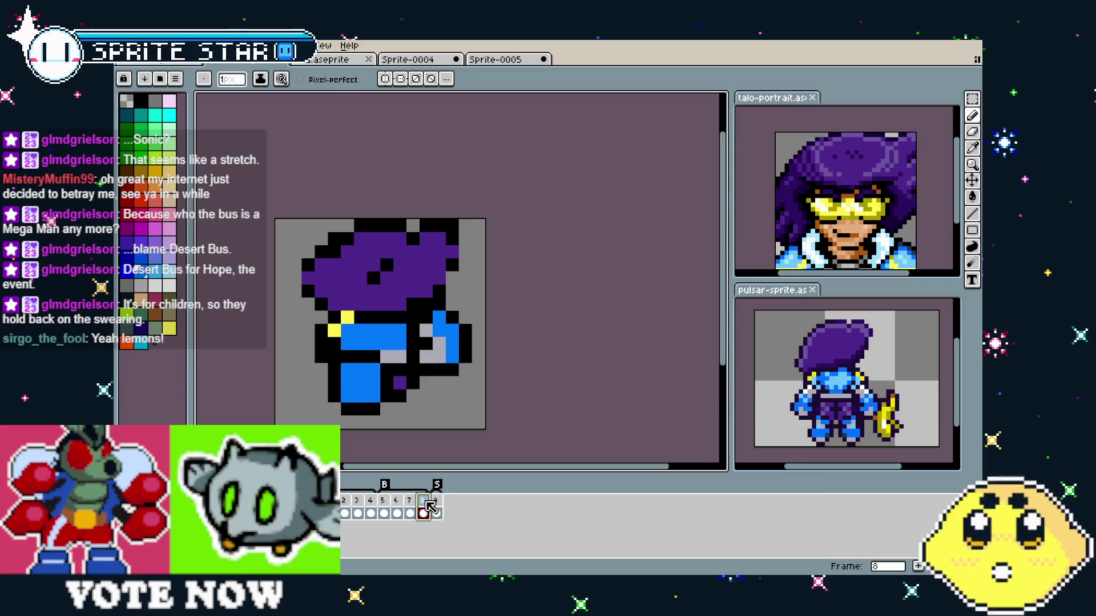
{"action": "key", "text": "i"}
{"action": "left_click", "coordinate": [441, 339]}
{"action": "key", "text": "b"}
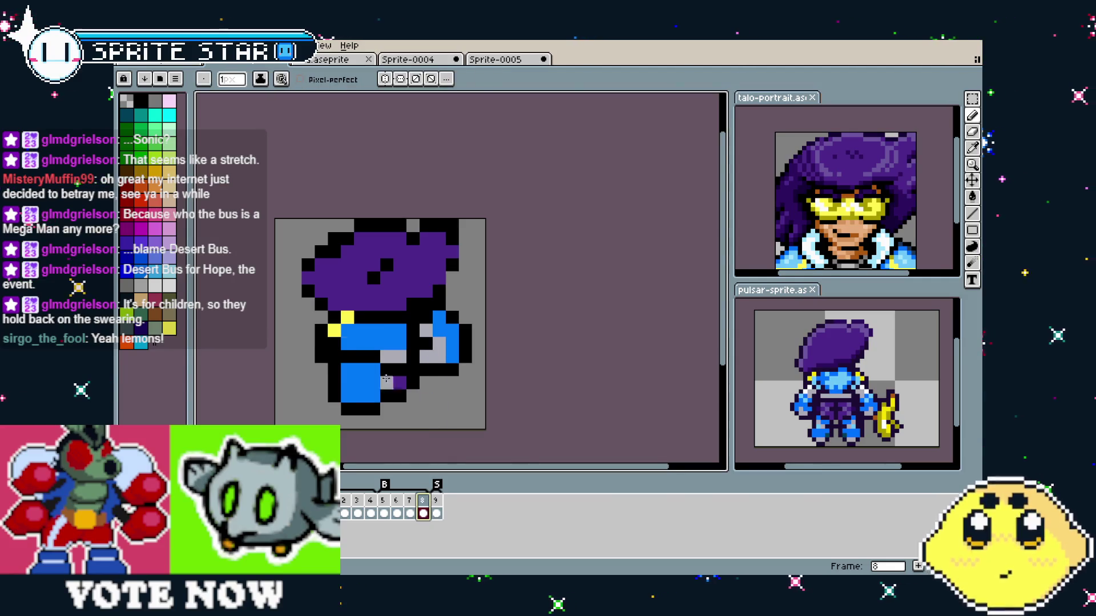
{"action": "left_click", "coordinate": [151, 288]}
{"action": "key", "text": "g"}
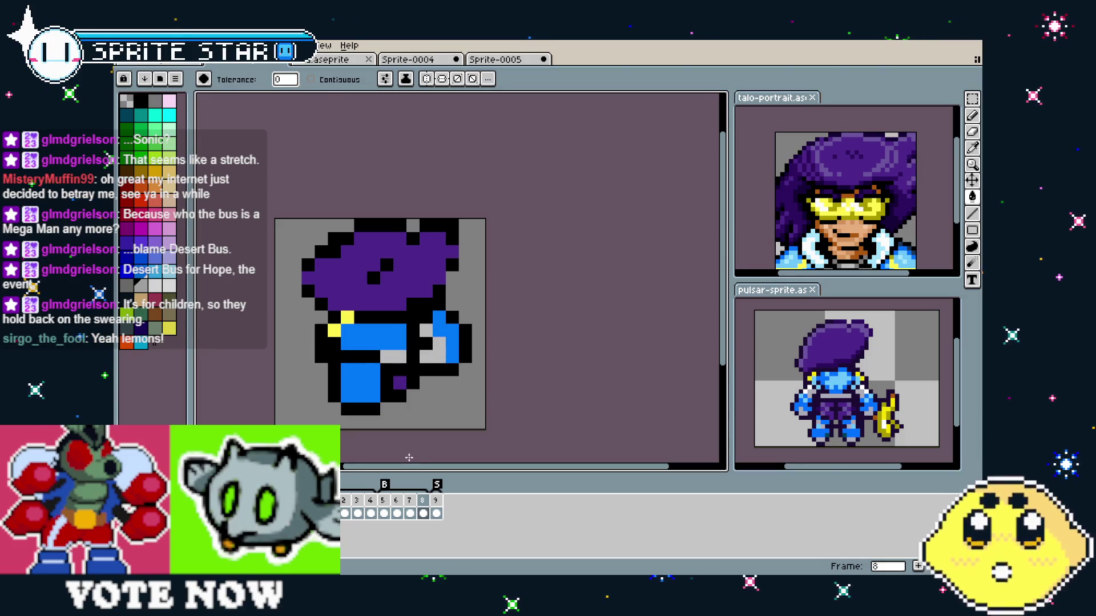
- Paint-bucket the light-grey belt and feet to the new grey on frames 7 and 5, then return to frame 9
{"action": "key", "text": "Left"}
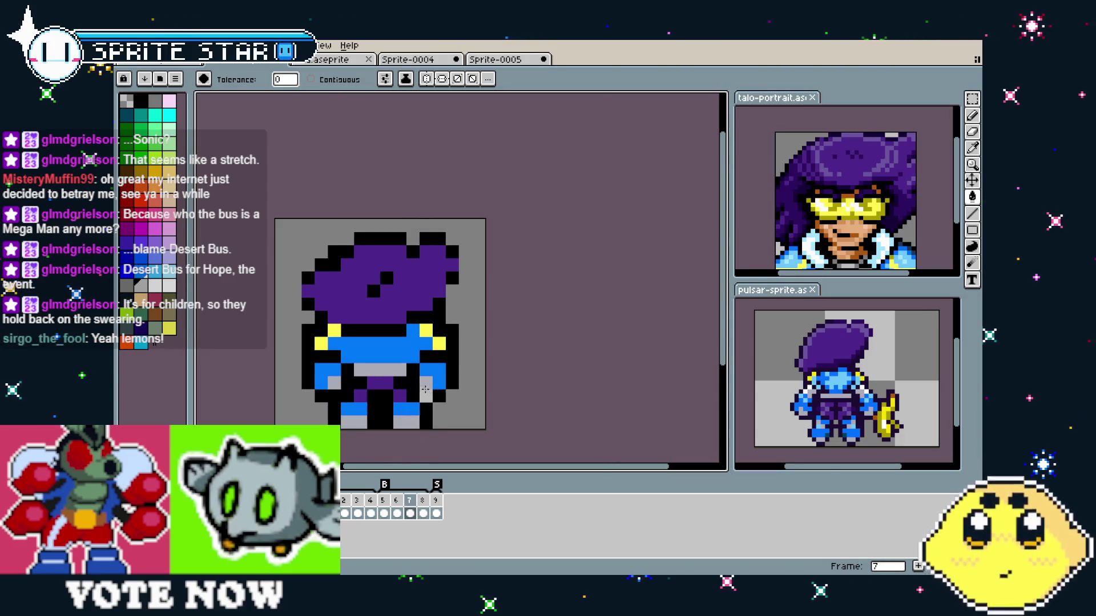
{"action": "left_click", "coordinate": [425, 390]}
{"action": "key", "text": "Left"}
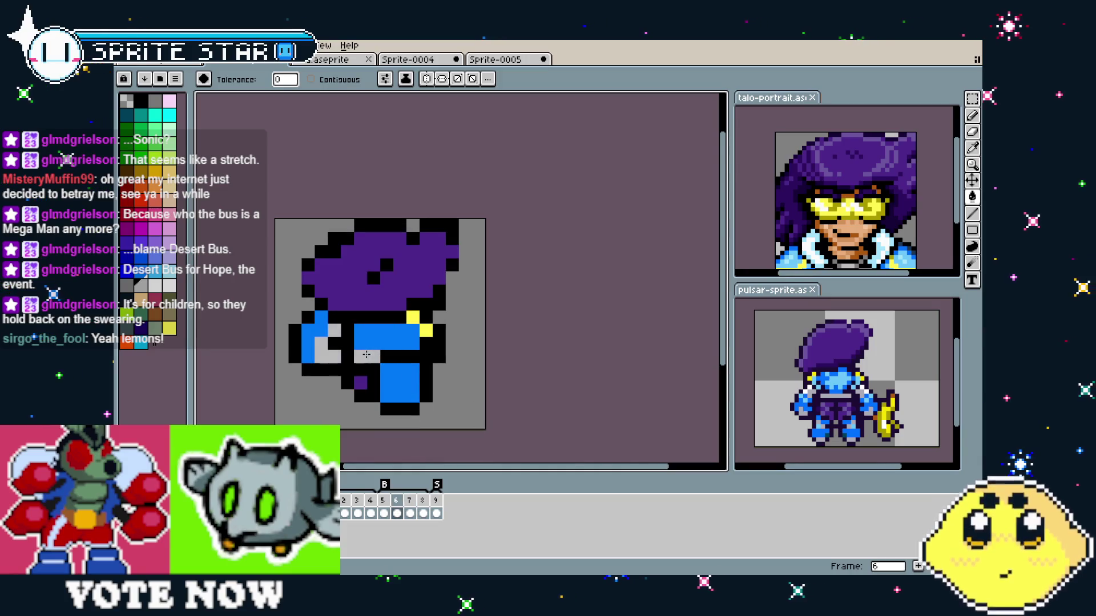
{"action": "key", "text": "Left"}
{"action": "left_click", "coordinate": [385, 369]}
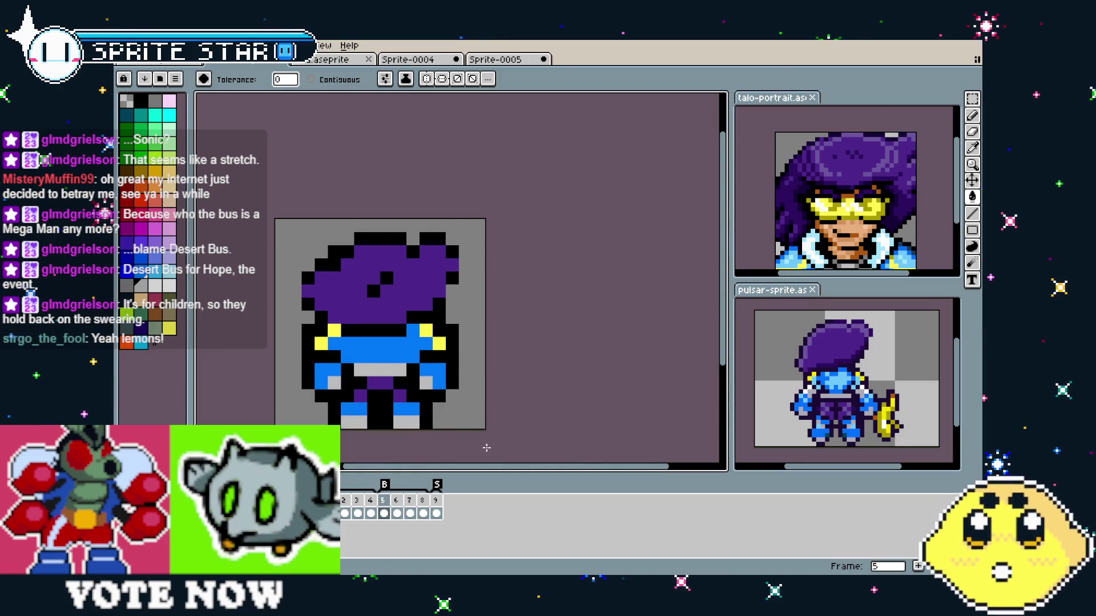
{"action": "key", "text": "Left"}
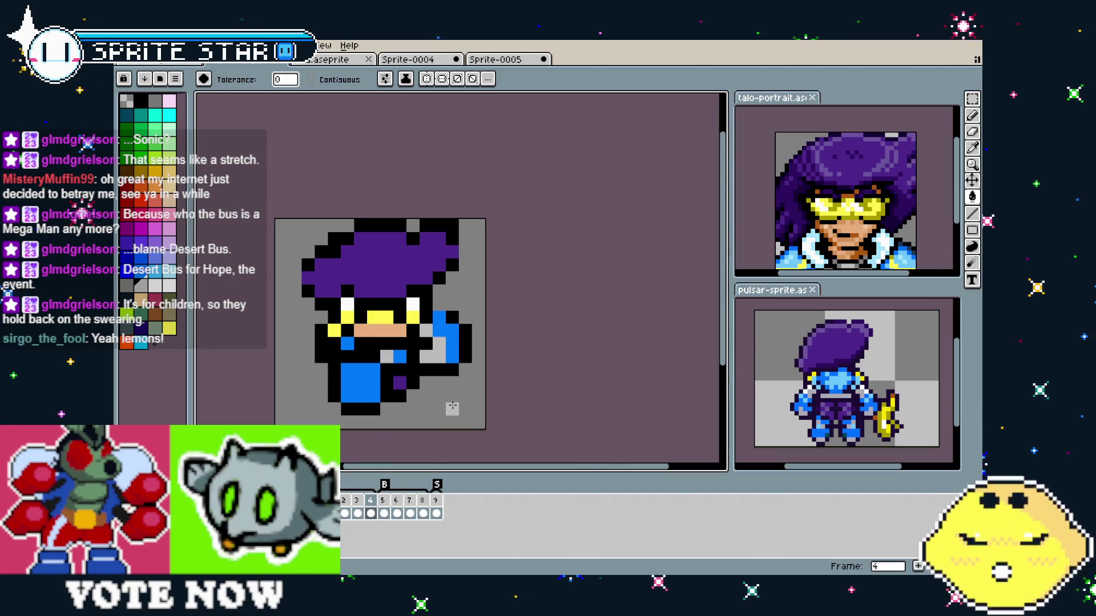
{"action": "key", "text": "Left"}
{"action": "key", "text": "Left"}
{"action": "key", "text": "Left"}
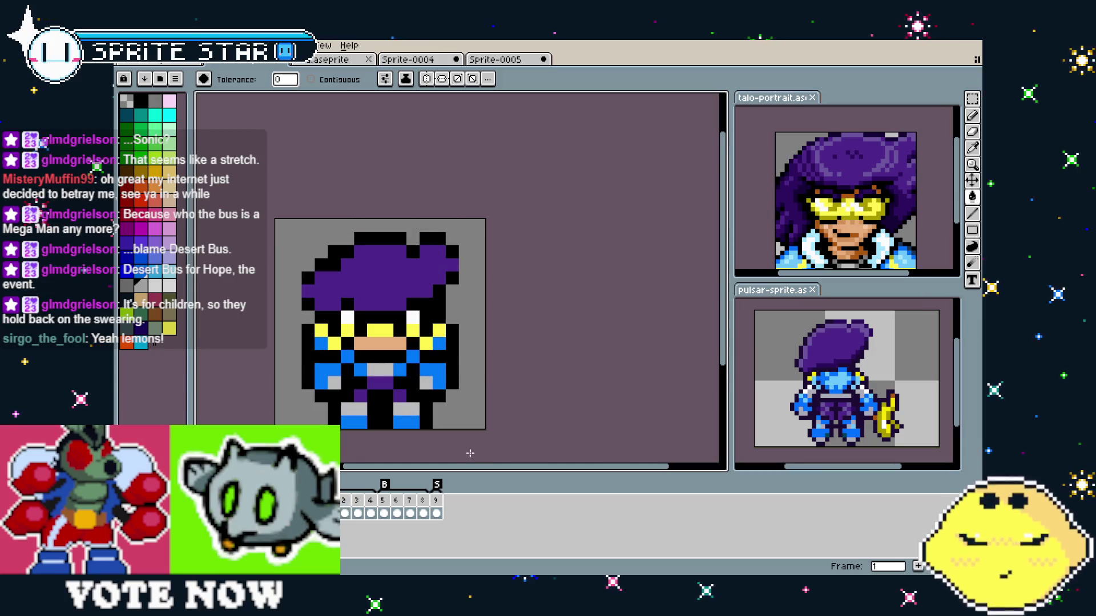
{"action": "key", "text": "Left"}
{"action": "key", "text": "Right"}
{"action": "key", "text": "Left"}
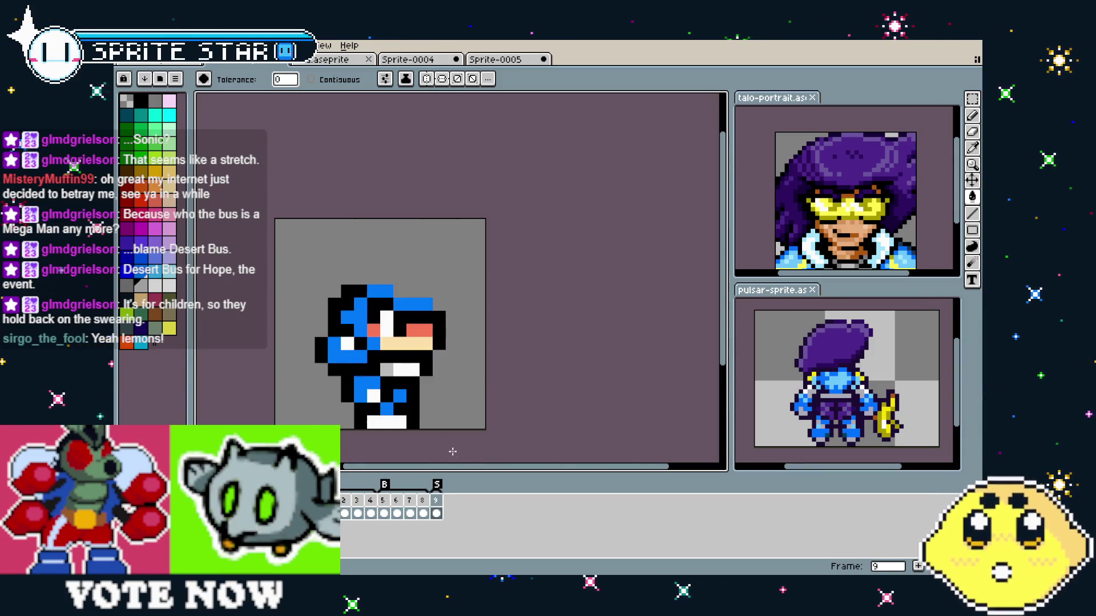
{"action": "key", "text": "b"}
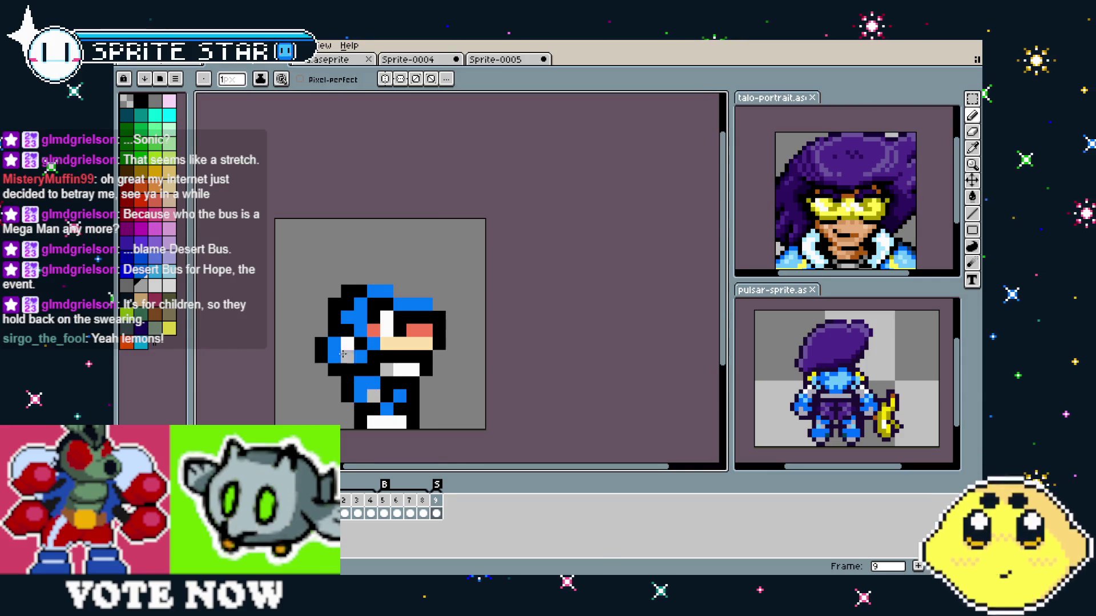
{"action": "scroll", "coordinate": [350, 355], "scroll_direction": "right", "scroll_amount": 2}
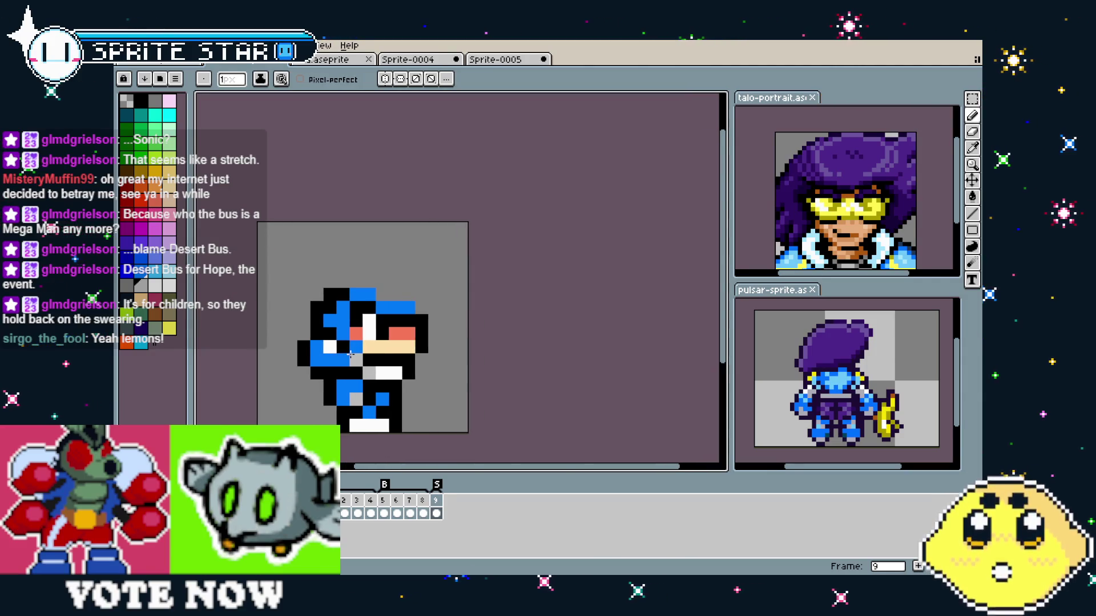
{"action": "scroll", "coordinate": [350, 355], "scroll_direction": "up", "scroll_amount": 1}
{"action": "scroll", "coordinate": [351, 355], "scroll_direction": "down", "scroll_amount": 1}
{"action": "scroll", "coordinate": [337, 357], "scroll_direction": "down", "scroll_amount": 1}
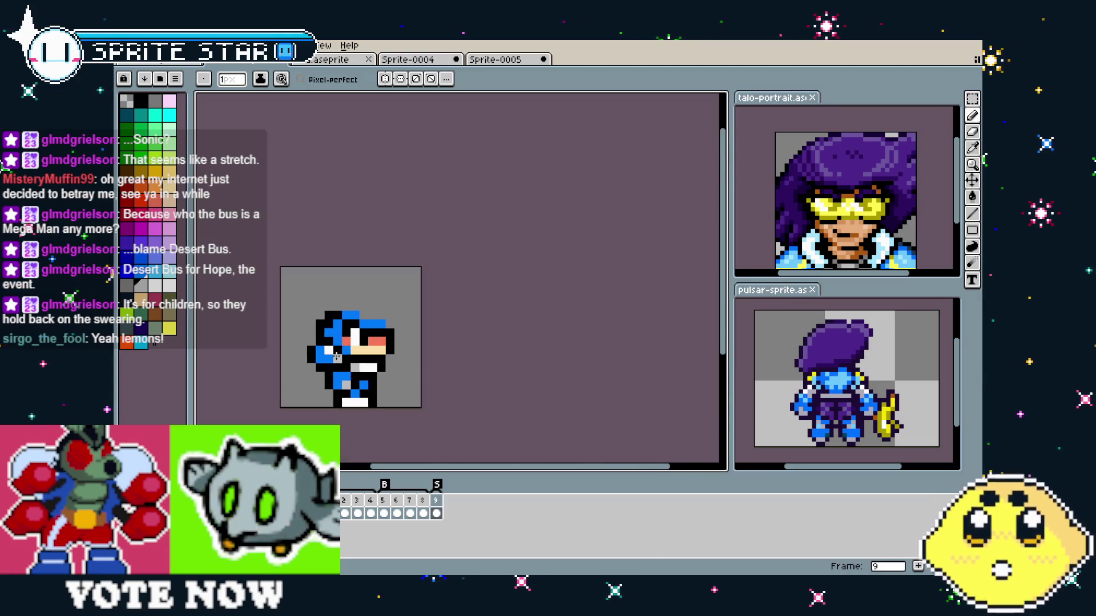
{"action": "left_click_drag", "start_coordinate": [337, 357], "coordinate": [372, 341]}
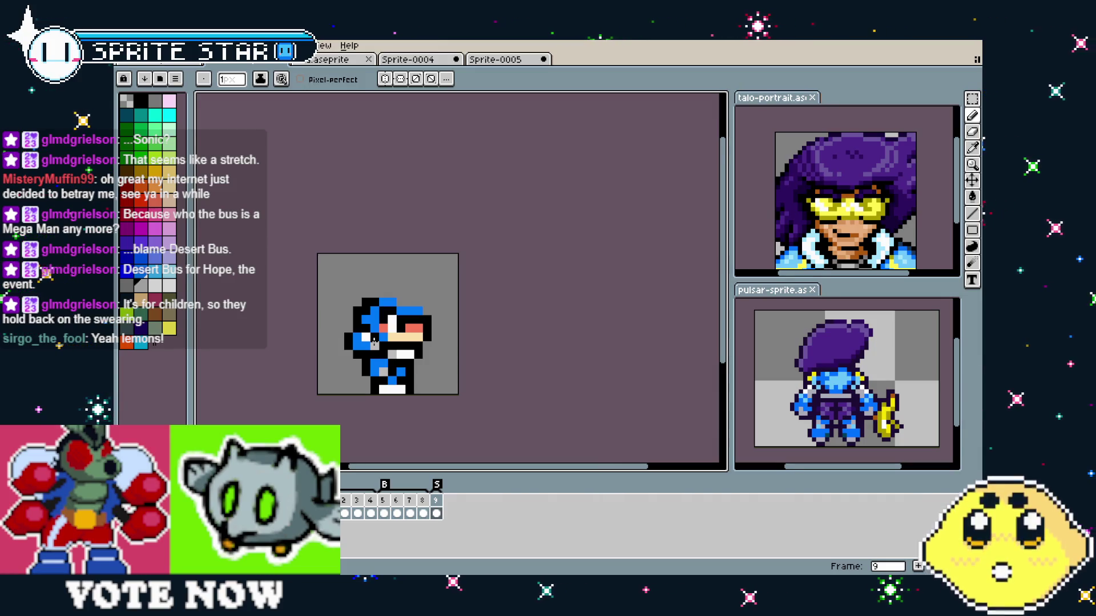
{"action": "scroll", "coordinate": [397, 343], "scroll_direction": "up", "scroll_amount": 2}
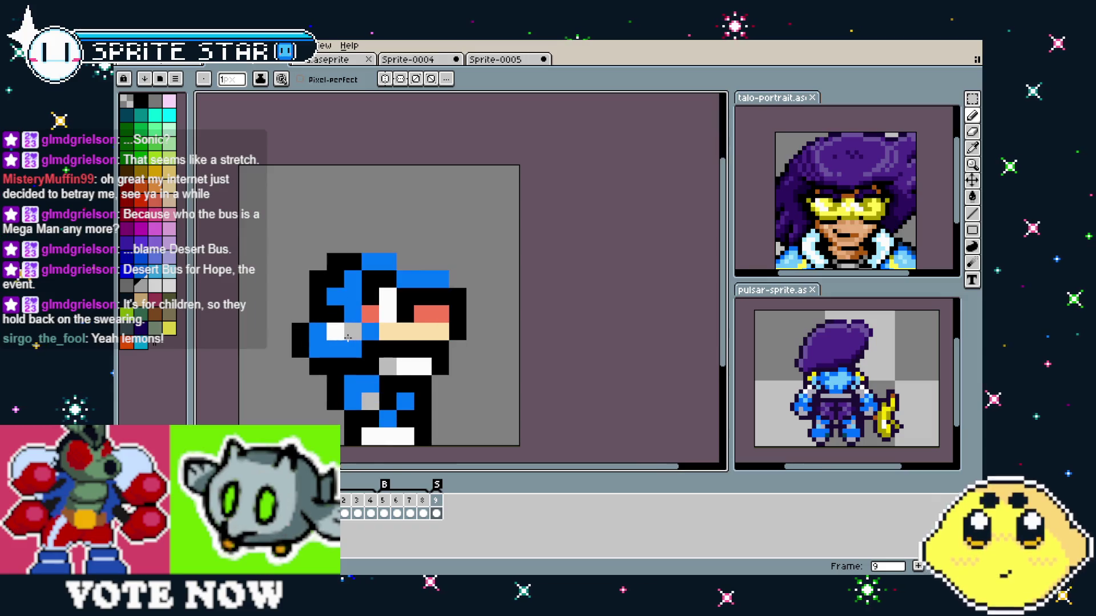
{"action": "key", "text": "i"}
{"action": "left_click", "coordinate": [442, 328]}
{"action": "key", "text": "b"}
{"action": "left_click", "coordinate": [441, 345]}
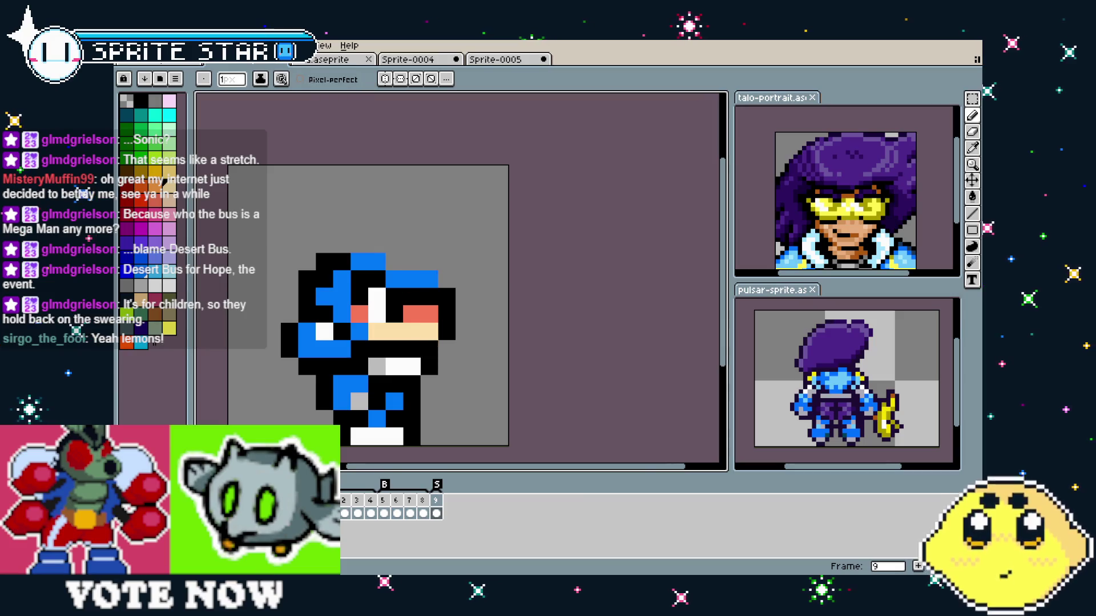
{"action": "left_click", "coordinate": [162, 64]}
{"action": "left_click", "coordinate": [229, 63]}
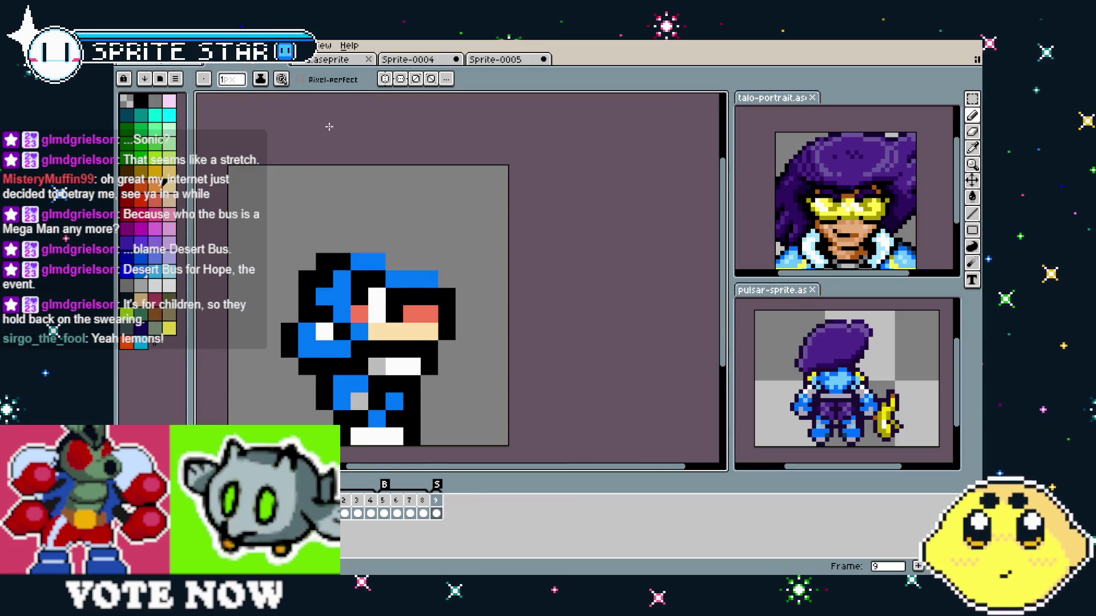
{"action": "left_click", "coordinate": [422, 505]}
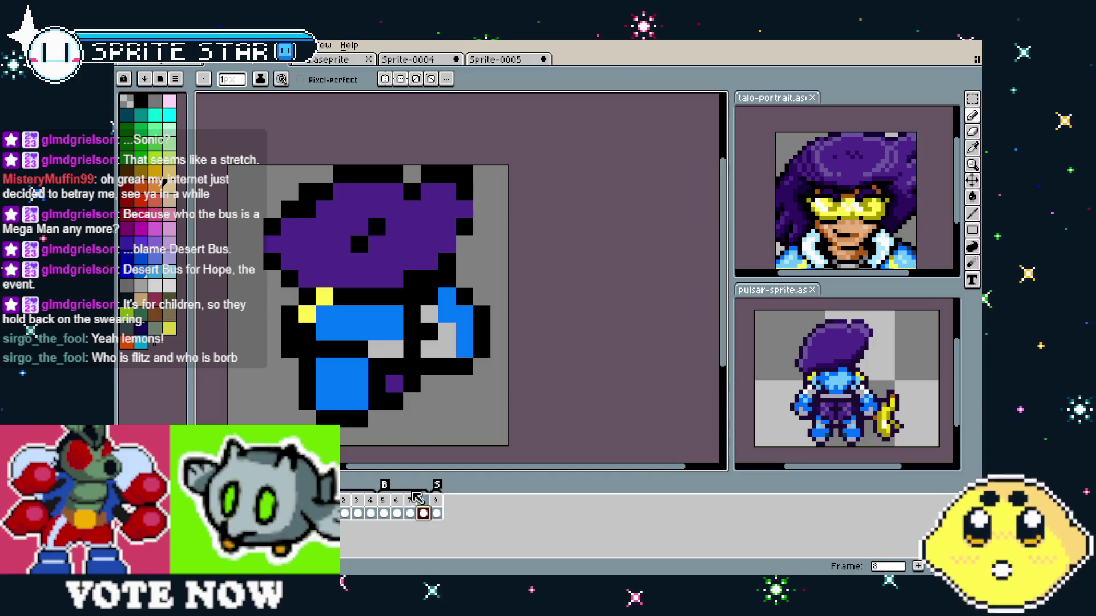
{"action": "left_click", "coordinate": [398, 505]}
{"action": "left_click", "coordinate": [357, 505]}
{"action": "key", "text": "alt"}
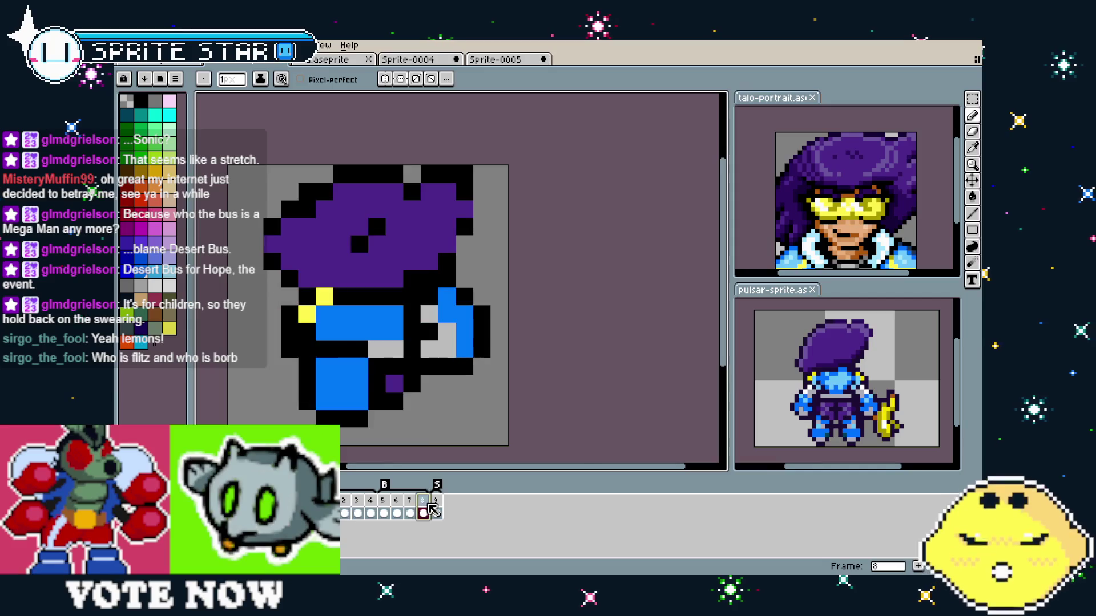
{"action": "left_click", "coordinate": [437, 512]}
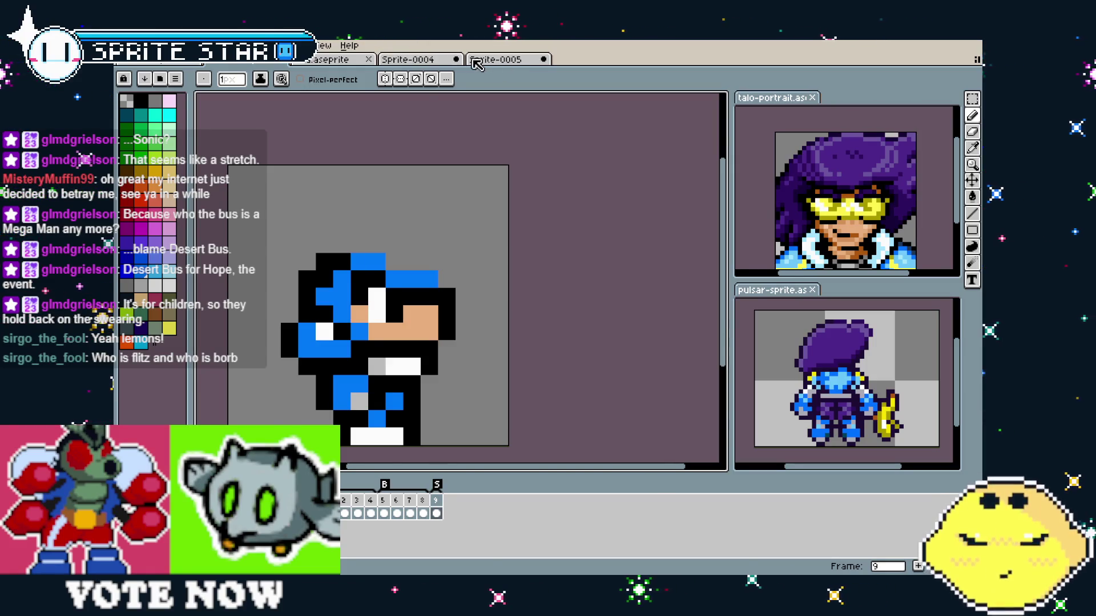
{"action": "left_click", "coordinate": [423, 59]}
- Pan across the clawed monster and bug sketch with the interface hidden, then restore it
{"action": "mouse_move", "coordinate": [539, 360]}
{"action": "left_mouse_down"}
{"action": "mouse_move", "coordinate": [477, 188]}
{"action": "mouse_move", "coordinate": [524, 232]}
{"action": "left_mouse_up"}
{"action": "key", "text": "ctrl+f"}
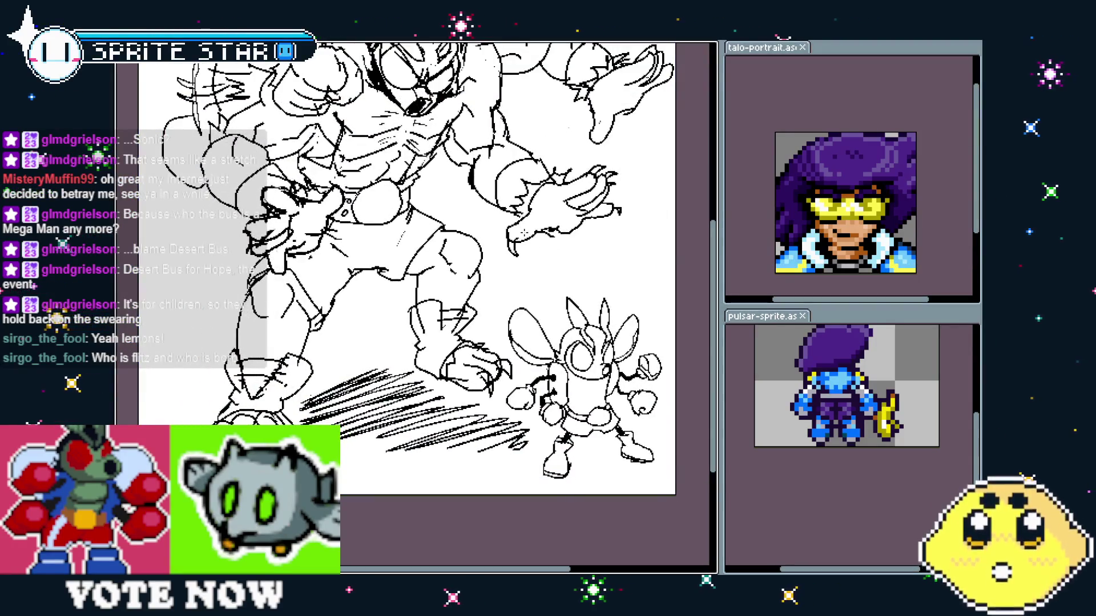
{"action": "mouse_move", "coordinate": [548, 270]}
{"action": "left_mouse_down"}
{"action": "mouse_move", "coordinate": [557, 334]}
{"action": "mouse_move", "coordinate": [545, 343]}
{"action": "left_mouse_up"}
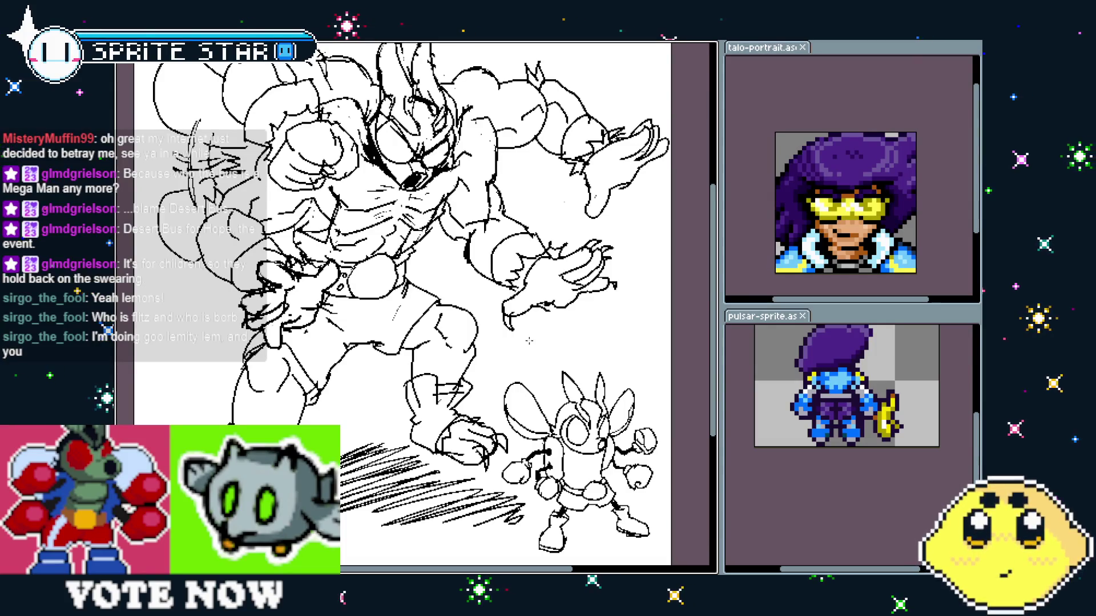
{"action": "left_click_drag", "start_coordinate": [546, 343], "coordinate": [520, 340]}
{"action": "left_click_drag", "start_coordinate": [399, 285], "coordinate": [414, 271]}
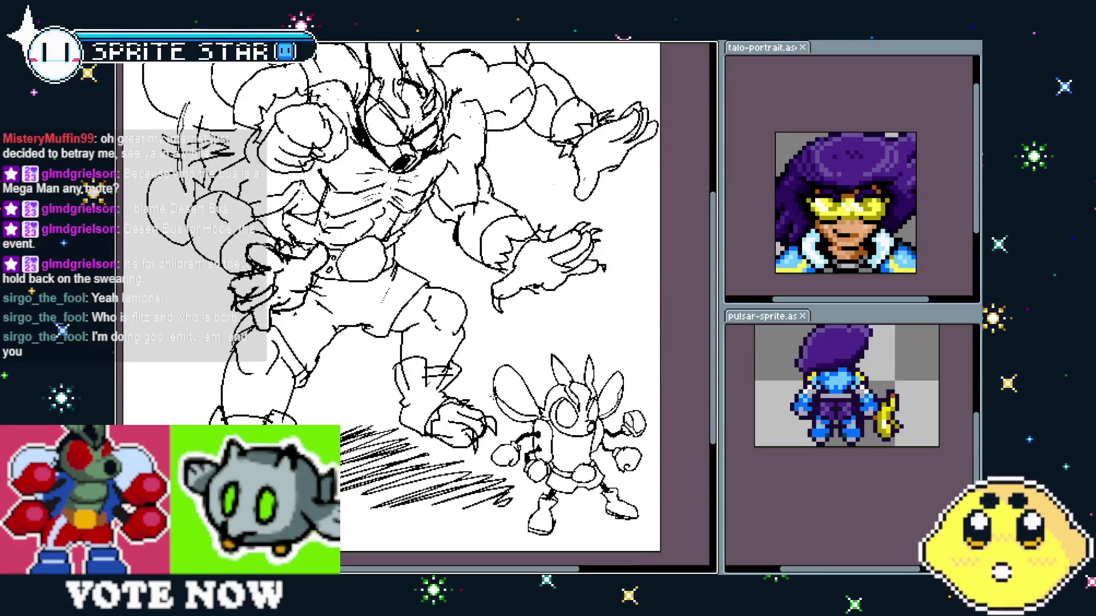
{"action": "mouse_move", "coordinate": [492, 395]}
{"action": "left_mouse_down"}
{"action": "mouse_move", "coordinate": [475, 394]}
{"action": "mouse_move", "coordinate": [495, 398]}
{"action": "left_mouse_up"}
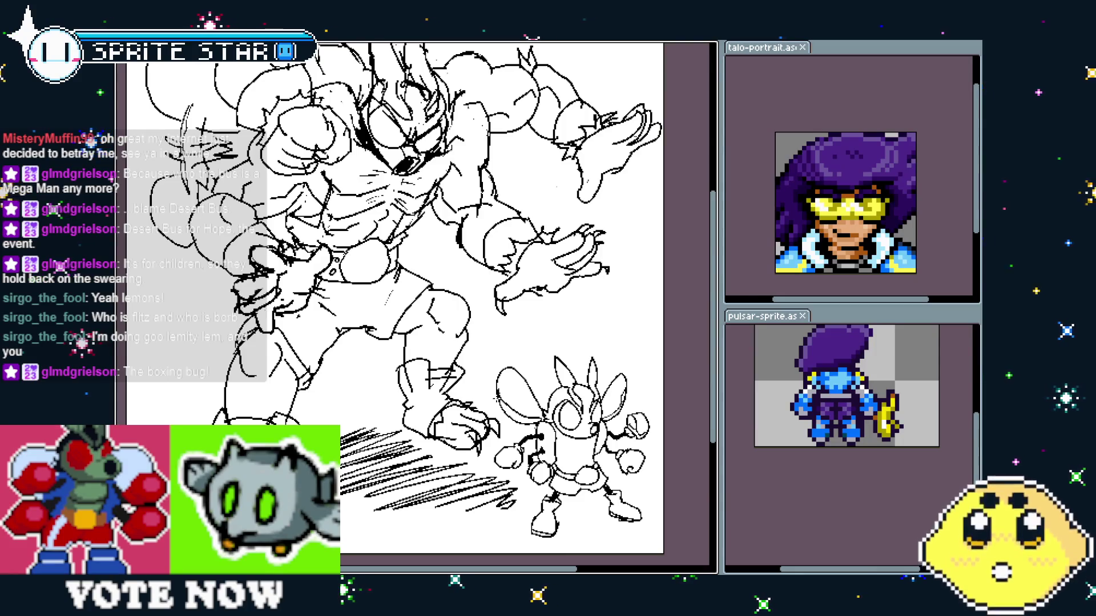
{"action": "mouse_move", "coordinate": [468, 419]}
{"action": "left_mouse_down"}
{"action": "mouse_move", "coordinate": [446, 420]}
{"action": "mouse_move", "coordinate": [457, 456]}
{"action": "left_mouse_up"}
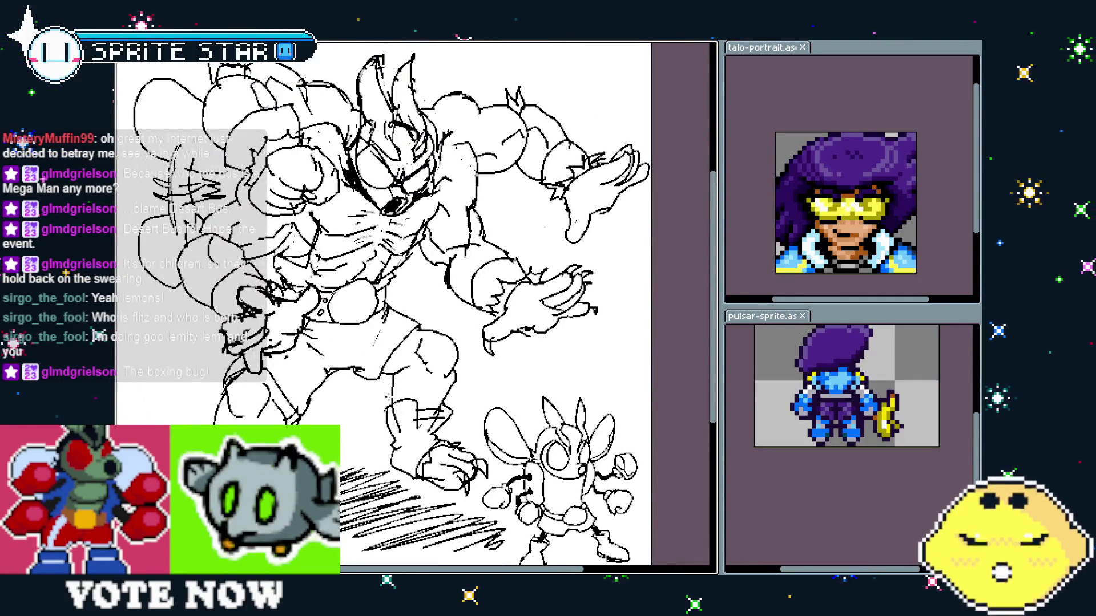
{"action": "mouse_move", "coordinate": [388, 395]}
{"action": "left_mouse_down"}
{"action": "mouse_move", "coordinate": [387, 375]}
{"action": "mouse_move", "coordinate": [351, 360]}
{"action": "left_mouse_up"}
{"action": "mouse_move", "coordinate": [446, 432]}
{"action": "left_mouse_down"}
{"action": "mouse_move", "coordinate": [384, 386]}
{"action": "mouse_move", "coordinate": [486, 392]}
{"action": "left_mouse_up"}
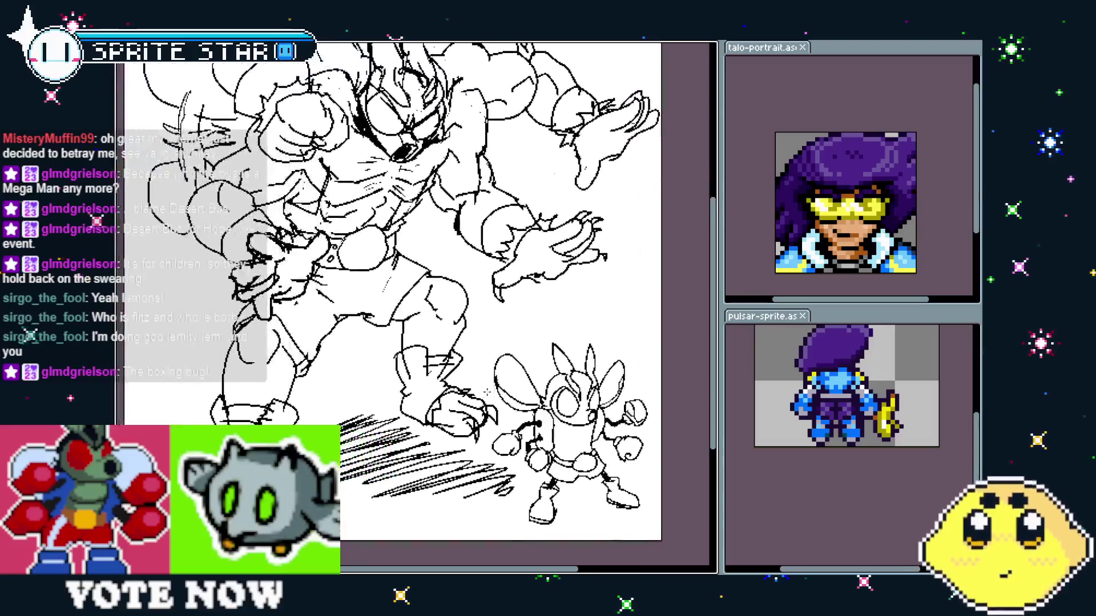
{"action": "scroll", "coordinate": [477, 390], "scroll_direction": "down", "scroll_amount": 2}
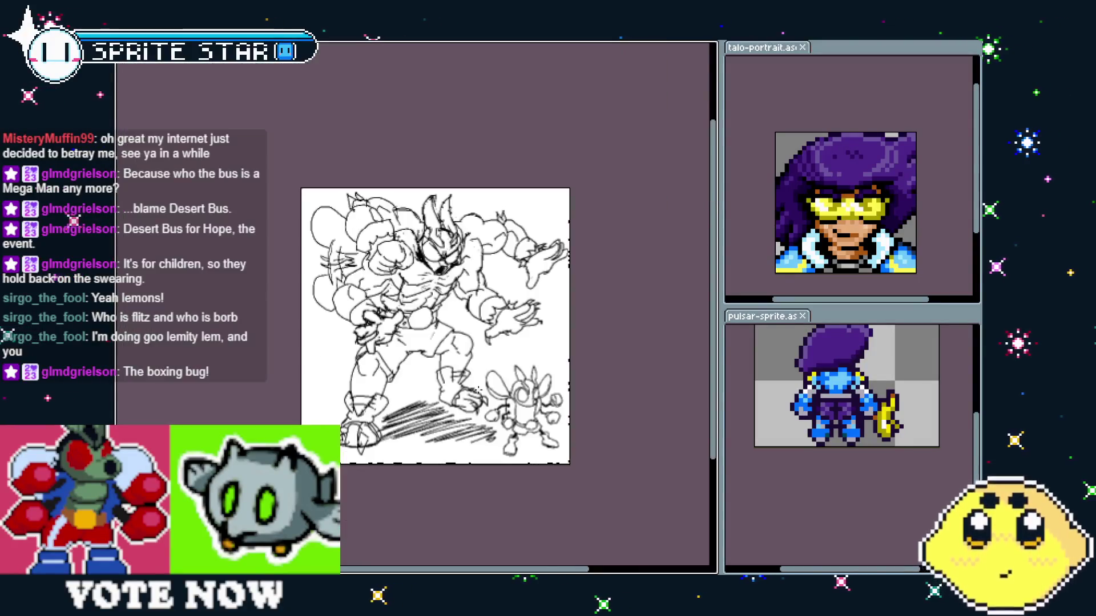
{"action": "scroll", "coordinate": [453, 360], "scroll_direction": "up", "scroll_amount": 2}
{"action": "key", "text": "Tab"}
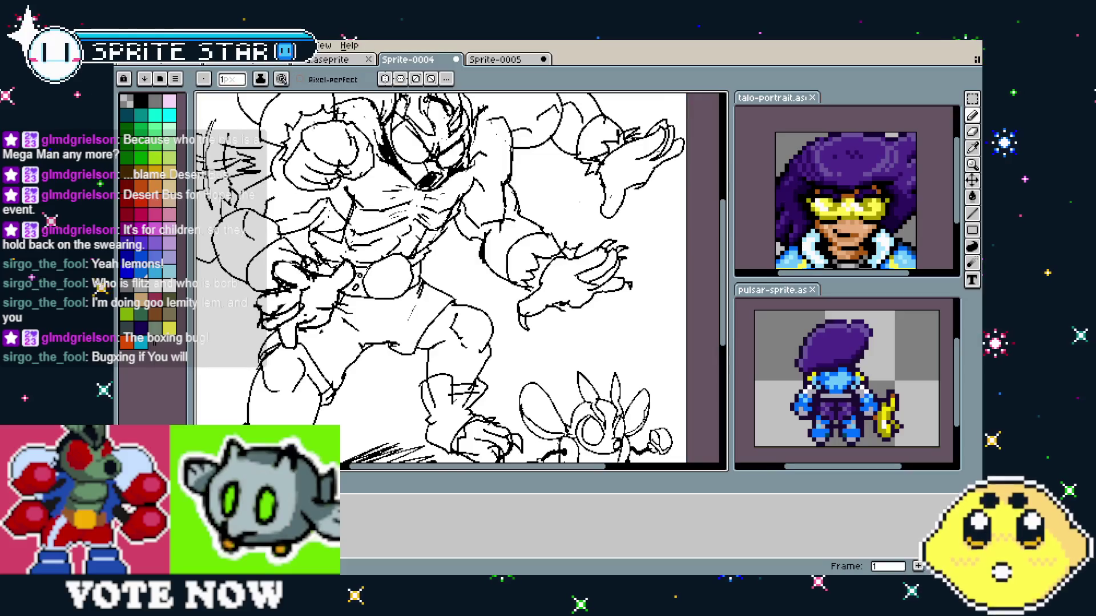
{"action": "left_click", "coordinate": [502, 60]}
- Pan and zoom across the BITAVIAN sheet, viewing its title and the big bird's head and claws
{"action": "scroll", "coordinate": [458, 291], "scroll_direction": "down", "scroll_amount": 4}
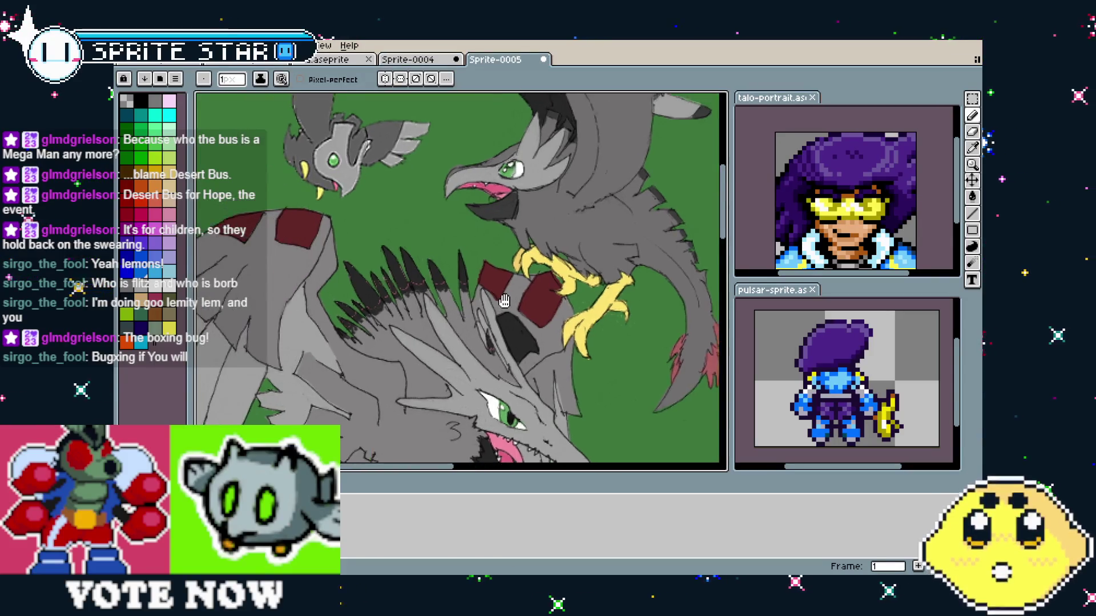
{"action": "left_click_drag", "start_coordinate": [507, 388], "coordinate": [370, 197]}
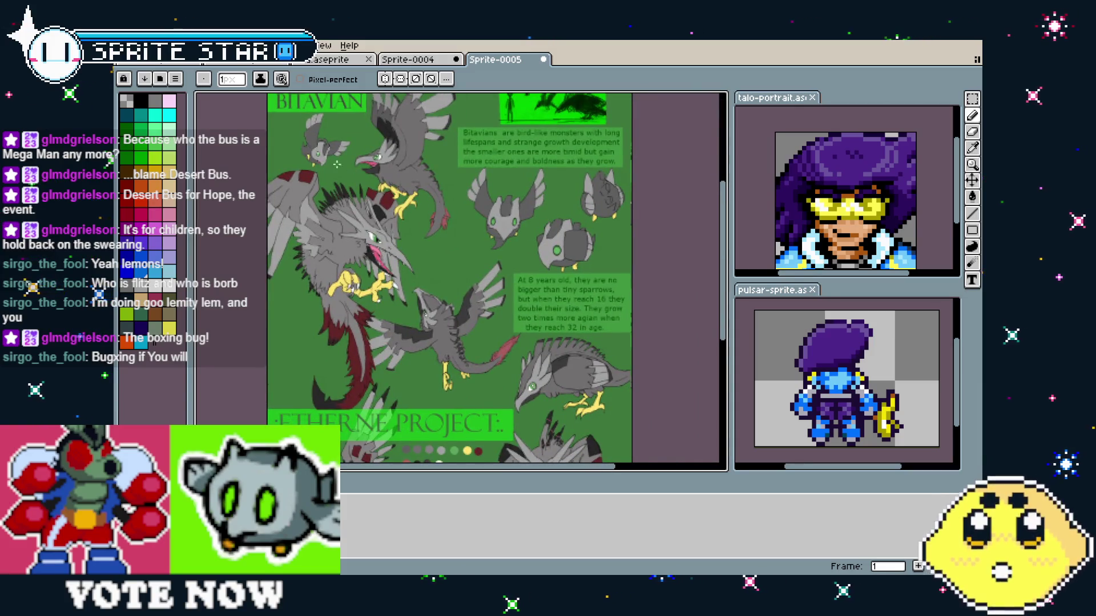
{"action": "scroll", "coordinate": [344, 167], "scroll_direction": "up", "scroll_amount": 4}
{"action": "left_click_drag", "start_coordinate": [361, 245], "coordinate": [382, 280]}
{"action": "left_click_drag", "start_coordinate": [412, 320], "coordinate": [388, 331]}
{"action": "scroll", "coordinate": [453, 343], "scroll_direction": "up", "scroll_amount": 2}
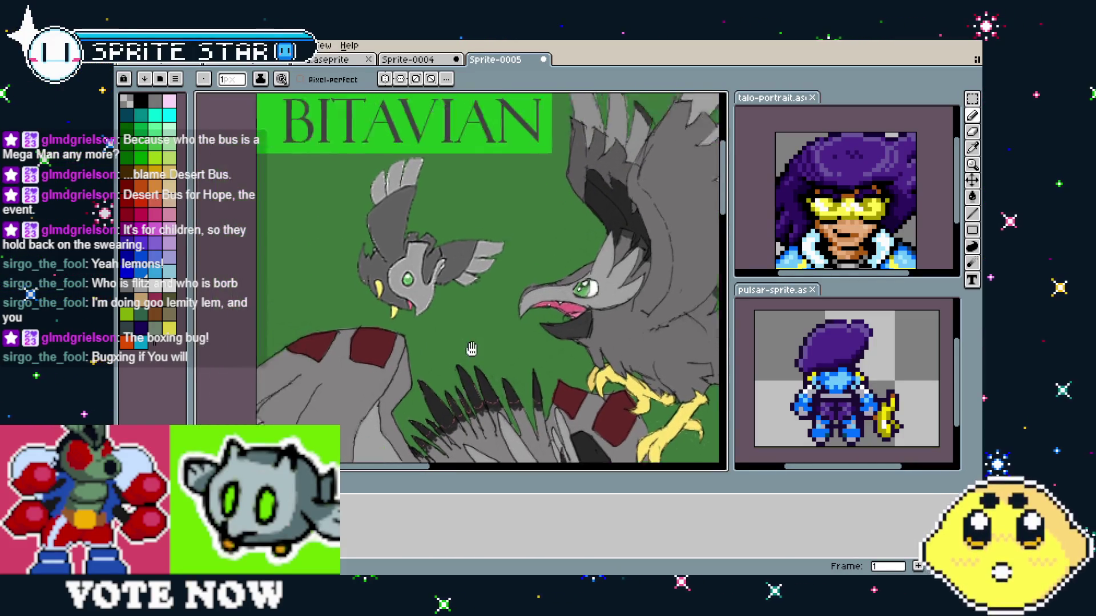
{"action": "left_click_drag", "start_coordinate": [504, 363], "coordinate": [493, 384]}
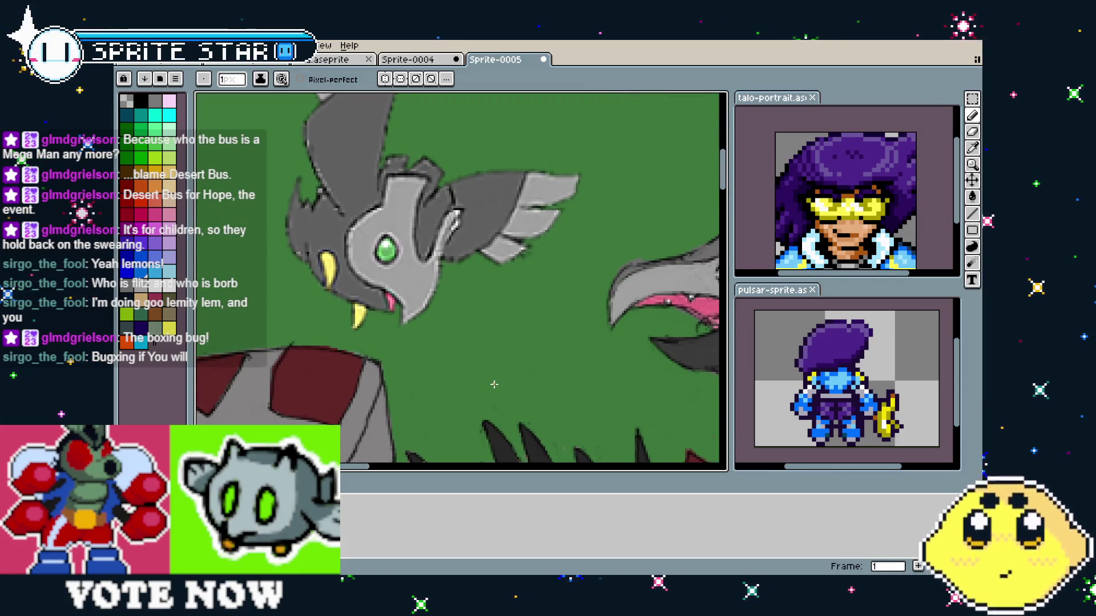
{"action": "scroll", "coordinate": [495, 385], "scroll_direction": "down", "scroll_amount": 3}
{"action": "scroll", "coordinate": [301, 305], "scroll_direction": "up", "scroll_amount": 3}
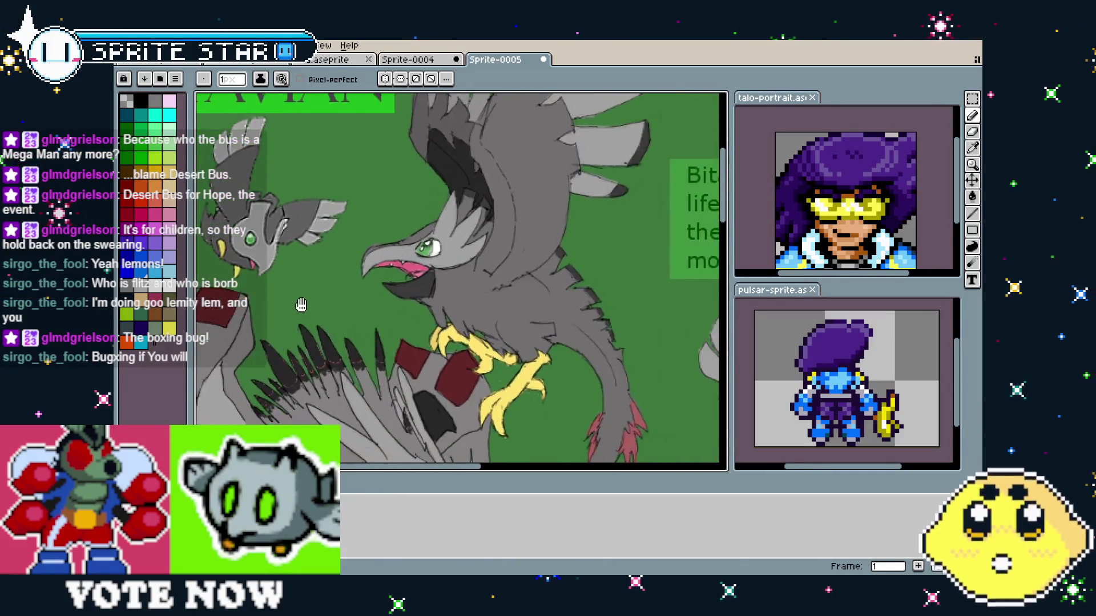
{"action": "mouse_move", "coordinate": [451, 345]}
{"action": "left_mouse_down"}
{"action": "mouse_move", "coordinate": [452, 317]}
{"action": "mouse_move", "coordinate": [526, 200]}
{"action": "mouse_move", "coordinate": [571, 97]}
{"action": "mouse_move", "coordinate": [540, 104]}
{"action": "left_mouse_up"}
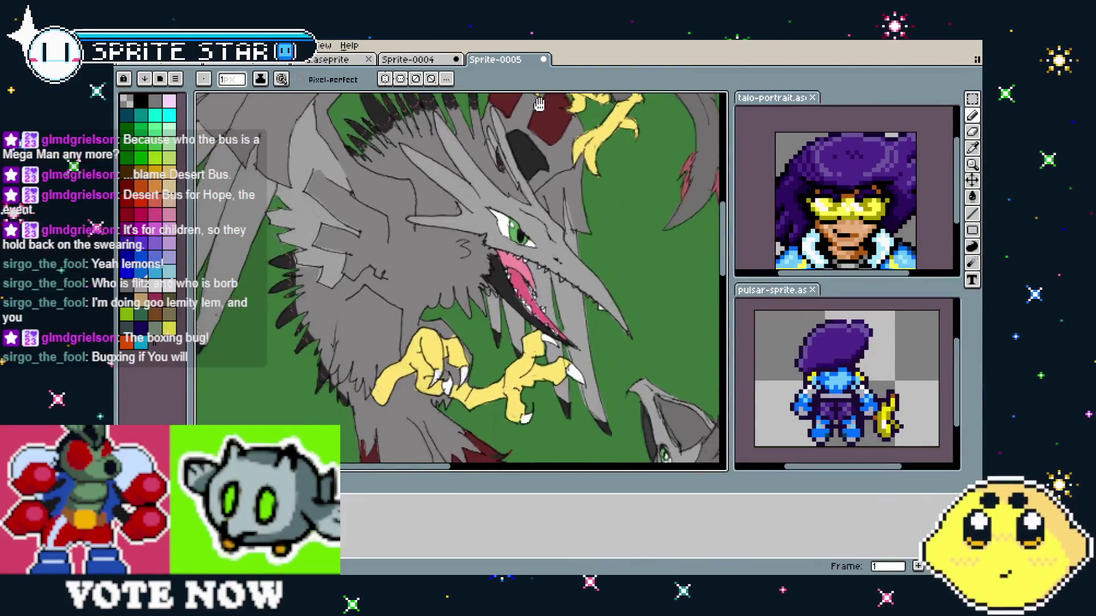
{"action": "left_click_drag", "start_coordinate": [546, 311], "coordinate": [556, 298]}
{"action": "left_click_drag", "start_coordinate": [562, 418], "coordinate": [542, 434]}
{"action": "mouse_move", "coordinate": [593, 189]}
{"action": "left_mouse_down"}
{"action": "mouse_move", "coordinate": [602, 270]}
{"action": "mouse_move", "coordinate": [548, 357]}
{"action": "left_mouse_up"}
- Look over the bird artwork in full-canvas view, then go back to the blue hero sprite
{"action": "key", "text": "v"}
{"action": "key", "text": "Tab"}
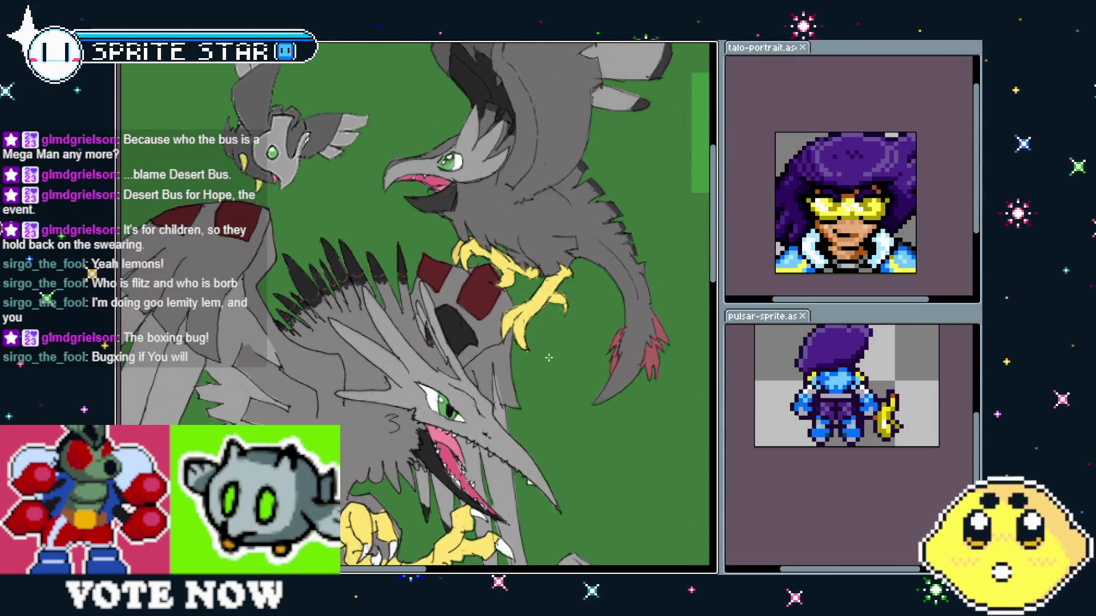
{"action": "key", "text": "Tab"}
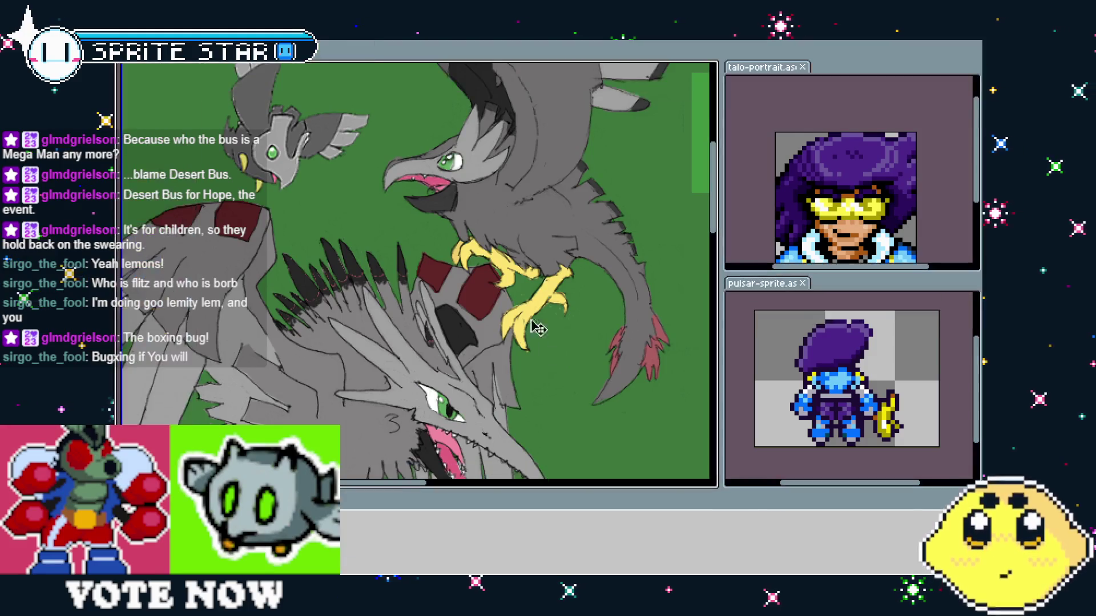
{"action": "key", "text": "Tab"}
{"action": "key", "text": "Tab"}
{"action": "mouse_move", "coordinate": [428, 219]}
{"action": "left_mouse_down"}
{"action": "mouse_move", "coordinate": [464, 268]}
{"action": "mouse_move", "coordinate": [470, 168]}
{"action": "mouse_move", "coordinate": [414, 254]}
{"action": "mouse_move", "coordinate": [374, 222]}
{"action": "left_mouse_up"}
{"action": "scroll", "coordinate": [414, 255], "scroll_direction": "down", "scroll_amount": 2}
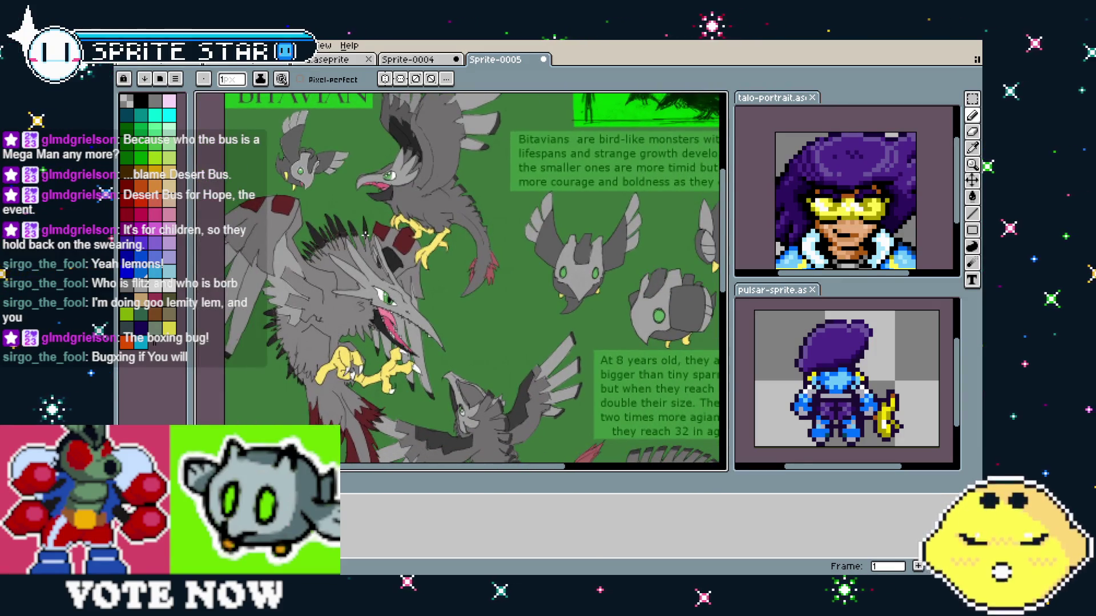
{"action": "scroll", "coordinate": [336, 265], "scroll_direction": "up", "scroll_amount": 1}
{"action": "mouse_move", "coordinate": [336, 265]}
{"action": "left_mouse_down"}
{"action": "mouse_move", "coordinate": [397, 370]}
{"action": "mouse_move", "coordinate": [385, 383]}
{"action": "mouse_move", "coordinate": [358, 333]}
{"action": "left_mouse_up"}
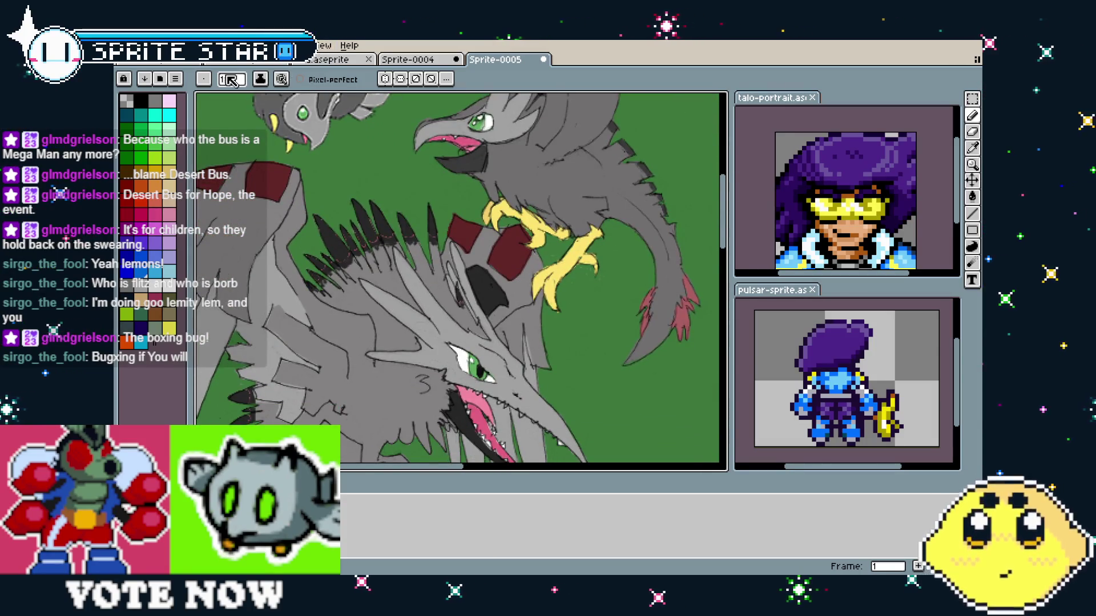
{"action": "left_click", "coordinate": [323, 59]}
{"action": "scroll", "coordinate": [492, 352], "scroll_direction": "up", "scroll_amount": 1}
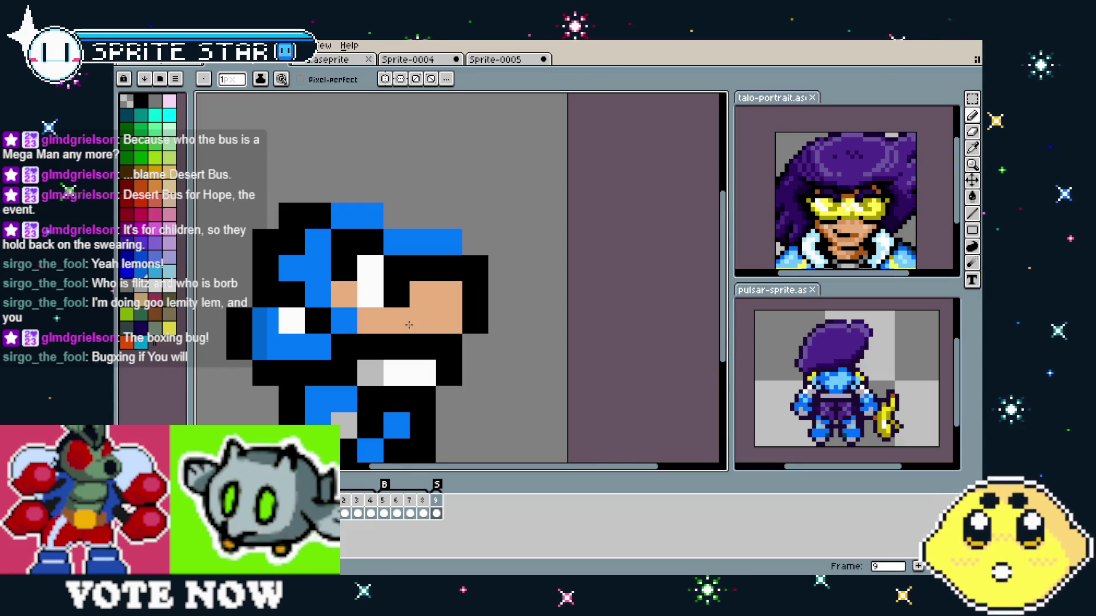
- Undo the stray skin pixel and black column, then repaint the sprite's left edge black
{"action": "left_click", "coordinate": [536, 317]}
{"action": "key", "text": "ctrl+z"}
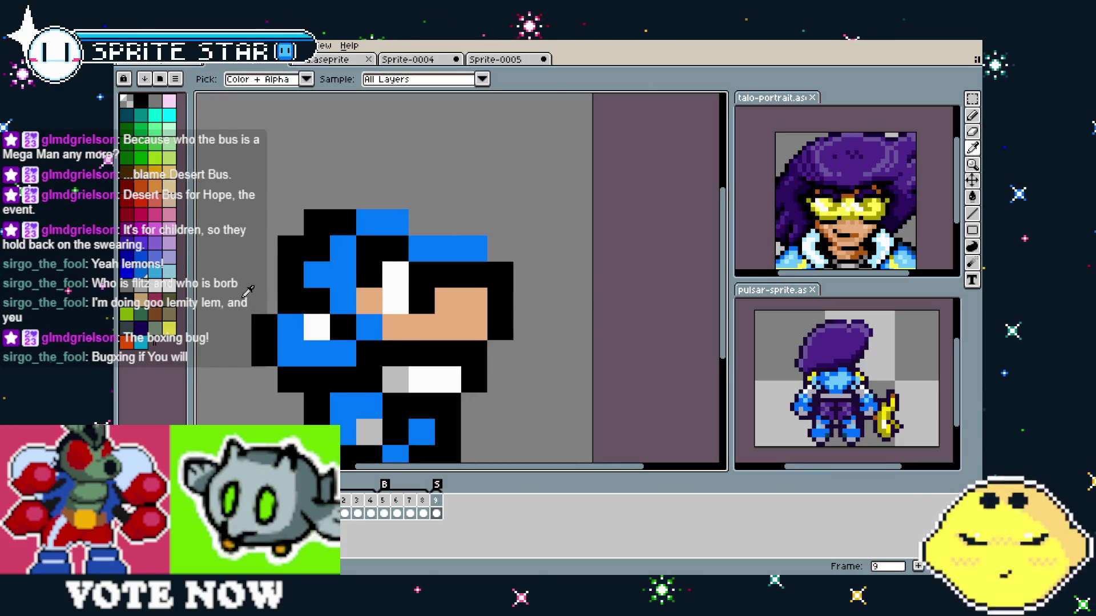
{"action": "key", "text": "ctrl+z"}
{"action": "key", "text": "alt"}
{"action": "left_click", "coordinate": [311, 258], "text": "alt"}
{"action": "left_click", "coordinate": [290, 327]}
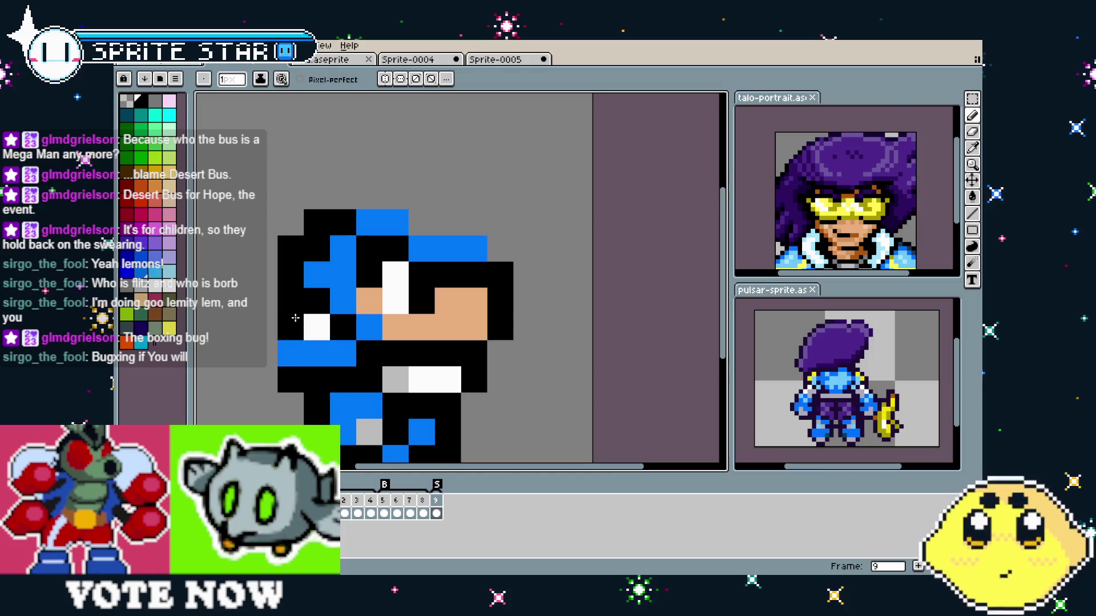
{"action": "left_click", "coordinate": [291, 354]}
{"action": "left_click", "coordinate": [280, 412]}
- Add yellow pixels on the head's left side and touch up nearby pixels in blue, black and grey
{"action": "mouse_move", "coordinate": [525, 386]}
{"action": "left_mouse_down"}
{"action": "mouse_move", "coordinate": [510, 333]}
{"action": "mouse_move", "coordinate": [532, 341]}
{"action": "left_mouse_up"}
{"action": "left_click", "coordinate": [169, 328]}
{"action": "left_click", "coordinate": [344, 310]}
{"action": "left_click", "coordinate": [324, 308]}
{"action": "left_click", "coordinate": [351, 255], "text": "alt"}
{"action": "left_click", "coordinate": [334, 289]}
{"action": "left_click", "coordinate": [350, 281], "text": "alt"}
{"action": "left_click", "coordinate": [324, 282]}
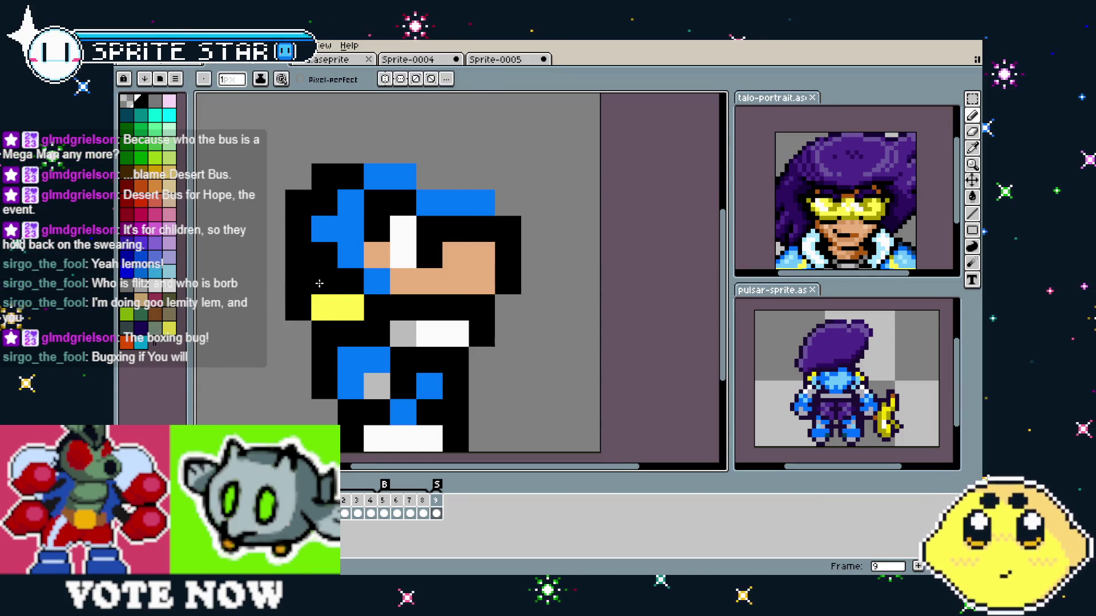
{"action": "left_click", "coordinate": [268, 309], "text": "alt"}
{"action": "left_click", "coordinate": [303, 310]}
{"action": "left_click", "coordinate": [324, 309]}
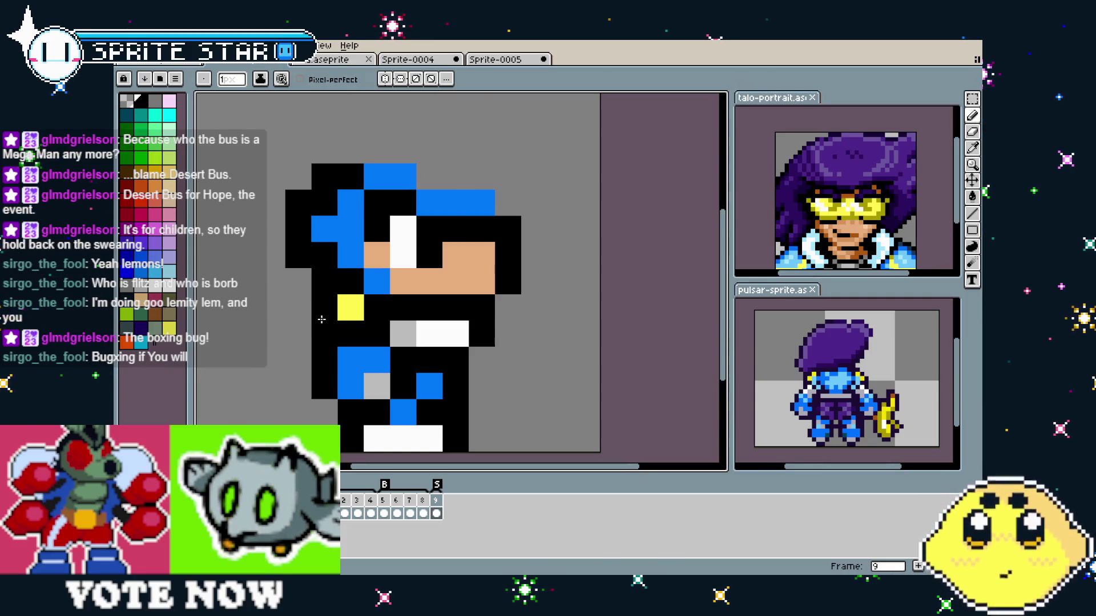
- Paint another yellow pixel beside the first on the head's left side
{"action": "left_click_drag", "start_coordinate": [338, 339], "coordinate": [288, 310]}
{"action": "left_click", "coordinate": [300, 278], "text": "alt"}
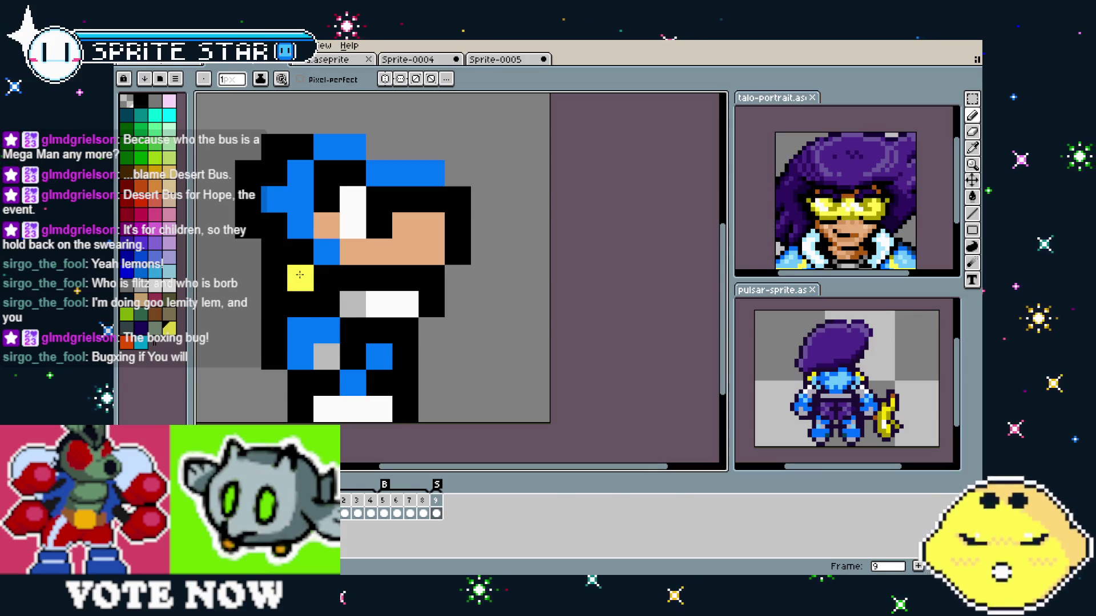
{"action": "left_click_drag", "start_coordinate": [303, 295], "coordinate": [305, 309]}
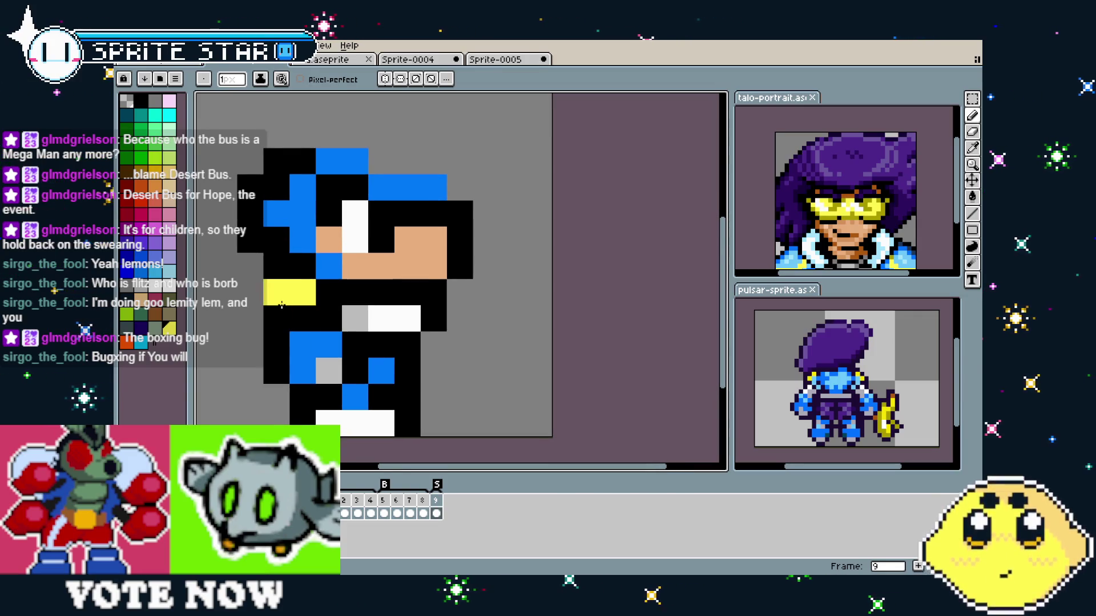
{"action": "scroll", "coordinate": [348, 260], "scroll_direction": "down", "scroll_amount": 3}
{"action": "scroll", "coordinate": [355, 256], "scroll_direction": "up", "scroll_amount": 3}
- Erase the helmet's top rows to background grey and add a black ear pixel at top-right
{"action": "left_click_drag", "start_coordinate": [355, 257], "coordinate": [307, 292]}
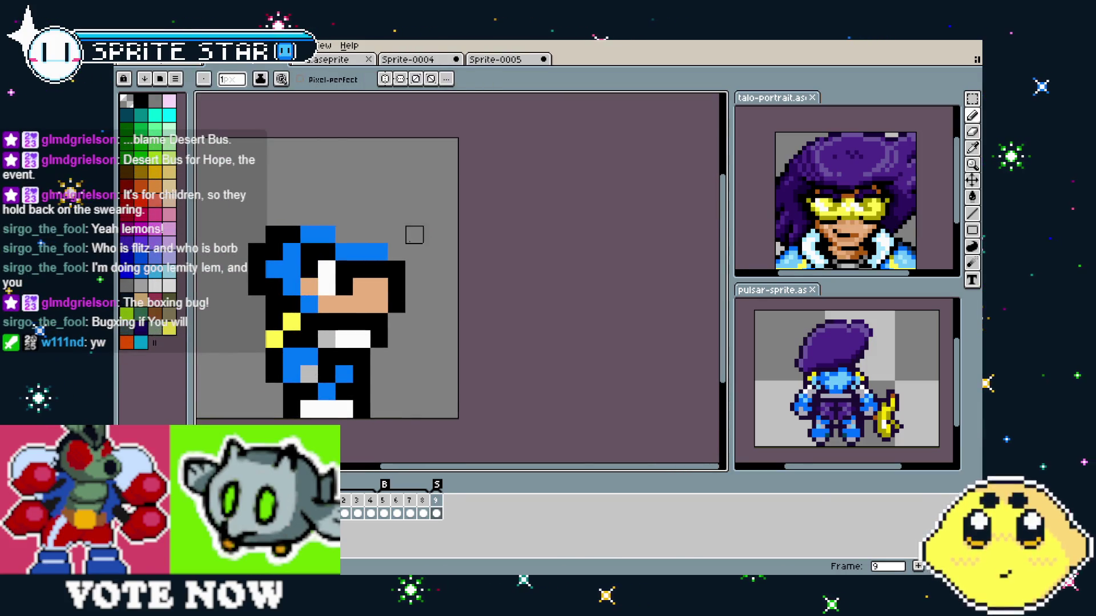
{"action": "mouse_move", "coordinate": [327, 234]}
{"action": "left_mouse_down"}
{"action": "mouse_move", "coordinate": [292, 234]}
{"action": "mouse_move", "coordinate": [291, 287]}
{"action": "mouse_move", "coordinate": [274, 231]}
{"action": "left_mouse_up"}
{"action": "key", "text": "alt"}
{"action": "key", "text": "alt"}
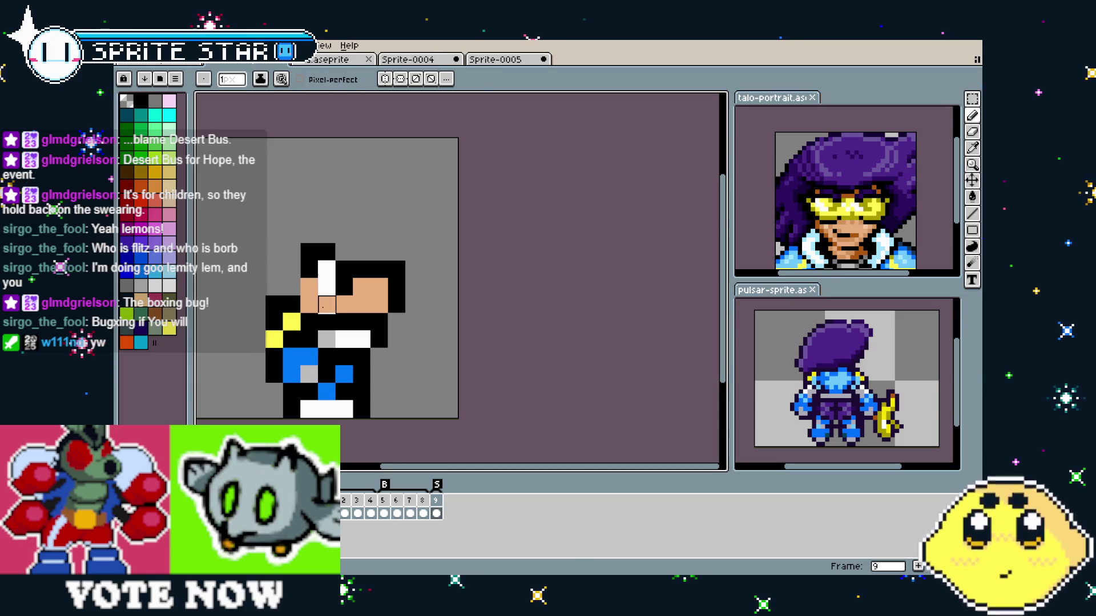
{"action": "left_click_drag", "start_coordinate": [321, 307], "coordinate": [347, 311]}
{"action": "key", "text": "alt"}
{"action": "left_click", "coordinate": [423, 256]}
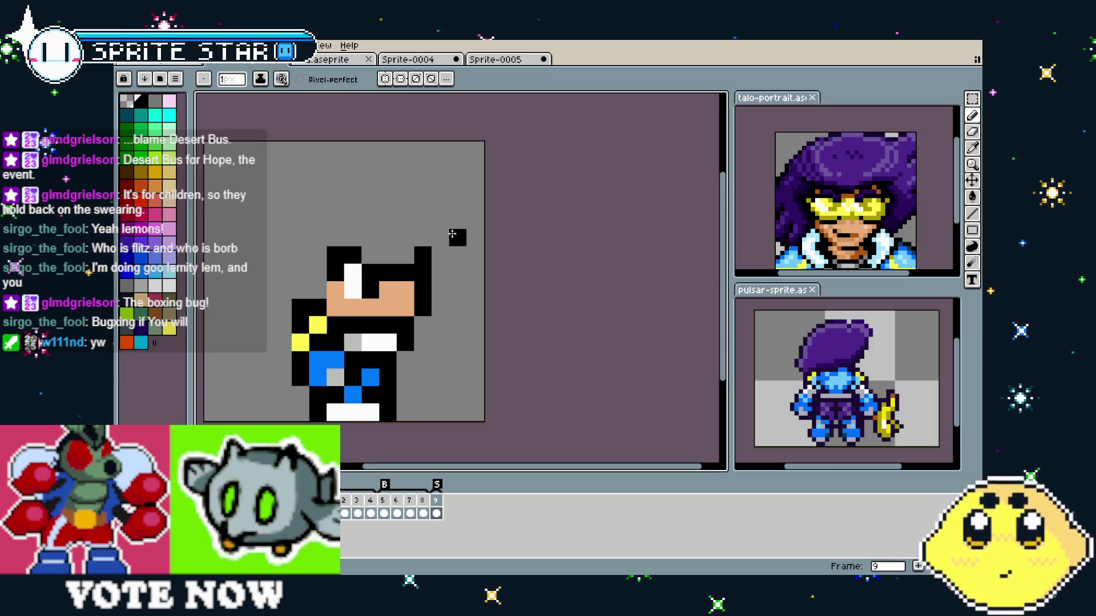
- View hero frames 5 and 1, then step through the pulsar reference sprite's side-facing poses
{"action": "left_click", "coordinate": [384, 506]}
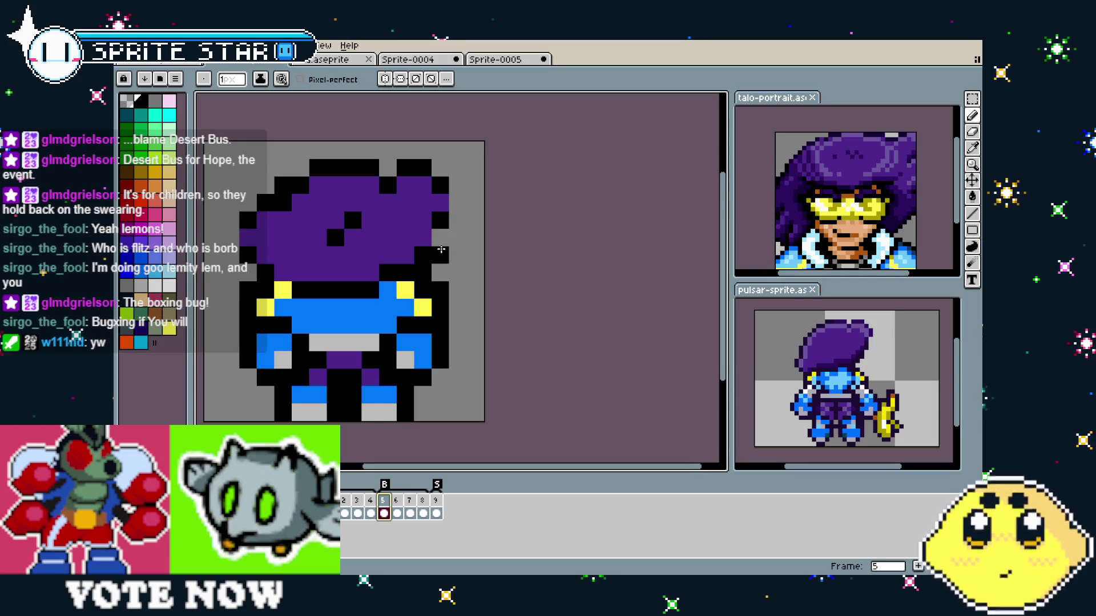
{"action": "left_click", "coordinate": [336, 512]}
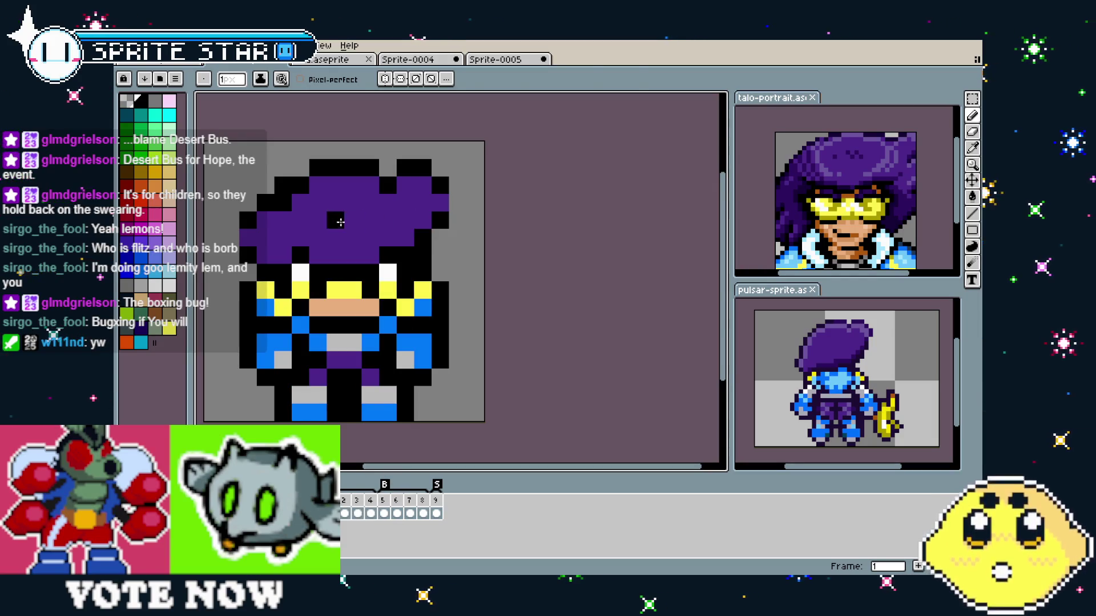
{"action": "key", "text": "q"}
{"action": "left_click", "coordinate": [760, 386]}
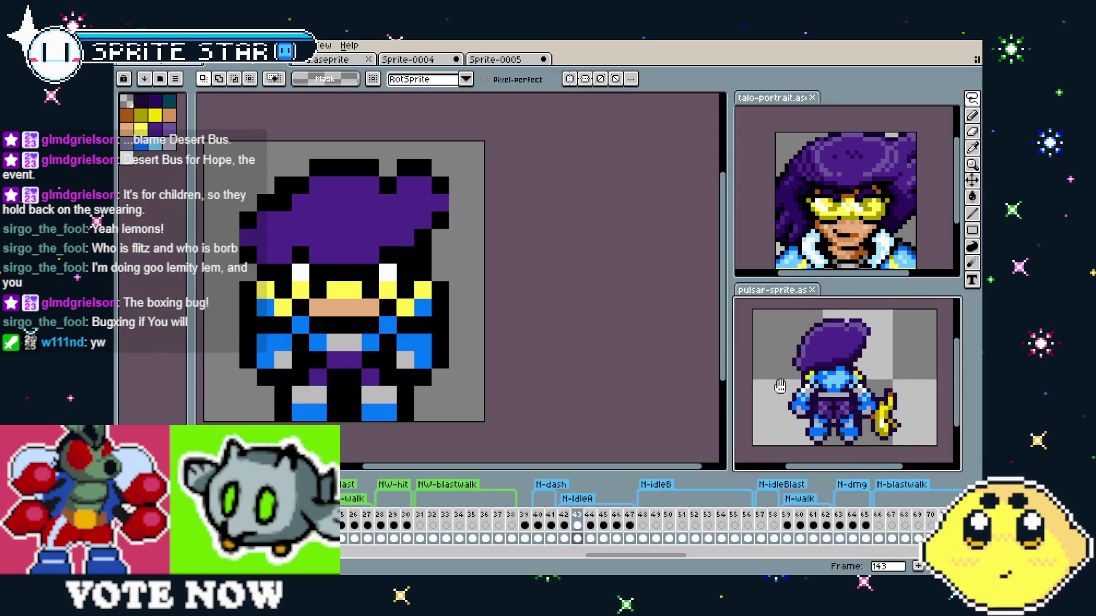
{"action": "key", "text": "Right"}
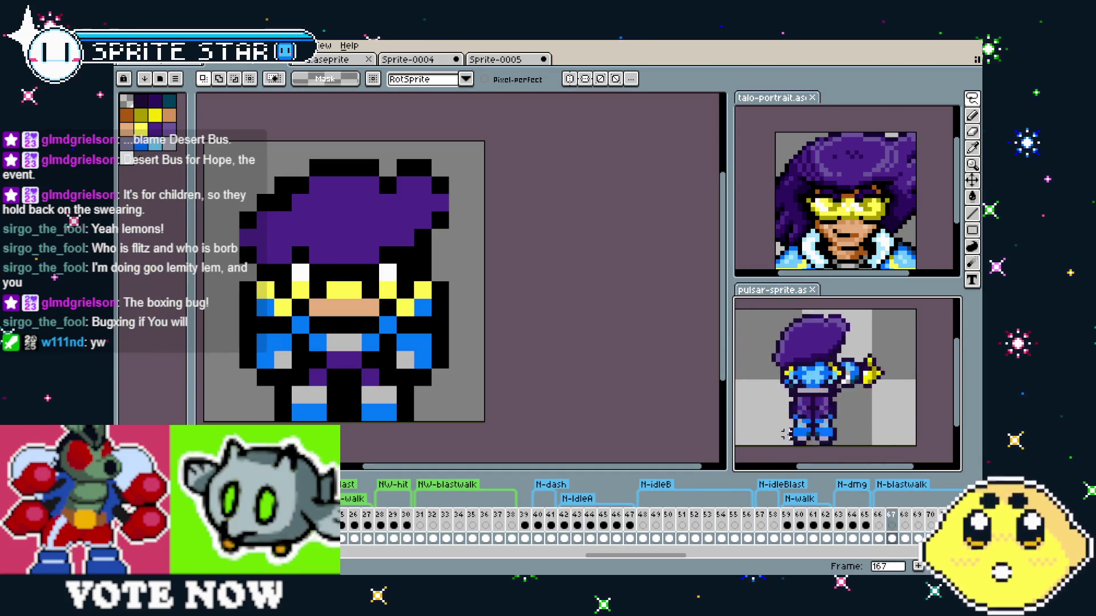
{"action": "key", "text": "Right"}
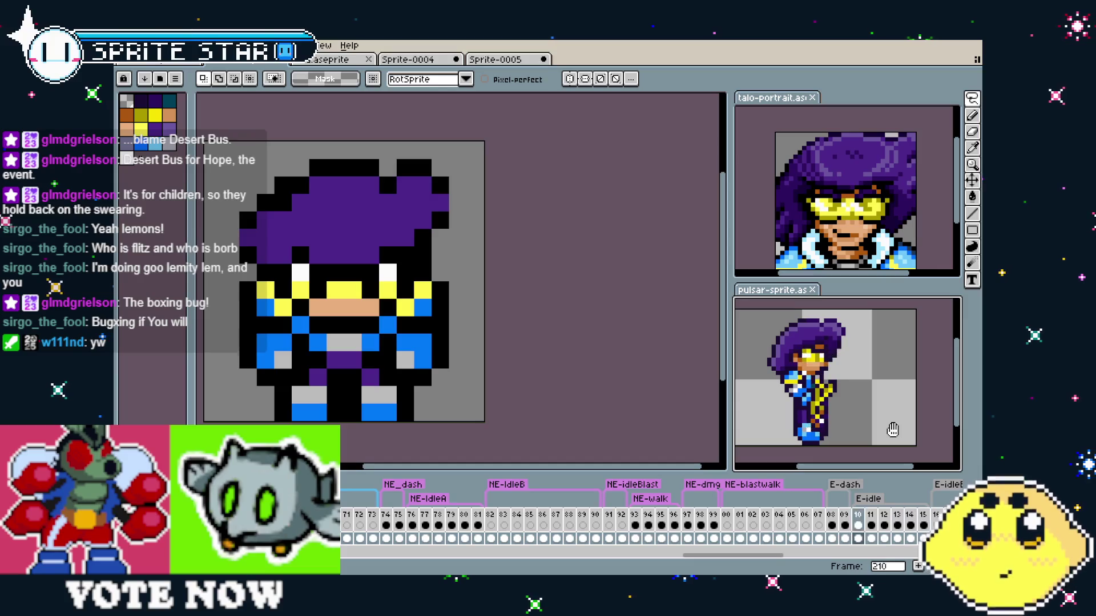
{"action": "key", "text": "Right"}
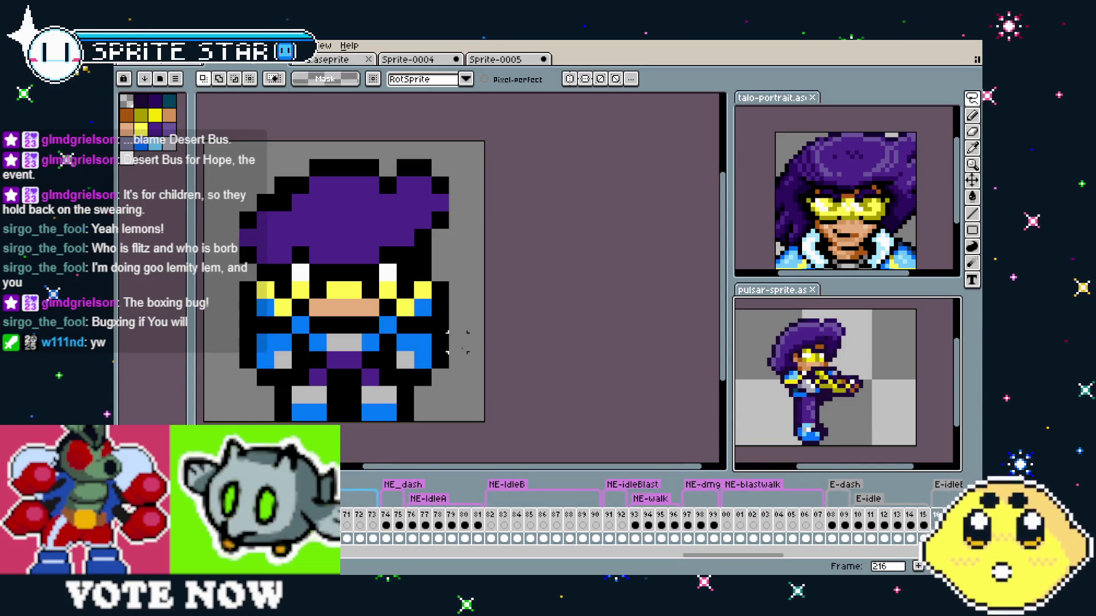
- Return to the hero sprite and lasso-select frame 1's purple hair
{"action": "key", "text": "ctrl+Tab"}
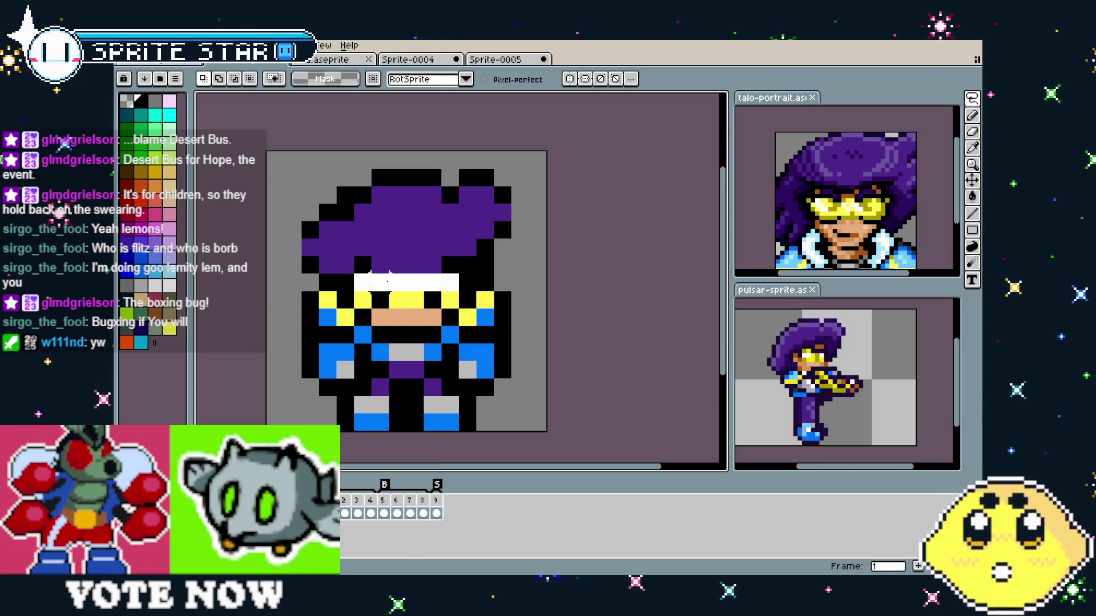
{"action": "mouse_move", "coordinate": [354, 273]}
{"action": "left_mouse_down"}
{"action": "mouse_move", "coordinate": [293, 240]}
{"action": "mouse_move", "coordinate": [398, 177]}
{"action": "left_mouse_up"}
{"action": "left_click_drag", "start_coordinate": [481, 161], "coordinate": [501, 263]}
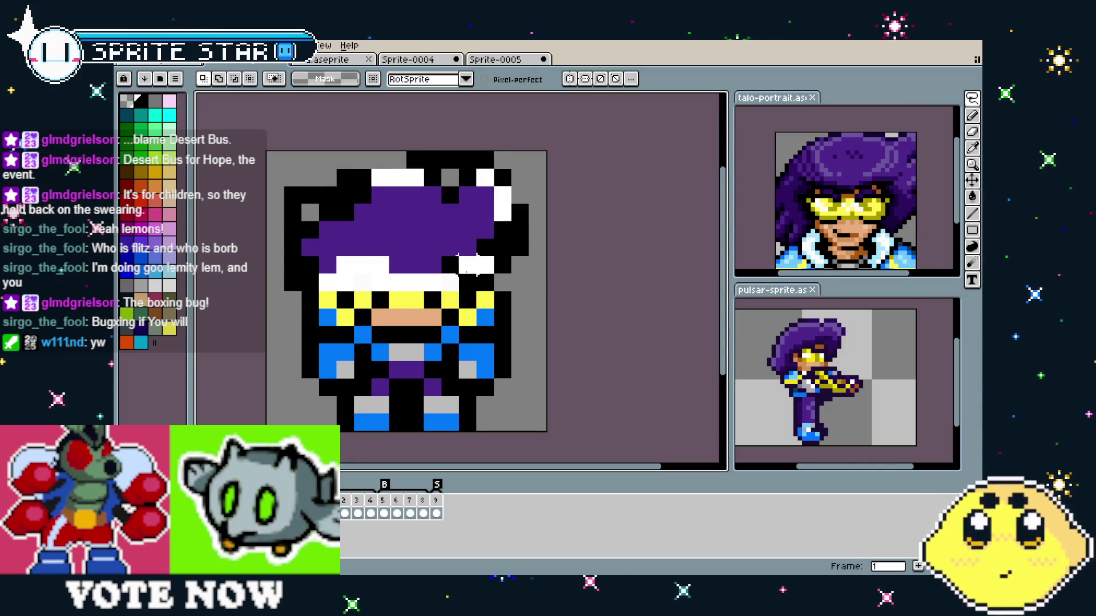
{"action": "key", "text": "ctrl+v"}
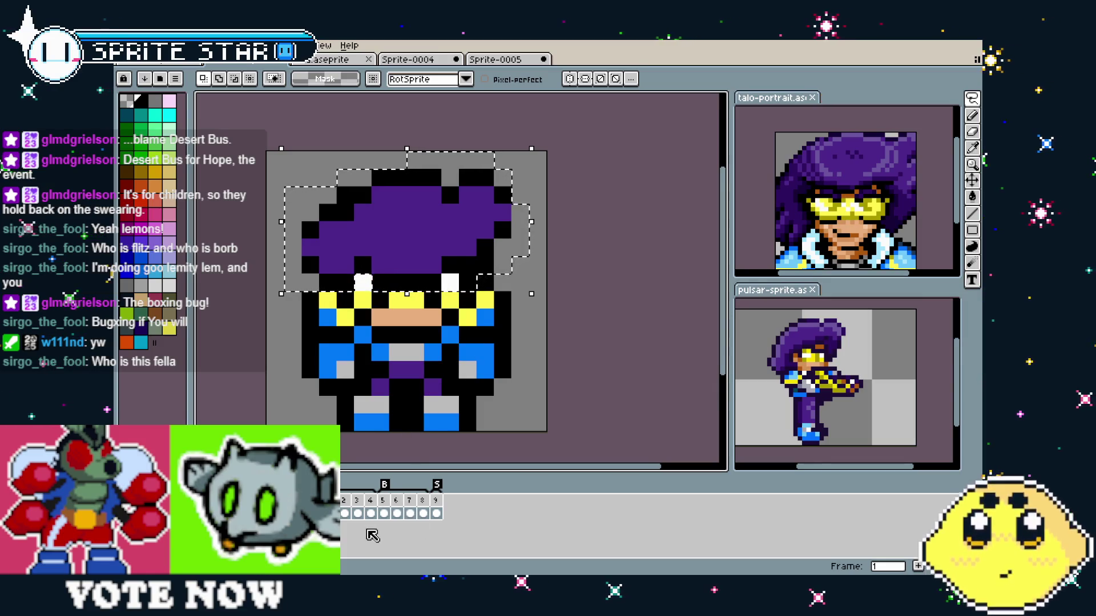
- Paste the copied hair onto frame 9, widen the canvas, and remove a stray white pixel
{"action": "left_click", "coordinate": [439, 500]}
{"action": "key", "text": "ctrl+v"}
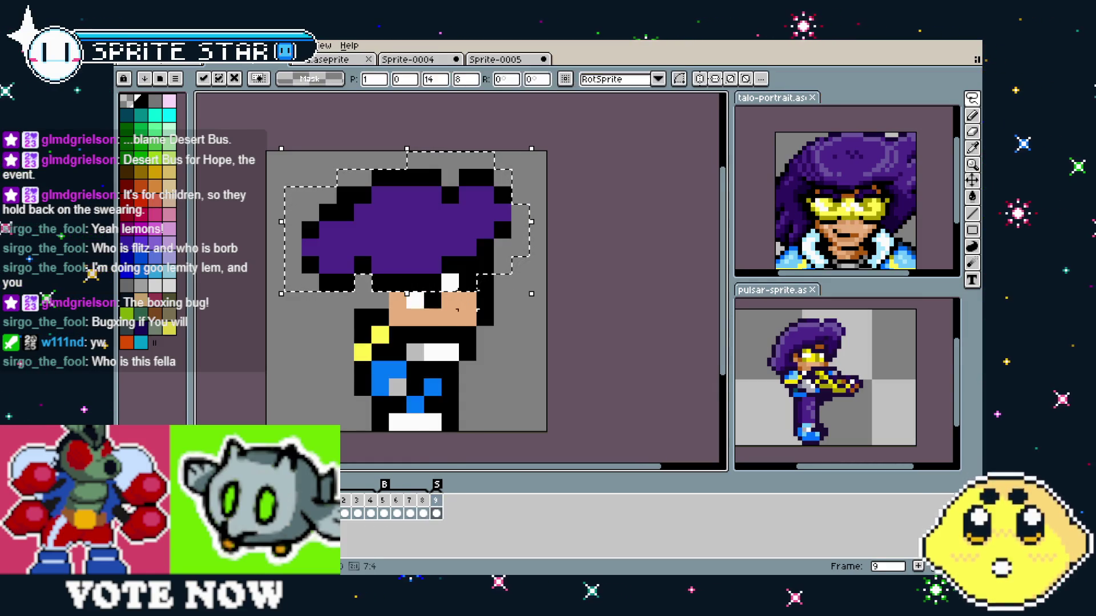
{"action": "mouse_move", "coordinate": [452, 252]}
{"action": "left_mouse_down"}
{"action": "mouse_move", "coordinate": [489, 250]}
{"action": "mouse_move", "coordinate": [432, 256]}
{"action": "mouse_move", "coordinate": [457, 251]}
{"action": "left_mouse_up"}
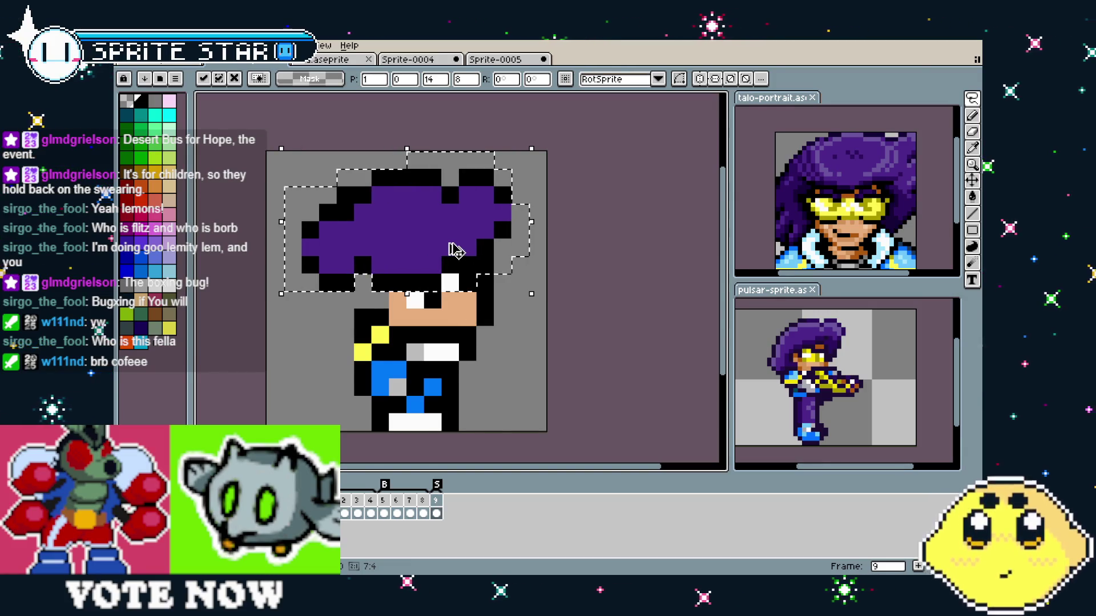
{"action": "key", "text": "Escape"}
{"action": "key", "text": "ctrl+alt+c"}
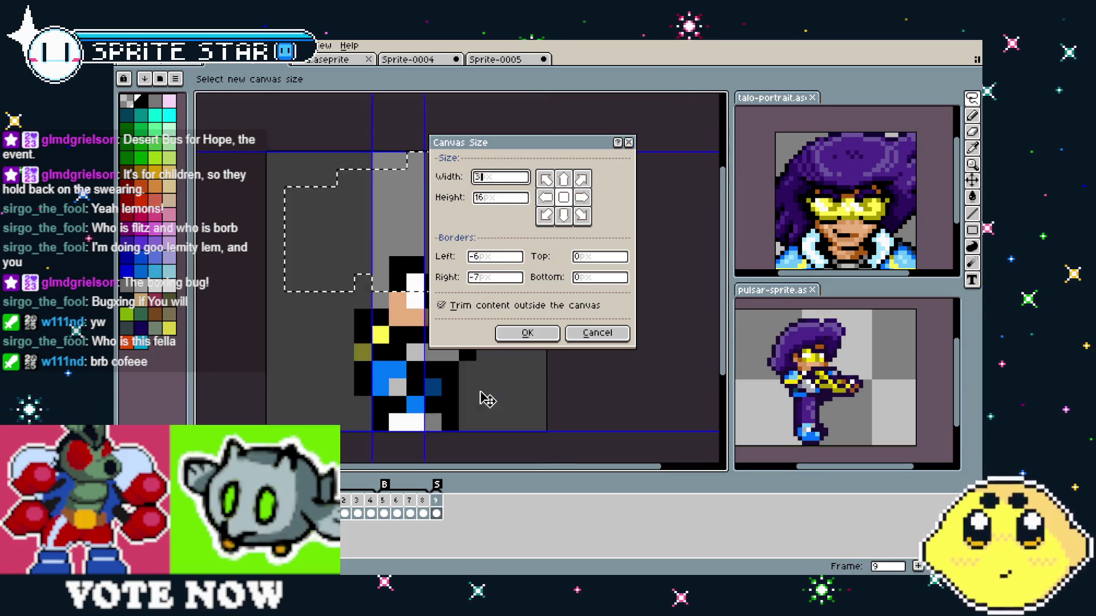
{"action": "key", "text": "Escape"}
{"action": "key", "text": "ctrl+v"}
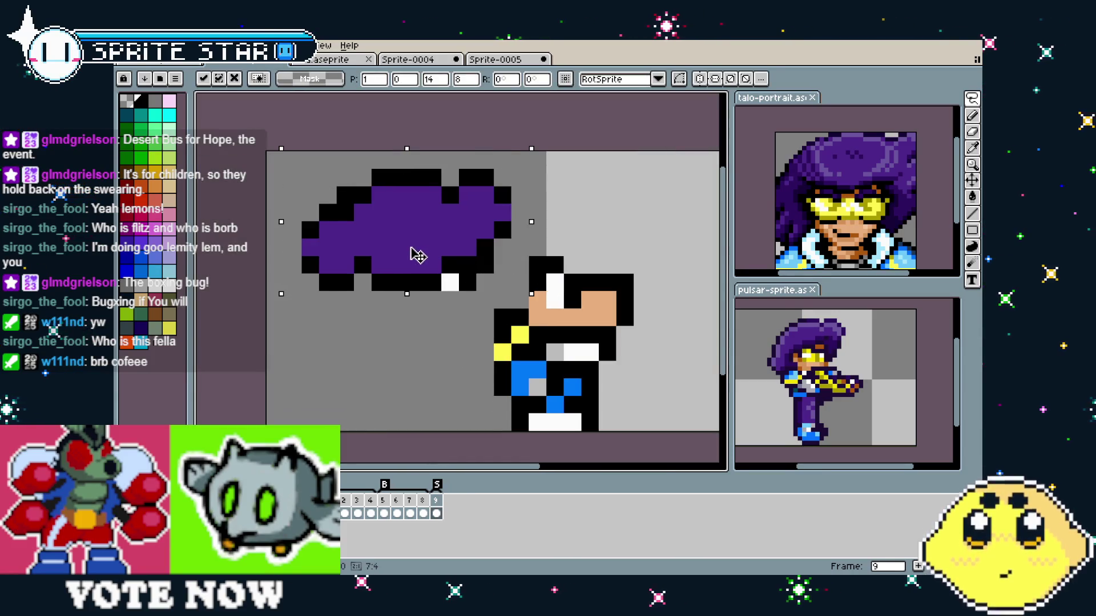
{"action": "key", "text": "b"}
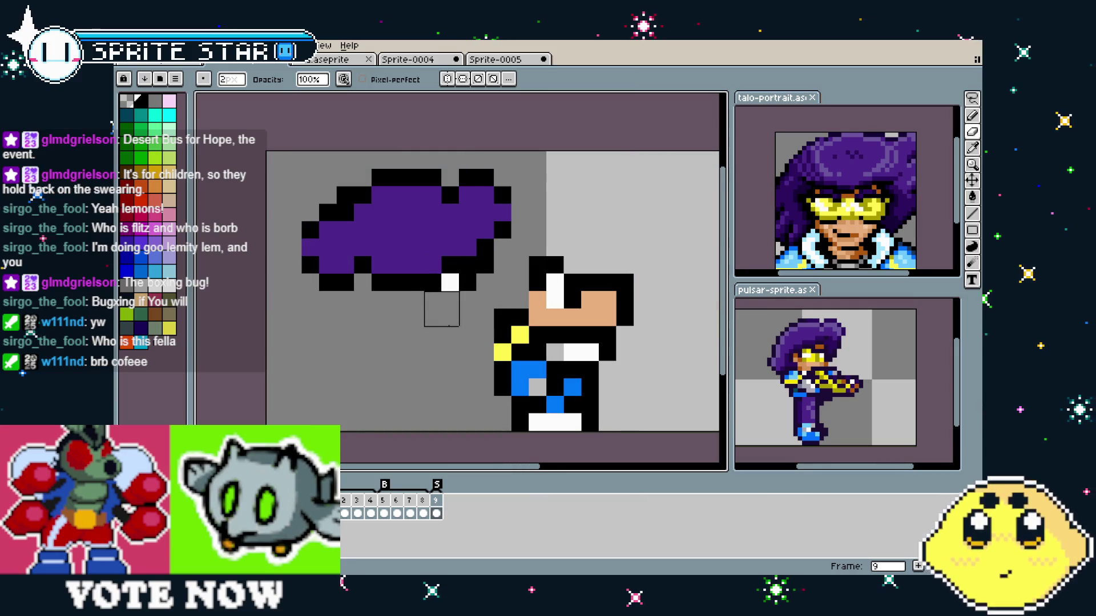
{"action": "key", "text": "ctrl+z"}
{"action": "key", "text": "minus"}
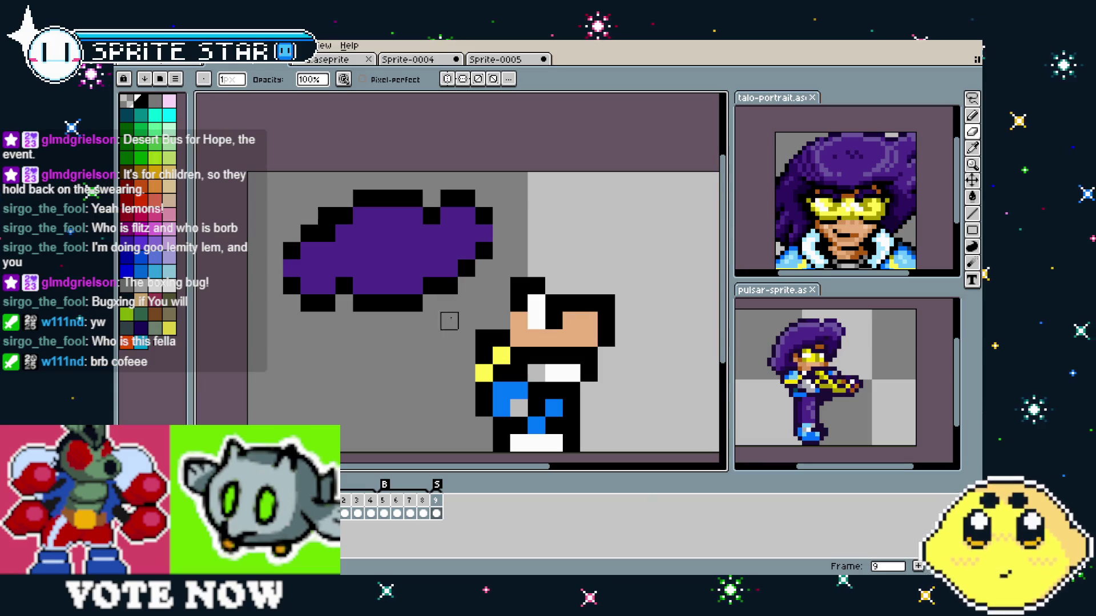
{"action": "scroll", "coordinate": [396, 386], "scroll_direction": "down", "scroll_amount": 2}
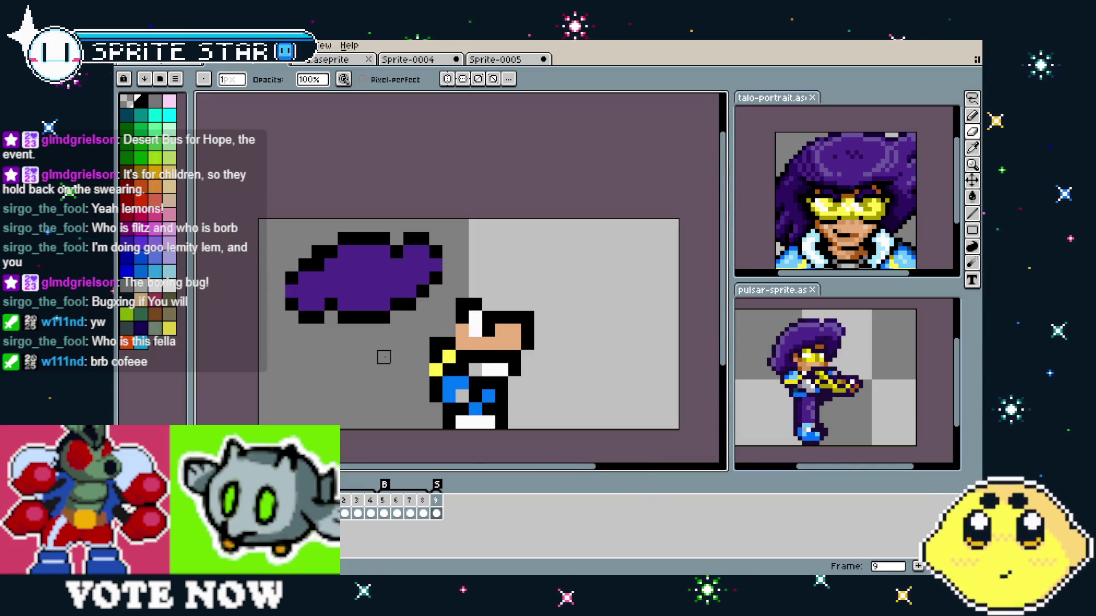
- Move the lower body left and one pixel up to sit under the hair
{"action": "key", "text": "m"}
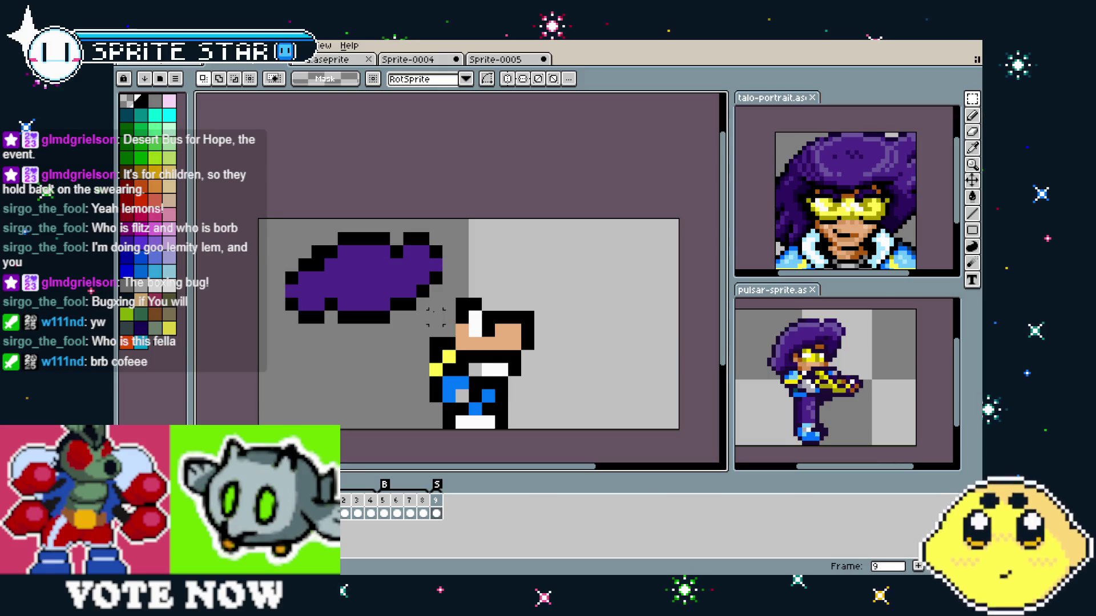
{"action": "left_click_drag", "start_coordinate": [428, 282], "coordinate": [575, 431]}
{"action": "mouse_move", "coordinate": [506, 394]}
{"action": "left_mouse_down"}
{"action": "mouse_move", "coordinate": [388, 395]}
{"action": "mouse_move", "coordinate": [391, 381]}
{"action": "left_mouse_up"}
{"action": "left_click_drag", "start_coordinate": [385, 376], "coordinate": [385, 372]}
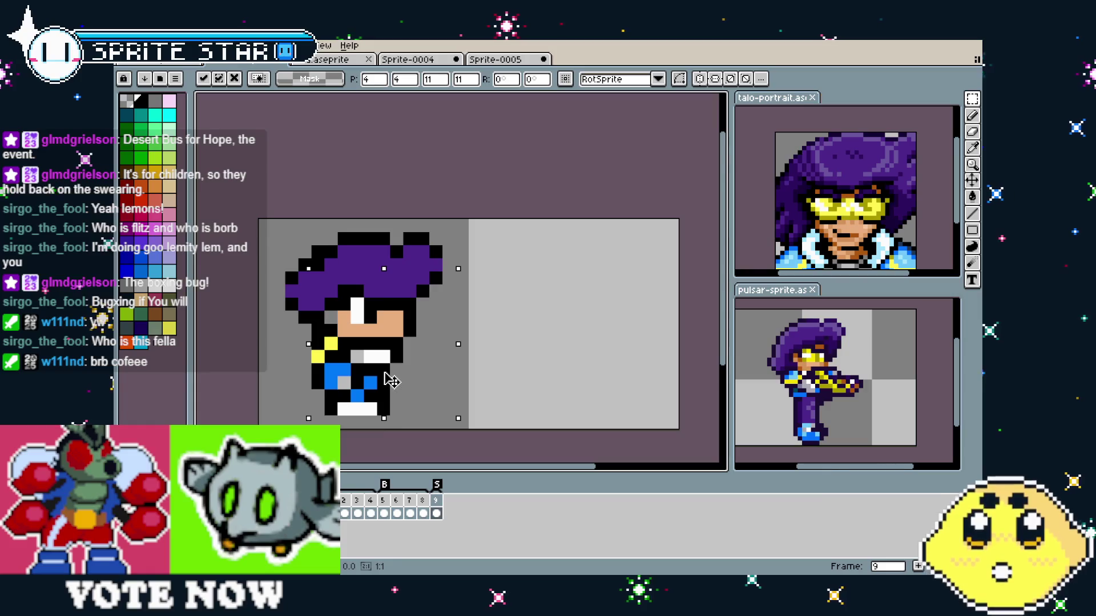
{"action": "key", "text": "ctrl+d"}
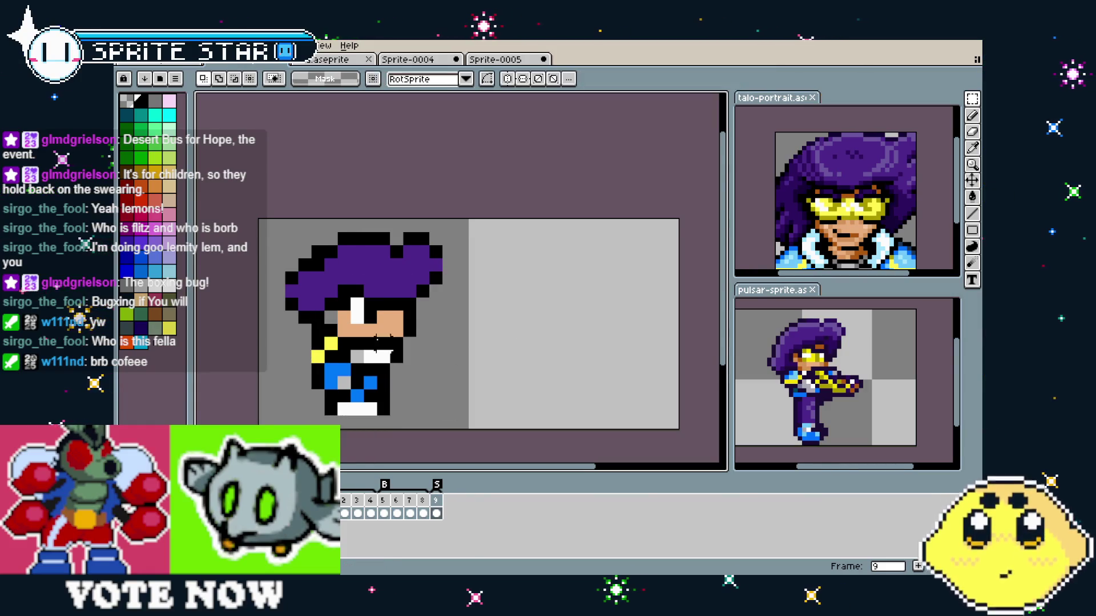
{"action": "scroll", "coordinate": [364, 339], "scroll_direction": "up", "scroll_amount": 1}
{"action": "key", "text": "b"}
{"action": "scroll", "coordinate": [426, 399], "scroll_direction": "down", "scroll_amount": 3}
{"action": "key", "text": "ctrl+a"}
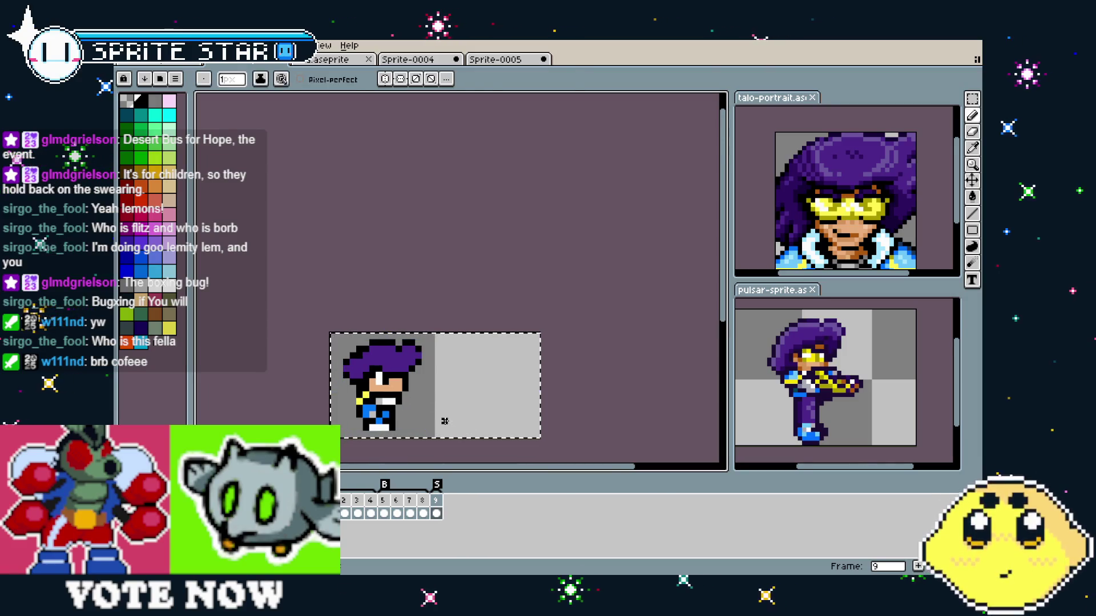
{"action": "left_click_drag", "start_coordinate": [405, 417], "coordinate": [510, 424]}
{"action": "key", "text": "Return"}
{"action": "key", "text": "ctrl+alt+c"}
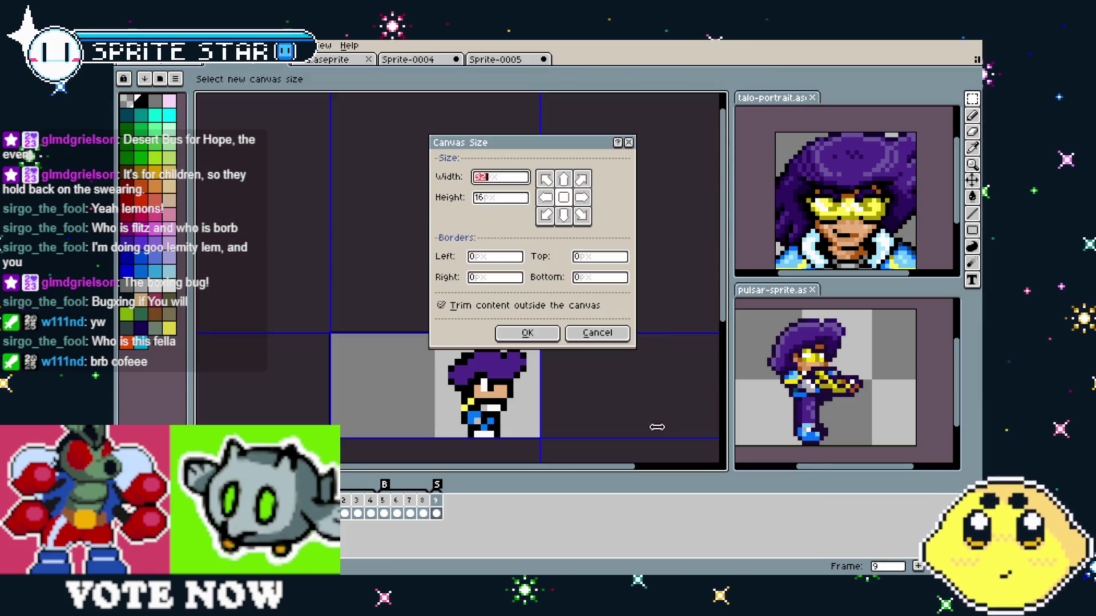
{"action": "type", "text": "16"}
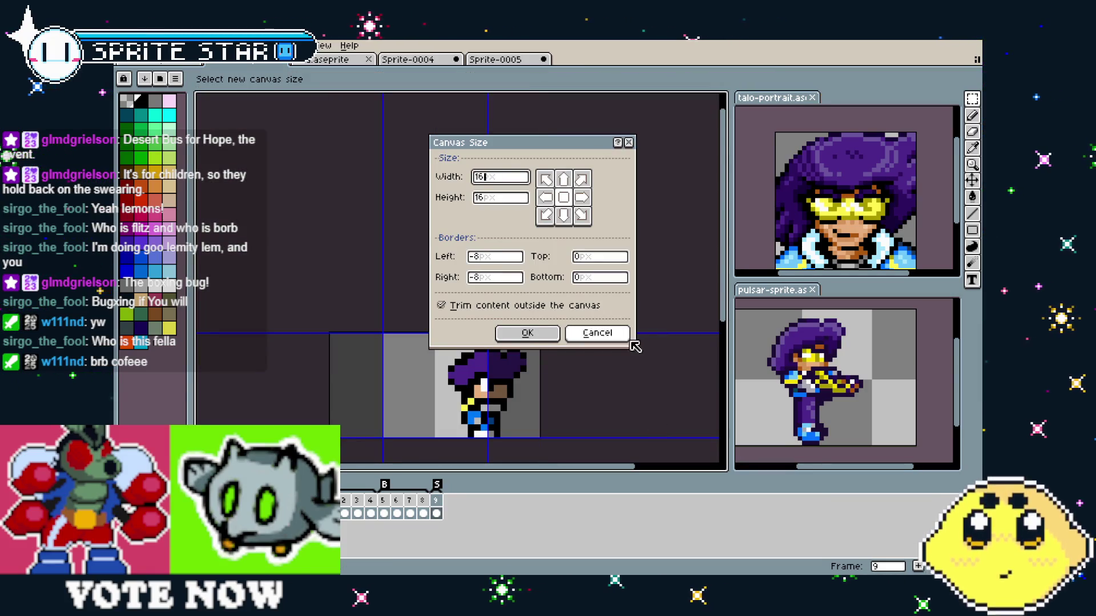
{"action": "left_click", "coordinate": [583, 195]}
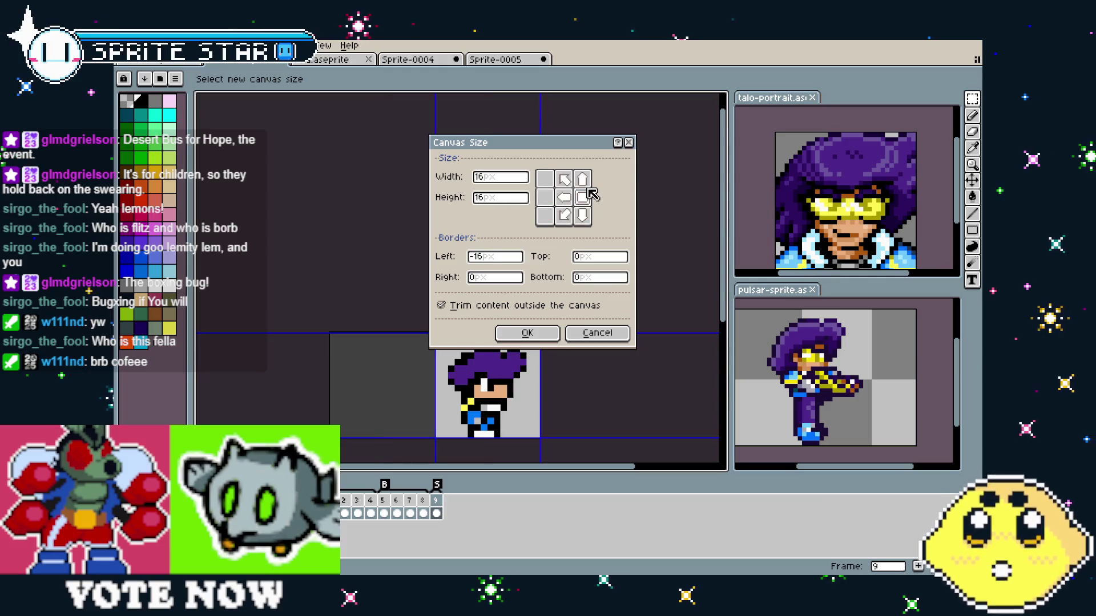
{"action": "left_click", "coordinate": [522, 334]}
{"action": "scroll", "coordinate": [522, 342], "scroll_direction": "up", "scroll_amount": 3}
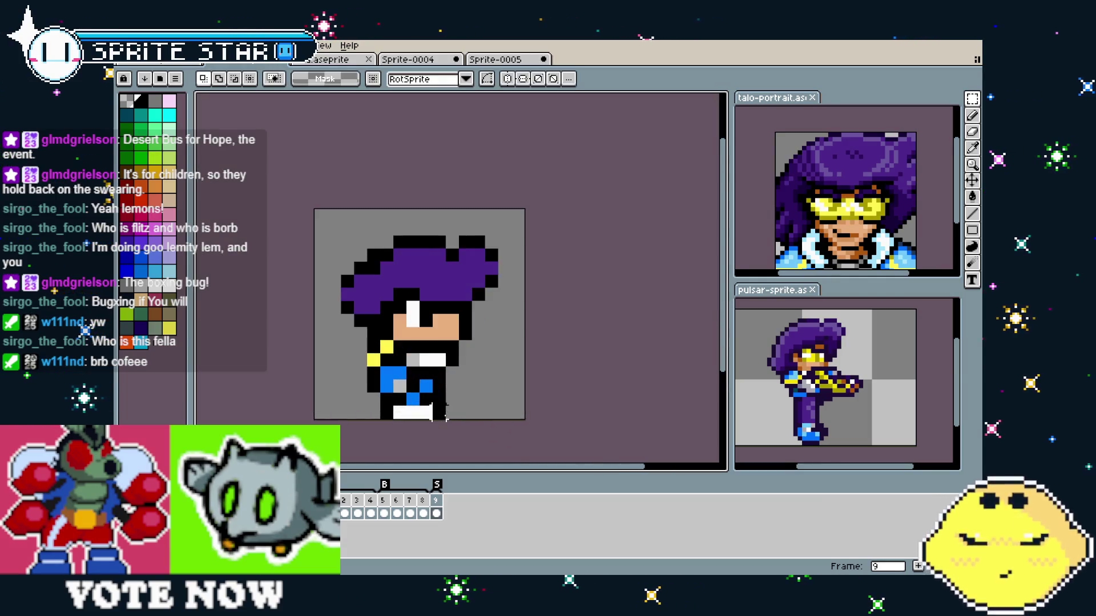
{"action": "key", "text": "i"}
{"action": "left_click", "coordinate": [381, 330]}
{"action": "key", "text": "b"}
{"action": "left_click", "coordinate": [405, 305]}
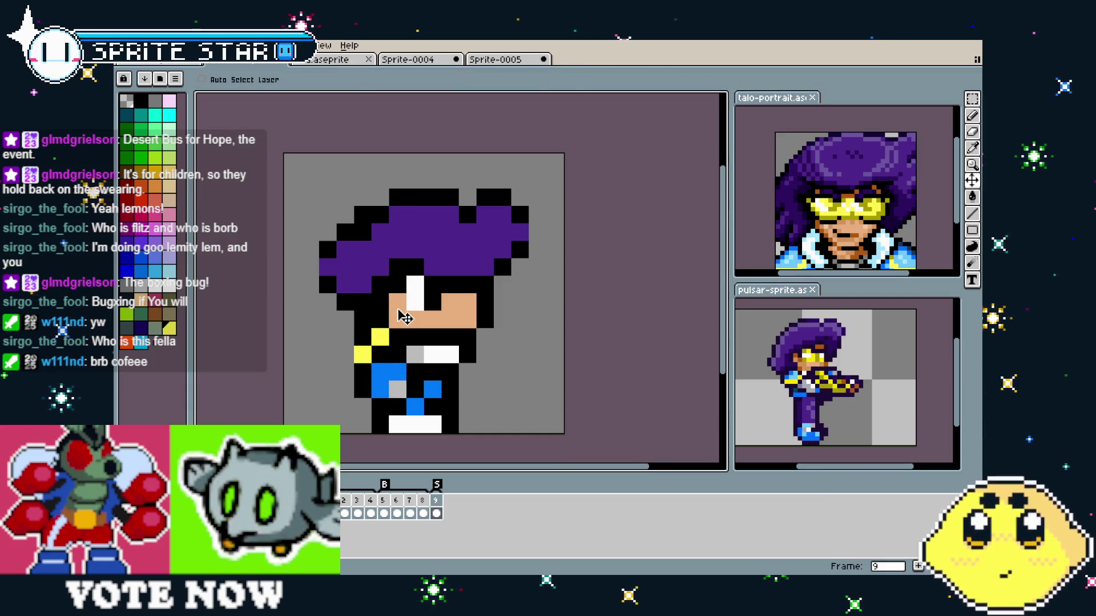
{"action": "key", "text": "ctrl+z"}
{"action": "left_click_drag", "start_coordinate": [398, 285], "coordinate": [416, 303]}
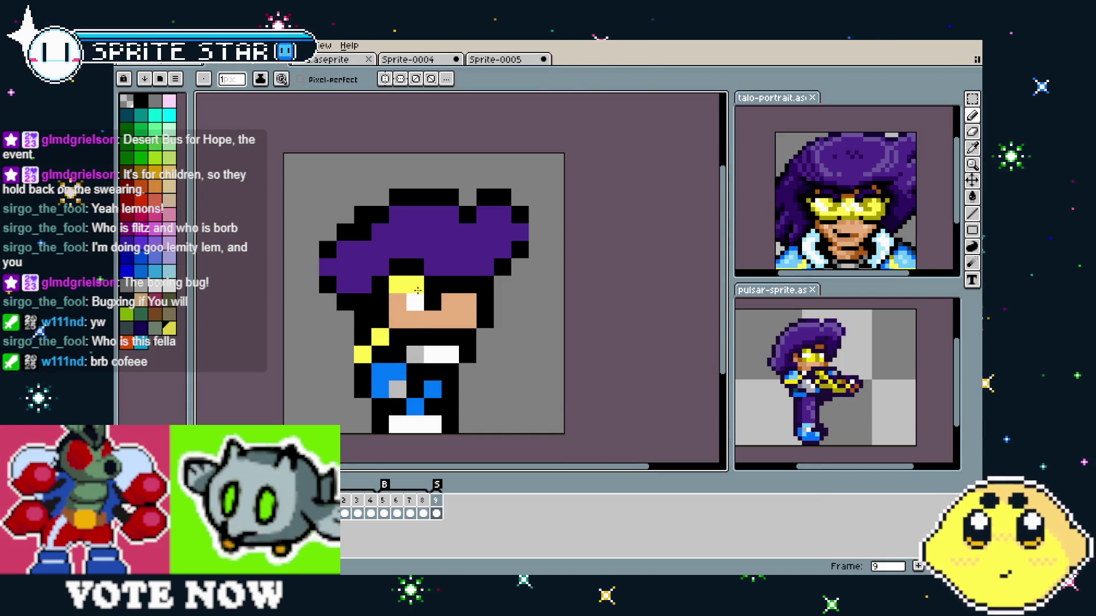
{"action": "right_click", "coordinate": [435, 305]}
{"action": "left_click", "coordinate": [449, 303]}
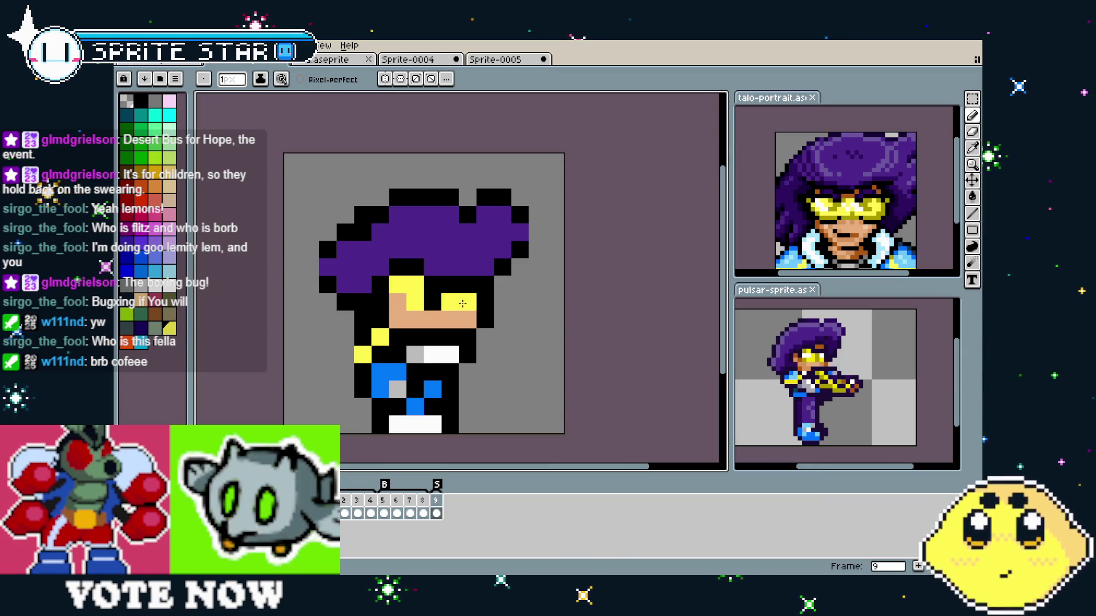
{"action": "scroll", "coordinate": [462, 304], "scroll_direction": "down", "scroll_amount": 4}
{"action": "scroll", "coordinate": [433, 323], "scroll_direction": "up", "scroll_amount": 3}
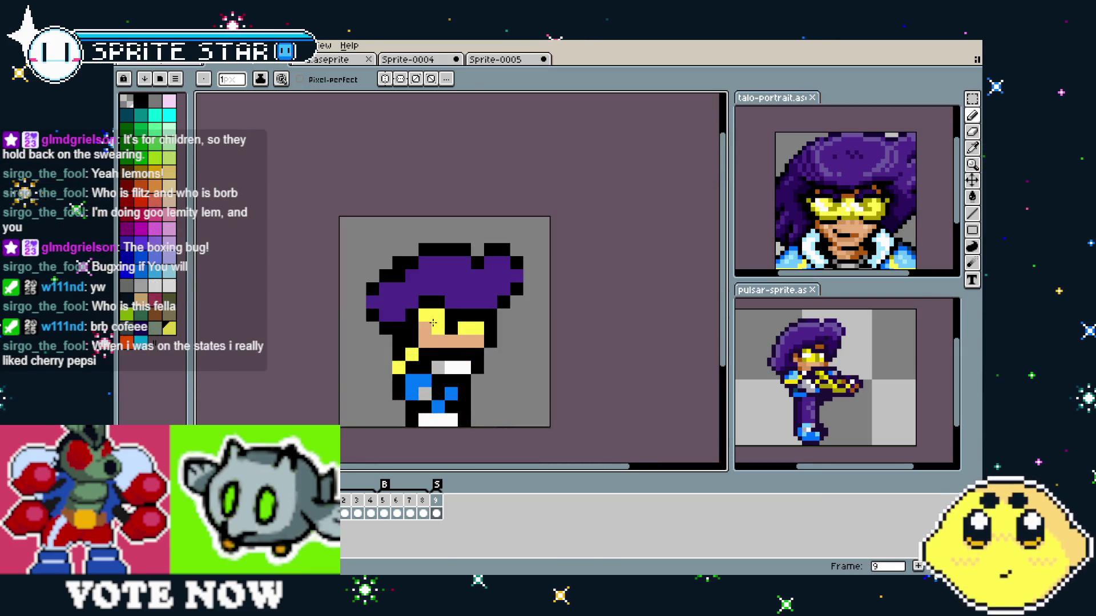
{"action": "left_click_drag", "start_coordinate": [426, 329], "coordinate": [412, 328]}
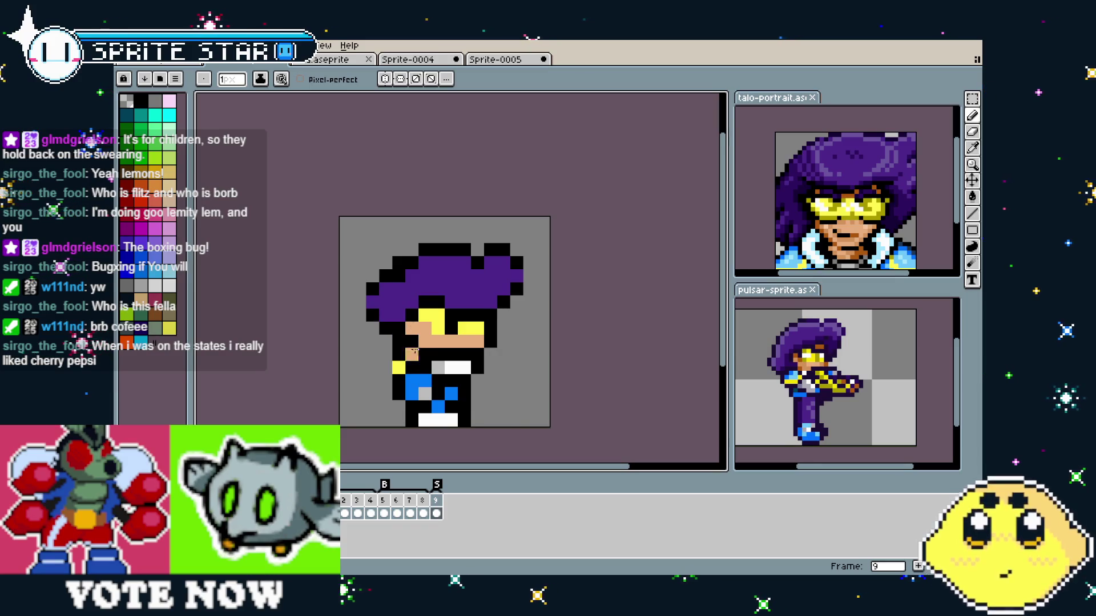
{"action": "scroll", "coordinate": [414, 335], "scroll_direction": "down", "scroll_amount": 2}
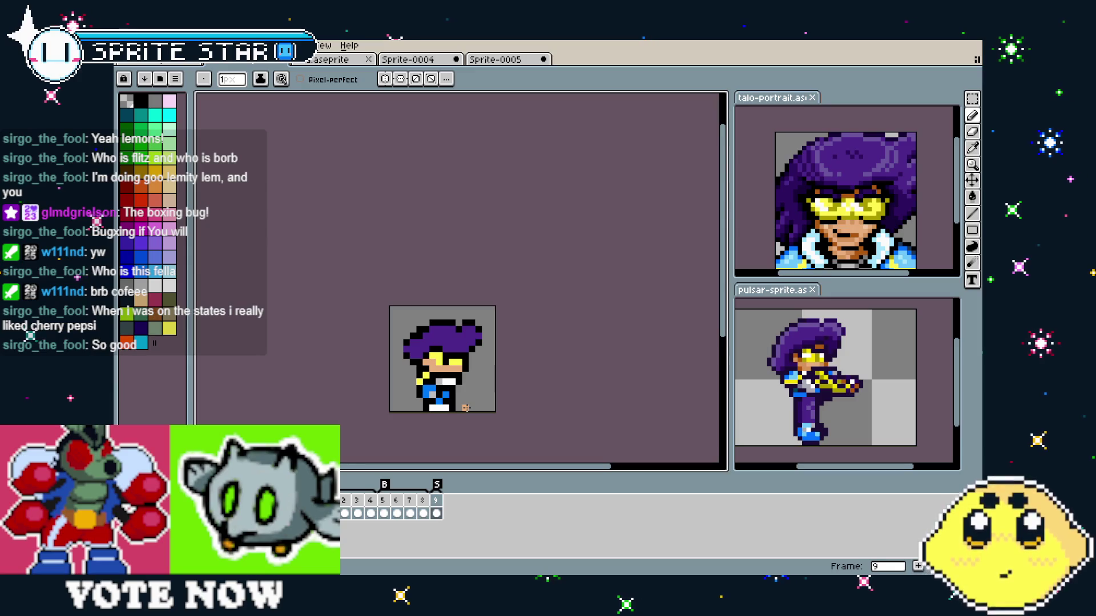
{"action": "scroll", "coordinate": [466, 407], "scroll_direction": "up", "scroll_amount": 2}
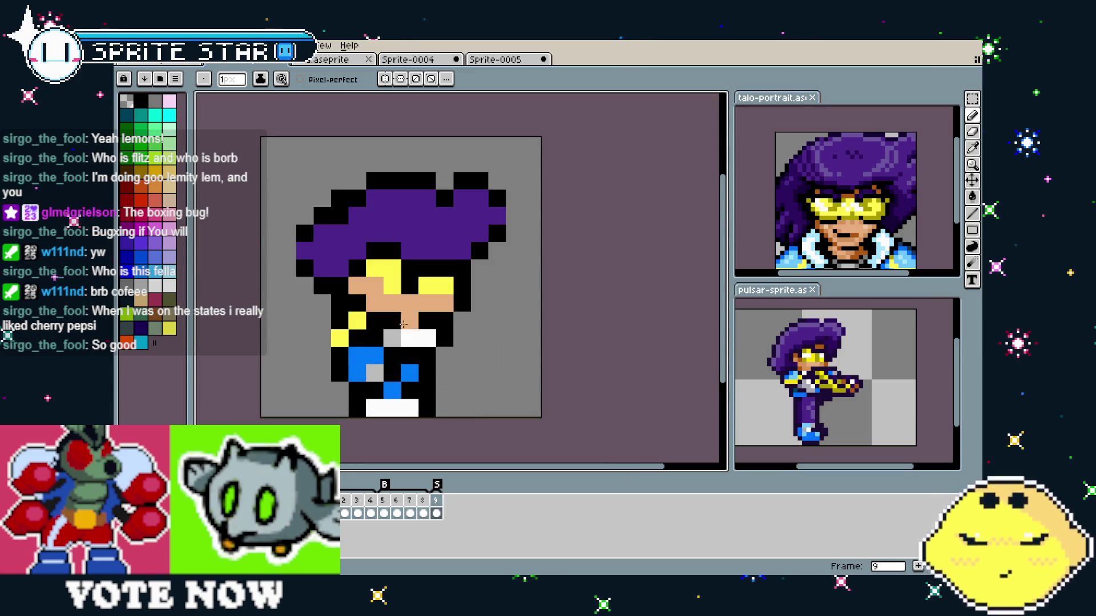
{"action": "left_click", "coordinate": [426, 339]}
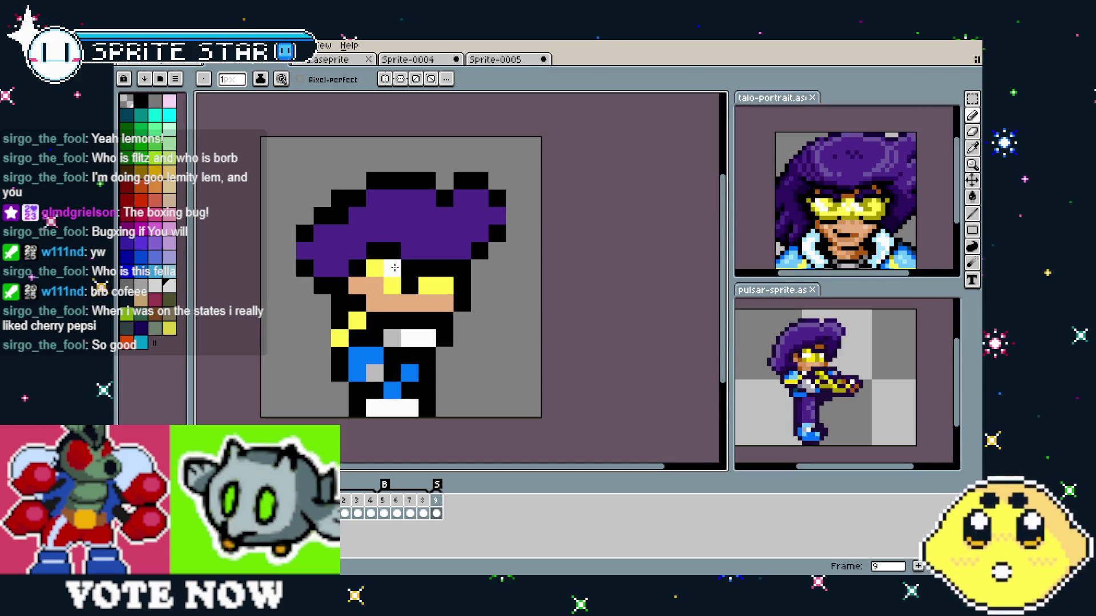
{"action": "scroll", "coordinate": [437, 439], "scroll_direction": "down", "scroll_amount": 4}
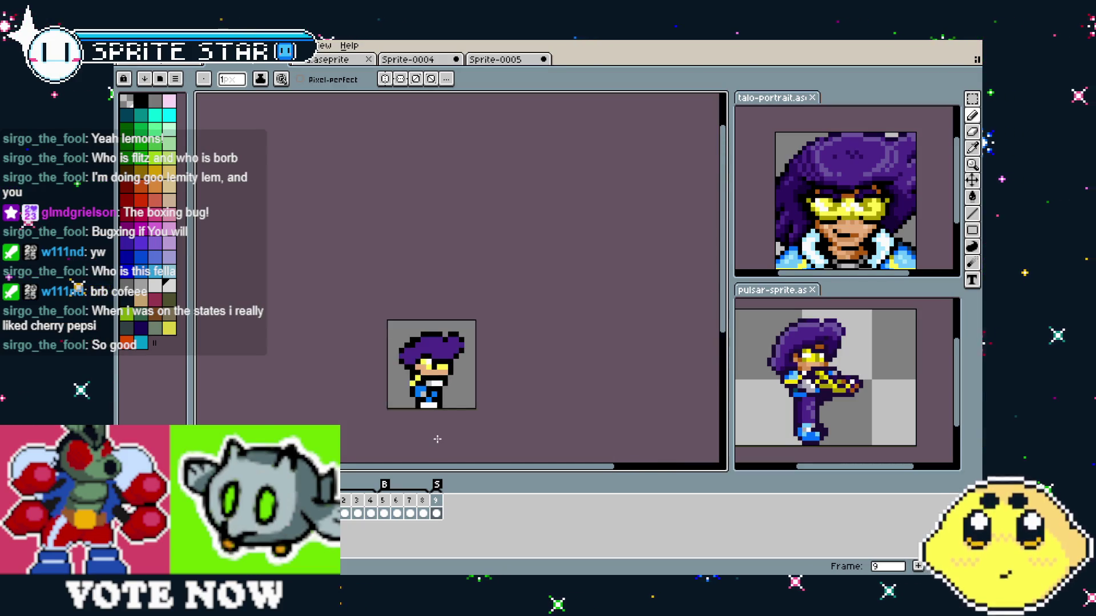
{"action": "scroll", "coordinate": [438, 439], "scroll_direction": "up", "scroll_amount": 4}
{"action": "left_click_drag", "start_coordinate": [437, 439], "coordinate": [377, 441]}
{"action": "key", "text": "i"}
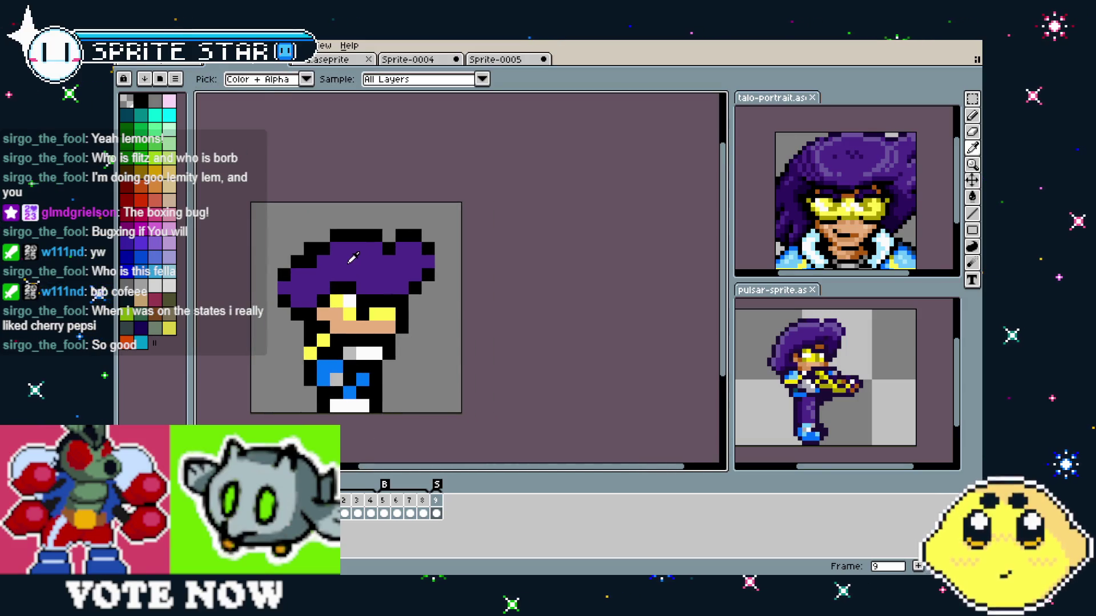
{"action": "key", "text": "b"}
{"action": "scroll", "coordinate": [307, 329], "scroll_direction": "down", "scroll_amount": 1}
{"action": "scroll", "coordinate": [308, 417], "scroll_direction": "down", "scroll_amount": 1}
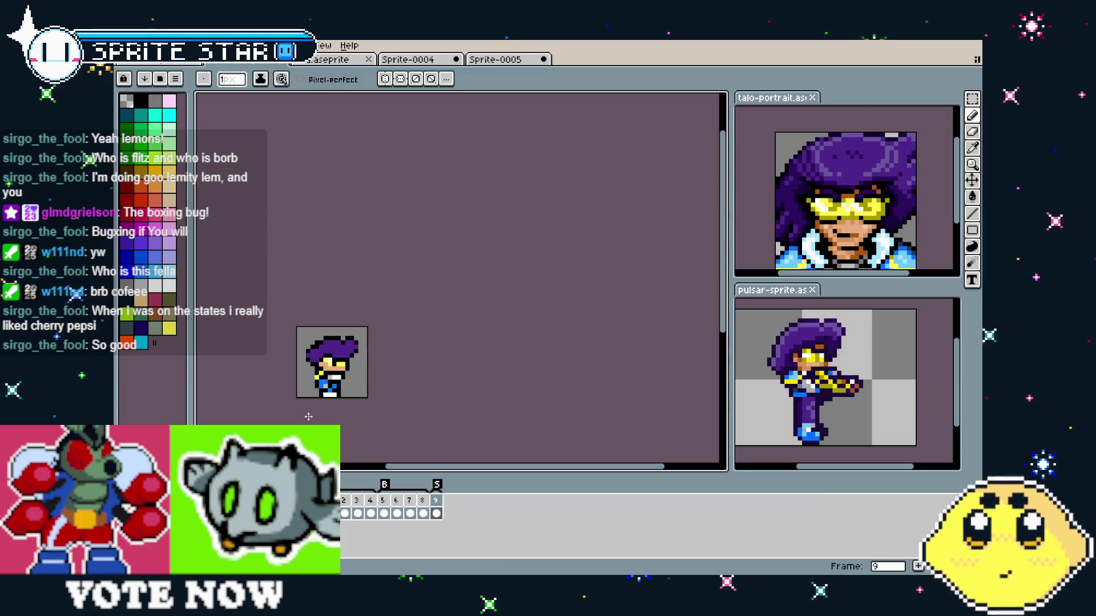
{"action": "key", "text": "Return"}
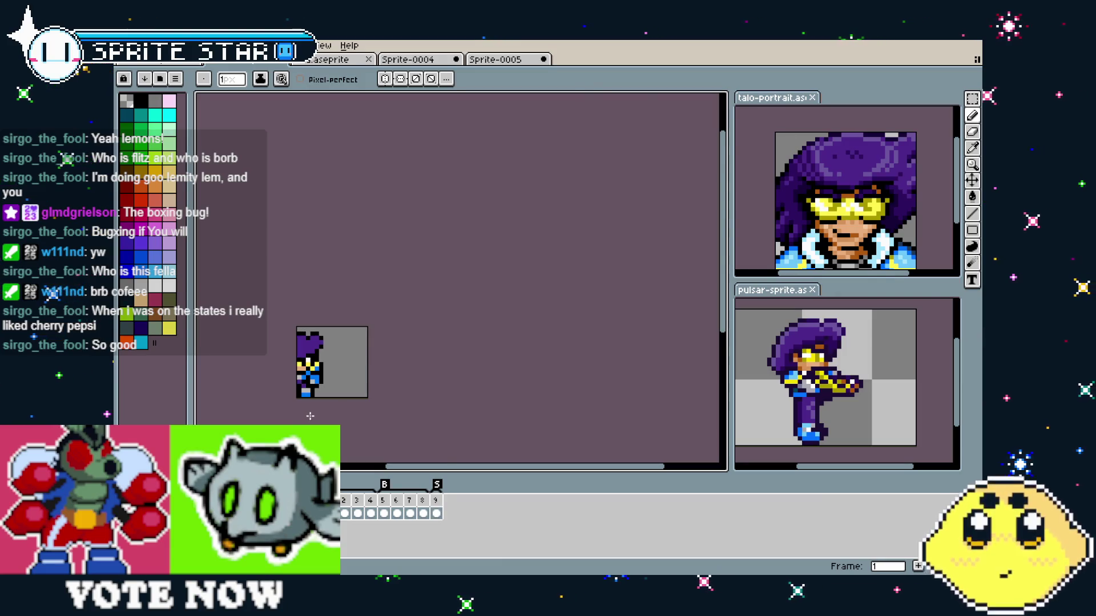
{"action": "left_click_drag", "start_coordinate": [310, 416], "coordinate": [348, 421]}
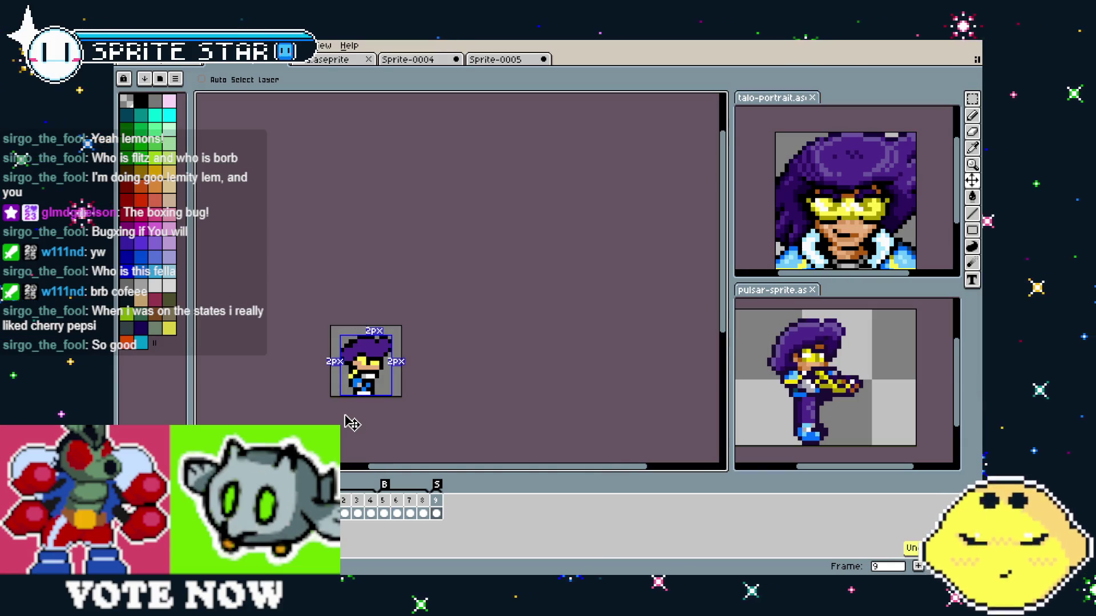
- Undo and redo recent edits back to the narrow canvas, then preview the animation
{"action": "key", "text": "ctrl+z"}
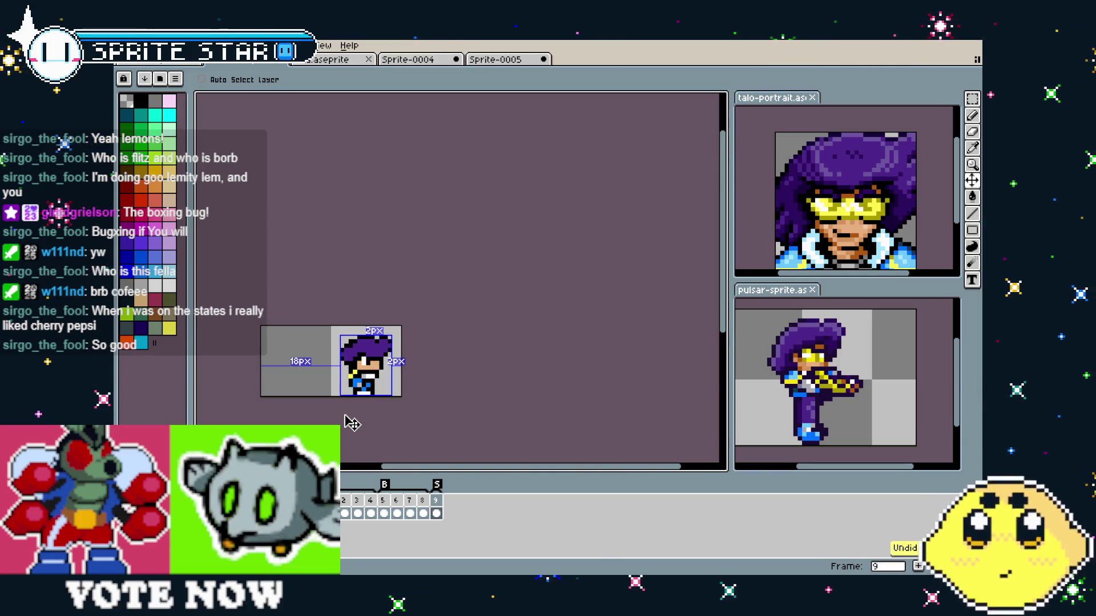
{"action": "key", "text": "ctrl+z"}
{"action": "key", "text": "ctrl+z"}
{"action": "key", "text": "ctrl+z"}
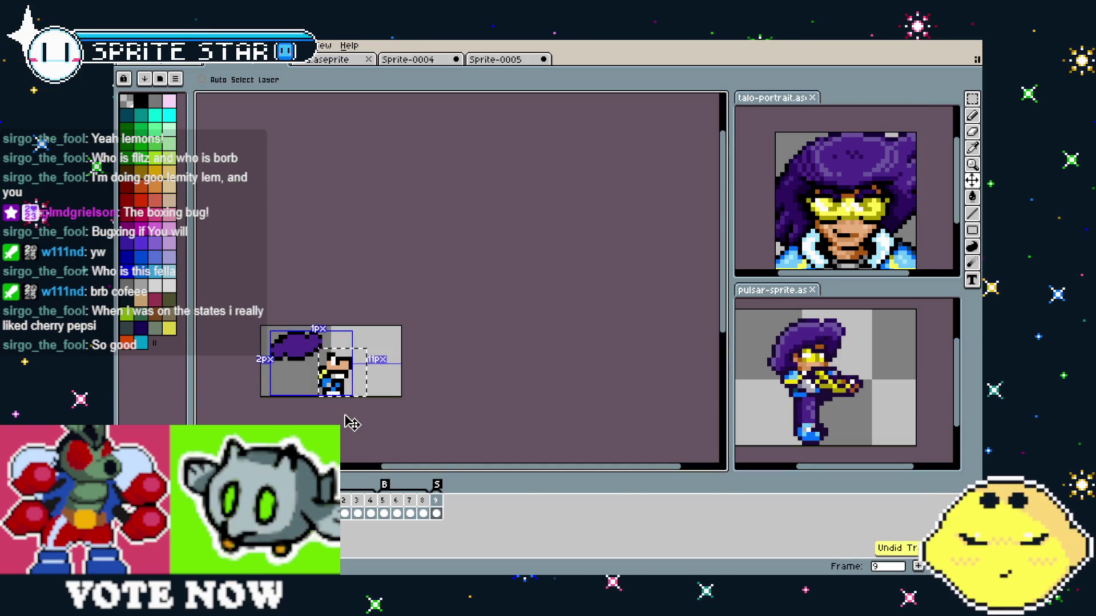
{"action": "key", "text": "ctrl+z"}
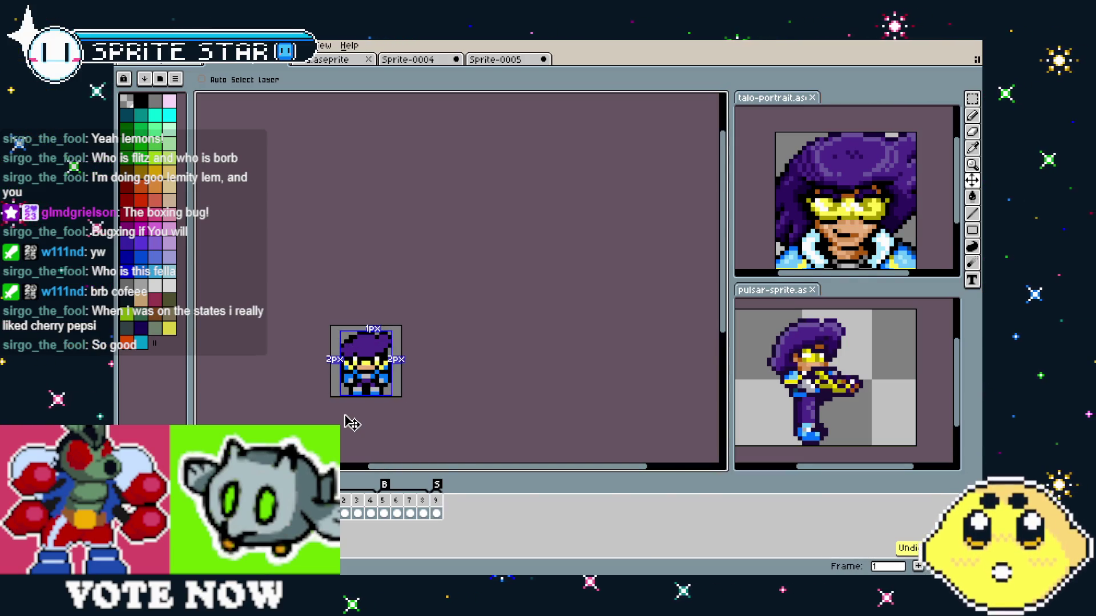
{"action": "key", "text": "ctrl+y"}
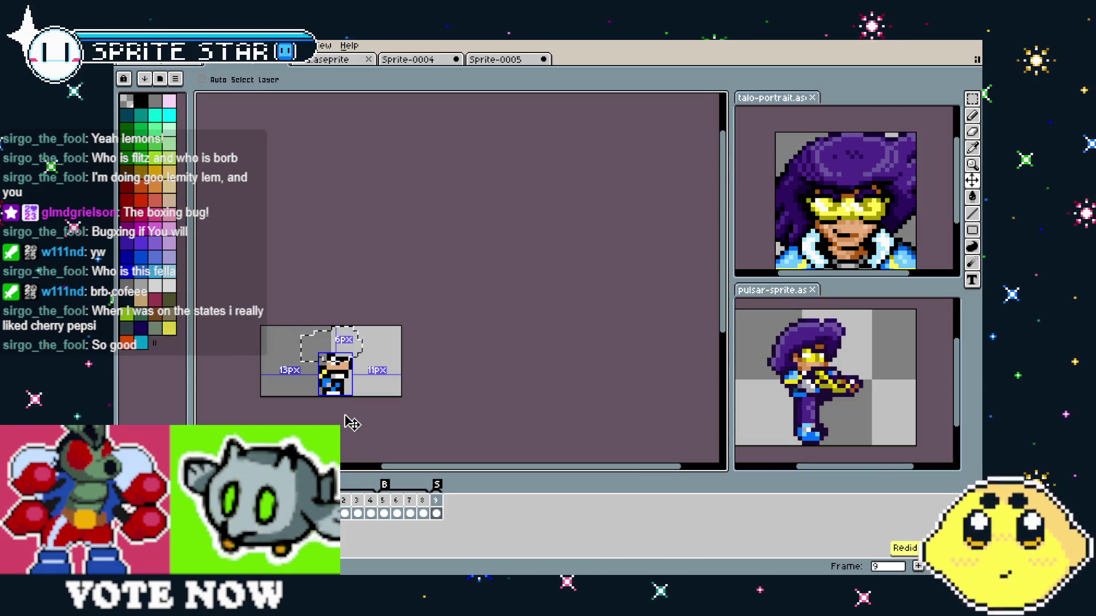
{"action": "key", "text": "ctrl+z"}
{"action": "key", "text": "b"}
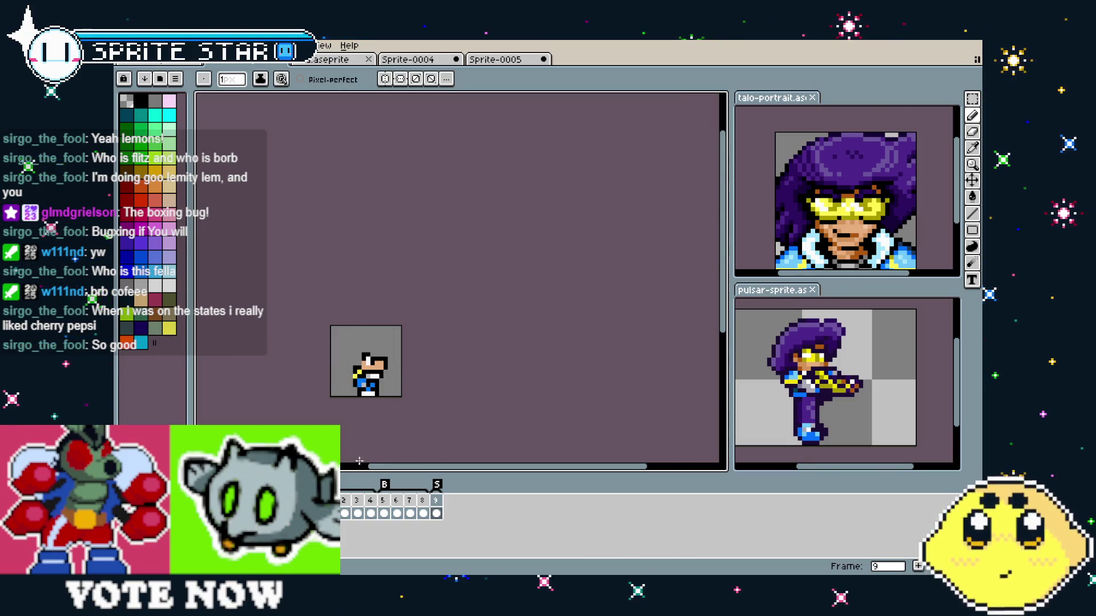
{"action": "key", "text": "Return"}
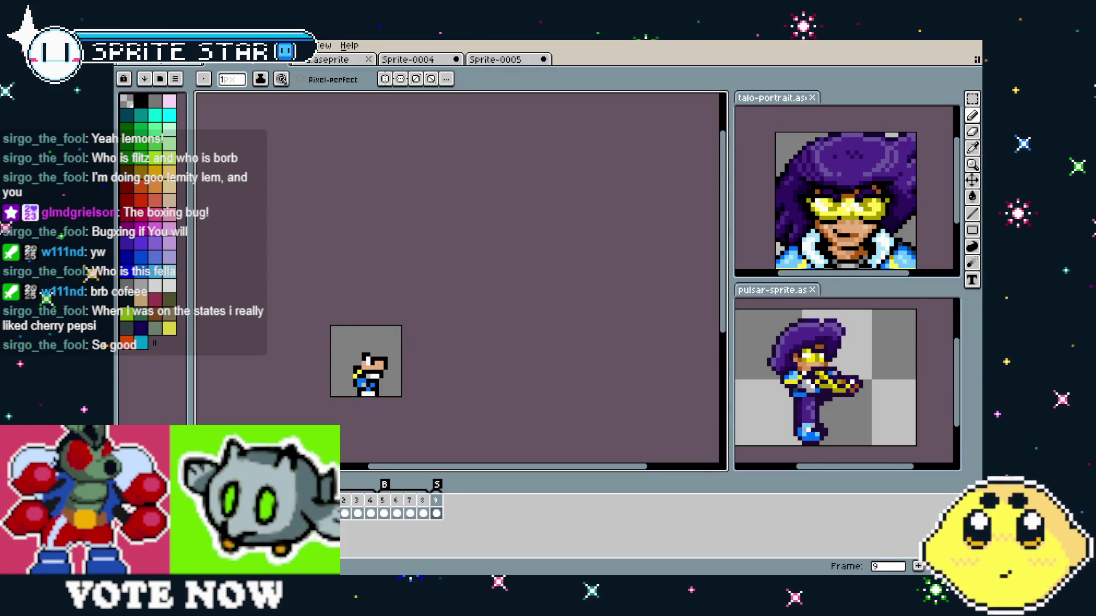
- Clear frame 9 and paste the copied hero sprite into it
{"action": "key", "text": "ctrl+a"}
{"action": "key", "text": "Delete"}
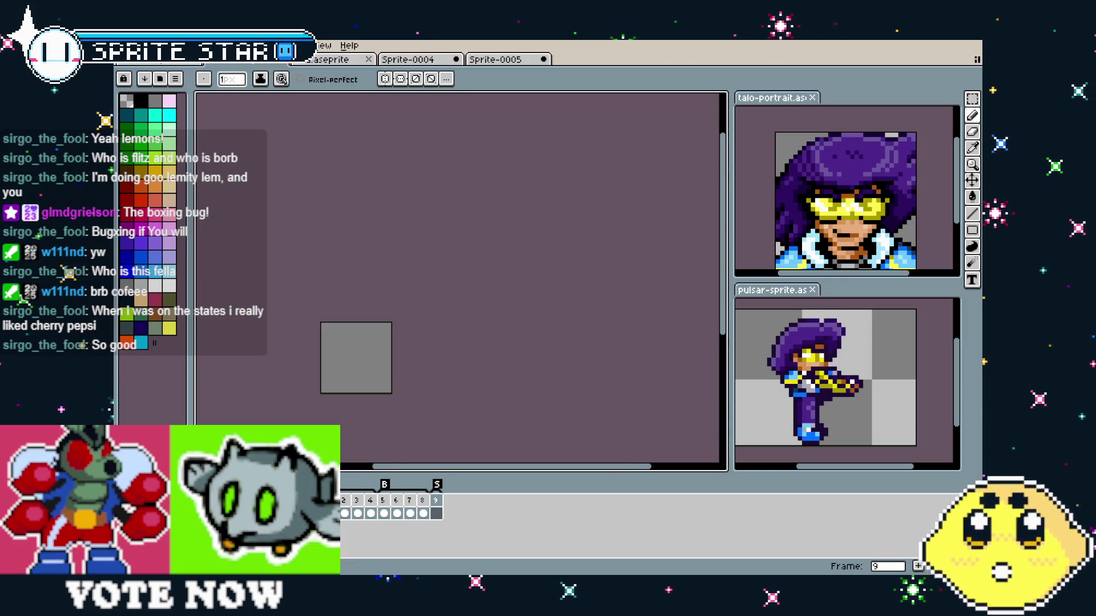
{"action": "key", "text": "ctrl+v"}
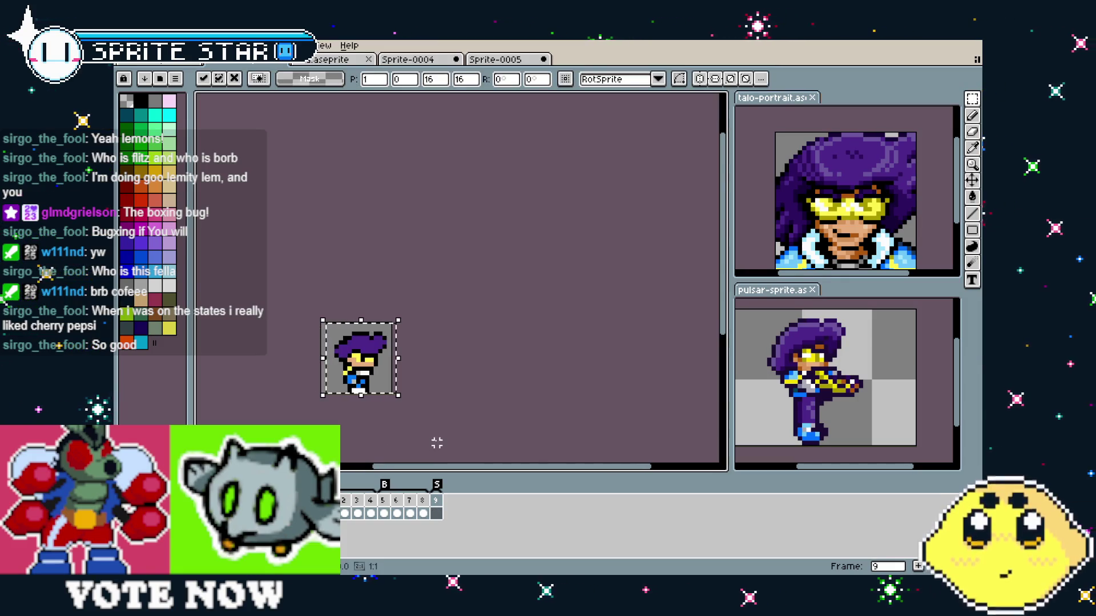
- Commit the pasted hero, paint its white foot pixels blue and two leg pixels purple
{"action": "left_click", "coordinate": [437, 443]}
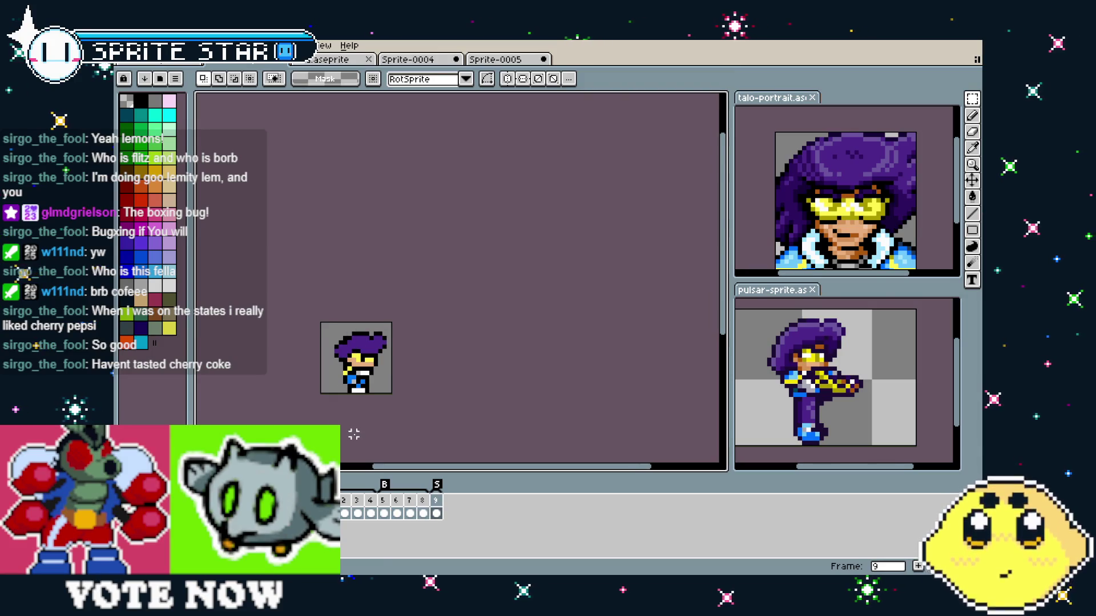
{"action": "scroll", "coordinate": [341, 419], "scroll_direction": "up", "scroll_amount": 3}
{"action": "key", "text": "b"}
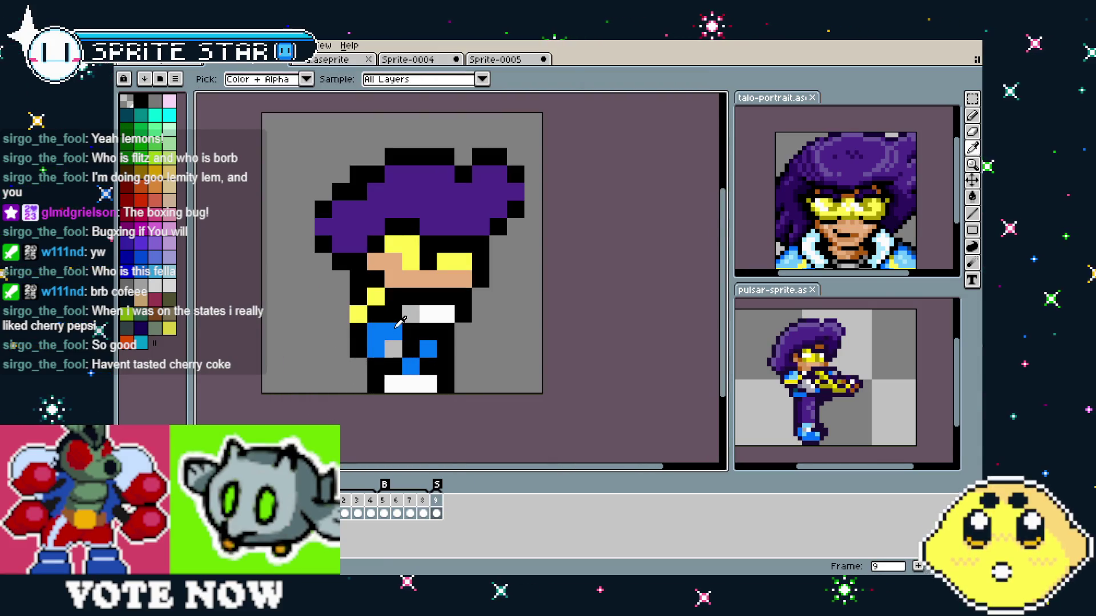
{"action": "left_click_drag", "start_coordinate": [428, 383], "coordinate": [398, 384]}
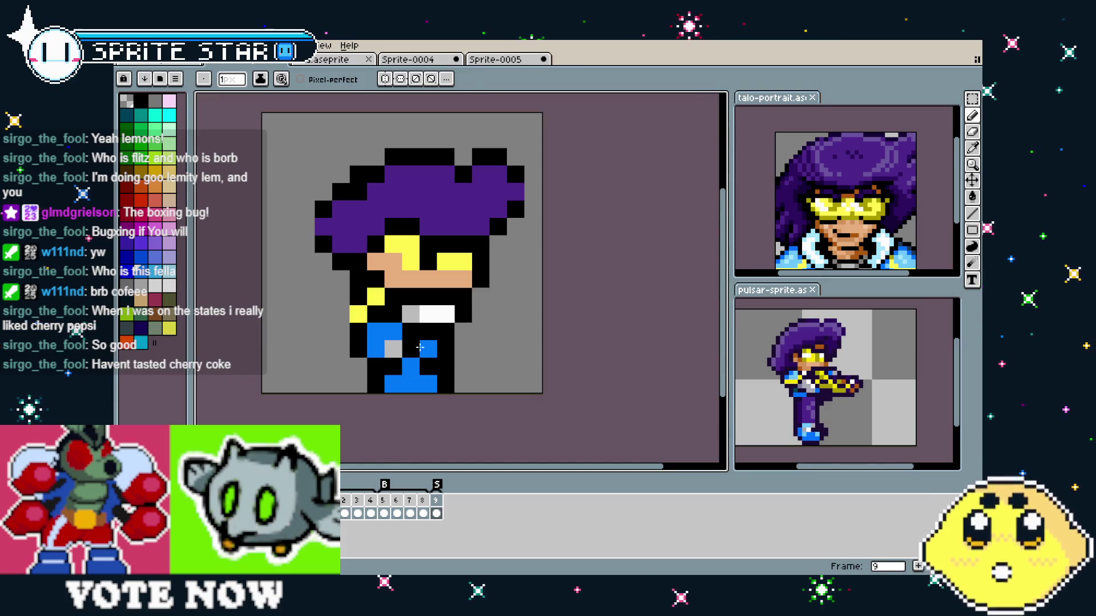
{"action": "key", "text": "i"}
{"action": "left_click", "coordinate": [471, 231]}
{"action": "key", "text": "b"}
{"action": "left_click_drag", "start_coordinate": [428, 348], "coordinate": [411, 365]}
{"action": "scroll", "coordinate": [401, 412], "scroll_direction": "down", "scroll_amount": 3}
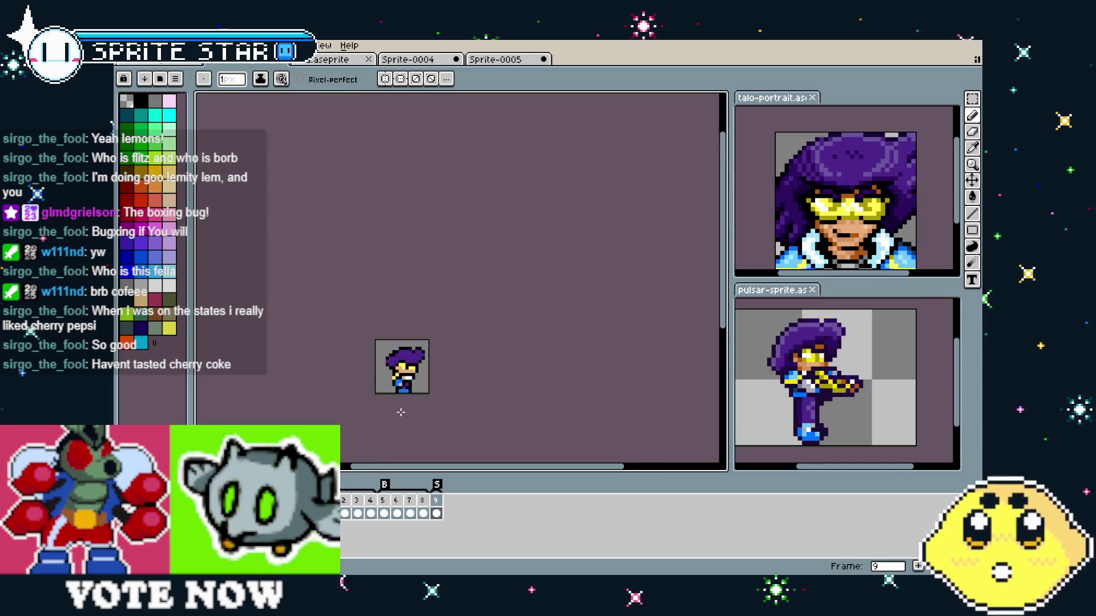
{"action": "scroll", "coordinate": [400, 400], "scroll_direction": "up", "scroll_amount": 5}
- Recolour chest pixels: two to light blue and blue, two white ones to light grey
{"action": "key", "text": "i"}
{"action": "key", "text": "b"}
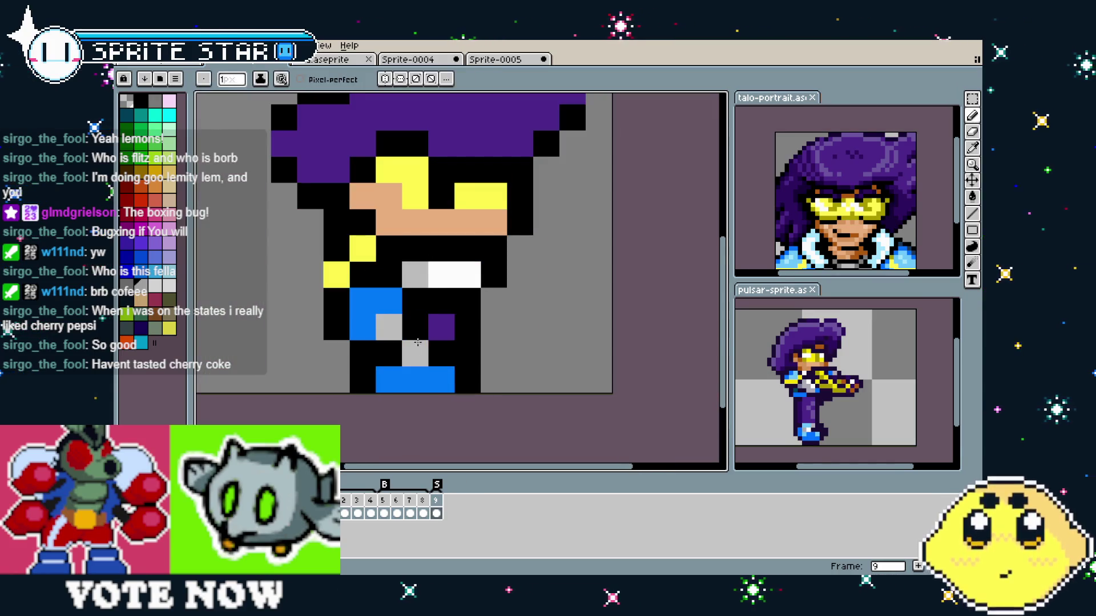
{"action": "scroll", "coordinate": [354, 407], "scroll_direction": "down", "scroll_amount": 4}
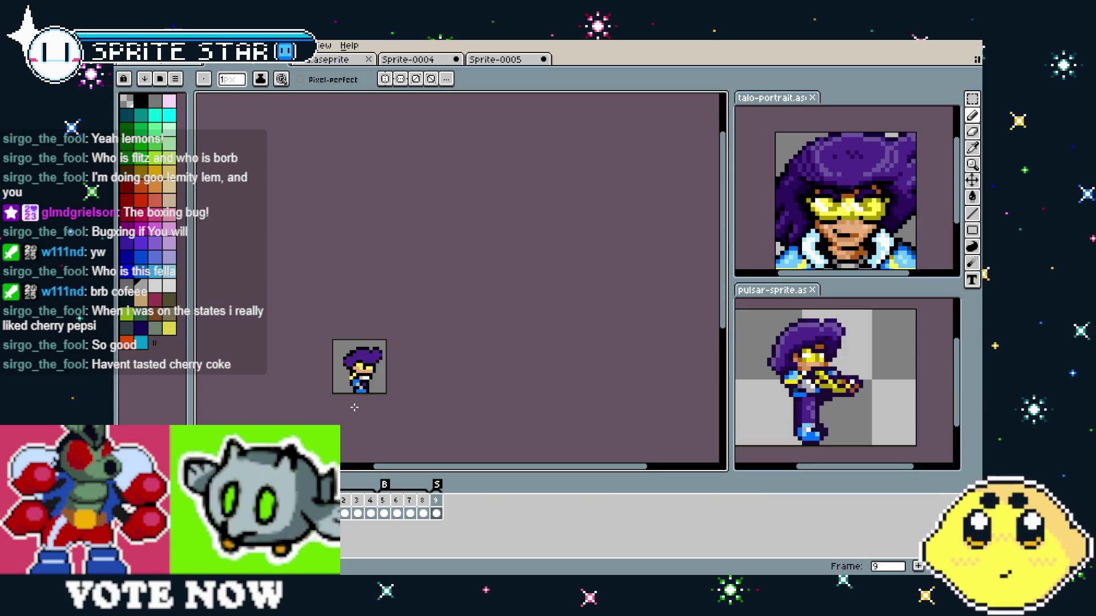
{"action": "key", "text": "v"}
{"action": "scroll", "coordinate": [356, 395], "scroll_direction": "up", "scroll_amount": 2}
{"action": "key", "text": "b"}
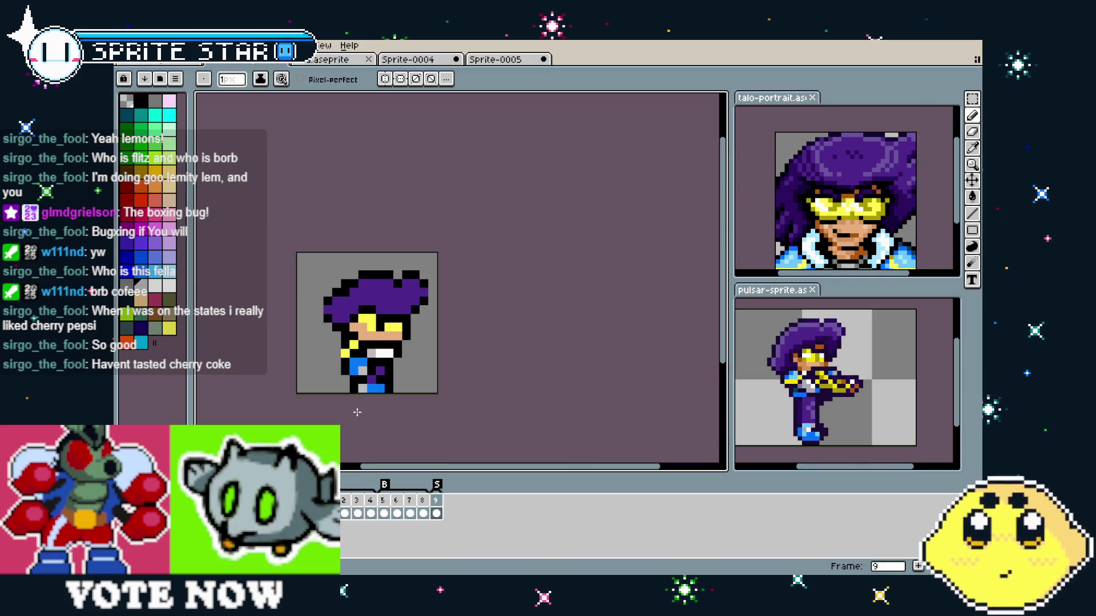
{"action": "scroll", "coordinate": [360, 391], "scroll_direction": "down", "scroll_amount": 3}
{"action": "scroll", "coordinate": [353, 420], "scroll_direction": "up", "scroll_amount": 4}
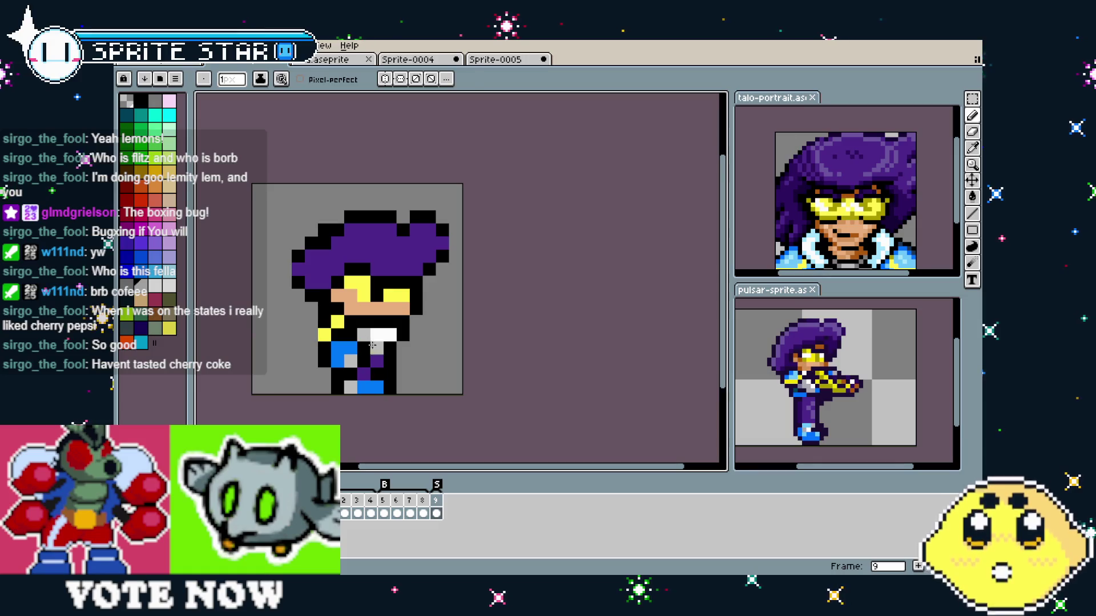
{"action": "left_click", "coordinate": [363, 337]}
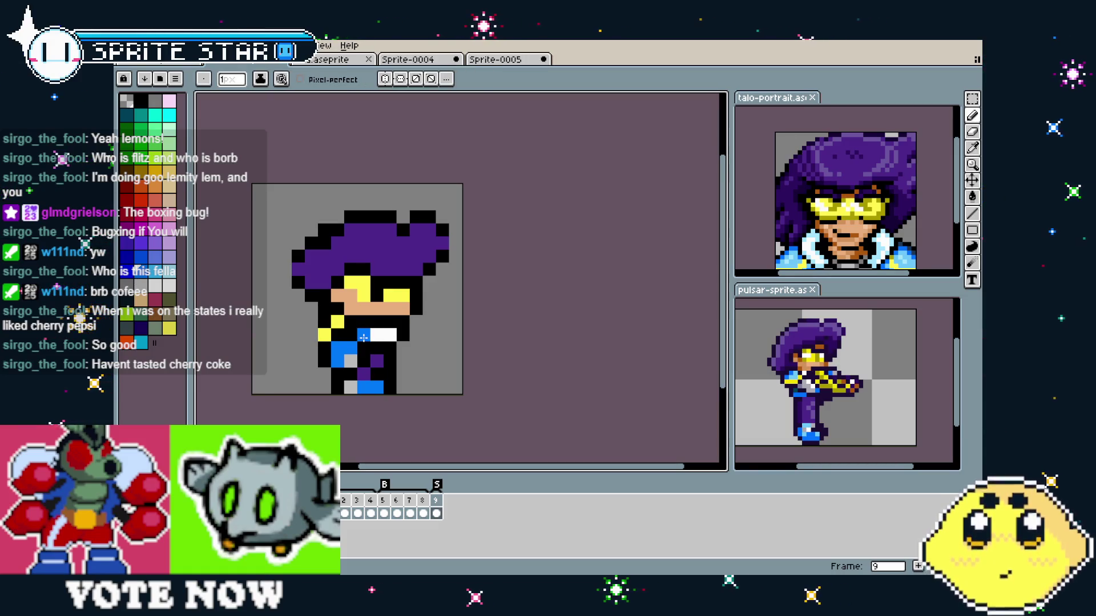
{"action": "left_click", "coordinate": [371, 345]}
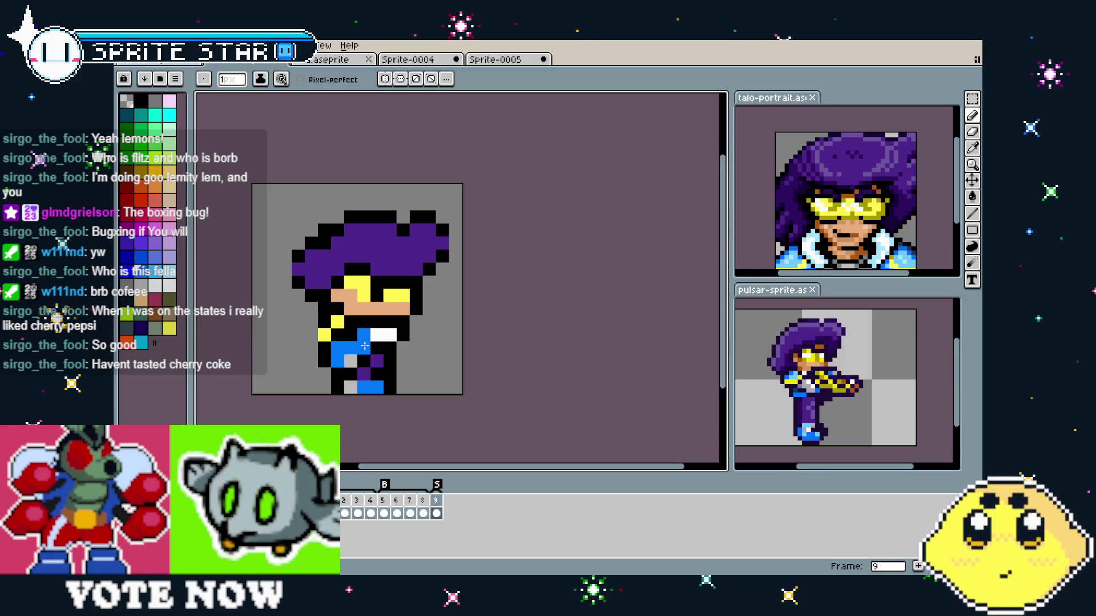
{"action": "left_click", "coordinate": [374, 333]}
{"action": "left_click", "coordinate": [390, 335]}
{"action": "key", "text": "alt"}
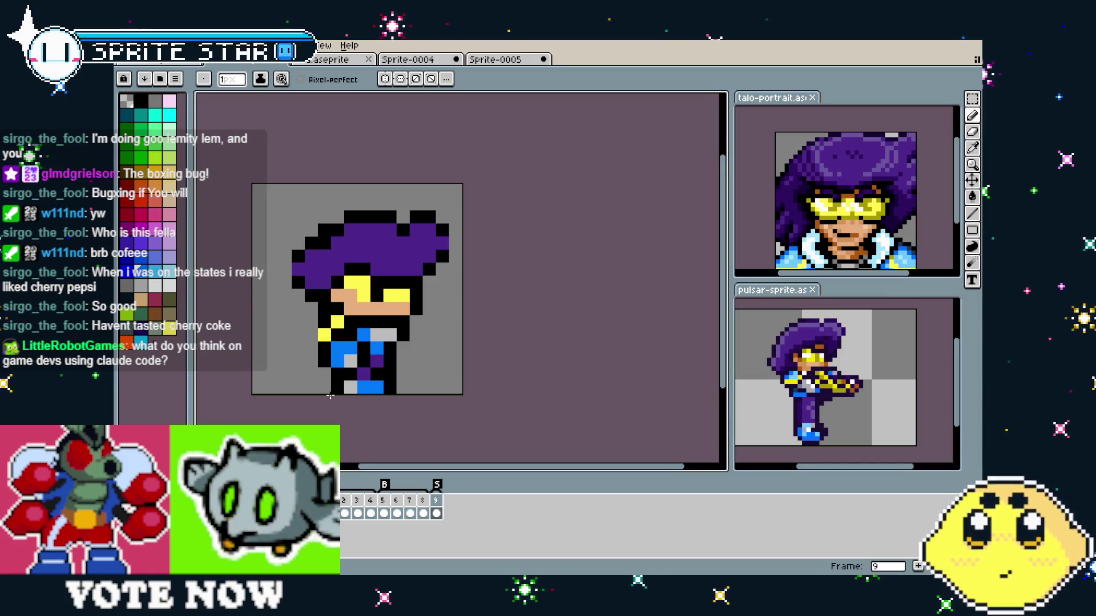
- Zoom and pan around the frame 9 hero to inspect the recoloured pixels
{"action": "scroll", "coordinate": [342, 382], "scroll_direction": "down", "scroll_amount": 3}
{"action": "scroll", "coordinate": [312, 410], "scroll_direction": "up", "scroll_amount": 2}
{"action": "scroll", "coordinate": [312, 409], "scroll_direction": "up", "scroll_amount": 1}
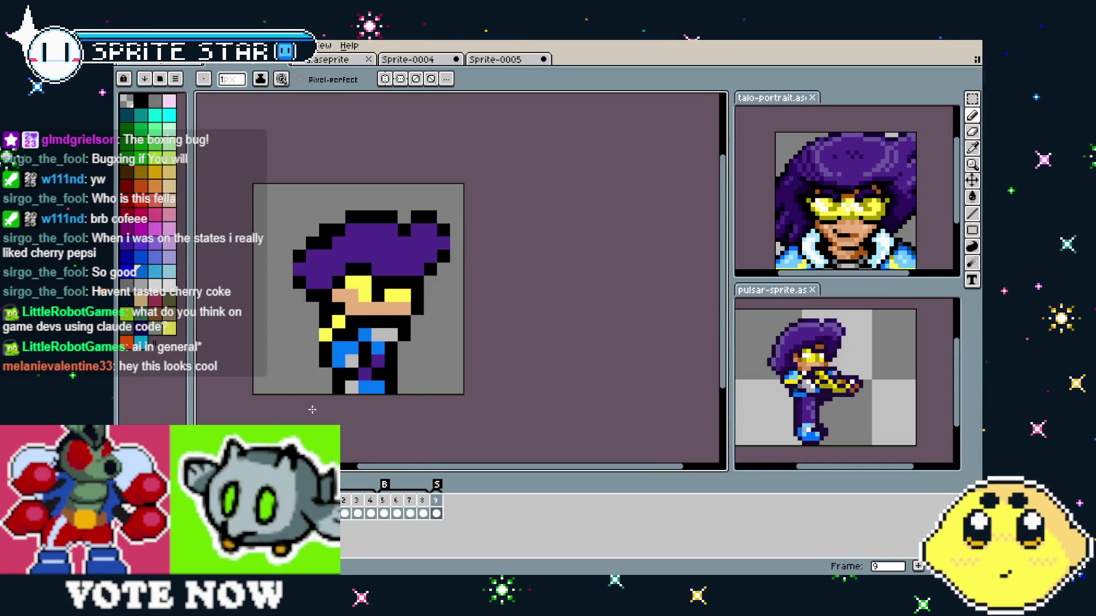
{"action": "left_click_drag", "start_coordinate": [312, 409], "coordinate": [324, 408]}
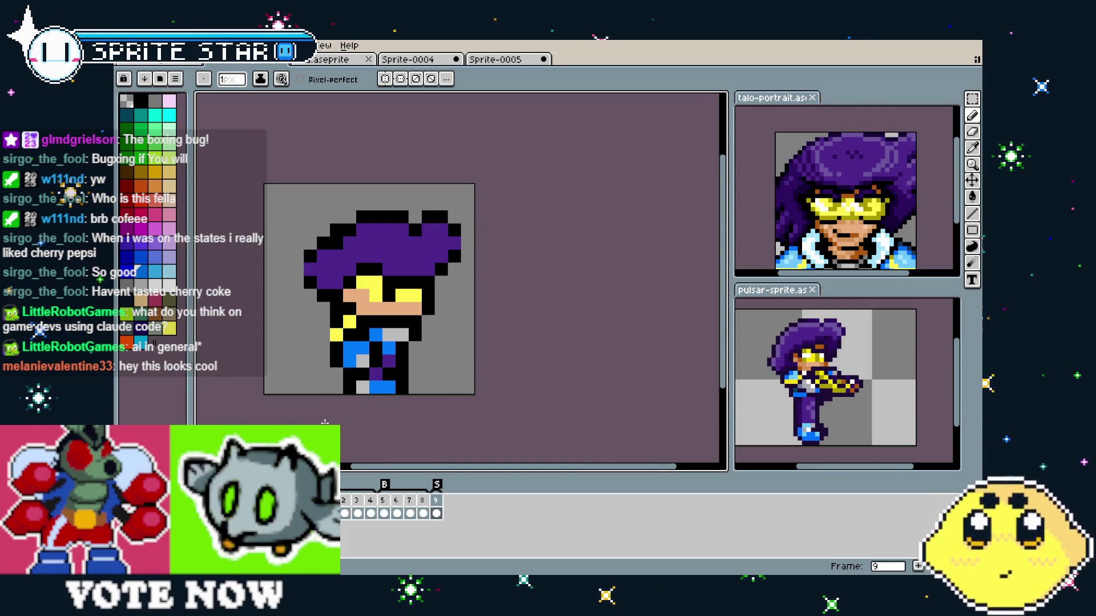
{"action": "key", "text": "i"}
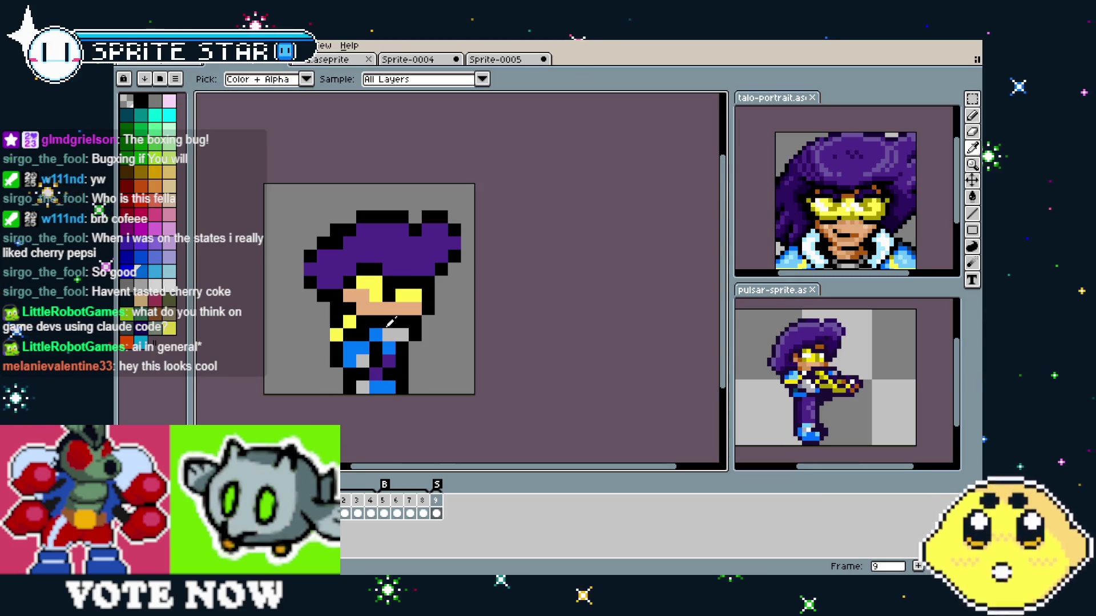
{"action": "key", "text": "b"}
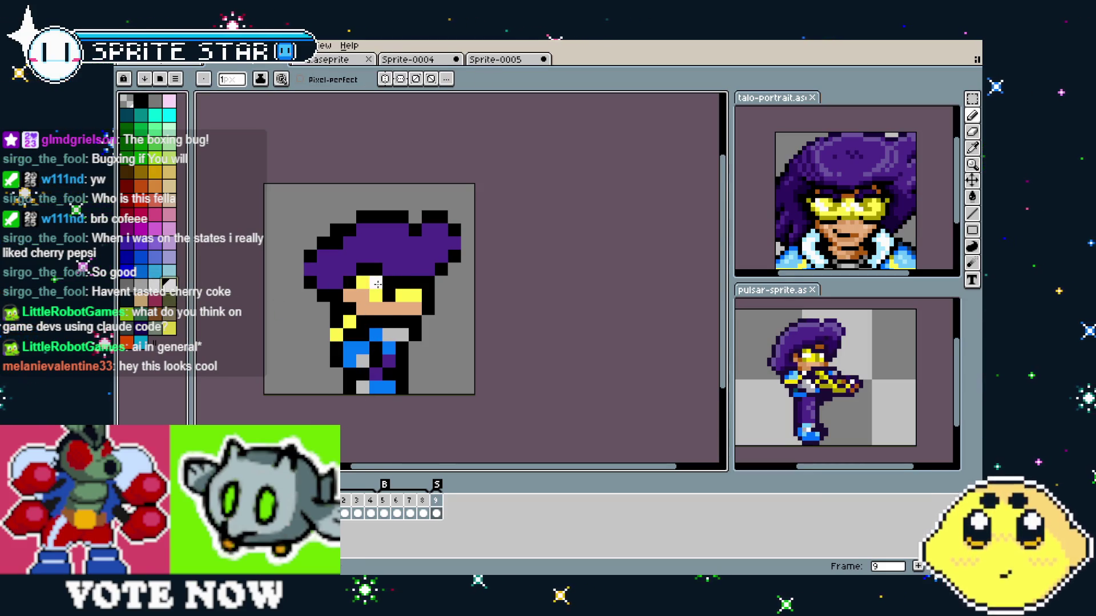
{"action": "scroll", "coordinate": [377, 284], "scroll_direction": "down", "scroll_amount": 1}
{"action": "scroll", "coordinate": [290, 373], "scroll_direction": "up", "scroll_amount": 1}
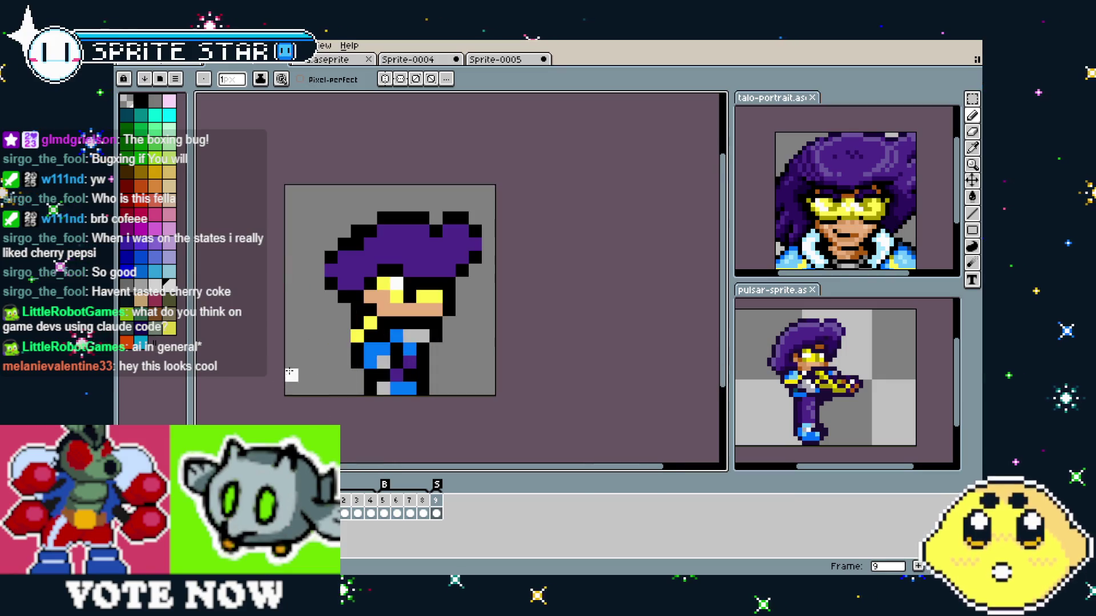
- Bring the sprite's chest back into view, then step back to animation frame 2
{"action": "left_click_drag", "start_coordinate": [354, 343], "coordinate": [297, 373]}
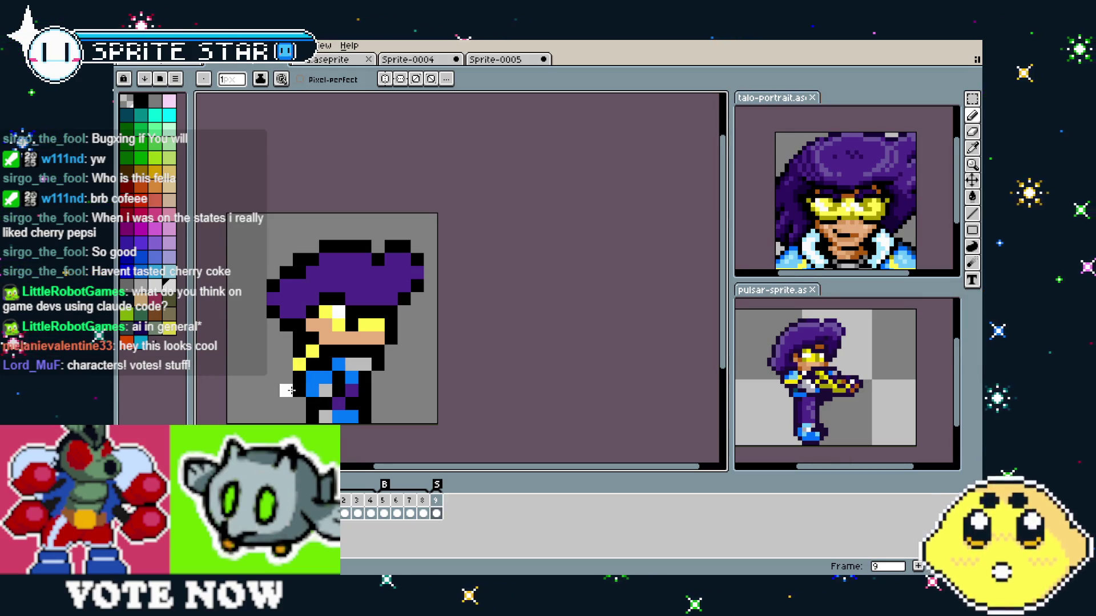
{"action": "left_click_drag", "start_coordinate": [369, 380], "coordinate": [397, 376]}
{"action": "scroll", "coordinate": [397, 376], "scroll_direction": "up", "scroll_amount": 1}
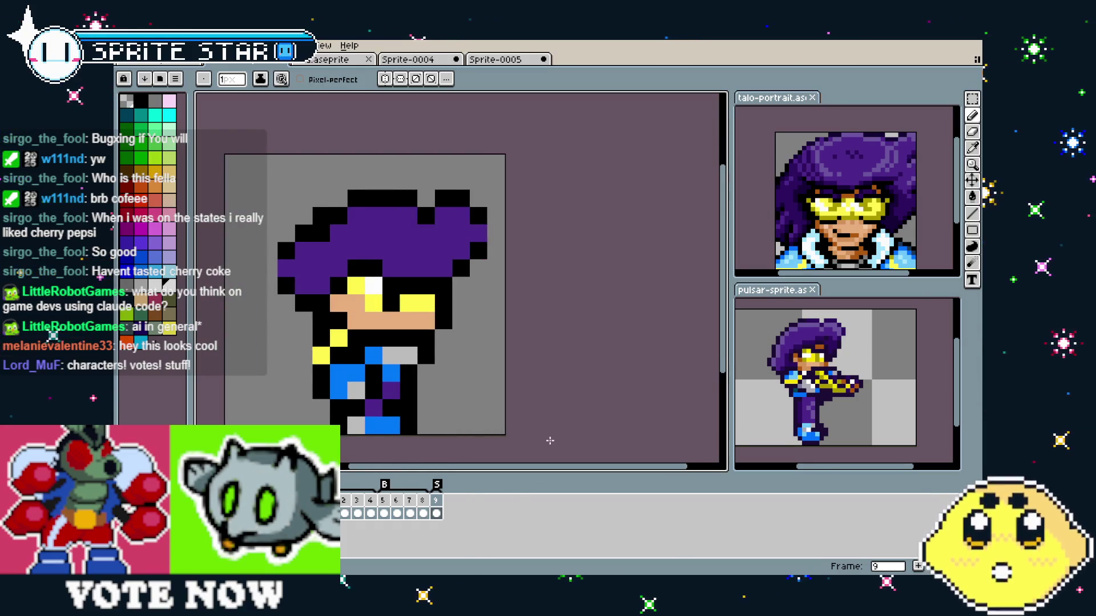
{"action": "scroll", "coordinate": [549, 422], "scroll_direction": "down", "scroll_amount": 2}
{"action": "key", "text": "Return"}
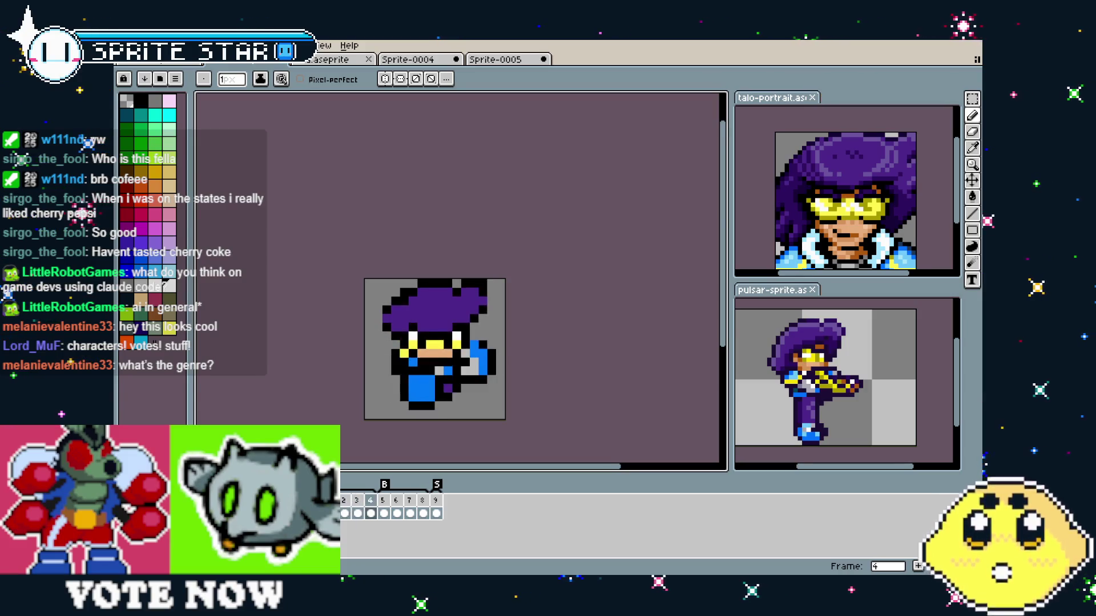
{"action": "key", "text": "comma"}
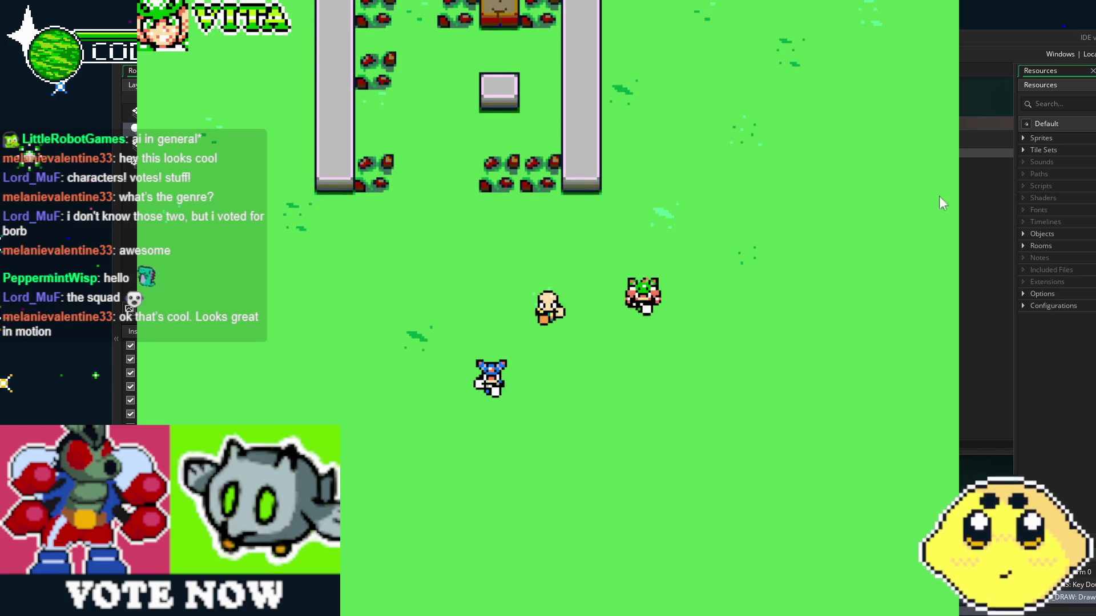
- Close the running GameMaker game window after testing the hero sprite
{"action": "key", "text": "Escape"}
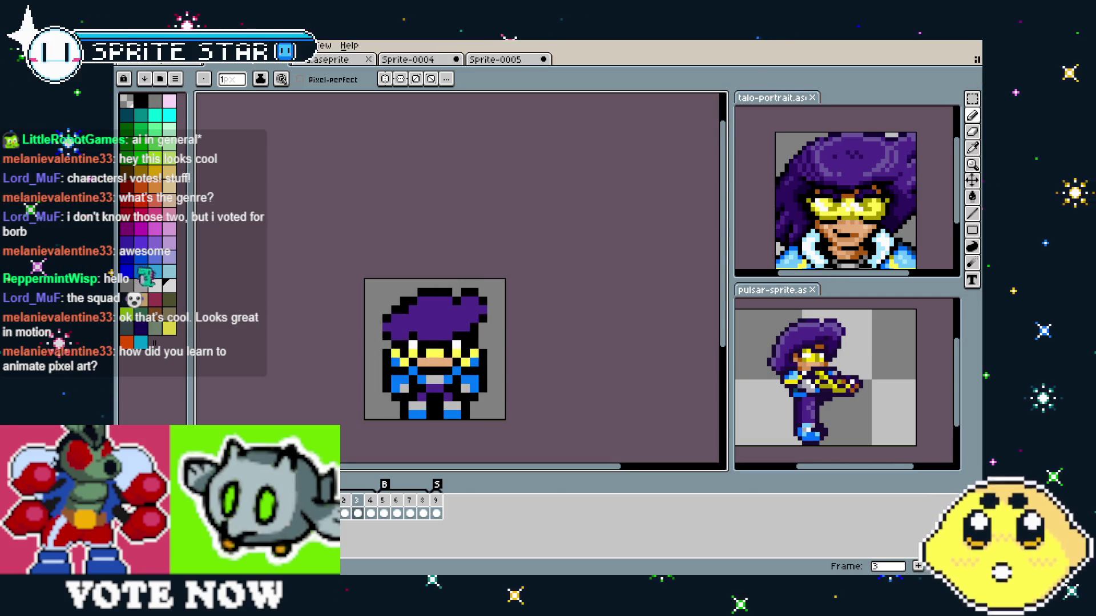
{"action": "key", "text": "Left"}
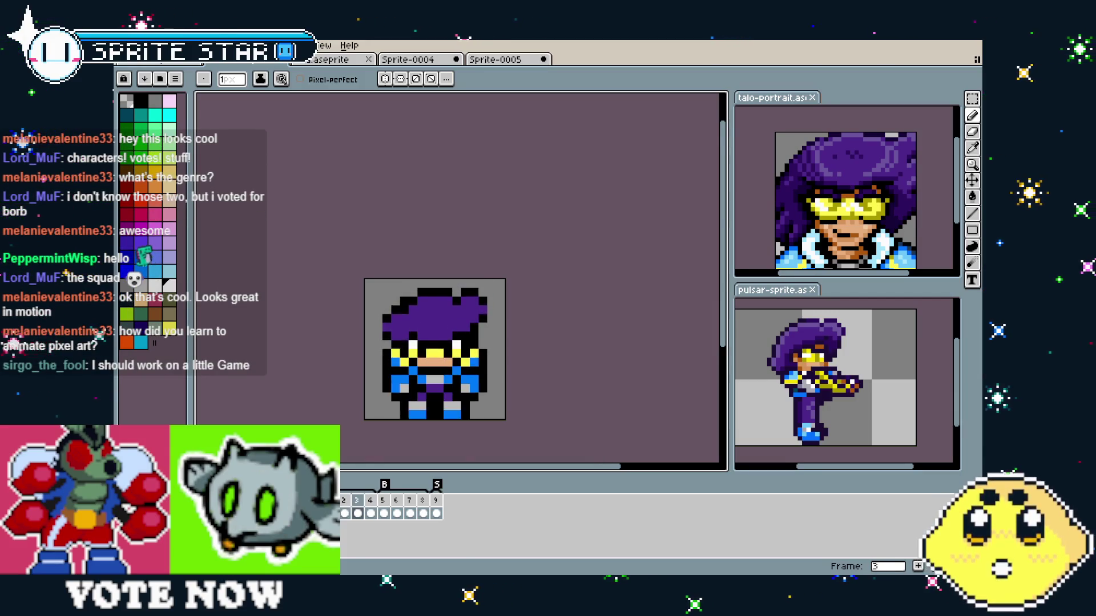
{"action": "key", "text": "Right"}
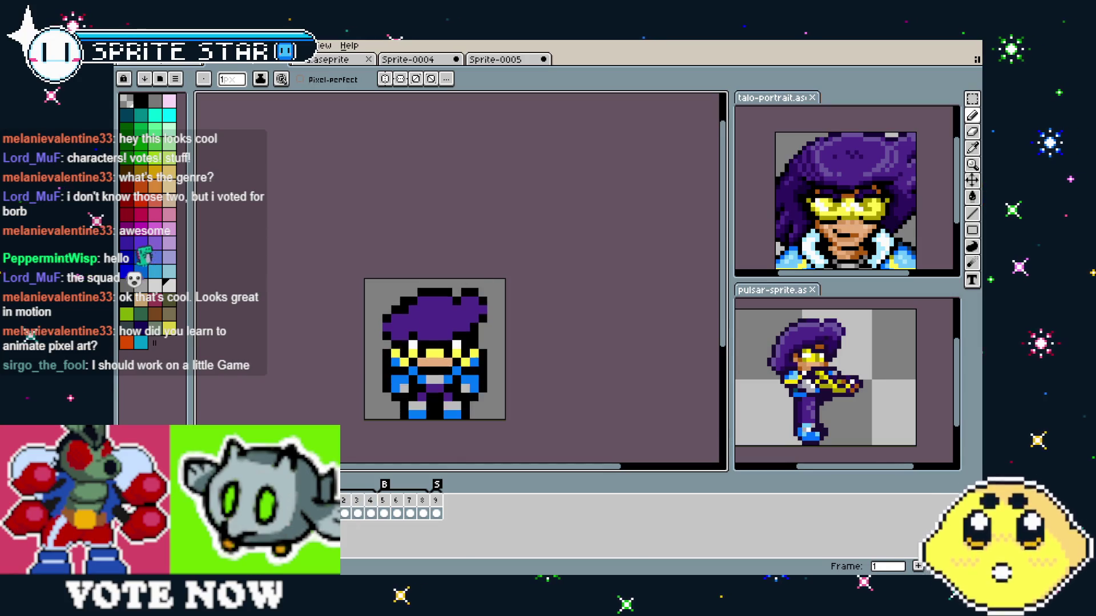
{"action": "key", "text": "Left"}
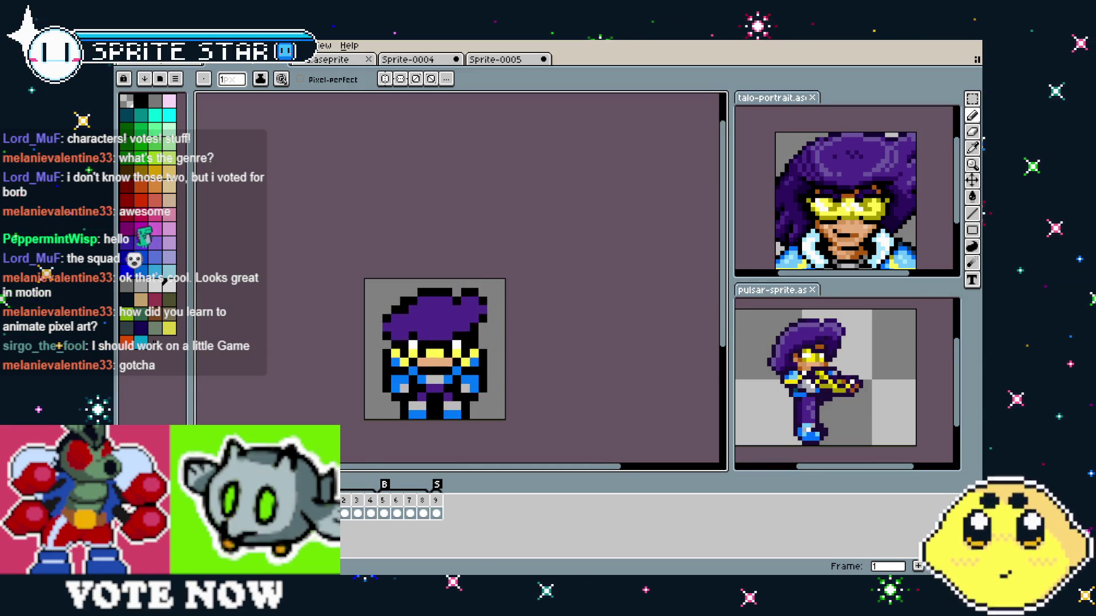
{"action": "key", "text": "Right"}
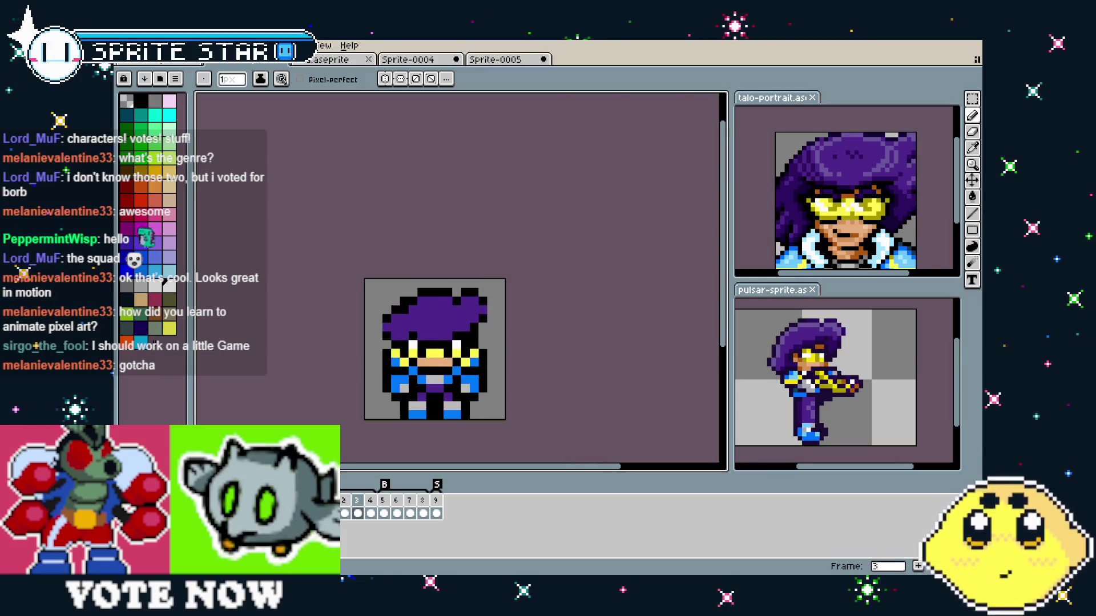
{"action": "key", "text": "Right"}
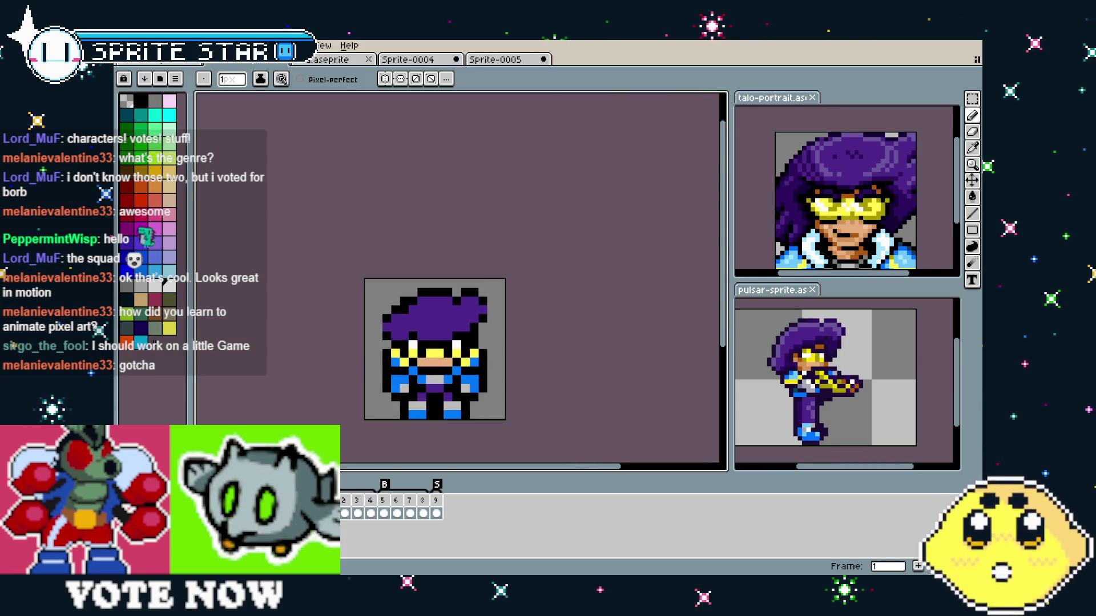
{"action": "key", "text": "Left"}
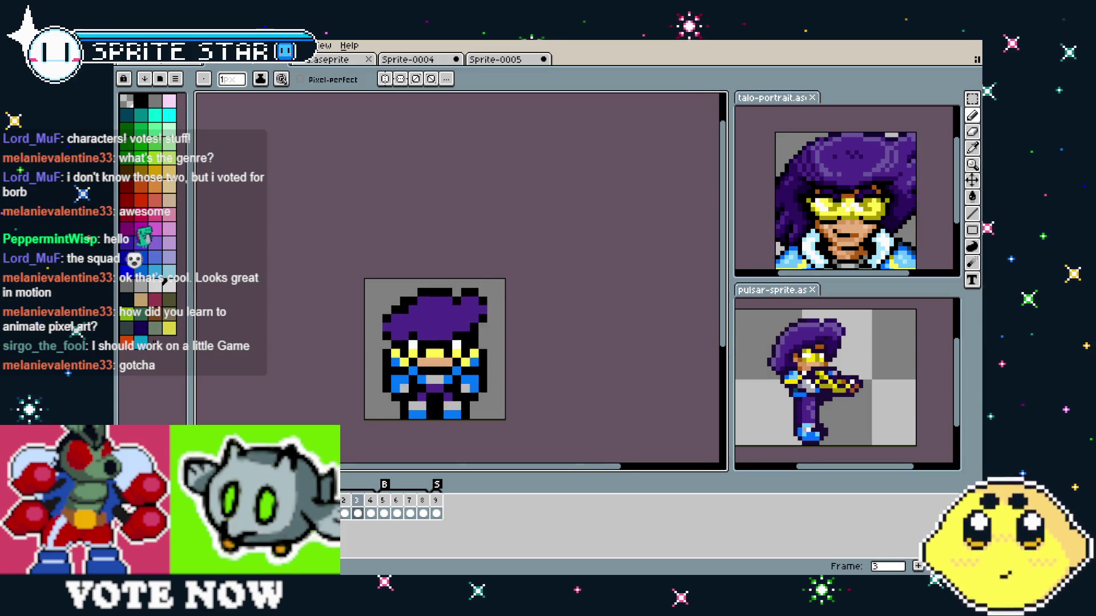
{"action": "key", "text": "Right"}
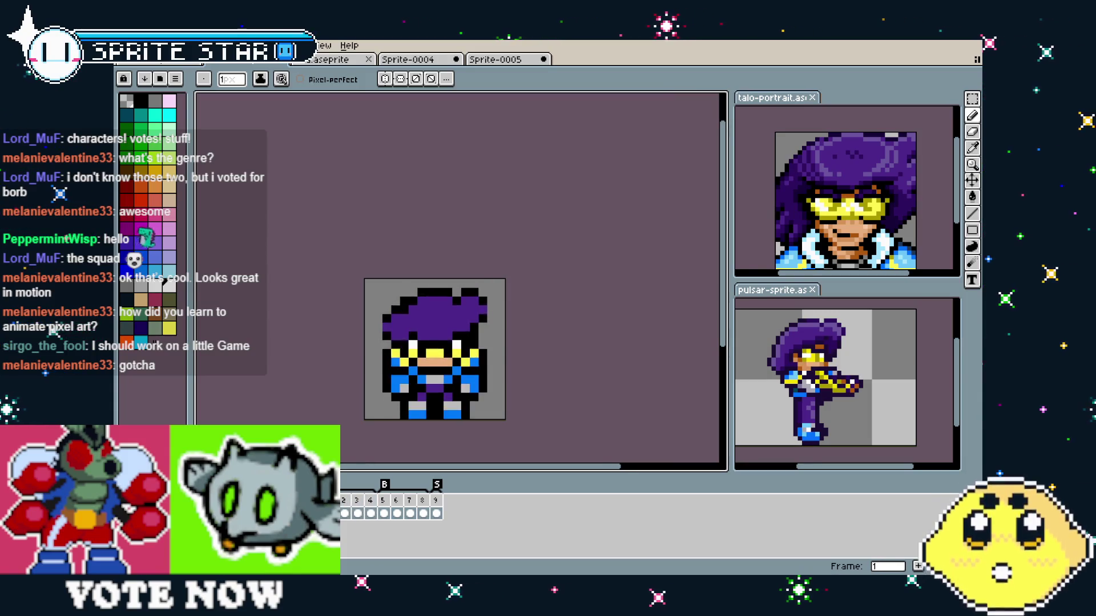
{"action": "key", "text": "Return"}
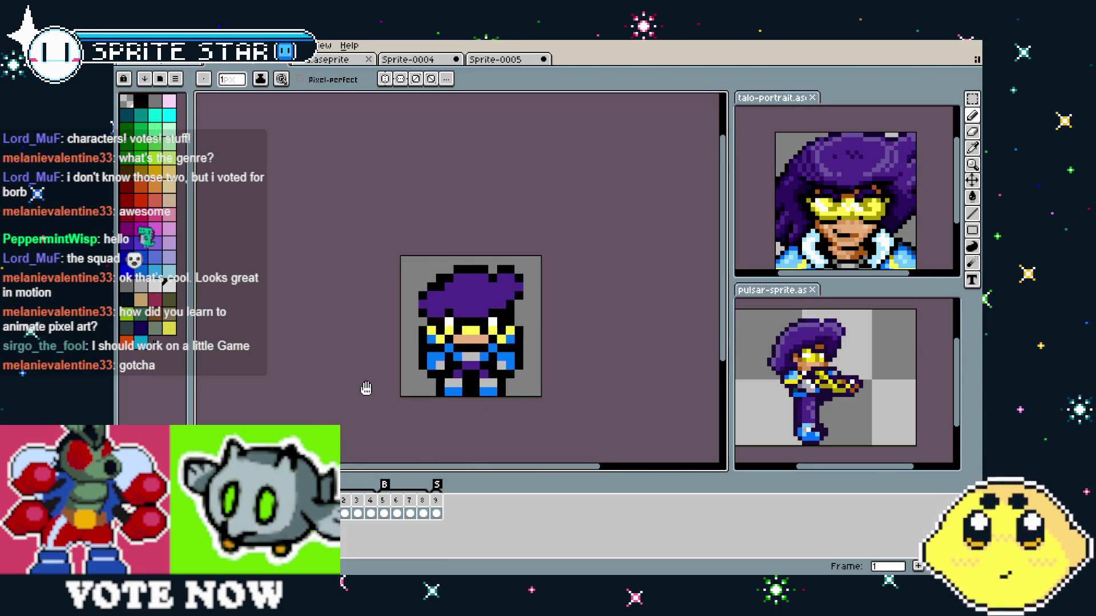
{"action": "left_click_drag", "start_coordinate": [368, 388], "coordinate": [335, 371]}
{"action": "key", "text": "Return"}
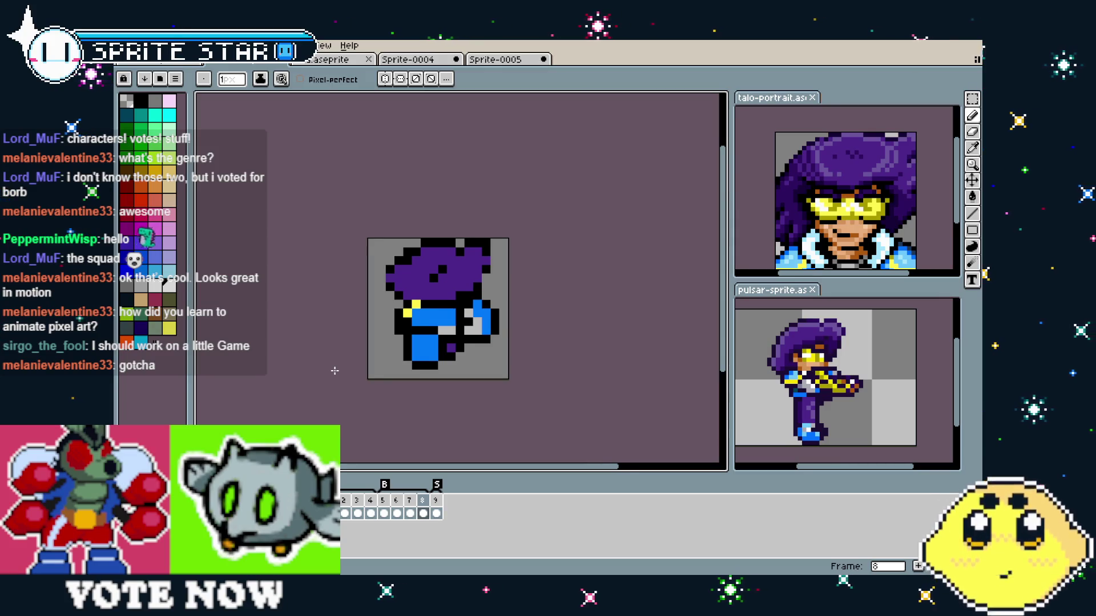
{"action": "left_click_drag", "start_coordinate": [334, 371], "coordinate": [321, 371]}
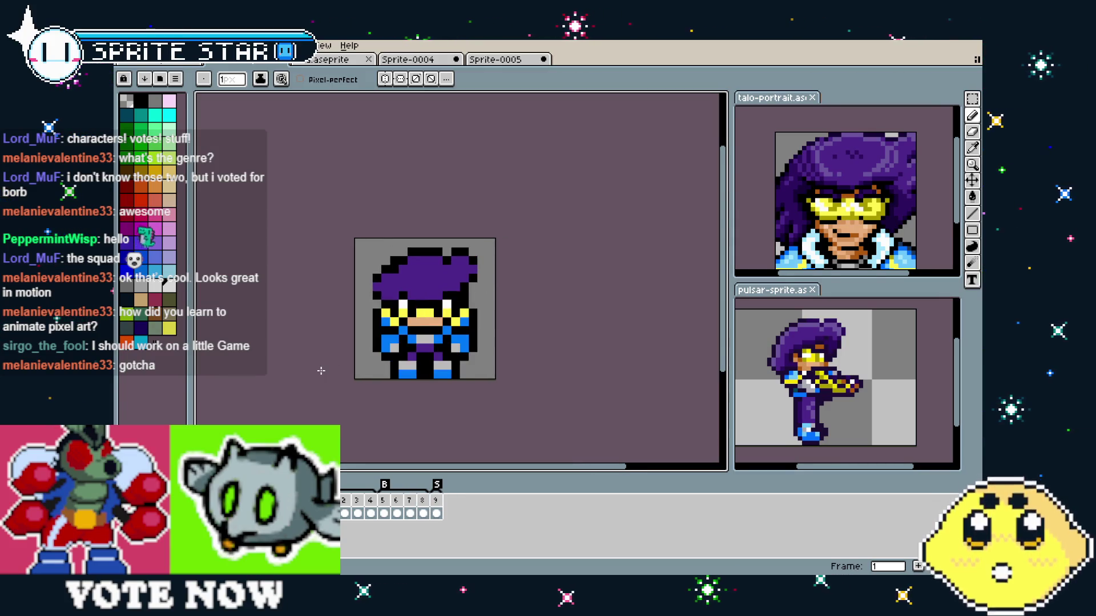
{"action": "mouse_move", "coordinate": [348, 372]}
{"action": "left_mouse_down"}
{"action": "mouse_move", "coordinate": [335, 372]}
{"action": "mouse_move", "coordinate": [359, 364]}
{"action": "left_mouse_up"}
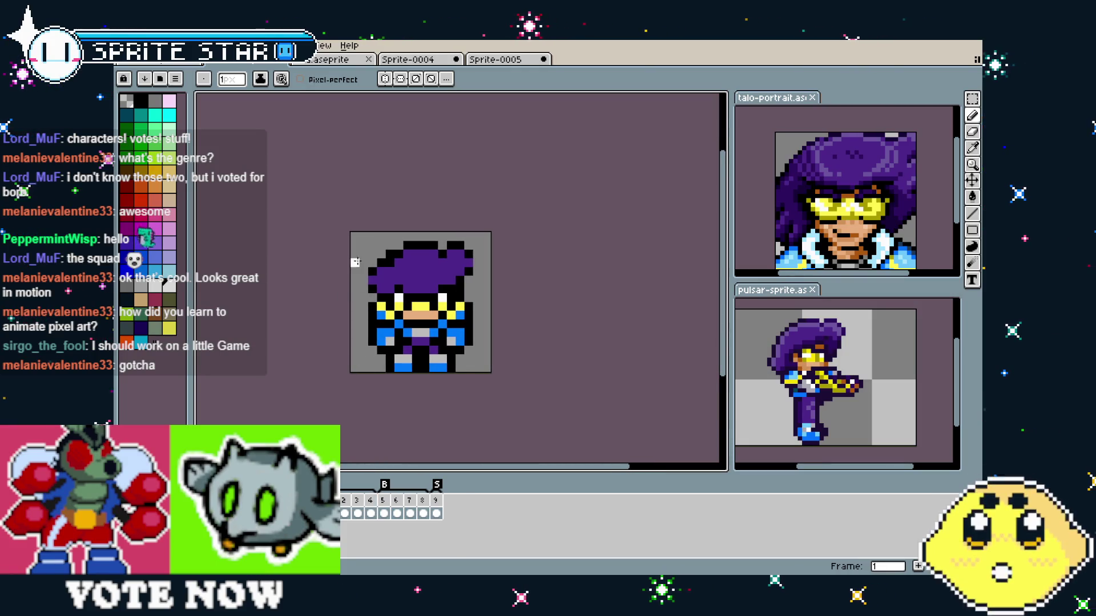
{"action": "left_click_drag", "start_coordinate": [354, 276], "coordinate": [345, 276]}
{"action": "left_click_drag", "start_coordinate": [324, 314], "coordinate": [355, 320]}
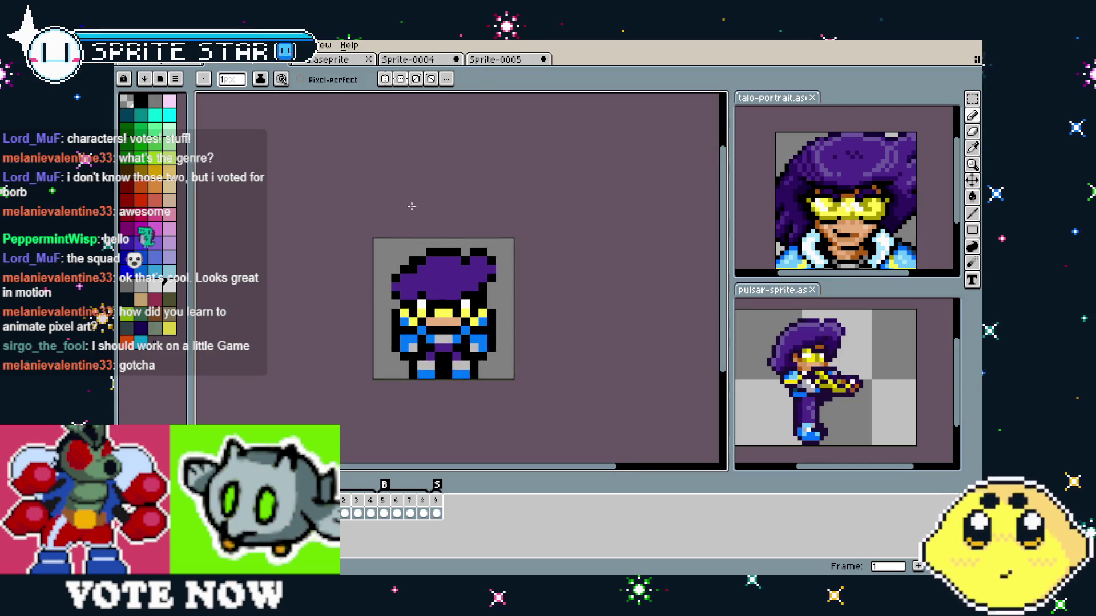
- Switch to the Sprite-0004 sketch and pan around the monster's body and the small bee
{"action": "left_click", "coordinate": [427, 62]}
{"action": "scroll", "coordinate": [468, 291], "scroll_direction": "down", "scroll_amount": 5}
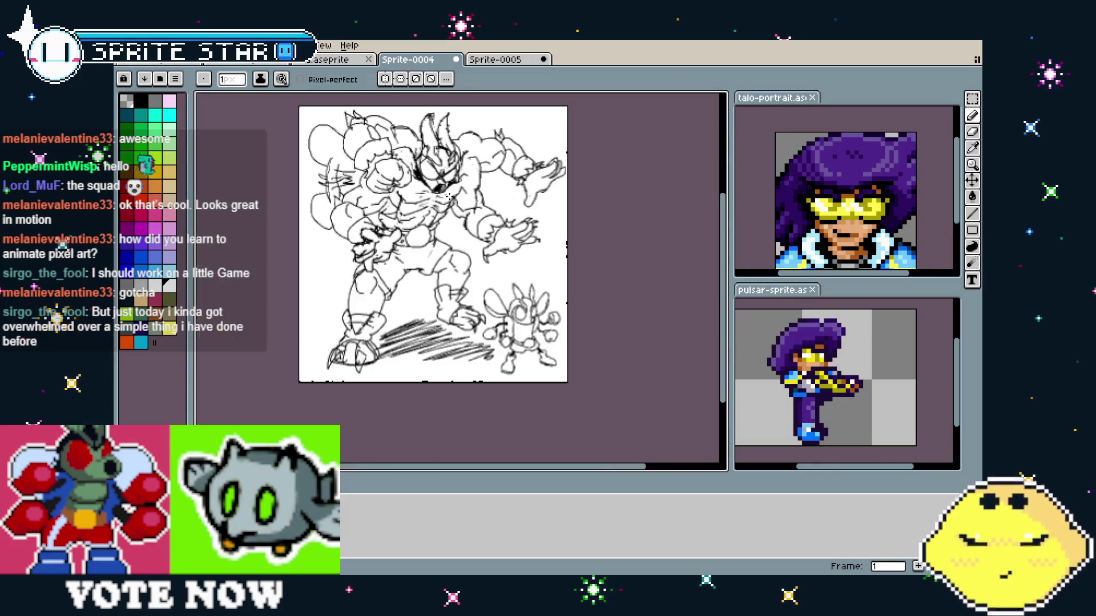
{"action": "scroll", "coordinate": [468, 291], "scroll_direction": "up", "scroll_amount": 3}
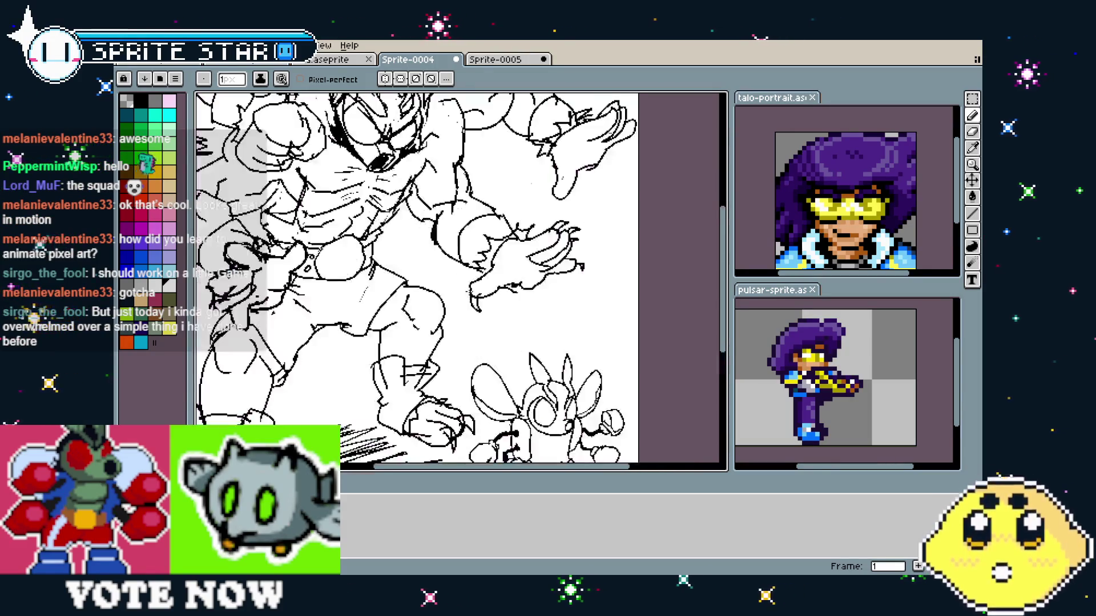
{"action": "left_click_drag", "start_coordinate": [468, 291], "coordinate": [492, 245]}
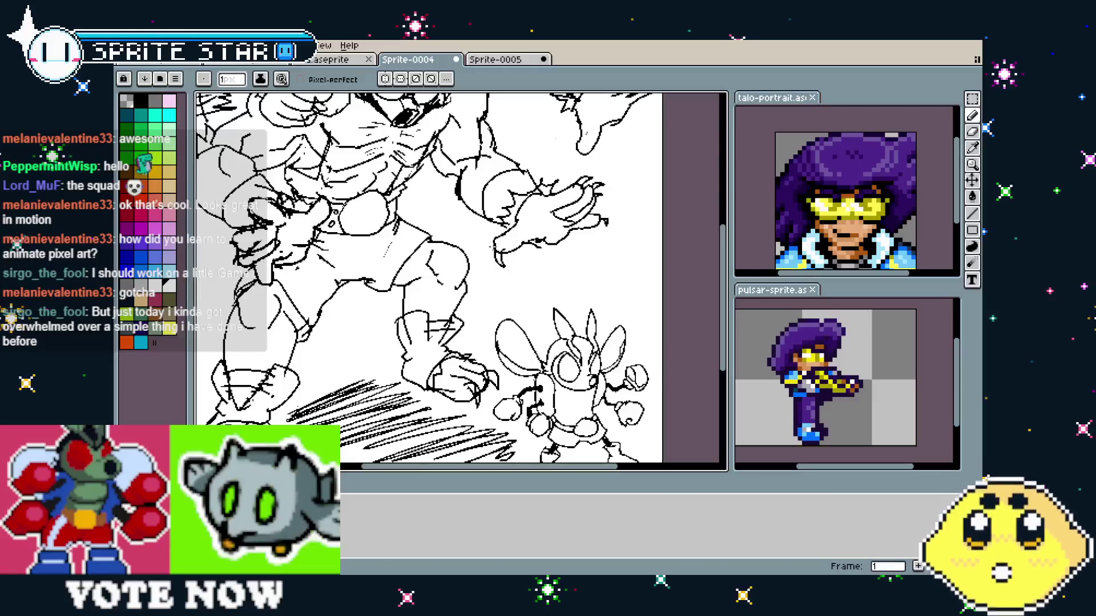
{"action": "left_click_drag", "start_coordinate": [492, 265], "coordinate": [462, 314]}
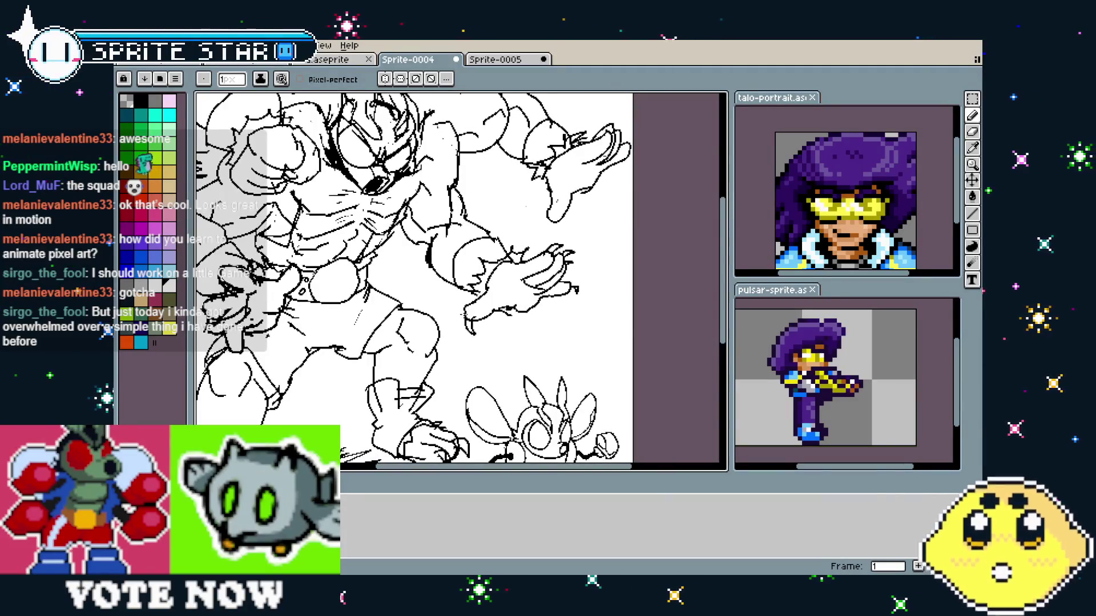
{"action": "left_click_drag", "start_coordinate": [463, 314], "coordinate": [514, 297]}
- Inspect the monster sketch in full-screen preview, then exit and view the lower legs and bee
{"action": "key", "text": "ctrl+f"}
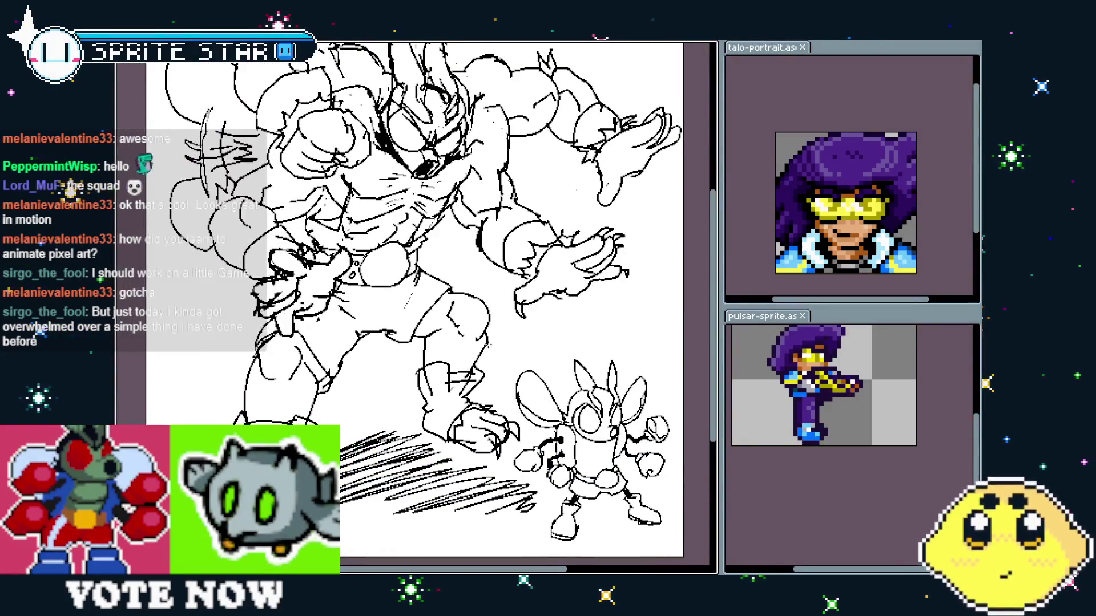
{"action": "left_click_drag", "start_coordinate": [563, 463], "coordinate": [545, 463]}
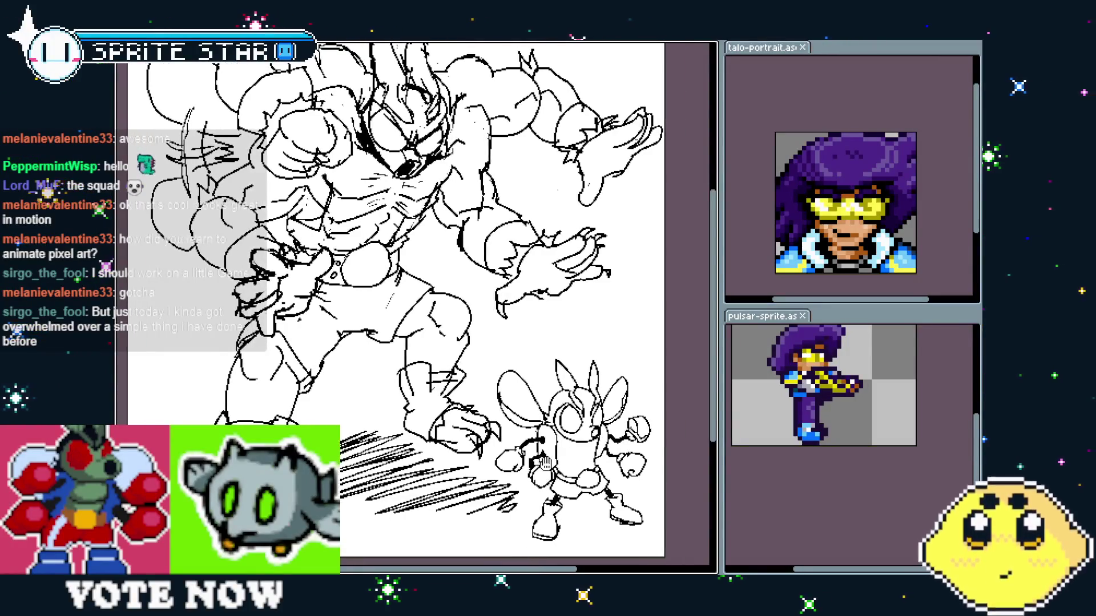
{"action": "scroll", "coordinate": [571, 467], "scroll_direction": "up", "scroll_amount": 3}
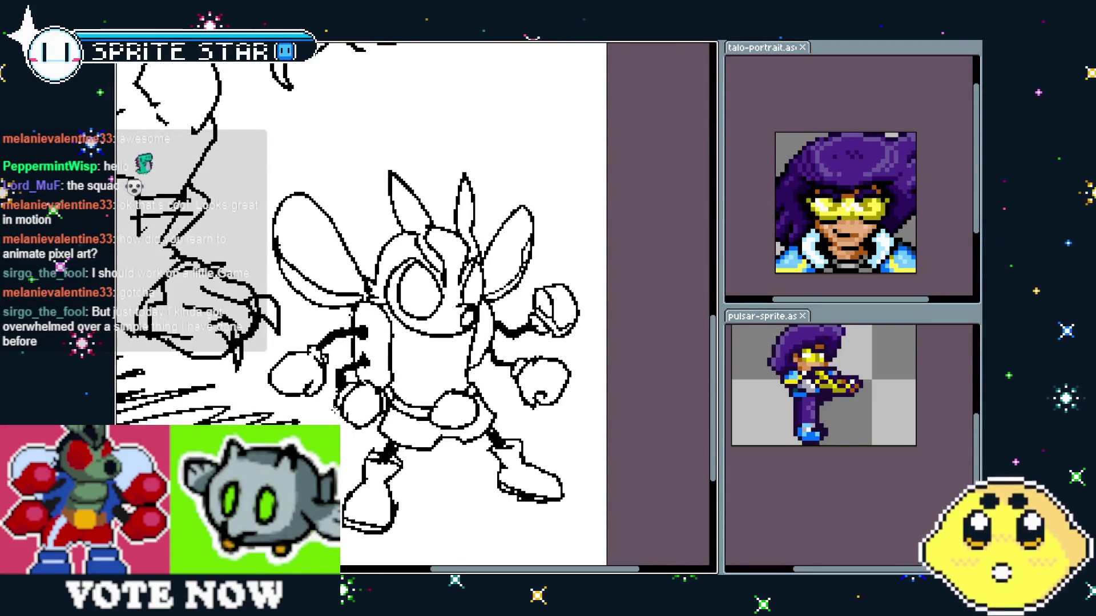
{"action": "scroll", "coordinate": [272, 224], "scroll_direction": "down", "scroll_amount": 2}
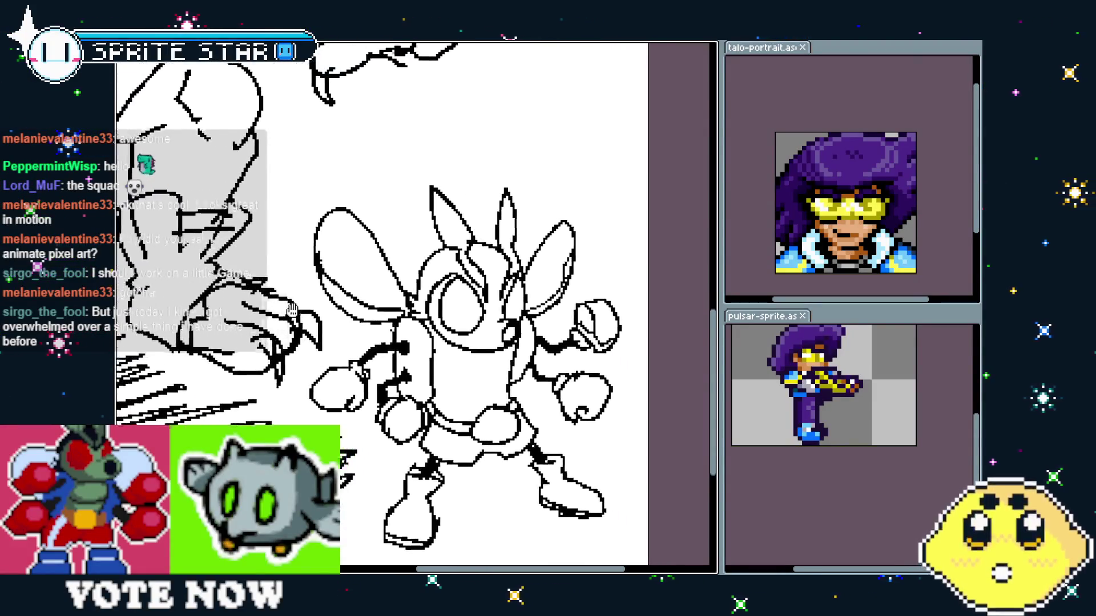
{"action": "scroll", "coordinate": [272, 224], "scroll_direction": "down", "scroll_amount": 2}
{"action": "scroll", "coordinate": [272, 224], "scroll_direction": "up", "scroll_amount": 1}
{"action": "left_click_drag", "start_coordinate": [272, 224], "coordinate": [439, 340]}
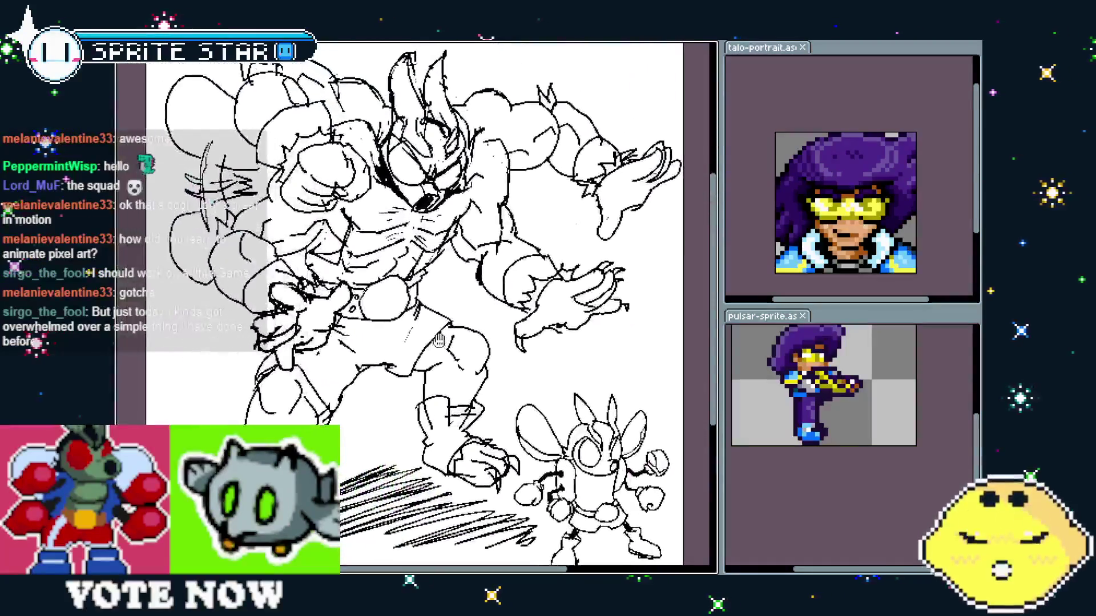
{"action": "scroll", "coordinate": [370, 439], "scroll_direction": "up", "scroll_amount": 5}
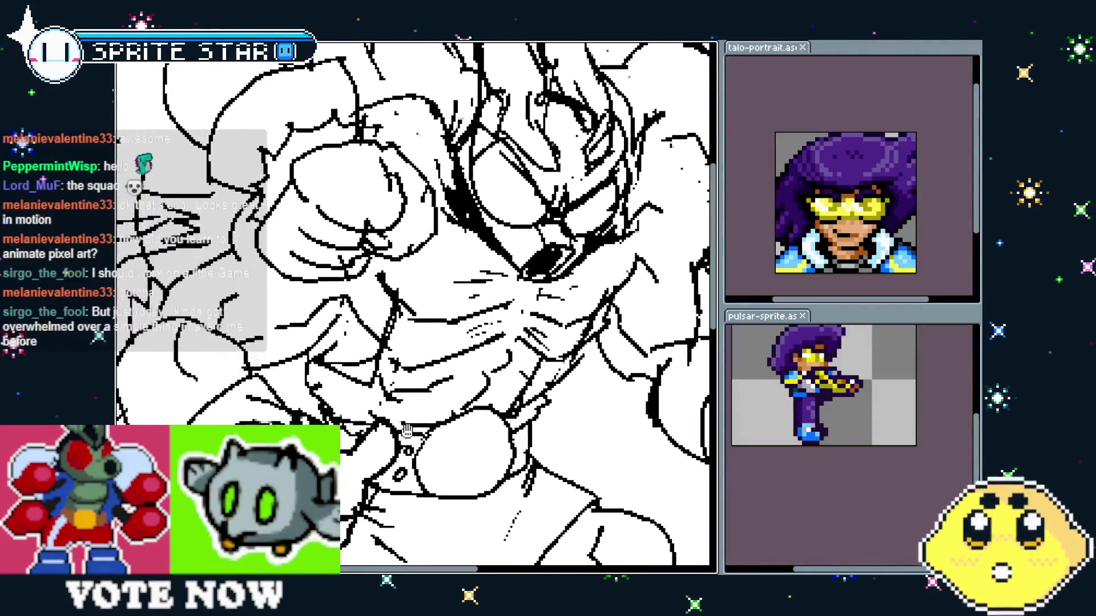
{"action": "scroll", "coordinate": [370, 438], "scroll_direction": "down", "scroll_amount": 4}
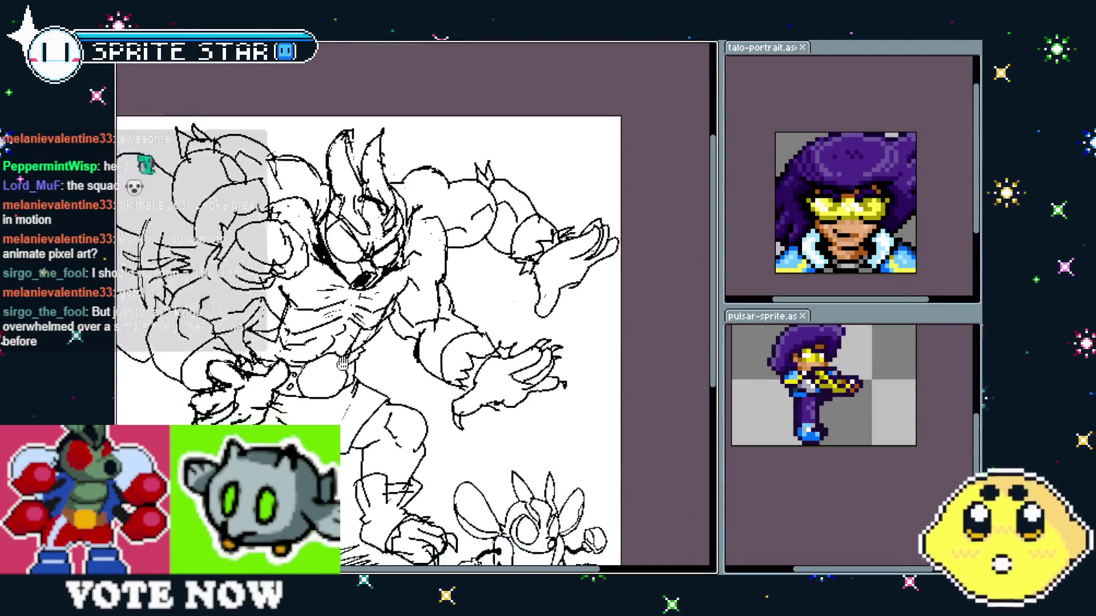
{"action": "mouse_move", "coordinate": [307, 335]}
{"action": "left_mouse_down"}
{"action": "mouse_move", "coordinate": [334, 313]}
{"action": "mouse_move", "coordinate": [387, 321]}
{"action": "left_mouse_up"}
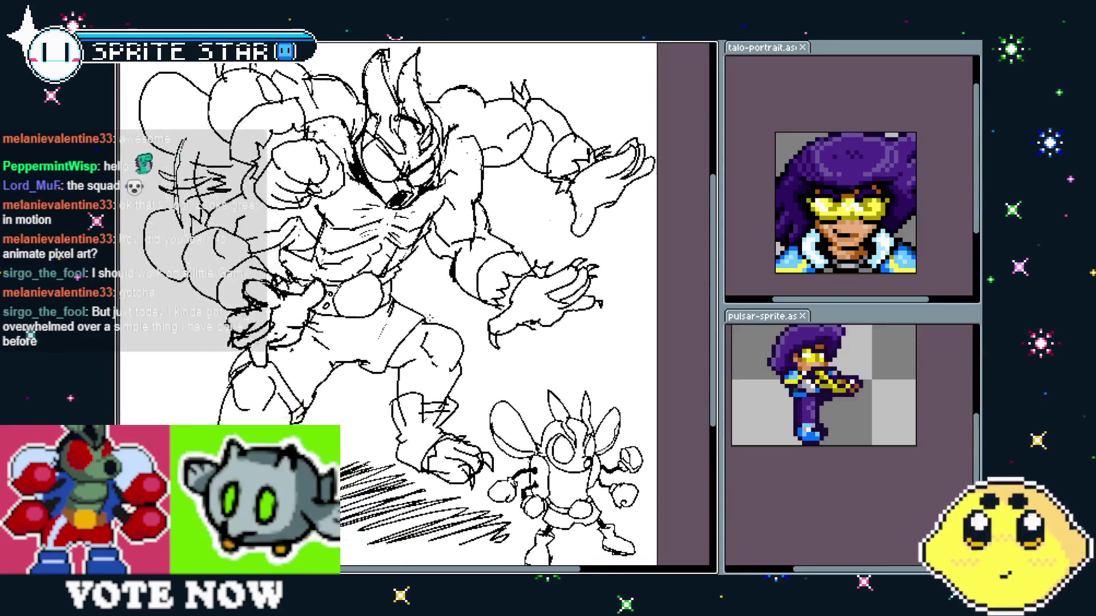
{"action": "key", "text": "Escape"}
{"action": "left_click_drag", "start_coordinate": [429, 262], "coordinate": [402, 197]}
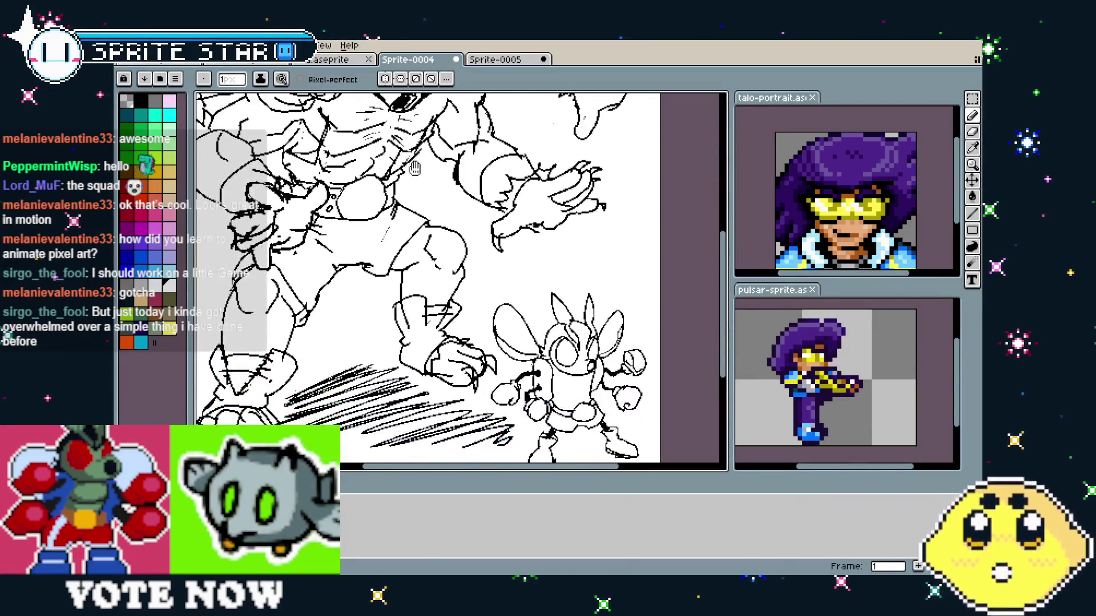
{"action": "mouse_move", "coordinate": [402, 282]}
{"action": "left_mouse_down"}
{"action": "mouse_move", "coordinate": [384, 280]}
{"action": "mouse_move", "coordinate": [429, 312]}
{"action": "left_mouse_up"}
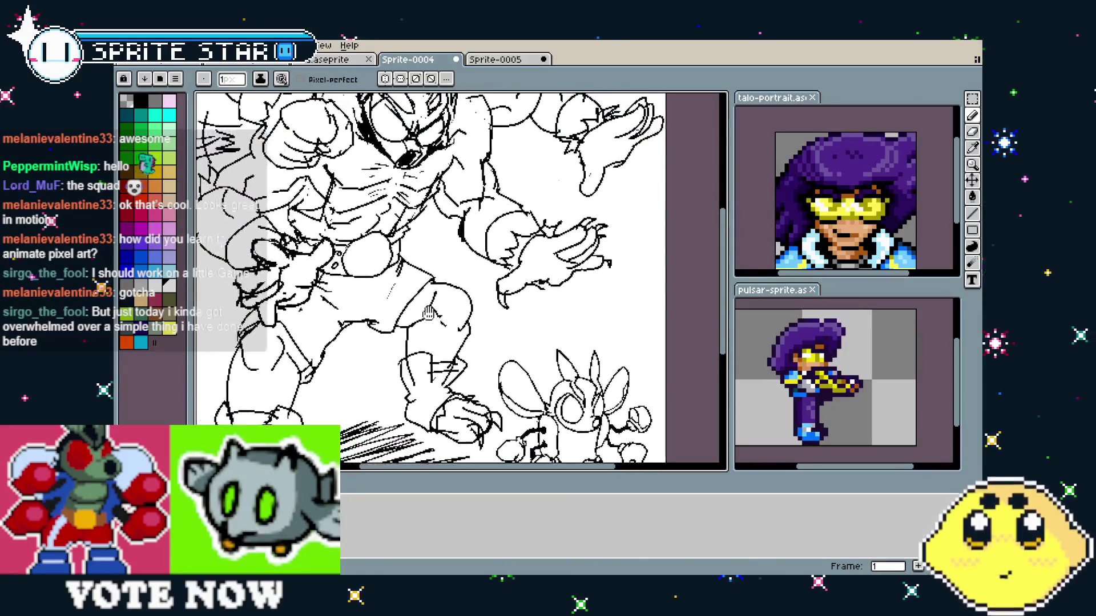
{"action": "left_click", "coordinate": [495, 60]}
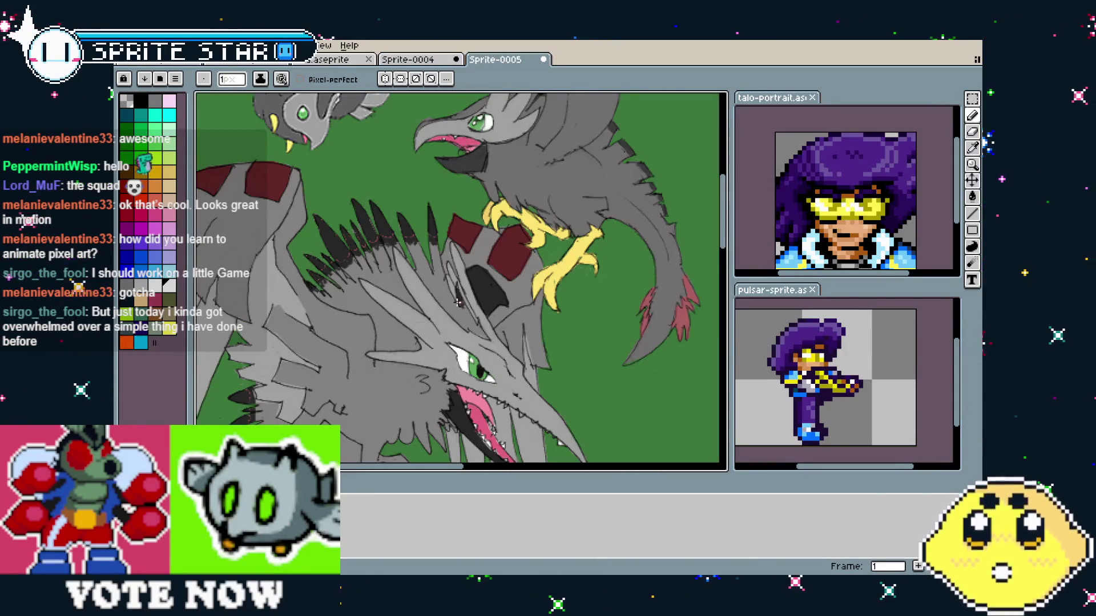
{"action": "scroll", "coordinate": [457, 302], "scroll_direction": "down", "scroll_amount": 3}
{"action": "scroll", "coordinate": [448, 348], "scroll_direction": "up", "scroll_amount": 2}
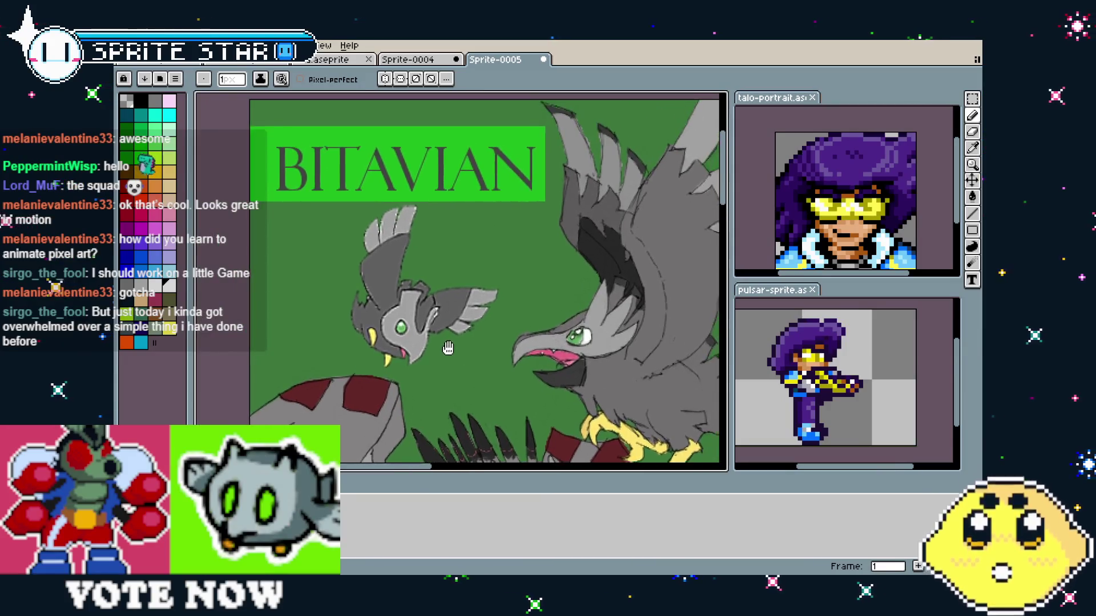
{"action": "mouse_move", "coordinate": [494, 391]}
{"action": "left_mouse_down"}
{"action": "mouse_move", "coordinate": [349, 330]}
{"action": "mouse_move", "coordinate": [391, 320]}
{"action": "left_mouse_up"}
{"action": "left_click_drag", "start_coordinate": [333, 294], "coordinate": [371, 315]}
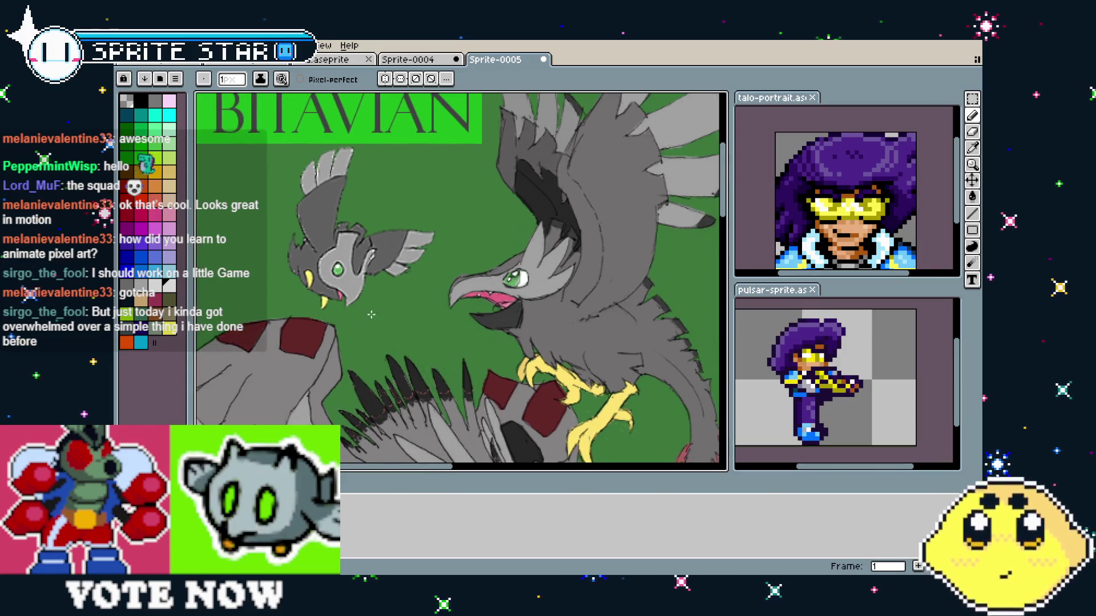
{"action": "scroll", "coordinate": [342, 281], "scroll_direction": "up", "scroll_amount": 3}
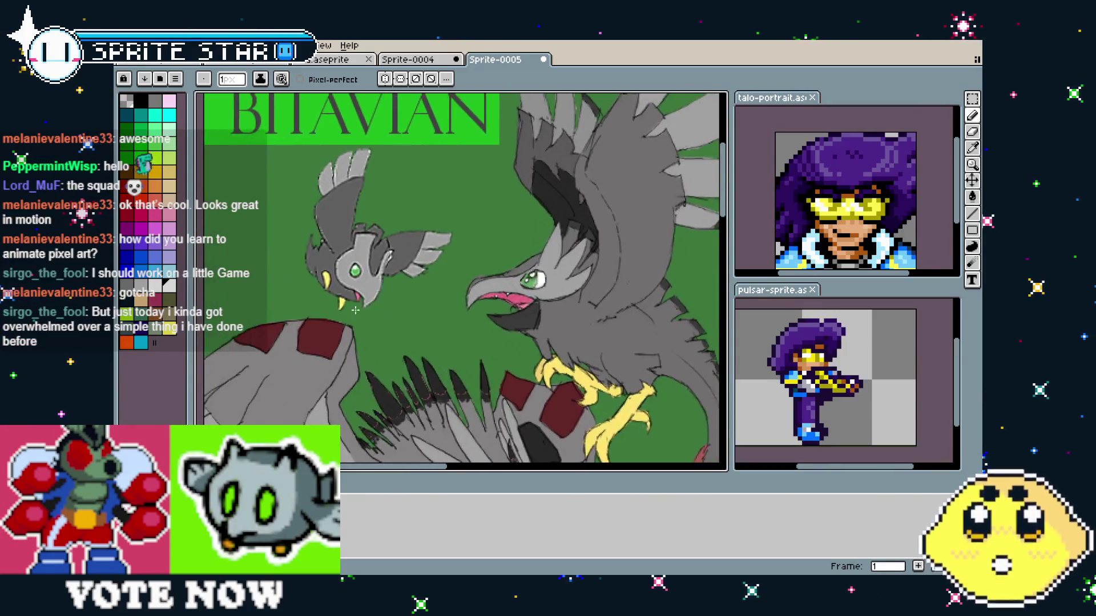
{"action": "scroll", "coordinate": [355, 310], "scroll_direction": "down", "scroll_amount": 3}
{"action": "mouse_move", "coordinate": [432, 370]}
{"action": "left_mouse_down"}
{"action": "mouse_move", "coordinate": [336, 325]}
{"action": "mouse_move", "coordinate": [220, 311]}
{"action": "left_mouse_up"}
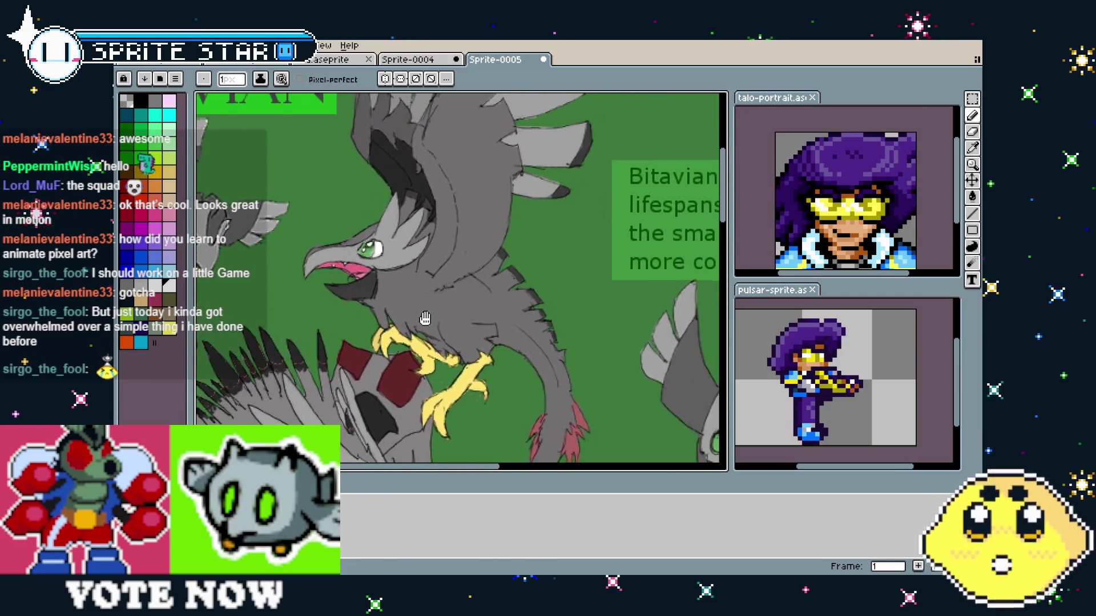
{"action": "mouse_move", "coordinate": [384, 395]}
{"action": "left_mouse_down"}
{"action": "mouse_move", "coordinate": [396, 344]}
{"action": "mouse_move", "coordinate": [519, 137]}
{"action": "left_mouse_up"}
{"action": "mouse_move", "coordinate": [581, 405]}
{"action": "left_mouse_down"}
{"action": "mouse_move", "coordinate": [571, 402]}
{"action": "mouse_move", "coordinate": [576, 422]}
{"action": "mouse_move", "coordinate": [548, 400]}
{"action": "mouse_move", "coordinate": [530, 406]}
{"action": "left_mouse_up"}
{"action": "scroll", "coordinate": [535, 313], "scroll_direction": "up", "scroll_amount": 2}
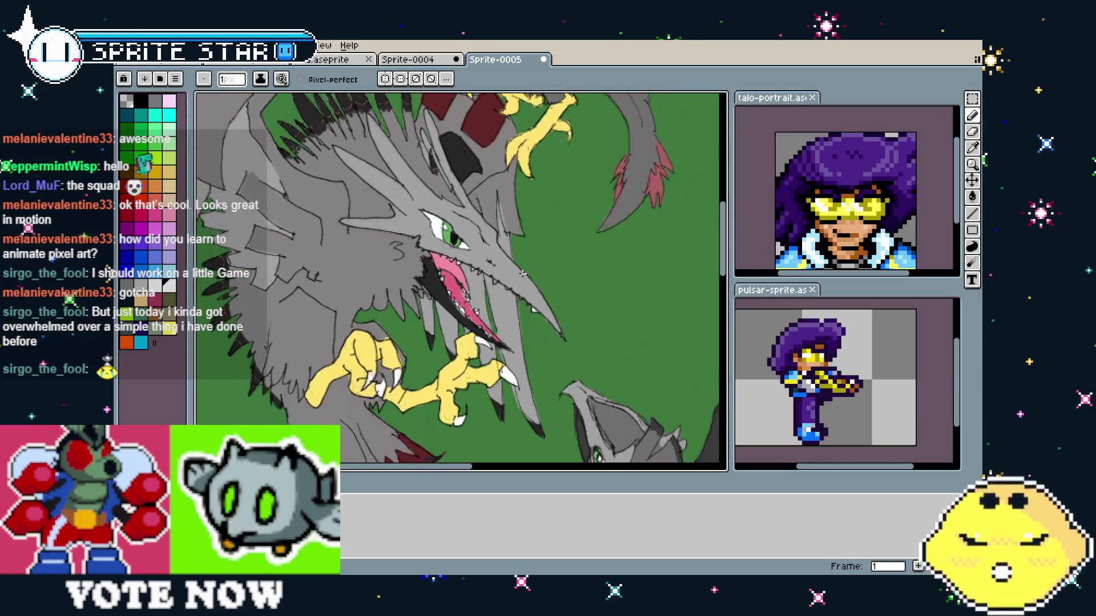
{"action": "scroll", "coordinate": [534, 273], "scroll_direction": "down", "scroll_amount": 2}
{"action": "mouse_move", "coordinate": [537, 255]}
{"action": "left_mouse_down"}
{"action": "mouse_move", "coordinate": [505, 300]}
{"action": "mouse_move", "coordinate": [324, 322]}
{"action": "left_mouse_up"}
{"action": "scroll", "coordinate": [562, 321], "scroll_direction": "up", "scroll_amount": 3}
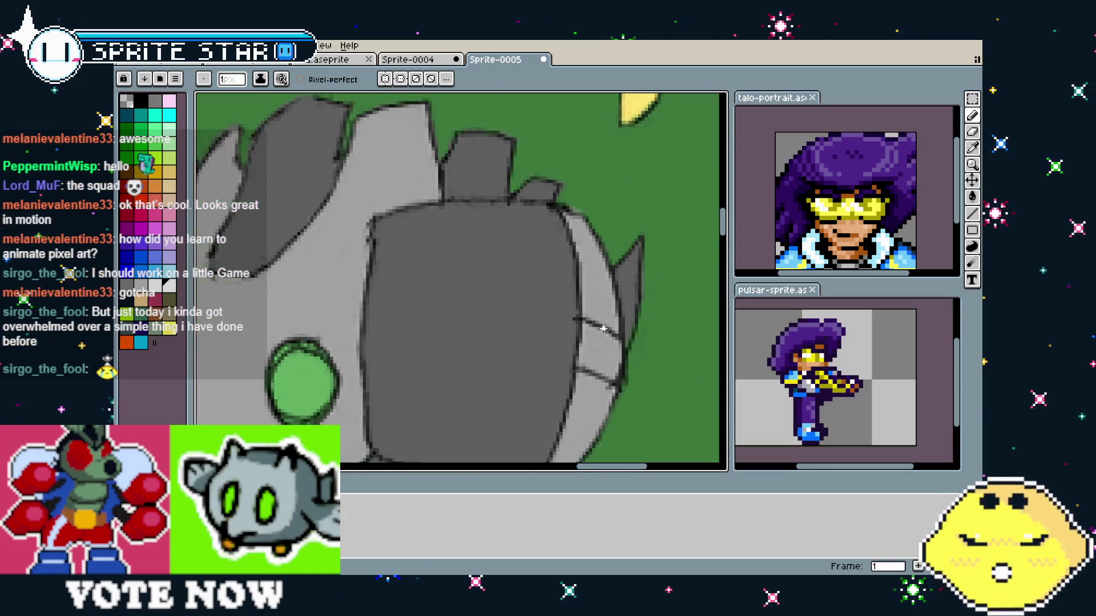
{"action": "scroll", "coordinate": [570, 320], "scroll_direction": "down", "scroll_amount": 2}
{"action": "scroll", "coordinate": [594, 315], "scroll_direction": "up", "scroll_amount": 2}
{"action": "left_click_drag", "start_coordinate": [595, 315], "coordinate": [599, 224]}
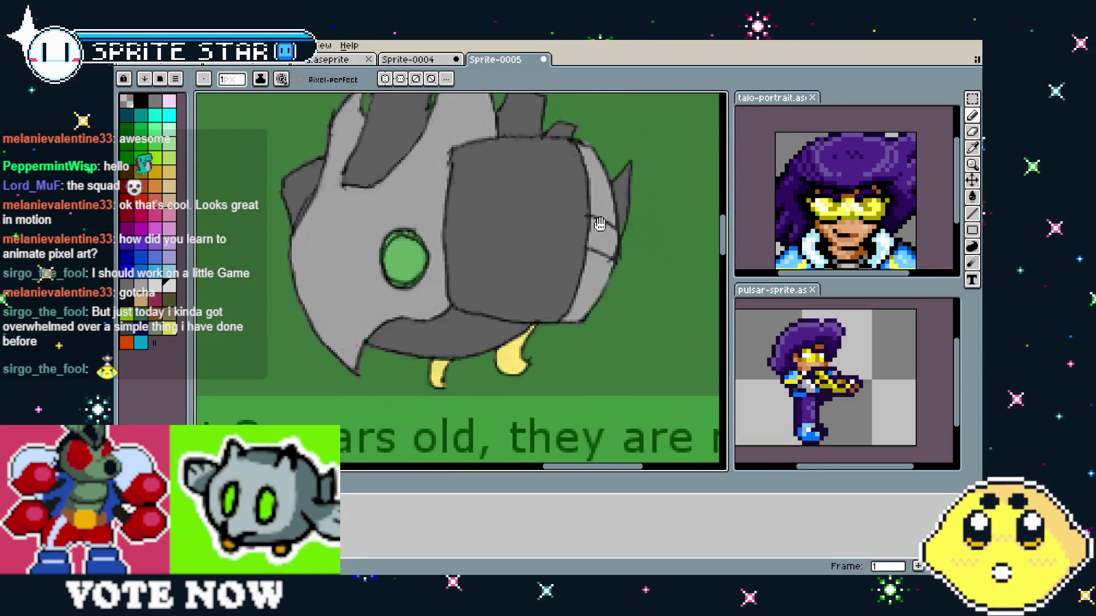
{"action": "scroll", "coordinate": [601, 224], "scroll_direction": "down", "scroll_amount": 2}
{"action": "mouse_move", "coordinate": [339, 213]}
{"action": "left_mouse_down"}
{"action": "mouse_move", "coordinate": [388, 268]}
{"action": "mouse_move", "coordinate": [448, 308]}
{"action": "mouse_move", "coordinate": [423, 308]}
{"action": "left_mouse_up"}
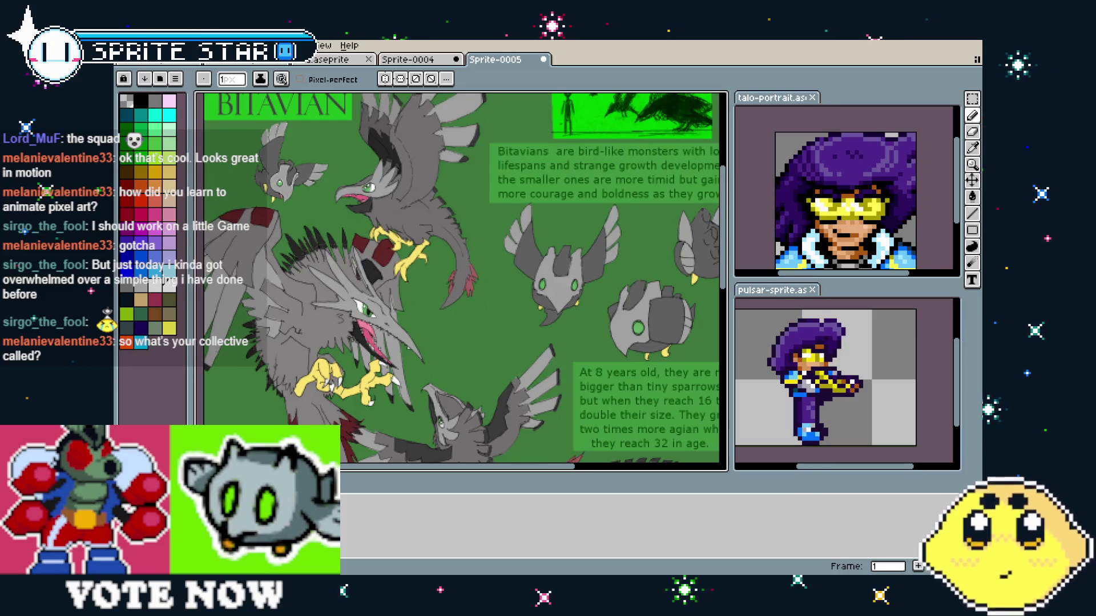
{"action": "scroll", "coordinate": [443, 282], "scroll_direction": "up", "scroll_amount": 1}
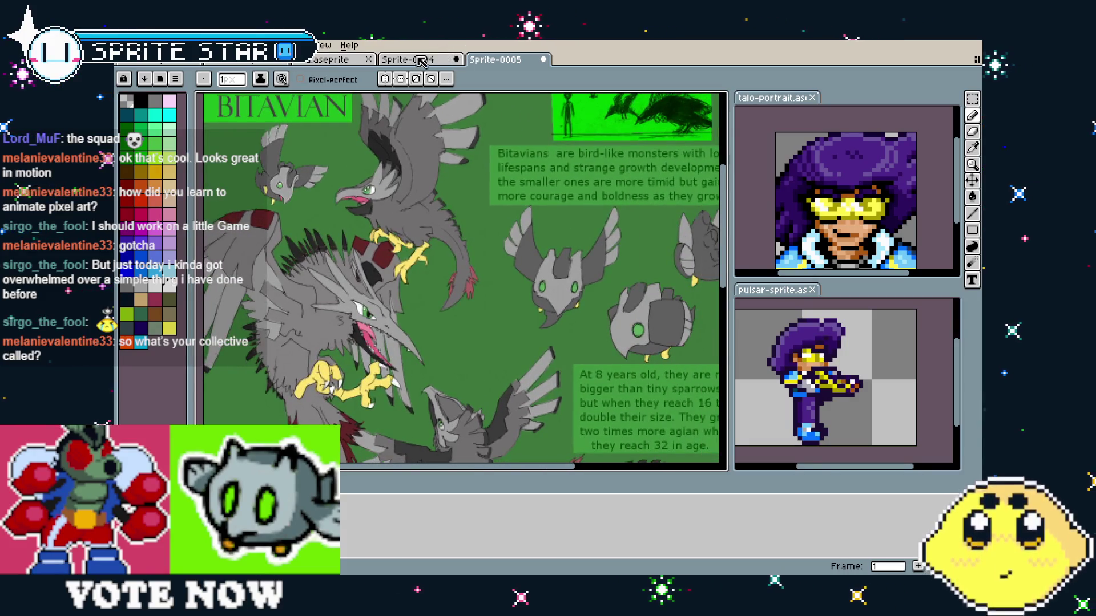
- Switch from the reference document to the purple-haired hero sprite and adjust its view
{"action": "left_click", "coordinate": [425, 60]}
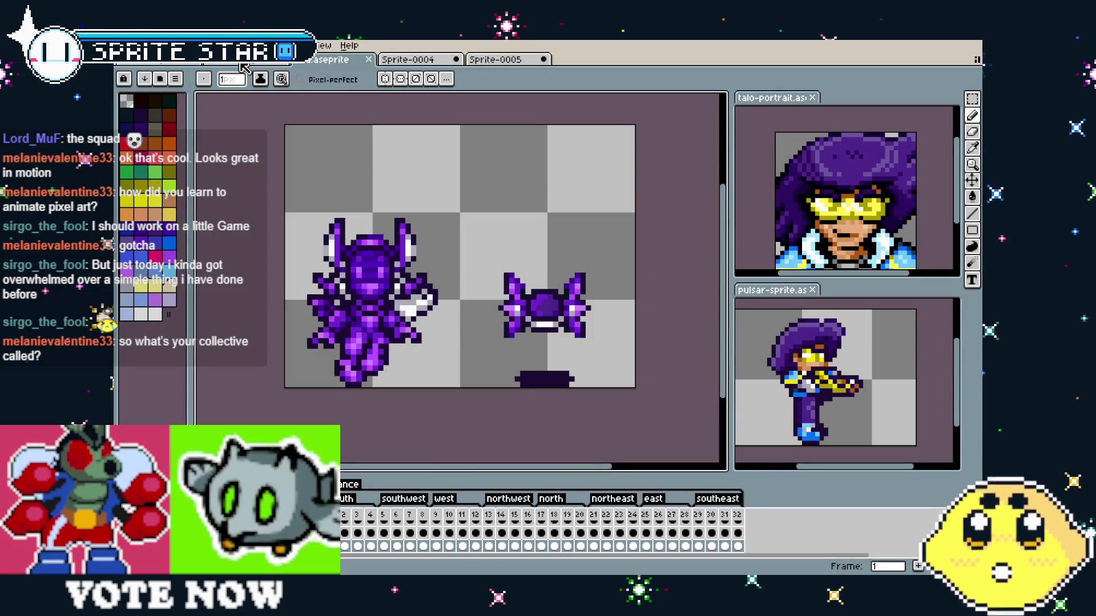
{"action": "key", "text": "ctrl+Tab"}
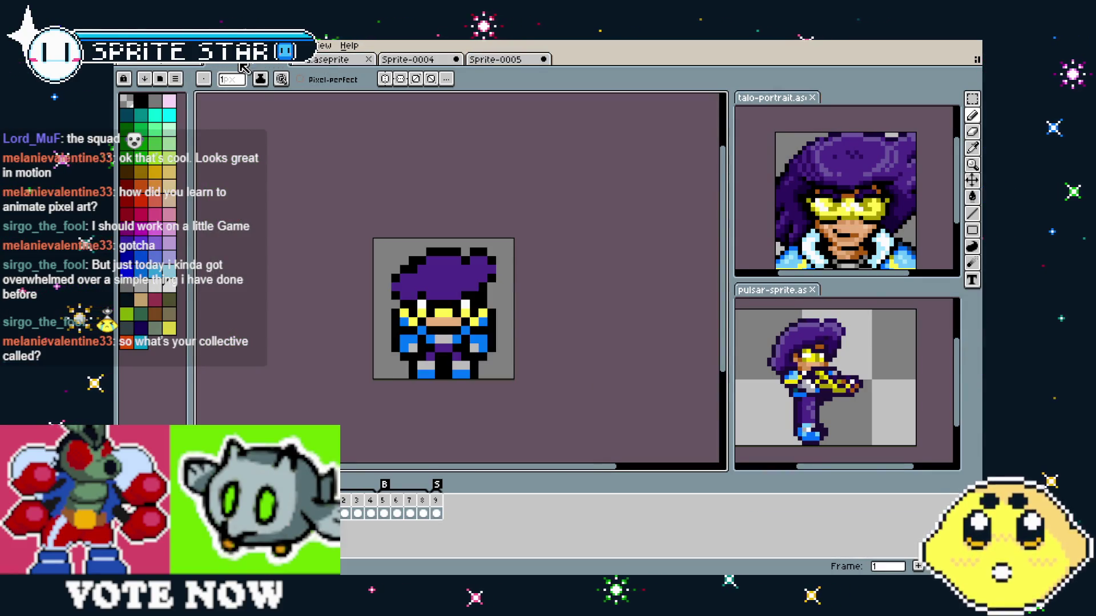
{"action": "left_click_drag", "start_coordinate": [407, 291], "coordinate": [401, 289]}
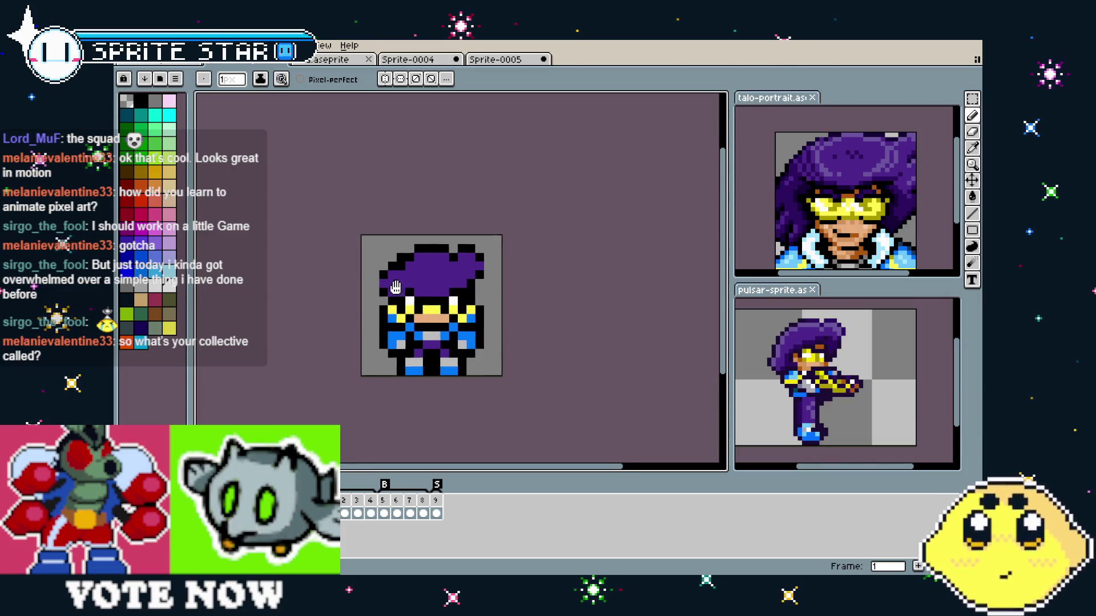
{"action": "scroll", "coordinate": [467, 297], "scroll_direction": "up", "scroll_amount": 2}
{"action": "key", "text": "i"}
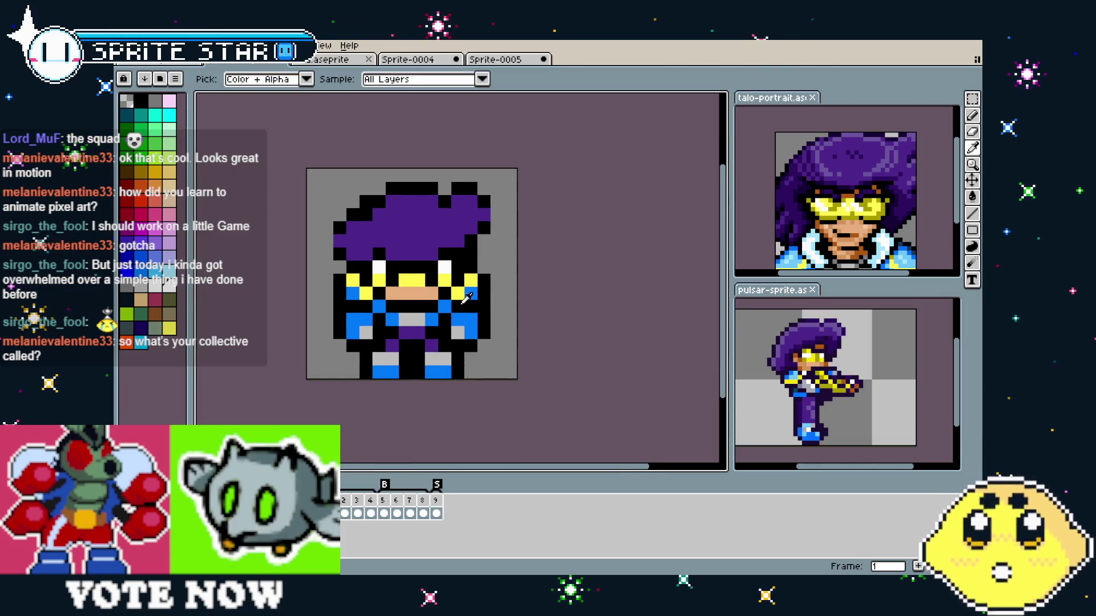
{"action": "key", "text": "b"}
{"action": "left_click_drag", "start_coordinate": [430, 370], "coordinate": [415, 387]}
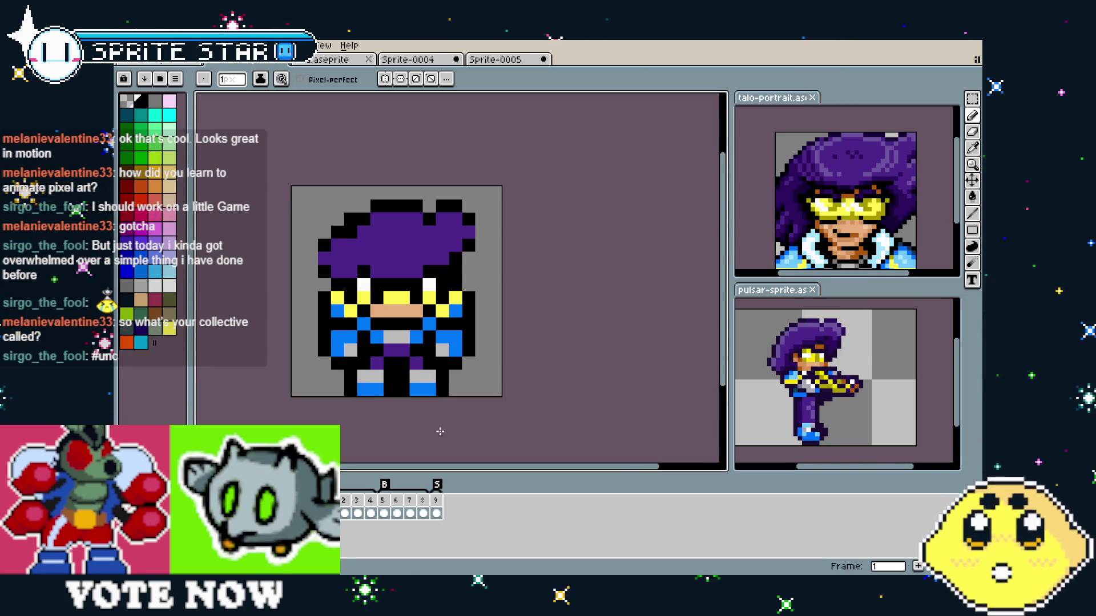
- Zoom in and centre the enlarged hero sprite on the canvas
{"action": "mouse_move", "coordinate": [398, 428]}
{"action": "left_mouse_down"}
{"action": "mouse_move", "coordinate": [419, 426]}
{"action": "mouse_move", "coordinate": [380, 427]}
{"action": "left_mouse_up"}
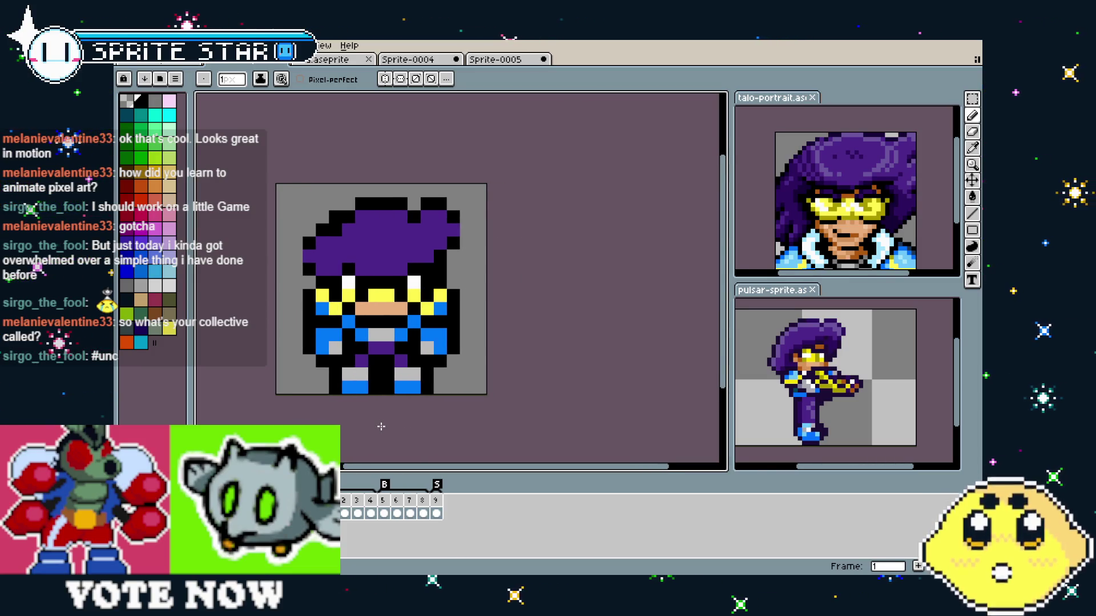
{"action": "scroll", "coordinate": [384, 406], "scroll_direction": "left", "scroll_amount": 1}
{"action": "scroll", "coordinate": [372, 392], "scroll_direction": "up", "scroll_amount": 1}
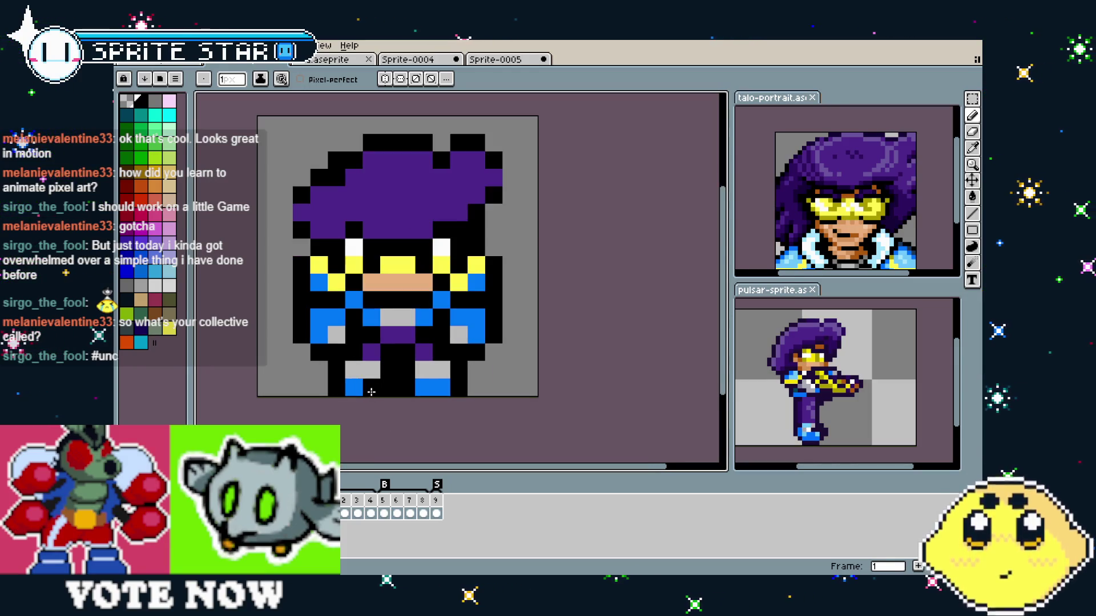
{"action": "left_click_drag", "start_coordinate": [366, 391], "coordinate": [336, 415]}
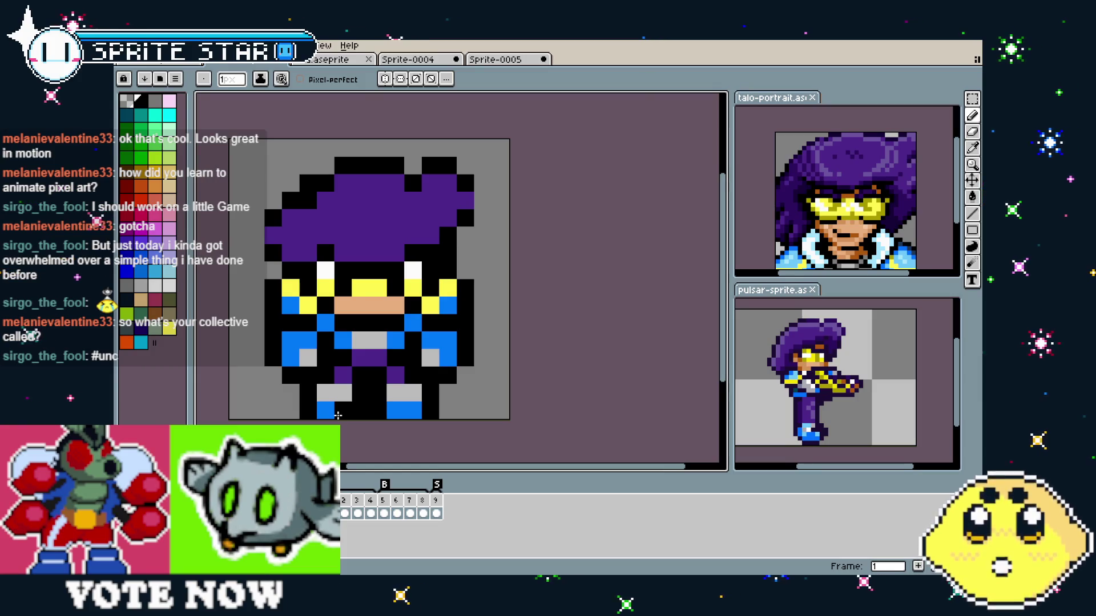
{"action": "scroll", "coordinate": [375, 391], "scroll_direction": "up", "scroll_amount": 1}
{"action": "scroll", "coordinate": [374, 391], "scroll_direction": "down", "scroll_amount": 1}
{"action": "mouse_move", "coordinate": [377, 380]}
{"action": "left_mouse_down"}
{"action": "mouse_move", "coordinate": [397, 398]}
{"action": "mouse_move", "coordinate": [401, 378]}
{"action": "left_mouse_up"}
{"action": "mouse_move", "coordinate": [372, 441]}
{"action": "left_mouse_down"}
{"action": "mouse_move", "coordinate": [361, 440]}
{"action": "mouse_move", "coordinate": [375, 447]}
{"action": "left_mouse_up"}
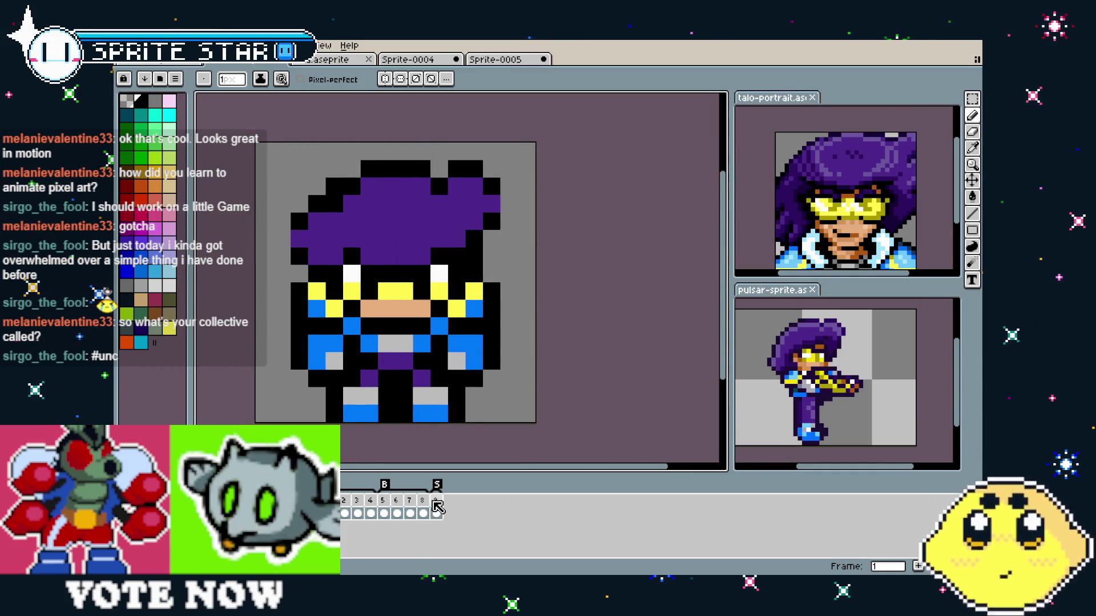
- Go to the hero's frame 9 side-view pose, then open and dismiss its frame options
{"action": "left_click", "coordinate": [437, 507]}
{"action": "left_click_drag", "start_coordinate": [372, 419], "coordinate": [348, 418]}
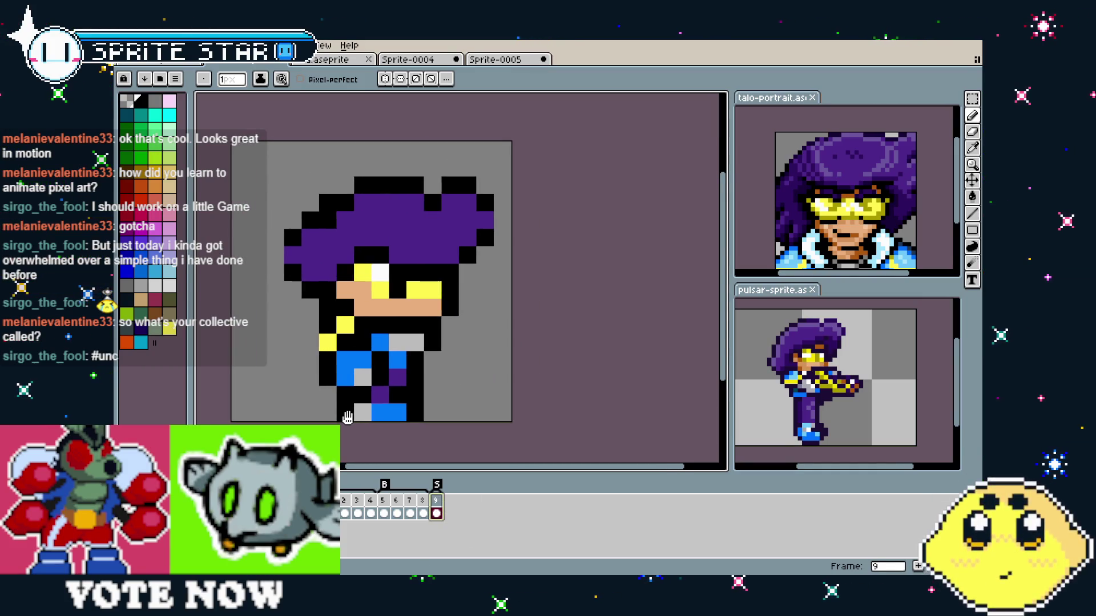
{"action": "right_click", "coordinate": [443, 512]}
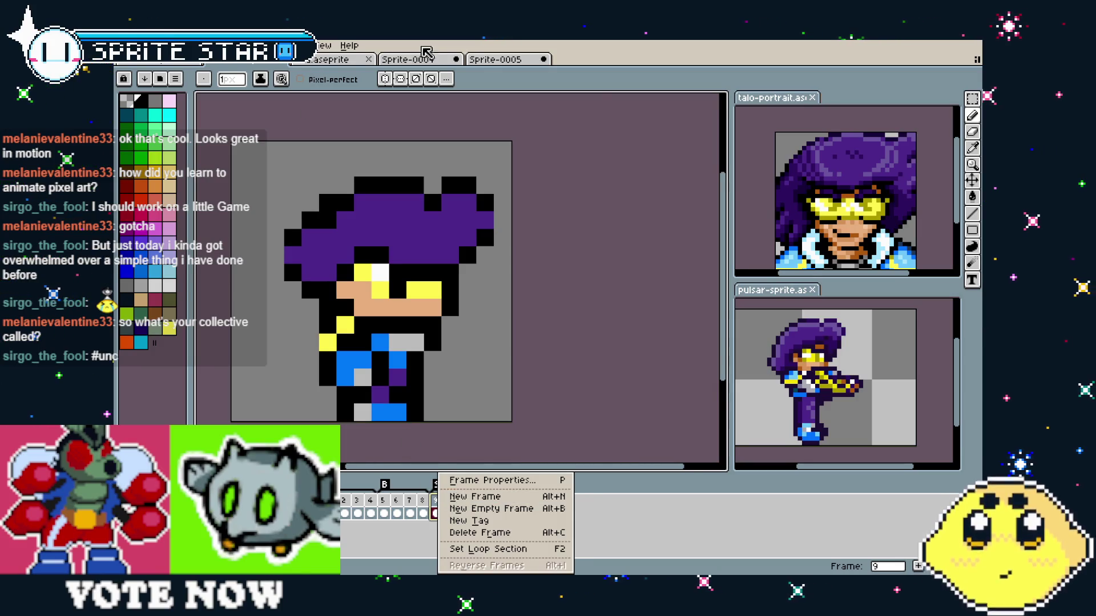
{"action": "key", "text": "Escape"}
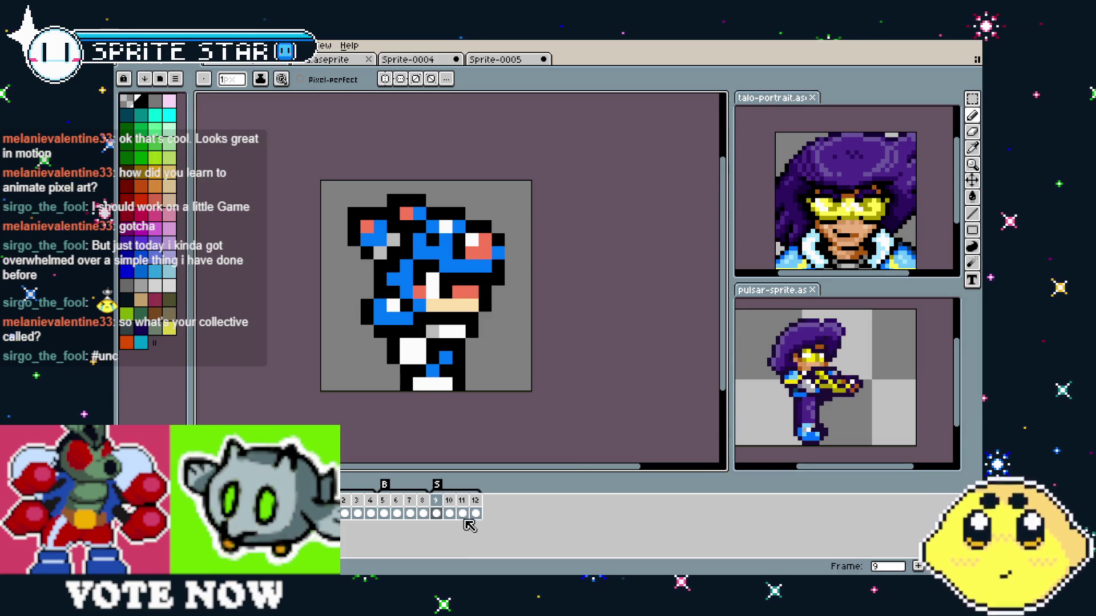
- Select and copy the blue character's whole frame 10 pose, then clear the selection
{"action": "left_click", "coordinate": [454, 510]}
{"action": "key", "text": "m"}
{"action": "key", "text": "ctrl+a"}
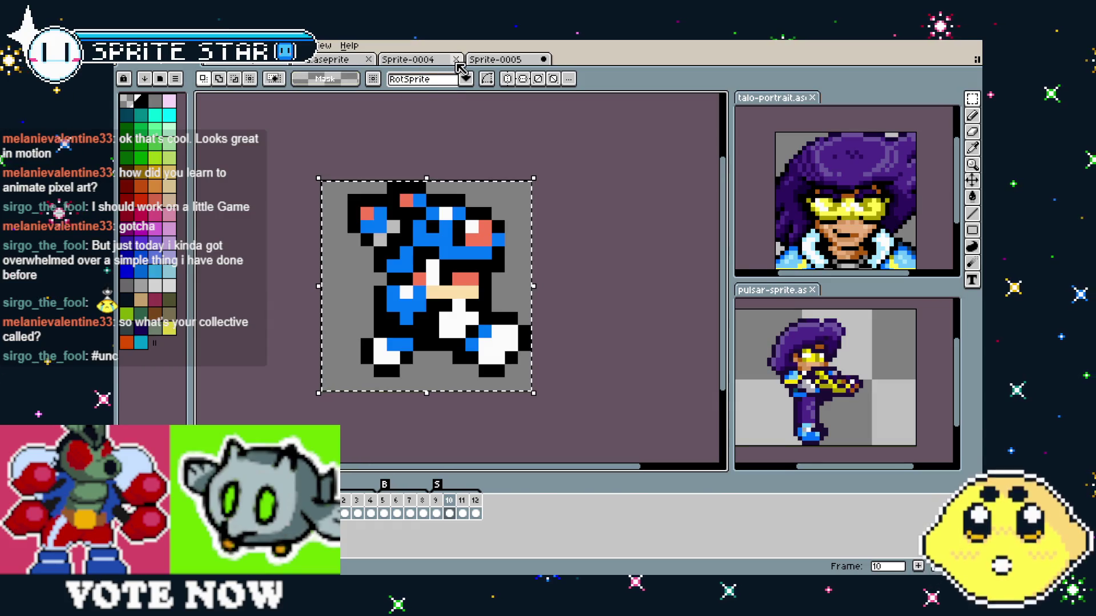
{"action": "left_click", "coordinate": [496, 302]}
- Return to the purple-haired hero sprite at frame 9 and open its frame options
{"action": "left_click", "coordinate": [489, 61]}
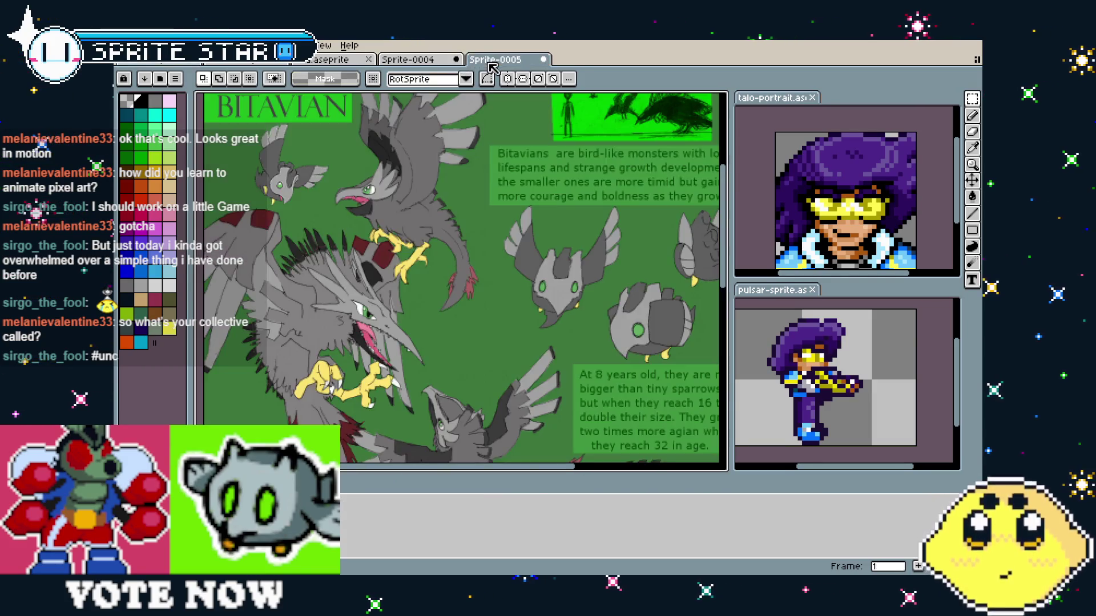
{"action": "left_click", "coordinate": [339, 60]}
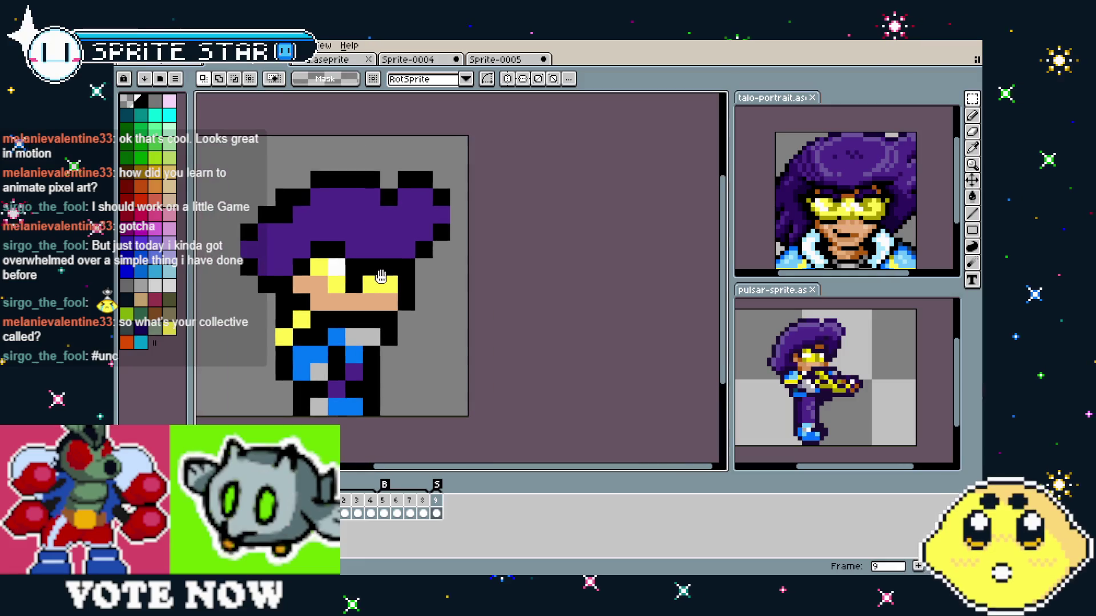
{"action": "right_click", "coordinate": [436, 501]}
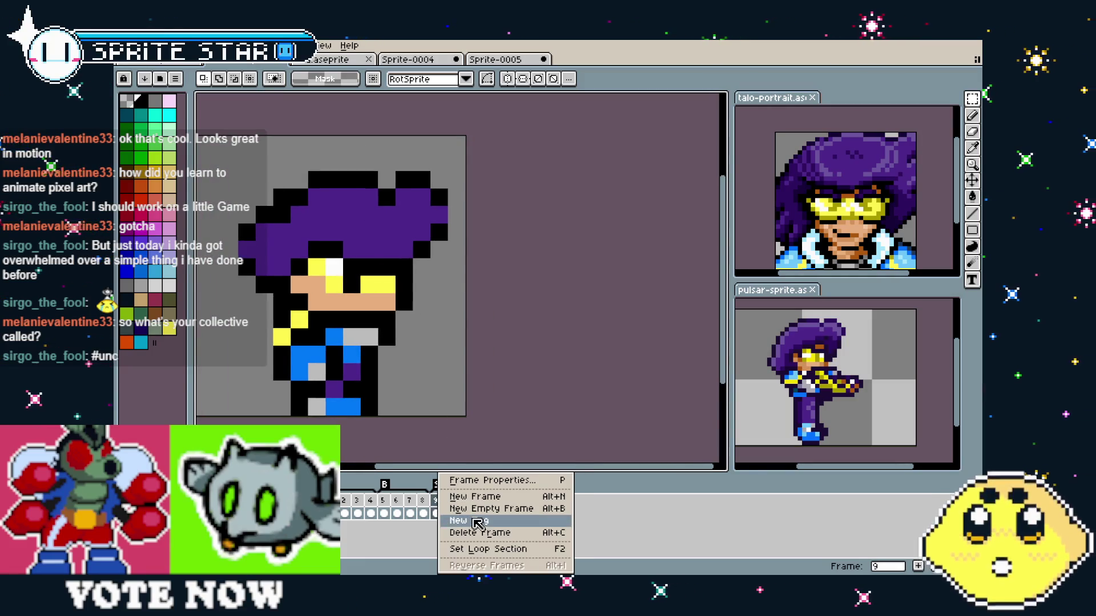
- Add an empty frame 10 after frame 9, paste and position the blue character there, then return to frame 9
{"action": "left_click", "coordinate": [491, 509]}
{"action": "key", "text": "ctrl+v"}
{"action": "mouse_move", "coordinate": [406, 449]}
{"action": "left_mouse_down"}
{"action": "mouse_move", "coordinate": [482, 445]}
{"action": "mouse_move", "coordinate": [461, 450]}
{"action": "left_mouse_up"}
{"action": "left_click_drag", "start_coordinate": [364, 232], "coordinate": [366, 235]}
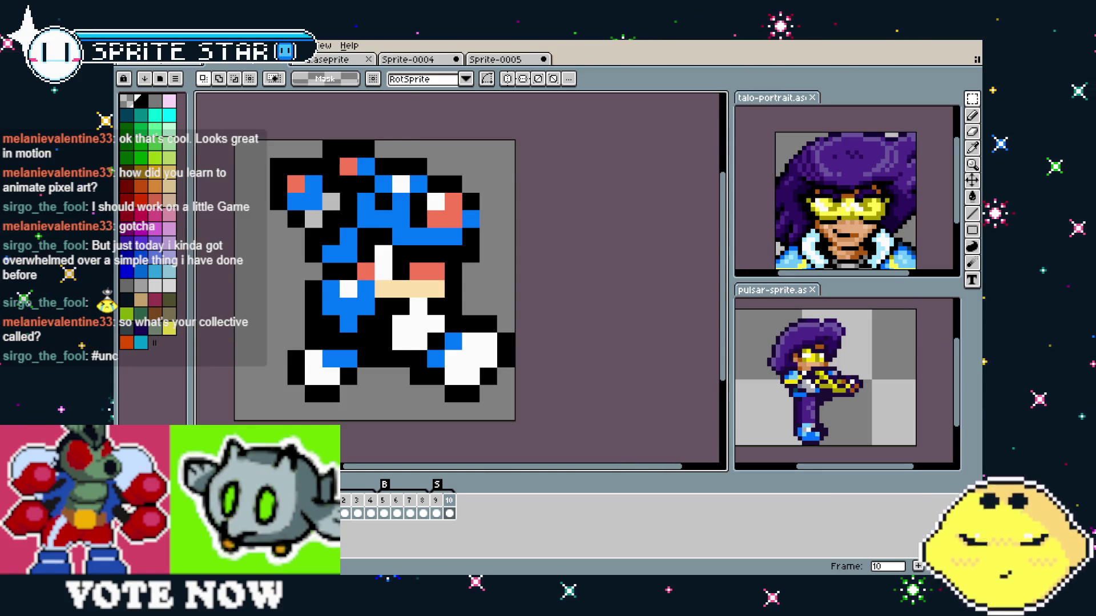
{"action": "scroll", "coordinate": [451, 326], "scroll_direction": "down", "scroll_amount": 1}
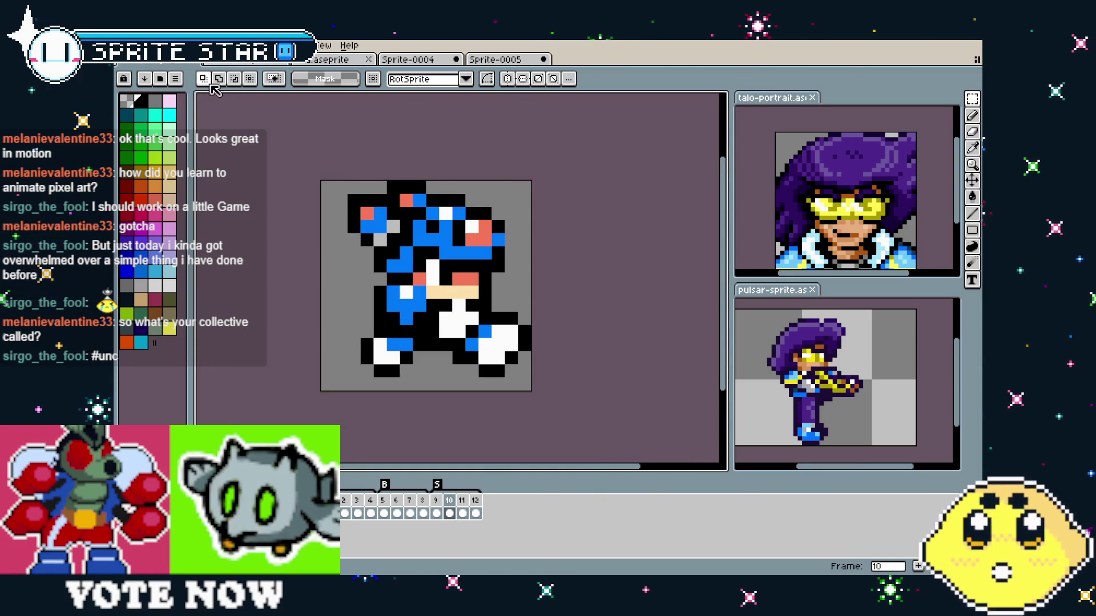
{"action": "scroll", "coordinate": [297, 240], "scroll_direction": "up", "scroll_amount": 1}
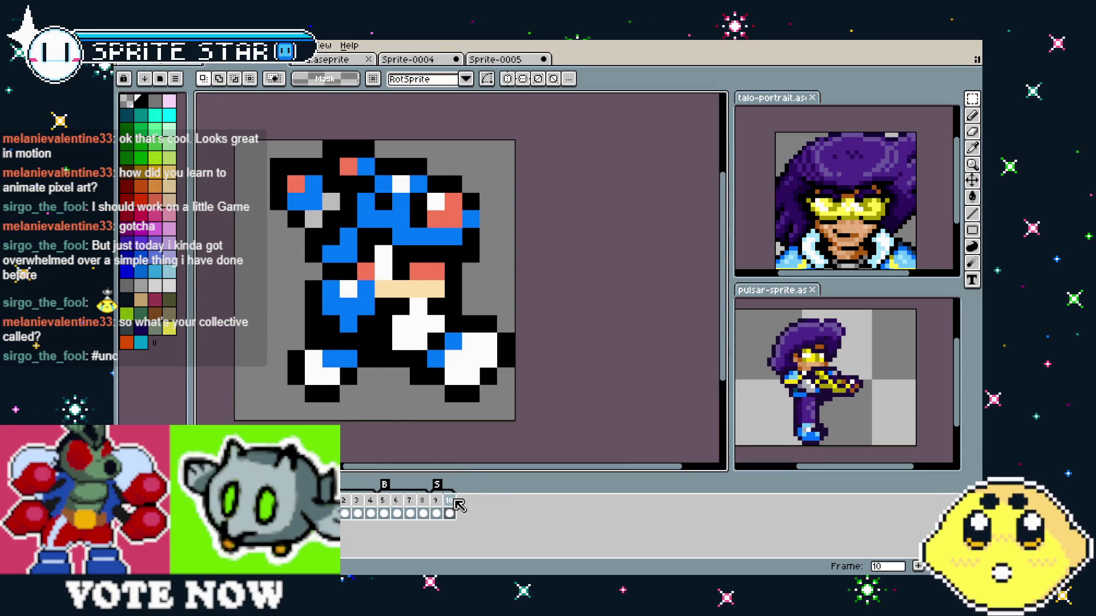
{"action": "key", "text": "Left"}
- On frame 9, marquee-select the hero's purple hair and head
{"action": "scroll", "coordinate": [324, 219], "scroll_direction": "right", "scroll_amount": 1}
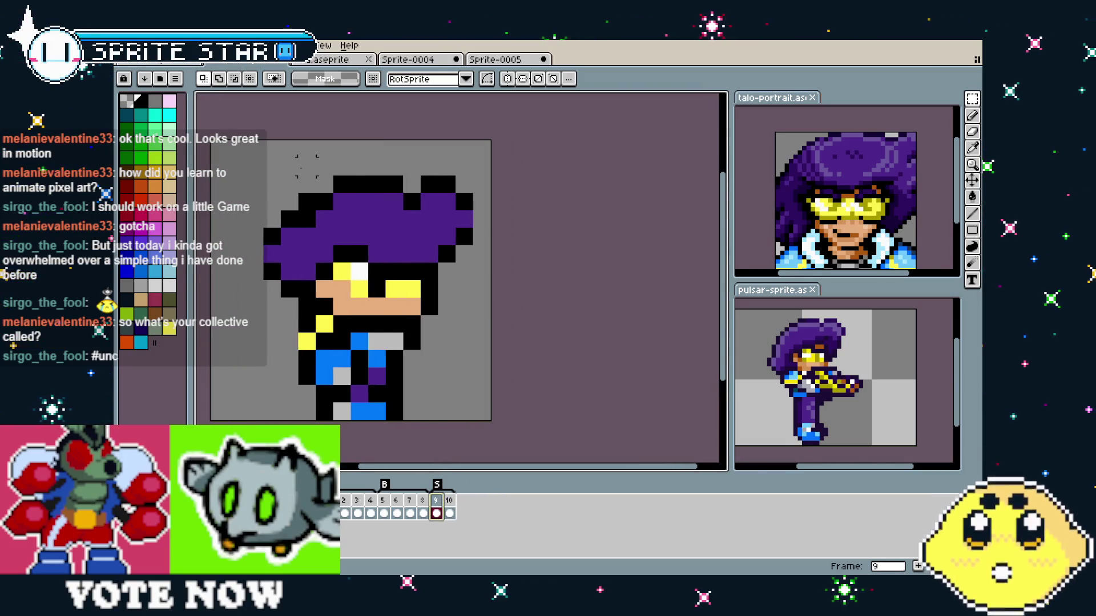
{"action": "left_click_drag", "start_coordinate": [226, 139], "coordinate": [475, 299]}
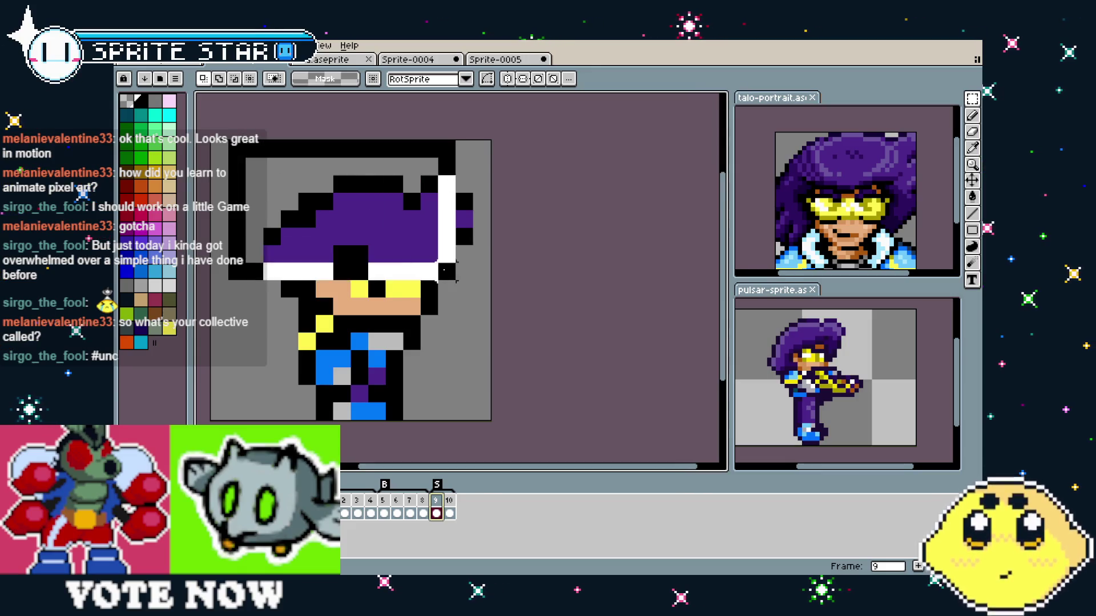
{"action": "key", "text": "ctrl+z"}
{"action": "key", "text": "ctrl+z"}
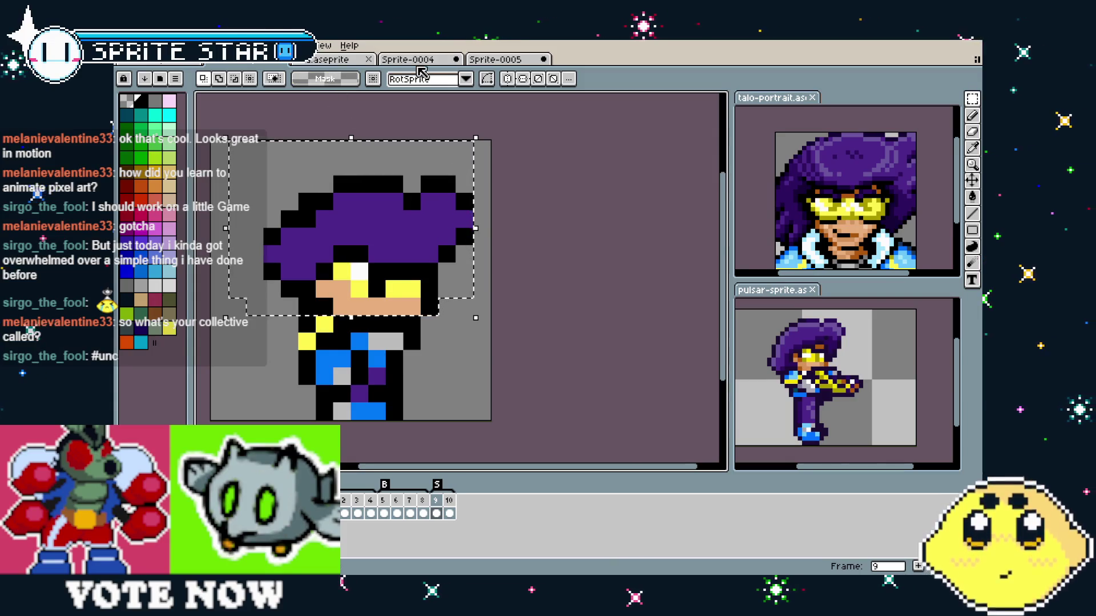
- On frame 10, erase the blue helmet top and paste the purple-haired head one pixel higher
{"action": "key", "text": "Right"}
{"action": "key", "text": "e"}
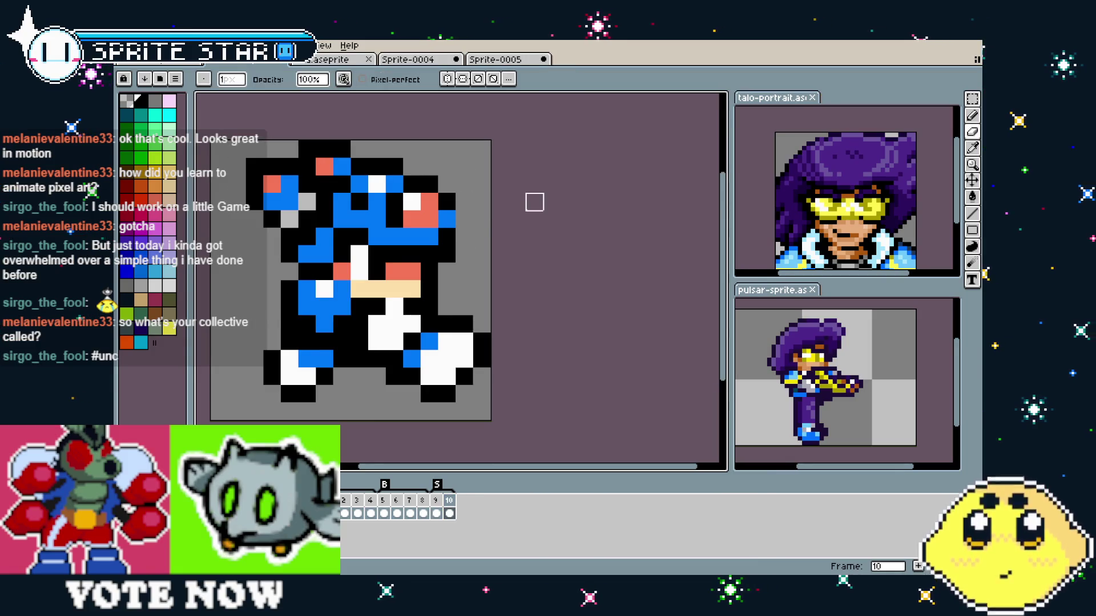
{"action": "left_click_drag", "start_coordinate": [555, 172], "coordinate": [278, 185]}
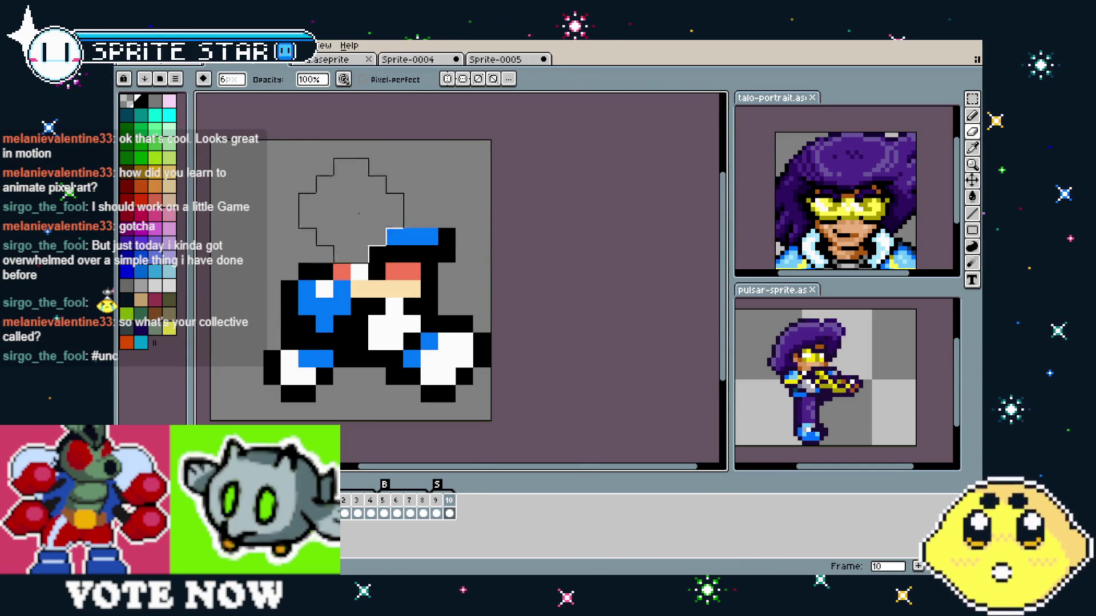
{"action": "key", "text": "ctrl+v"}
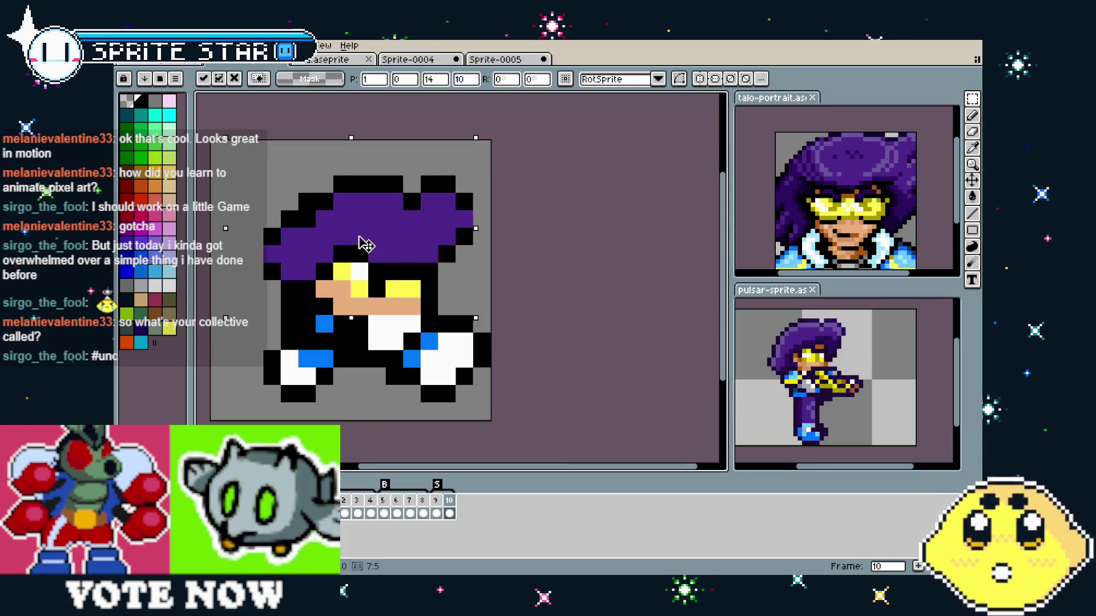
{"action": "left_click_drag", "start_coordinate": [362, 242], "coordinate": [367, 228]}
{"action": "key", "text": "Return"}
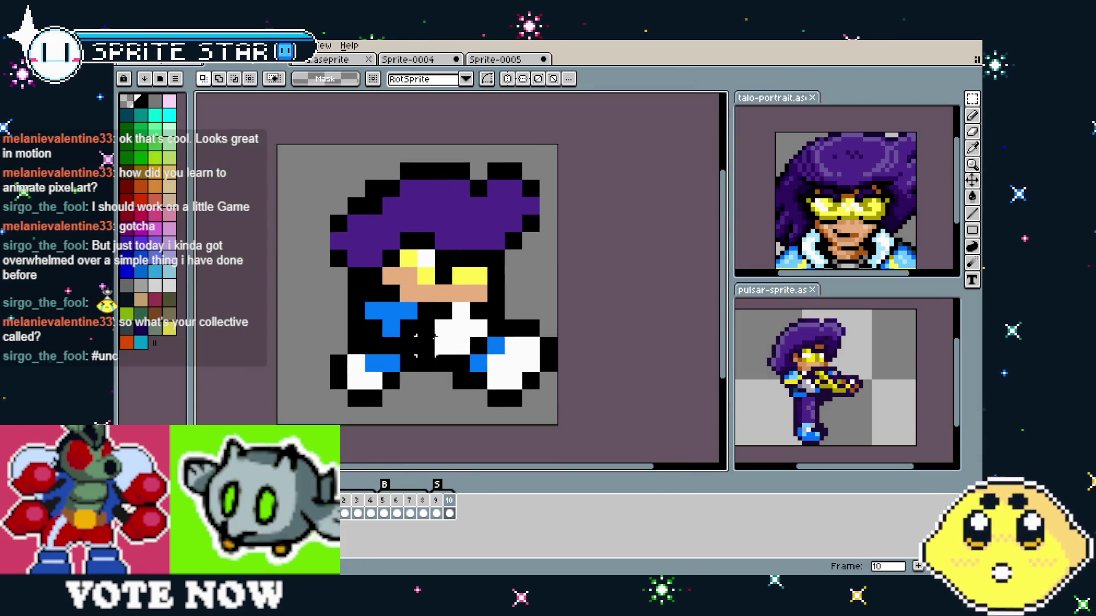
- Add yellow pixels beside the face on frame 10
{"action": "scroll", "coordinate": [377, 240], "scroll_direction": "up", "scroll_amount": 3}
{"action": "key", "text": "i"}
{"action": "left_click", "coordinate": [377, 240]}
{"action": "key", "text": "b"}
{"action": "left_click", "coordinate": [299, 293]}
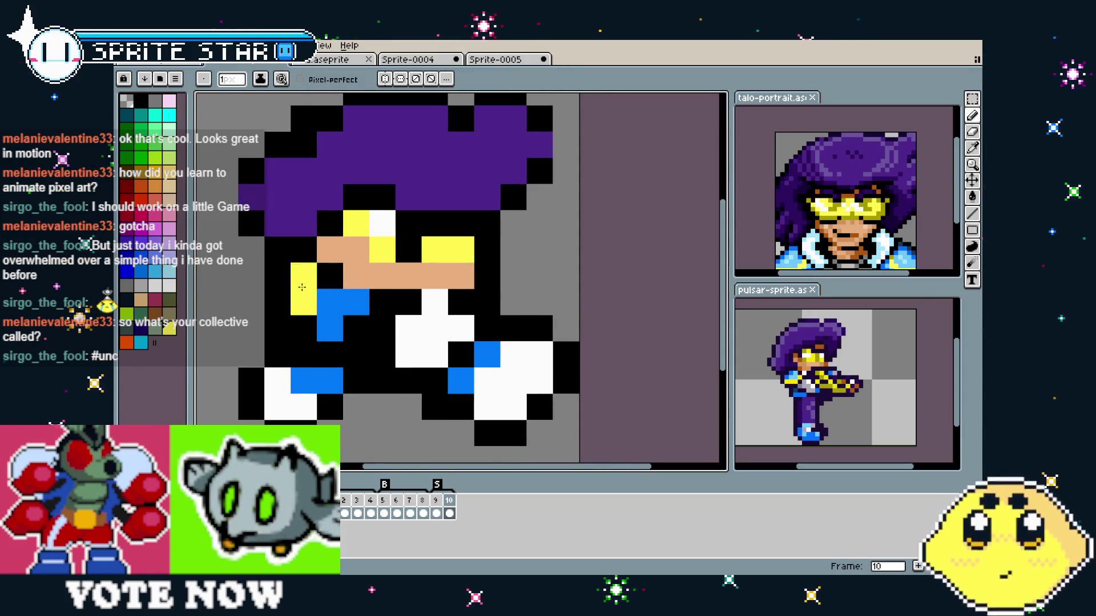
{"action": "left_click", "coordinate": [304, 275]}
- Repaint white body pixels and a black pixel left of the face in blue
{"action": "left_click", "coordinate": [355, 301], "text": "alt"}
{"action": "left_click", "coordinate": [336, 297]}
{"action": "left_click", "coordinate": [408, 319]}
{"action": "left_click", "coordinate": [408, 354]}
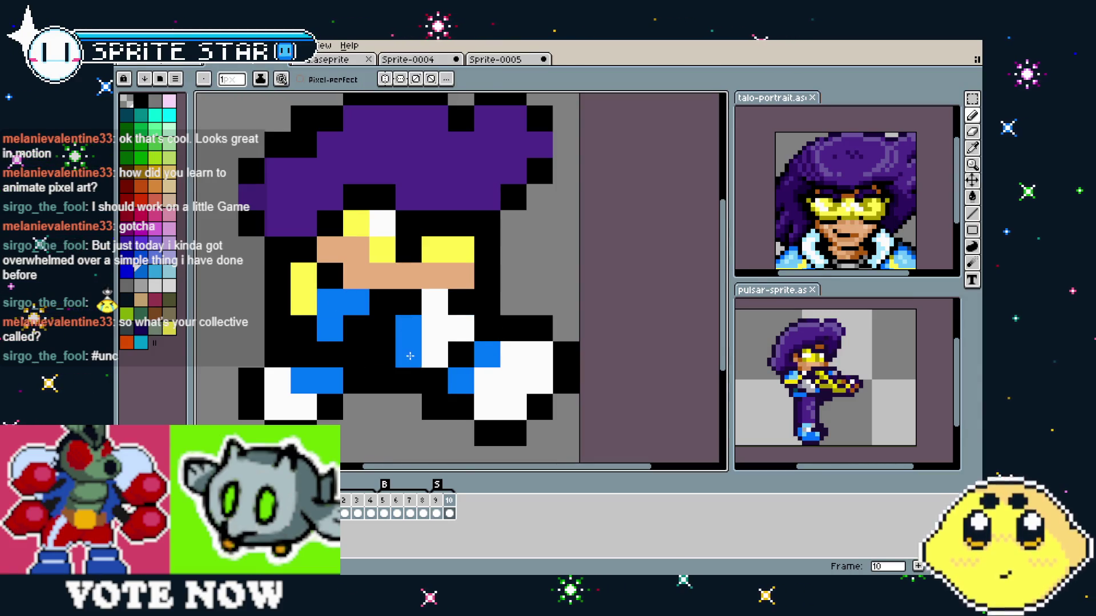
{"action": "left_click", "coordinate": [435, 354]}
{"action": "left_click", "coordinate": [304, 250]}
- Repaint the remaining white body pixels light grey and add a grey pixel at the chest
{"action": "left_click", "coordinate": [514, 296], "text": "alt"}
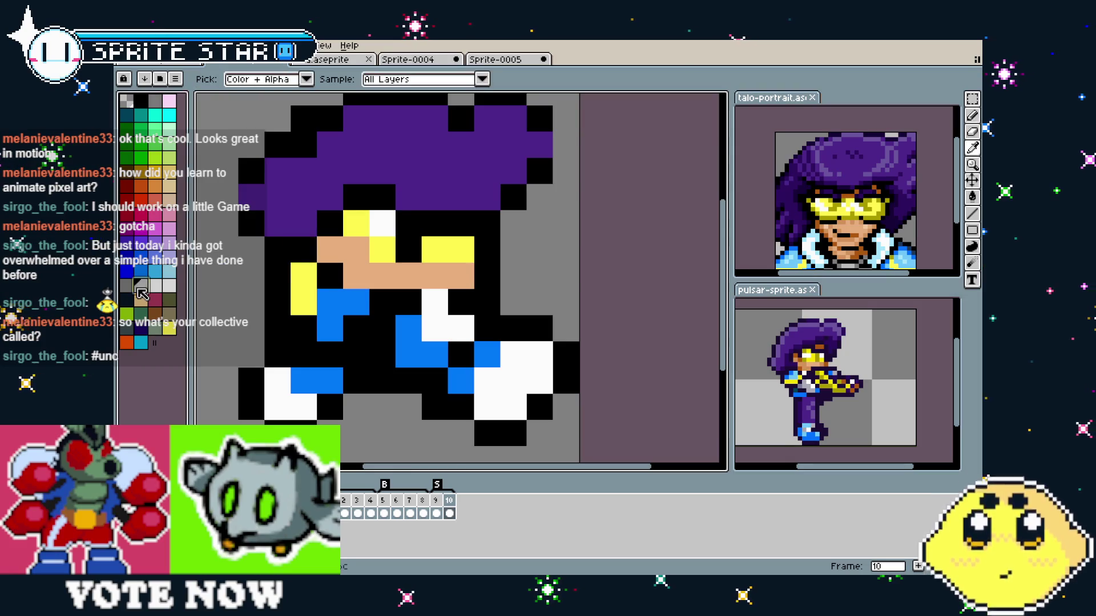
{"action": "left_click", "coordinate": [435, 301]}
{"action": "left_click", "coordinate": [435, 328]}
{"action": "left_click", "coordinate": [455, 334]}
{"action": "scroll", "coordinate": [454, 334], "scroll_direction": "down", "scroll_amount": 2}
{"action": "scroll", "coordinate": [428, 365], "scroll_direction": "up", "scroll_amount": 3}
{"action": "scroll", "coordinate": [400, 404], "scroll_direction": "down", "scroll_amount": 1}
{"action": "left_click", "coordinate": [399, 404]}
- Repaint both feet's white pixels blue, keeping the body pixel light grey
{"action": "scroll", "coordinate": [400, 404], "scroll_direction": "down", "scroll_amount": 1}
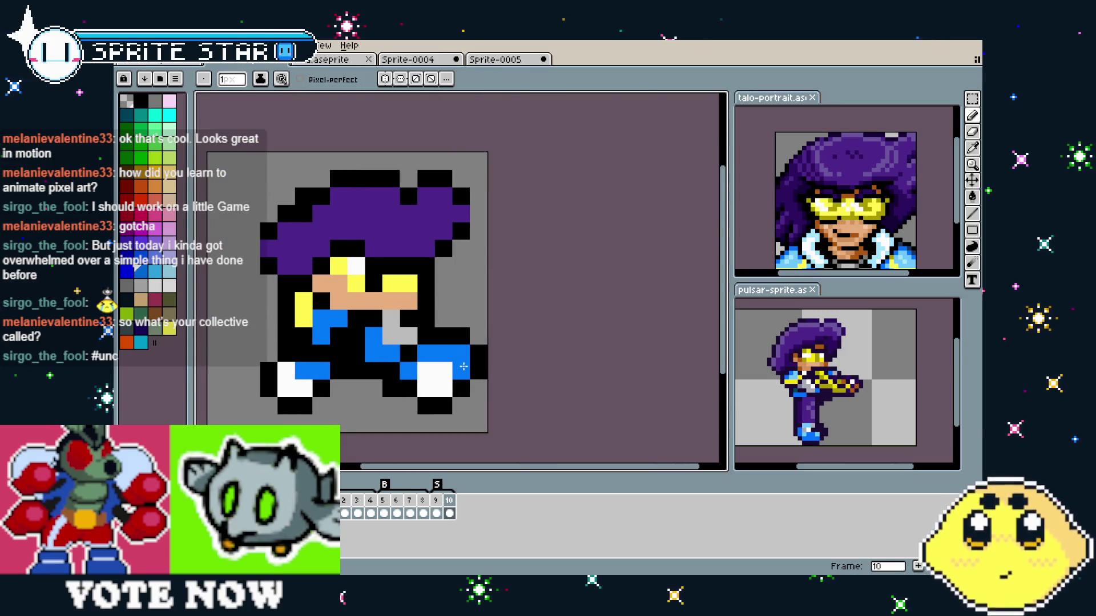
{"action": "left_click_drag", "start_coordinate": [460, 354], "coordinate": [435, 388]}
{"action": "left_click", "coordinate": [289, 372]}
{"action": "left_click_drag", "start_coordinate": [288, 388], "coordinate": [305, 388]}
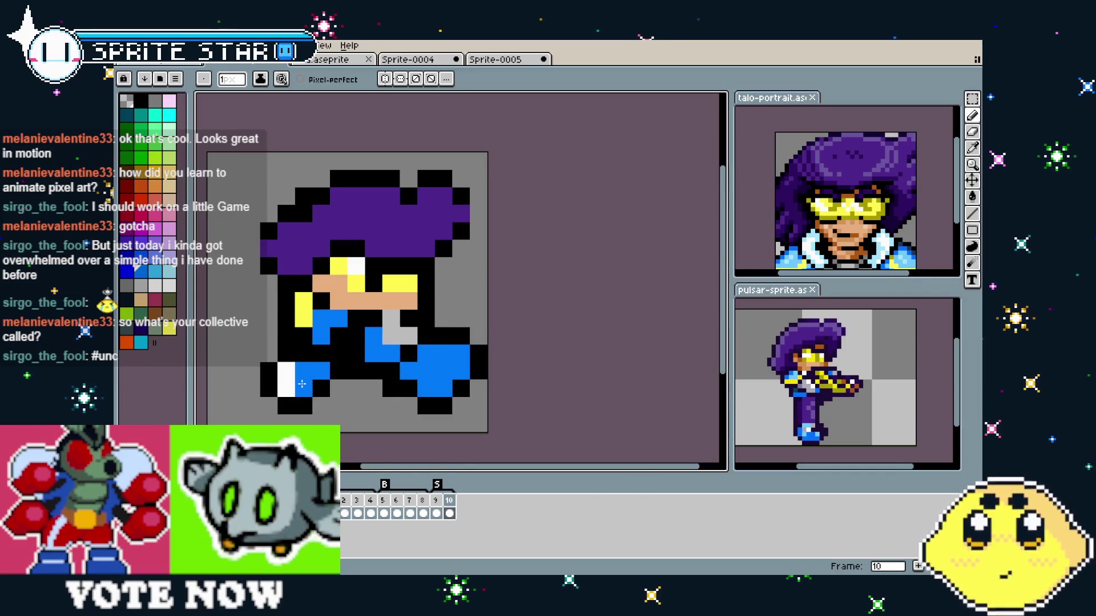
{"action": "scroll", "coordinate": [414, 375], "scroll_direction": "up", "scroll_amount": 1}
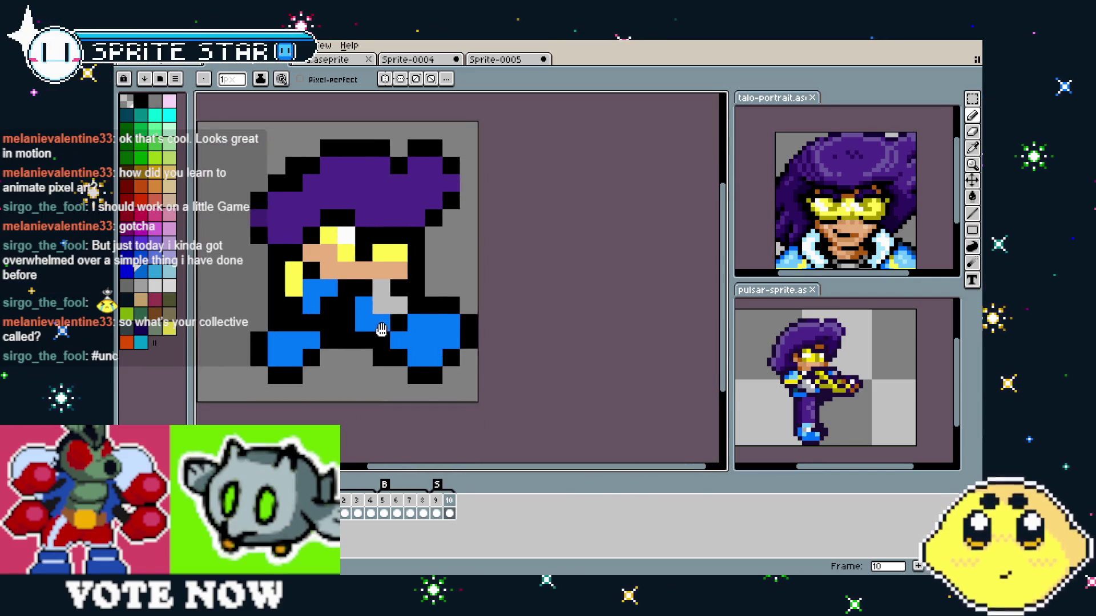
{"action": "scroll", "coordinate": [399, 342], "scroll_direction": "down", "scroll_amount": 1}
{"action": "left_click", "coordinate": [374, 310]}
{"action": "left_click", "coordinate": [373, 311]}
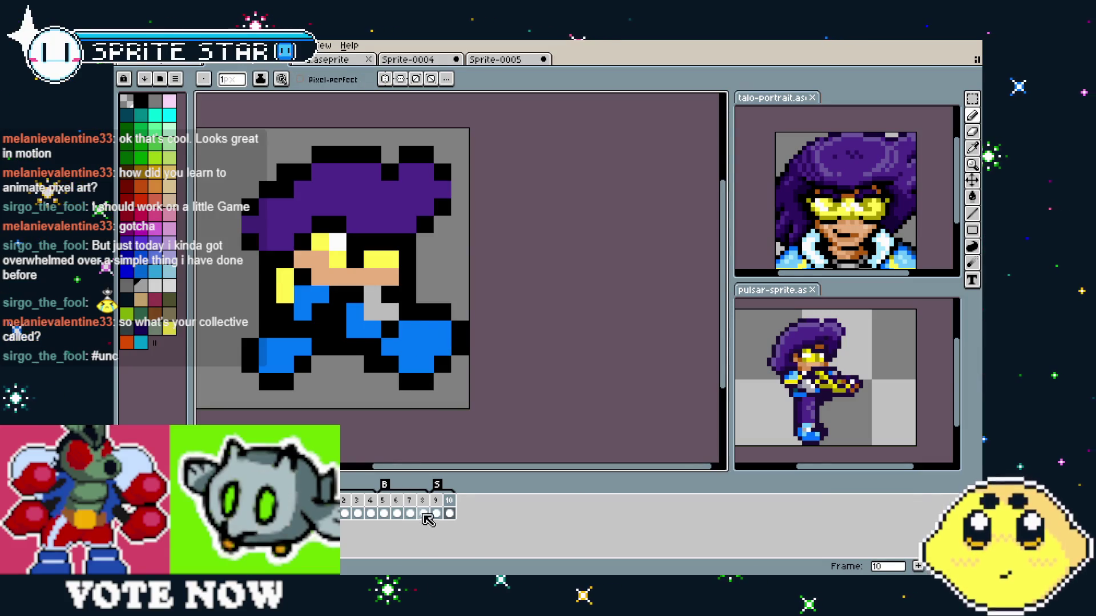
{"action": "key", "text": "Left"}
{"action": "key", "text": "Left"}
{"action": "key", "text": "Left"}
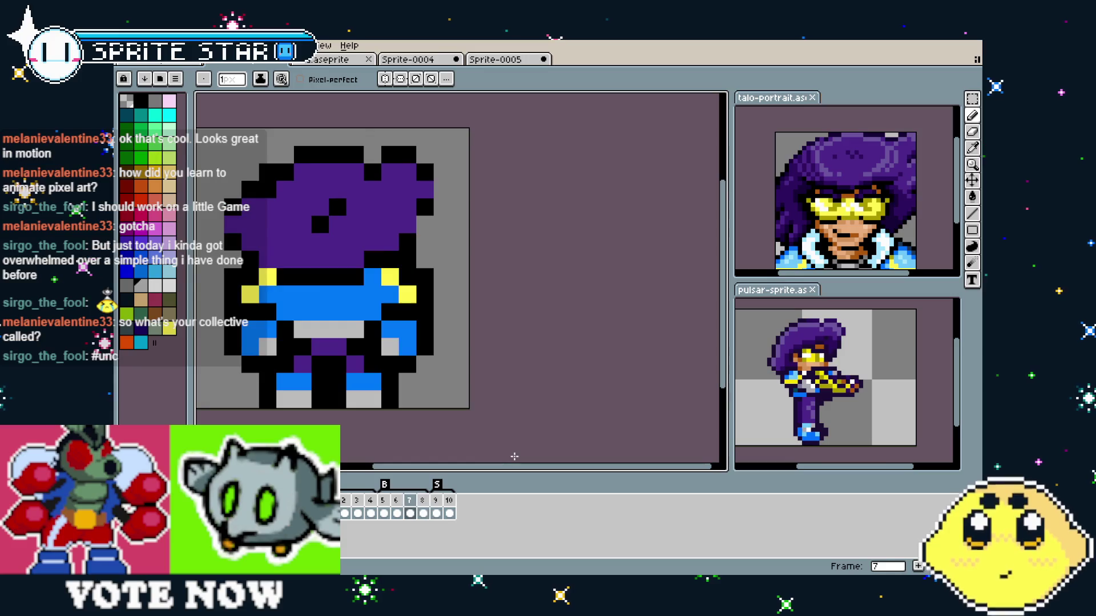
{"action": "key", "text": "Right"}
{"action": "key", "text": "Right"}
{"action": "key", "text": "Right"}
{"action": "key", "text": "Left"}
{"action": "key", "text": "Left"}
{"action": "key", "text": "Left"}
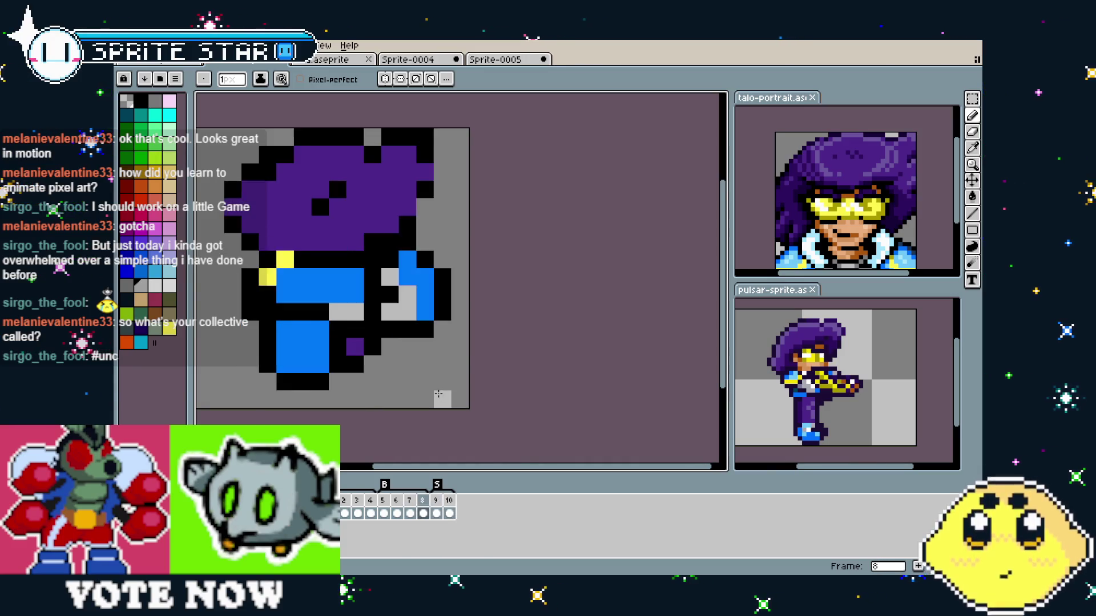
{"action": "key", "text": "Left"}
{"action": "key", "text": "Right"}
{"action": "key", "text": "Right"}
{"action": "key", "text": "Right"}
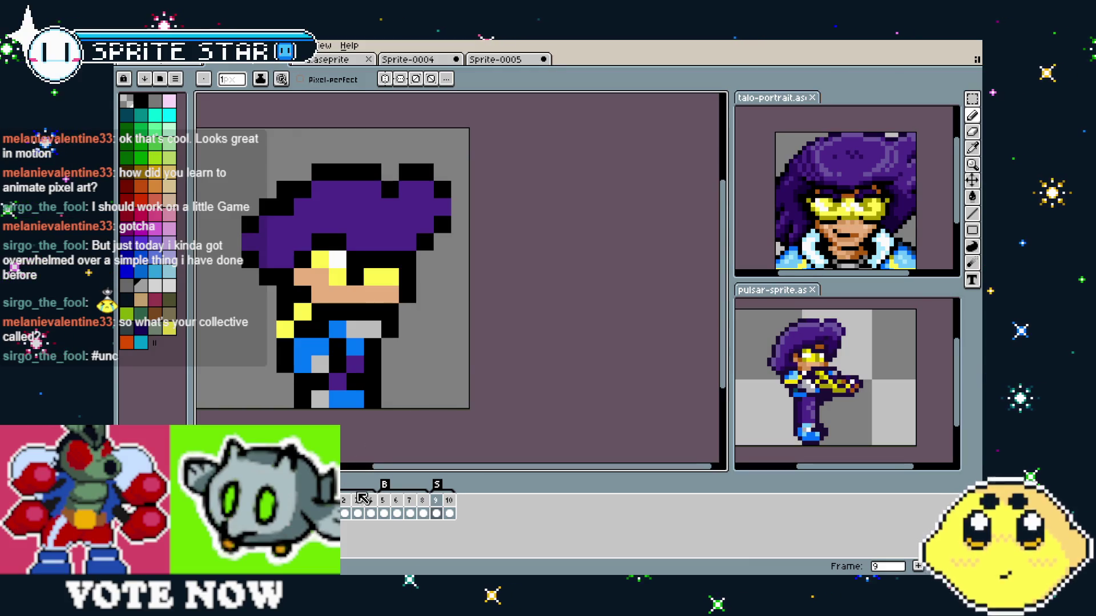
{"action": "left_click", "coordinate": [345, 501]}
{"action": "key", "text": "Left"}
{"action": "key", "text": "Right"}
{"action": "key", "text": "Left"}
{"action": "left_click", "coordinate": [452, 500]}
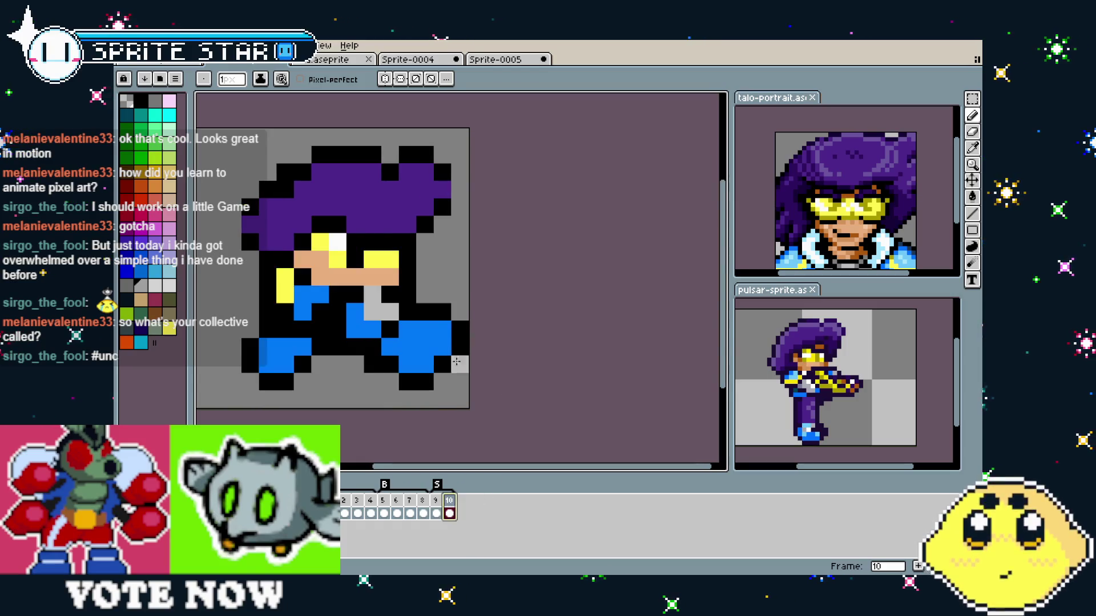
- Paint a grey highlight pixel at the top-left of the boot
{"action": "left_click", "coordinate": [405, 334]}
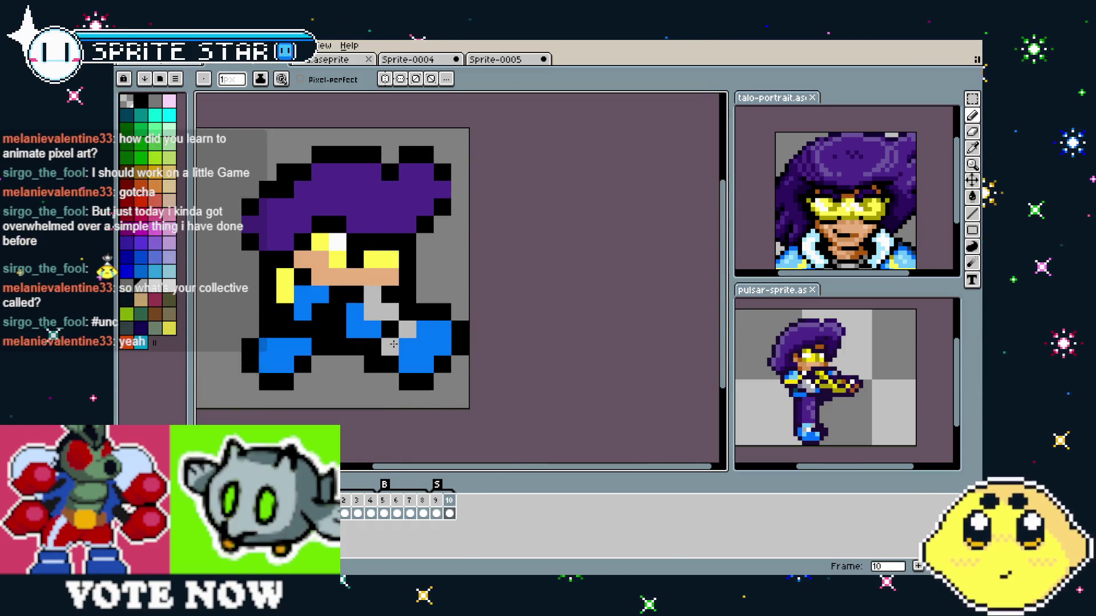
{"action": "left_click_drag", "start_coordinate": [392, 398], "coordinate": [427, 397]}
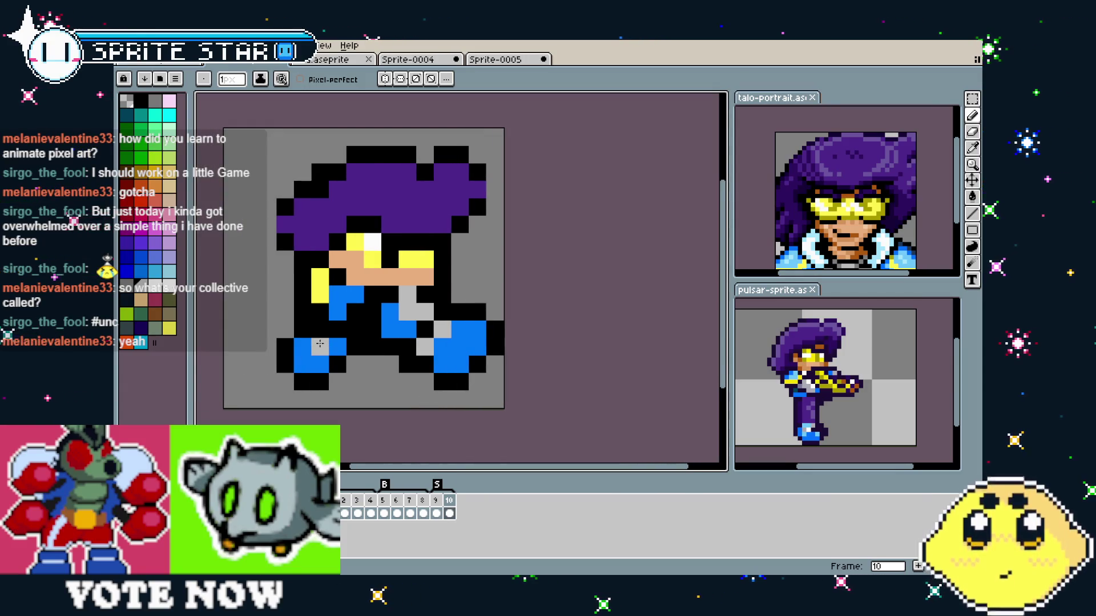
{"action": "scroll", "coordinate": [311, 409], "scroll_direction": "right", "scroll_amount": 2}
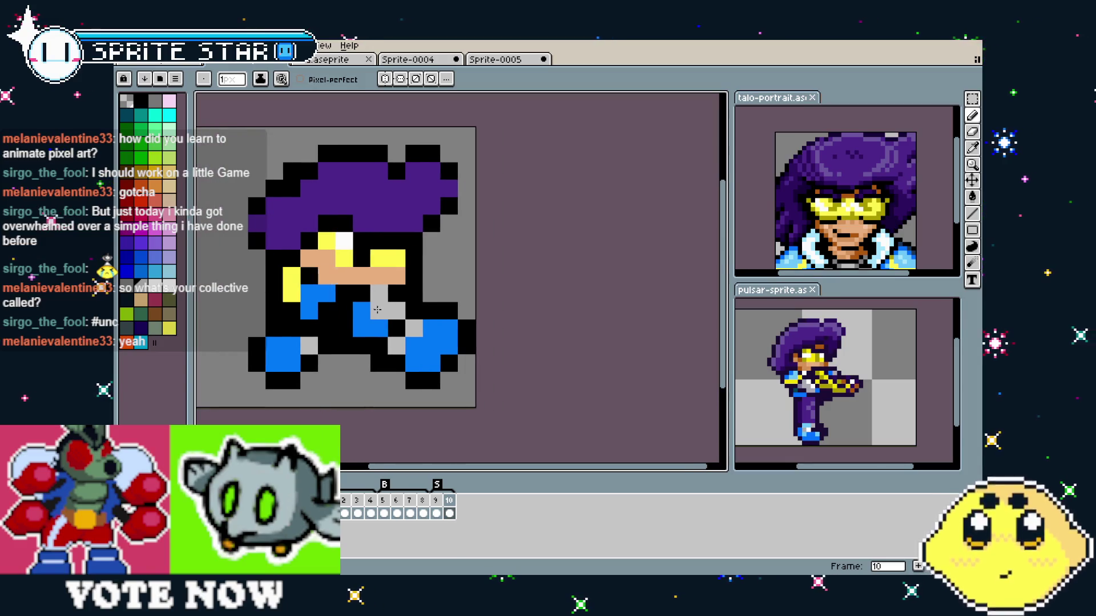
{"action": "scroll", "coordinate": [377, 309], "scroll_direction": "up", "scroll_amount": 2}
- Sample light grey from the sprite and add another highlight pixel on top of the boot
{"action": "key", "text": "i"}
{"action": "scroll", "coordinate": [394, 329], "scroll_direction": "down", "scroll_amount": 3}
{"action": "scroll", "coordinate": [354, 365], "scroll_direction": "up", "scroll_amount": 3}
{"action": "mouse_move", "coordinate": [399, 404]}
{"action": "left_mouse_down"}
{"action": "mouse_move", "coordinate": [343, 404]}
{"action": "mouse_move", "coordinate": [355, 404]}
{"action": "left_mouse_up"}
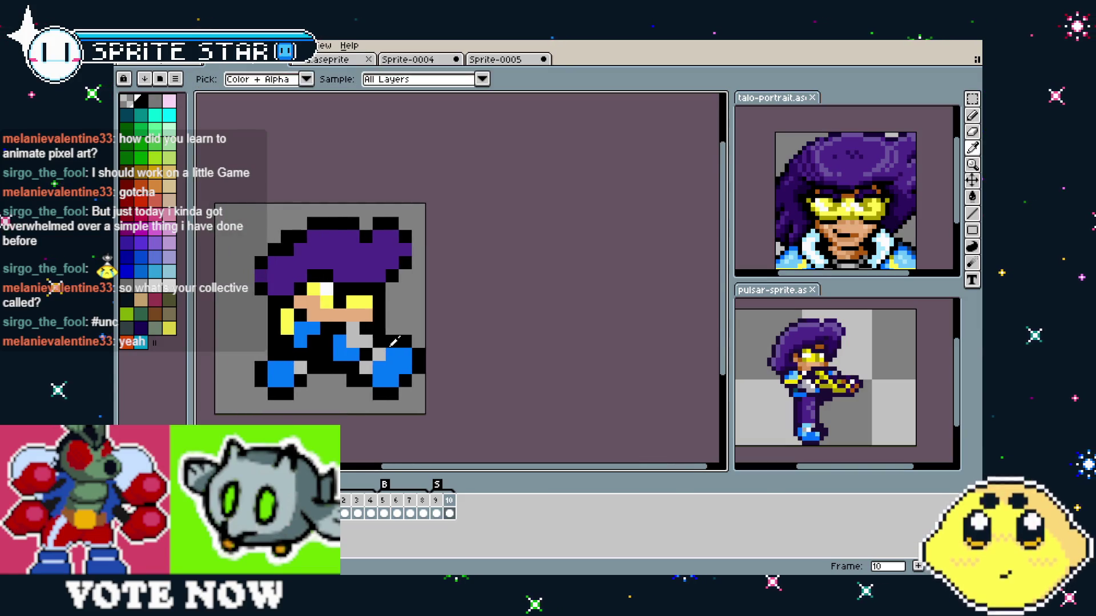
{"action": "left_click", "coordinate": [387, 345], "text": "alt"}
{"action": "left_click", "coordinate": [373, 368]}
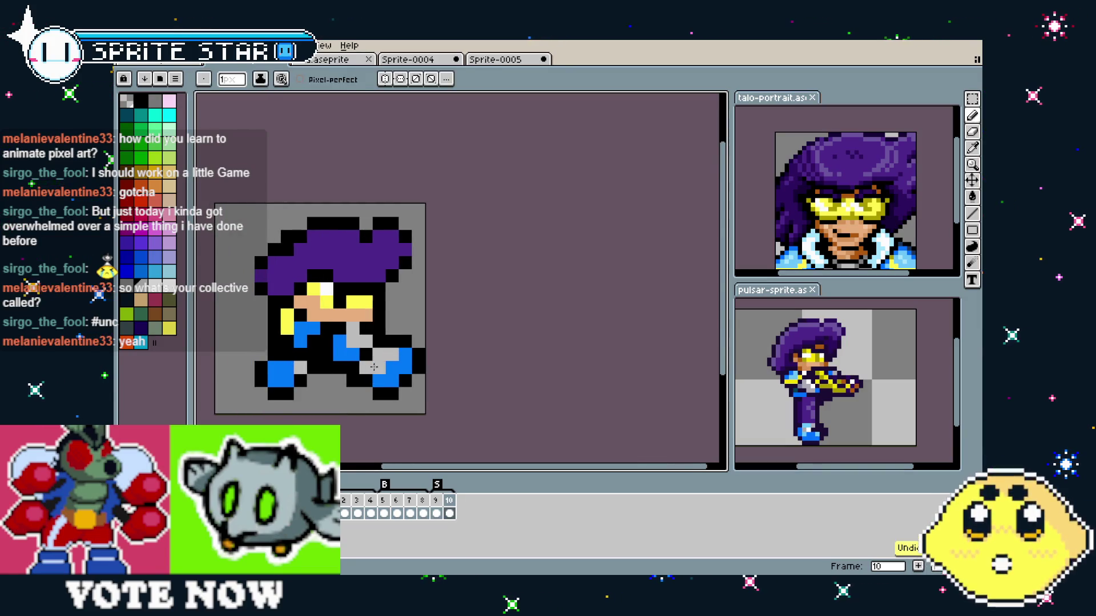
{"action": "scroll", "coordinate": [344, 407], "scroll_direction": "down", "scroll_amount": 2}
{"action": "scroll", "coordinate": [376, 426], "scroll_direction": "up", "scroll_amount": 2}
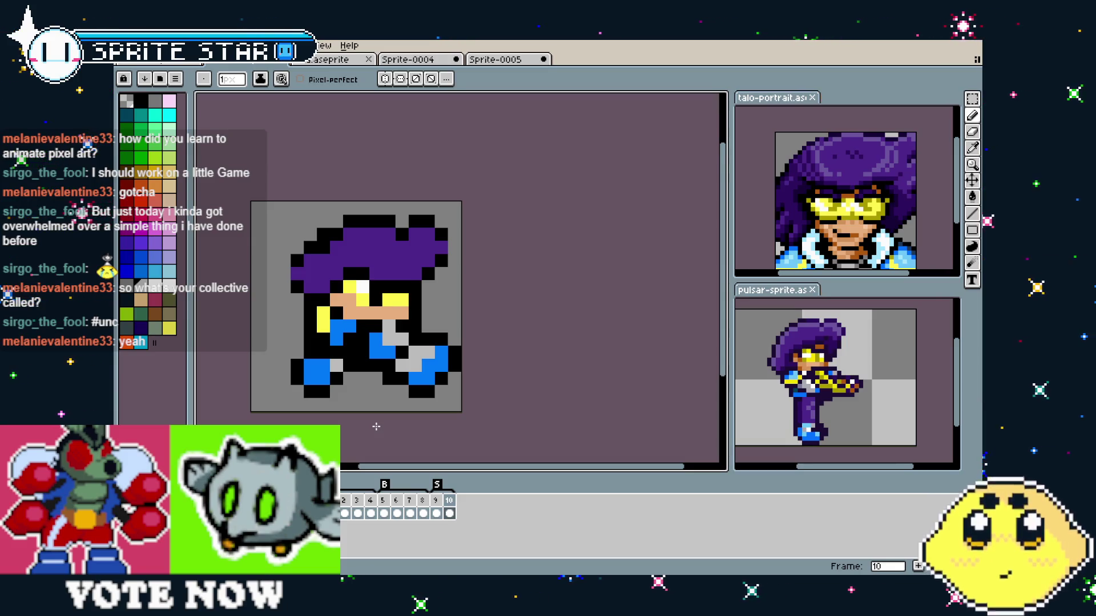
{"action": "left_click_drag", "start_coordinate": [434, 435], "coordinate": [452, 426]}
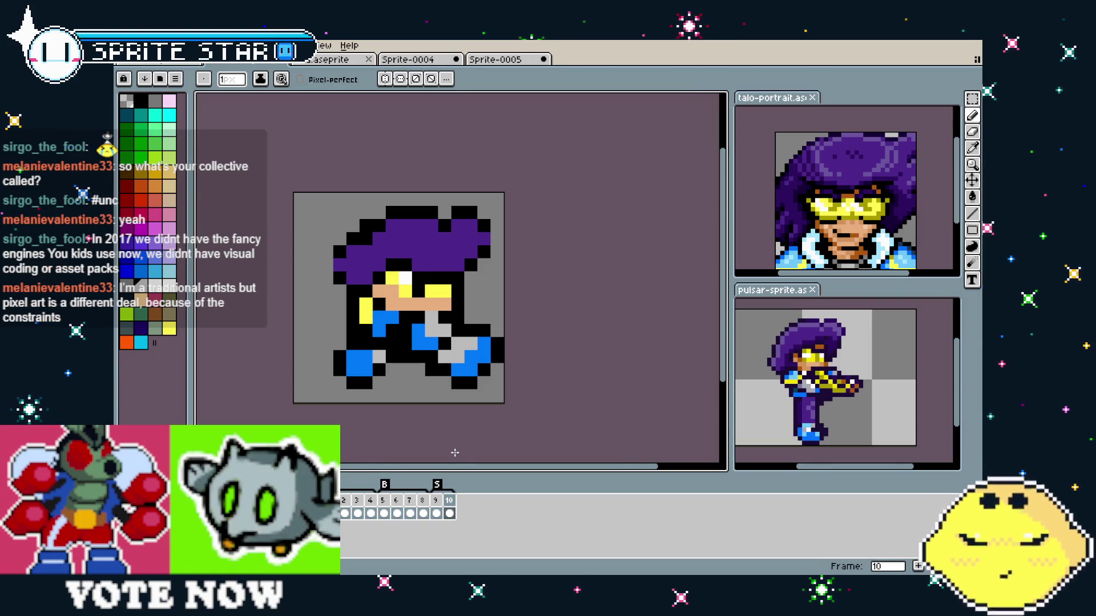
{"action": "left_click_drag", "start_coordinate": [444, 416], "coordinate": [478, 416]}
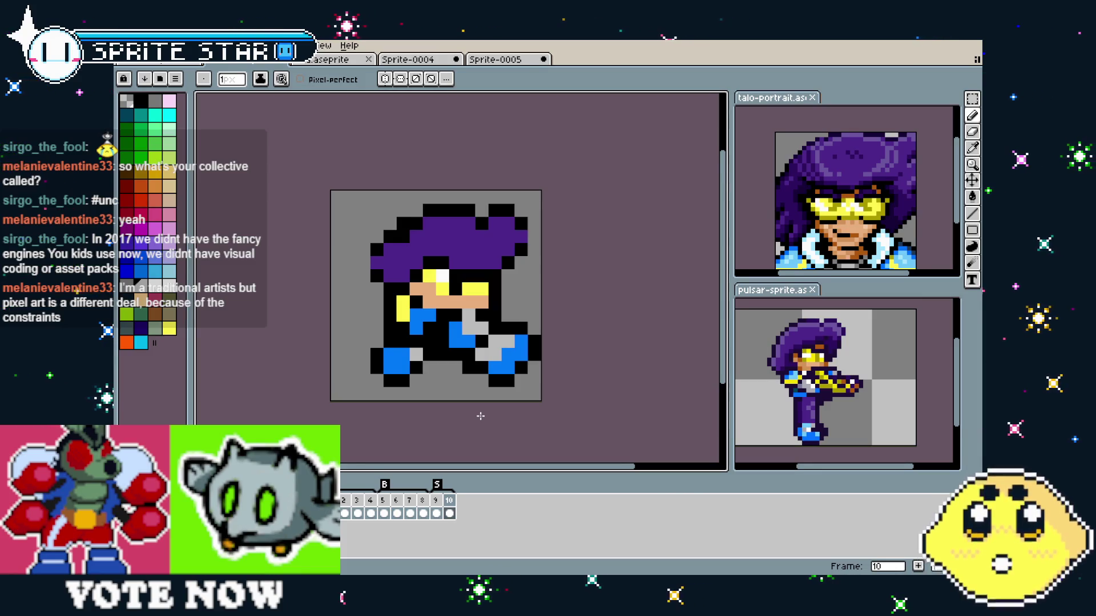
{"action": "scroll", "coordinate": [458, 421], "scroll_direction": "up", "scroll_amount": 1}
{"action": "scroll", "coordinate": [458, 420], "scroll_direction": "right", "scroll_amount": 2}
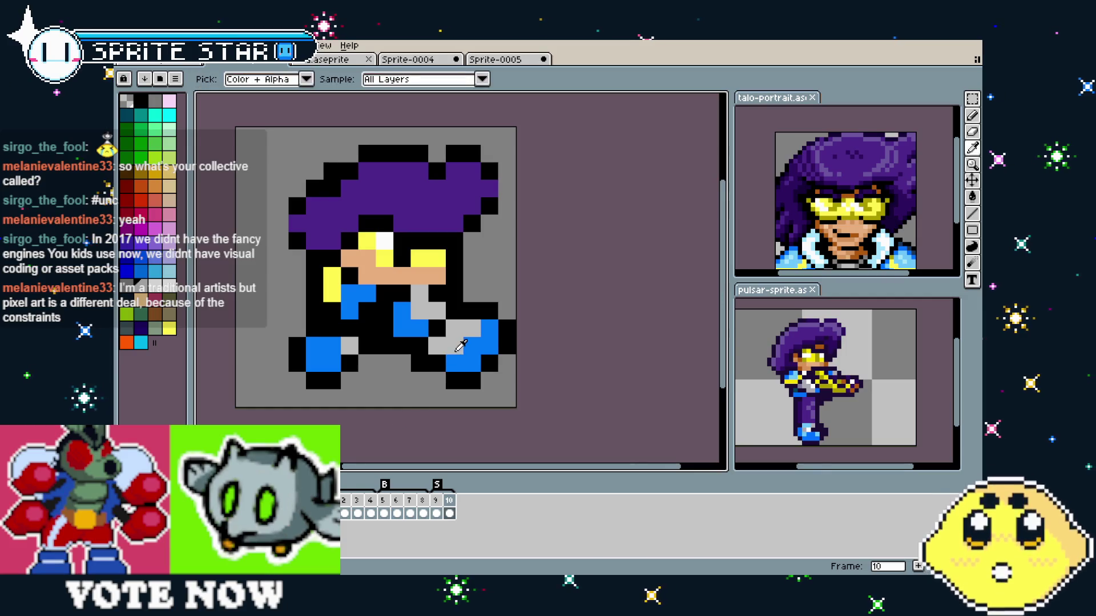
{"action": "scroll", "coordinate": [405, 400], "scroll_direction": "down", "scroll_amount": 2}
{"action": "scroll", "coordinate": [382, 364], "scroll_direction": "up", "scroll_amount": 2}
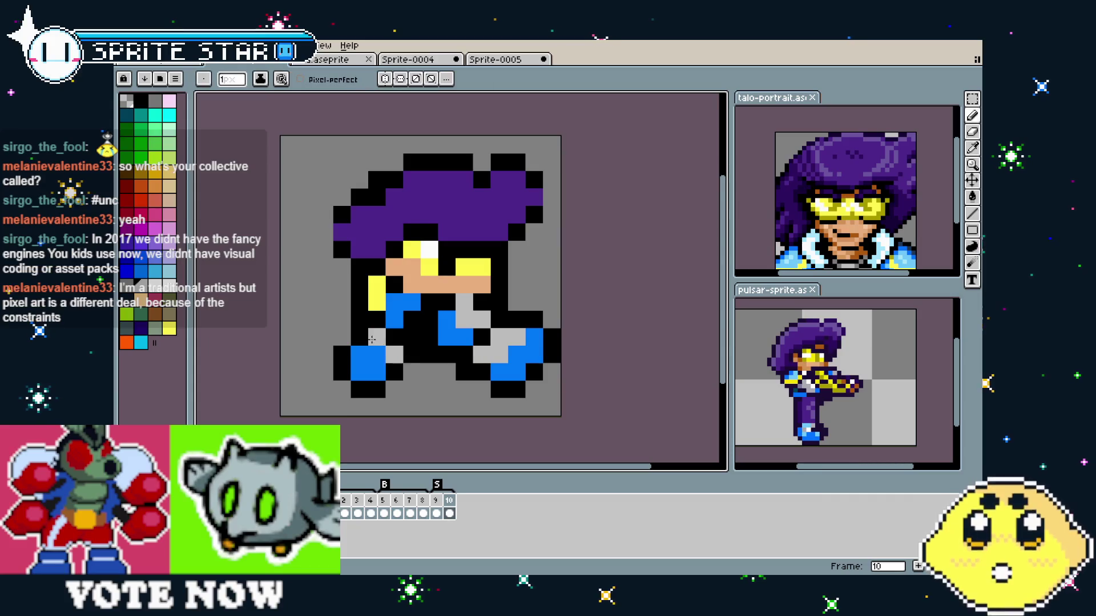
{"action": "left_click_drag", "start_coordinate": [457, 421], "coordinate": [453, 421]}
{"action": "scroll", "coordinate": [453, 420], "scroll_direction": "down", "scroll_amount": 2}
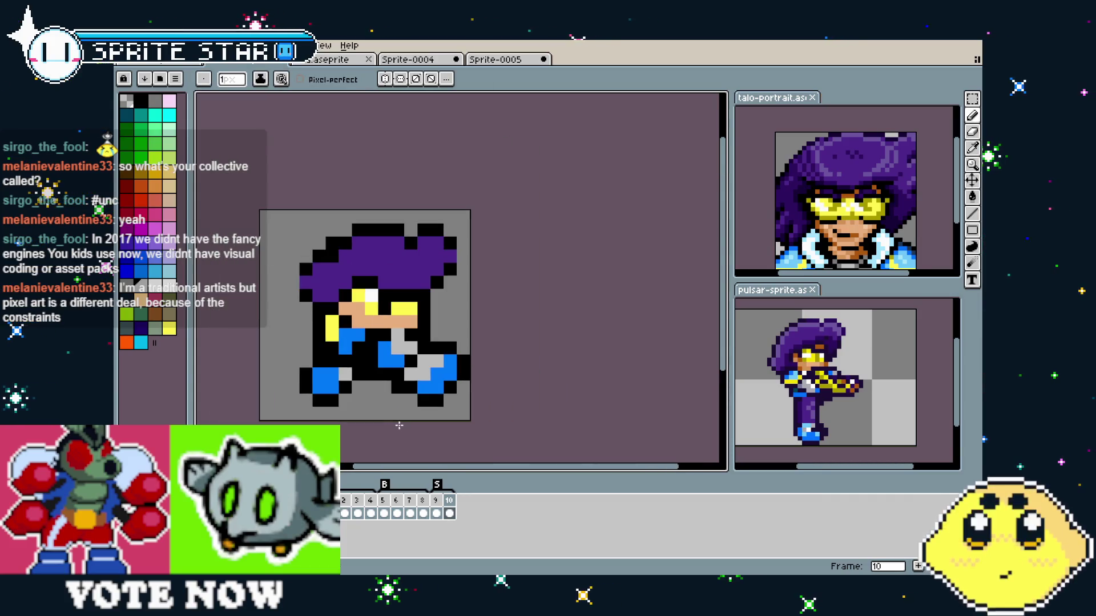
{"action": "left_click", "coordinate": [436, 511]}
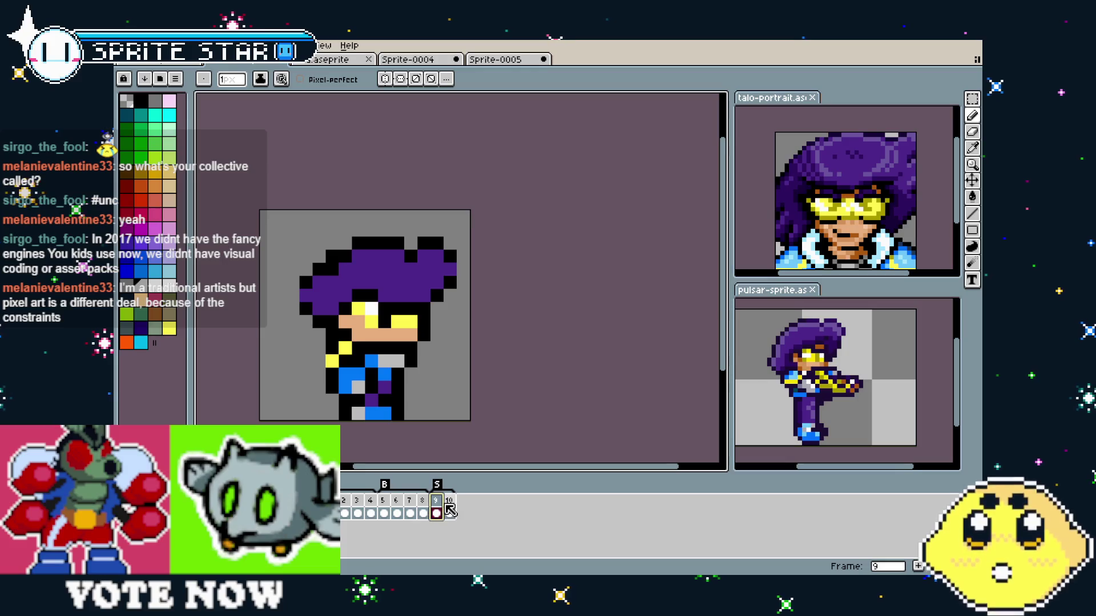
{"action": "left_click", "coordinate": [450, 512]}
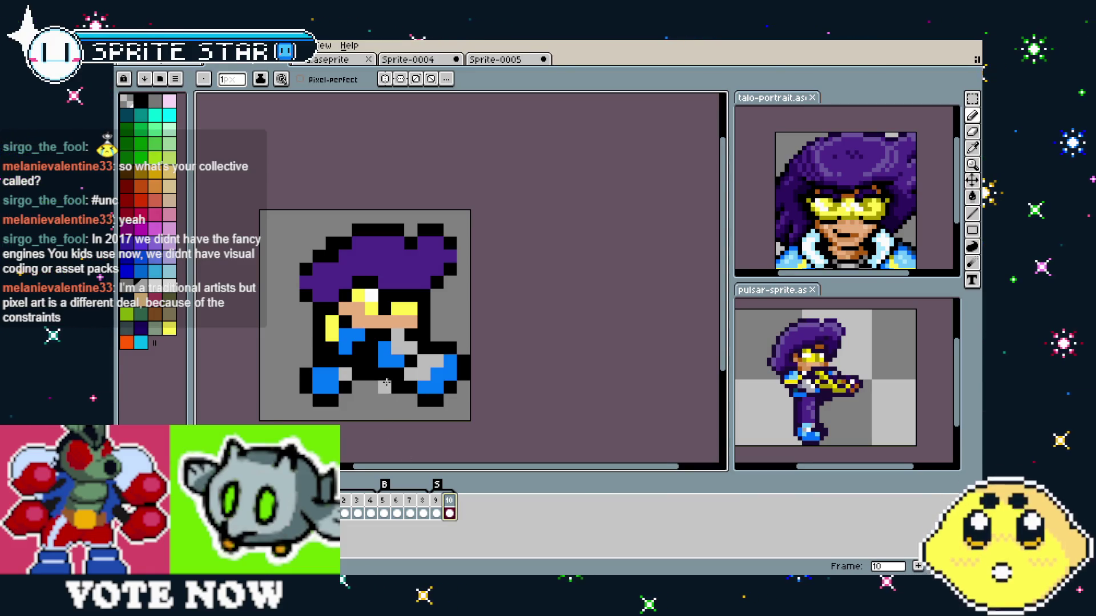
{"action": "scroll", "coordinate": [360, 351], "scroll_direction": "down", "scroll_amount": 1}
{"action": "scroll", "coordinate": [330, 348], "scroll_direction": "up", "scroll_amount": 2}
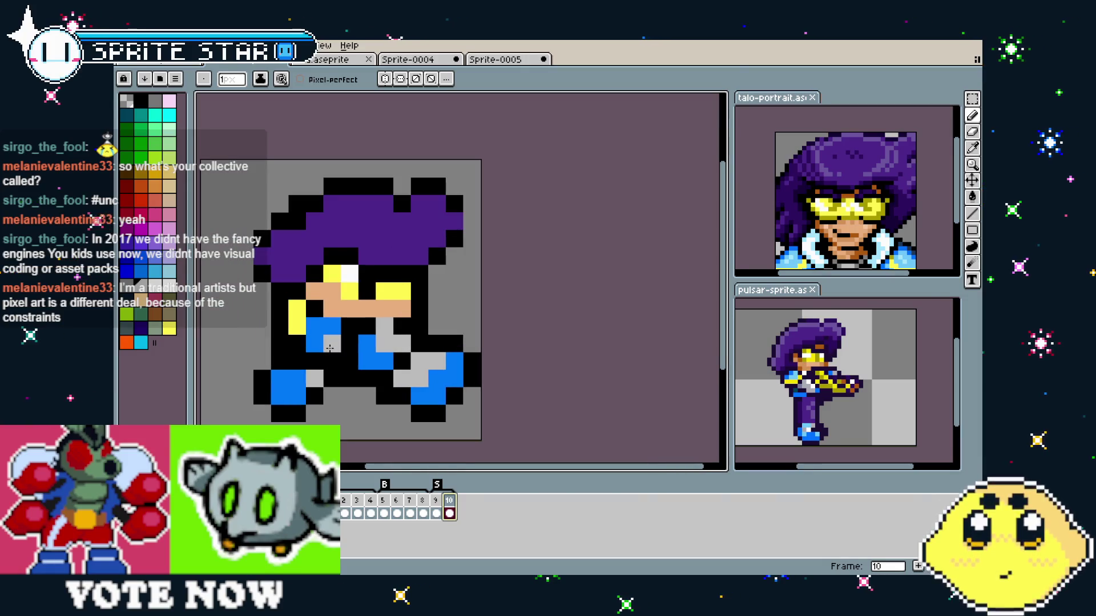
{"action": "key", "text": "i"}
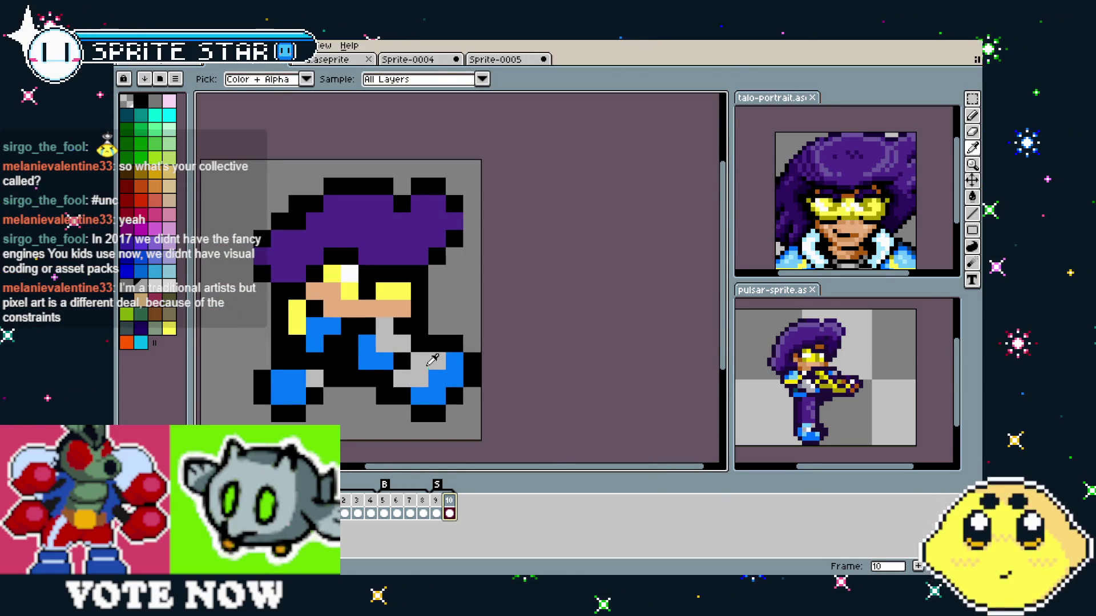
{"action": "left_click", "coordinate": [433, 361]}
{"action": "key", "text": "b"}
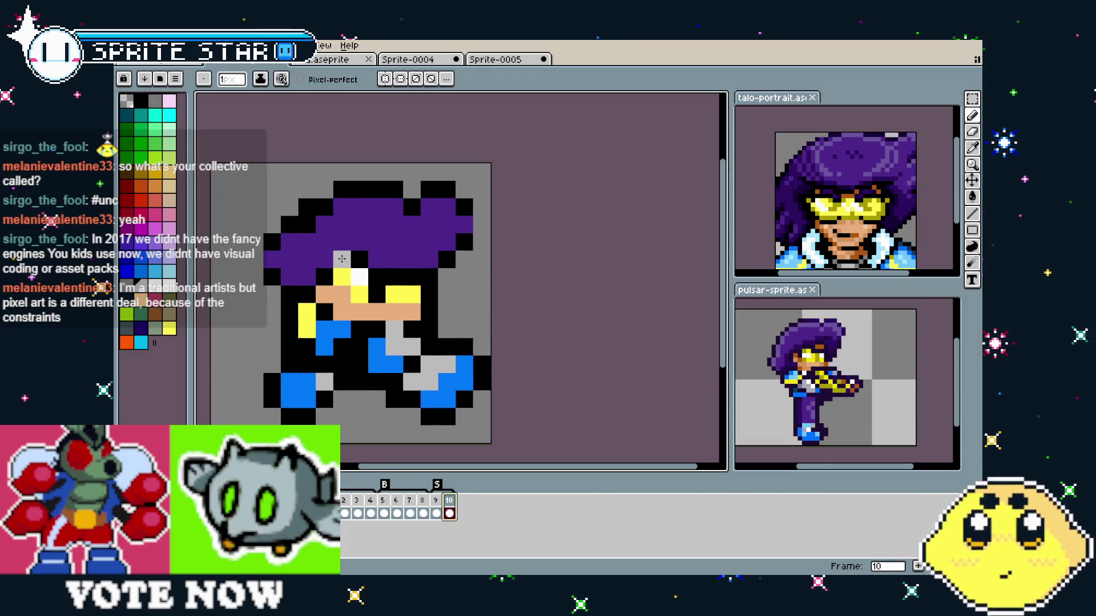
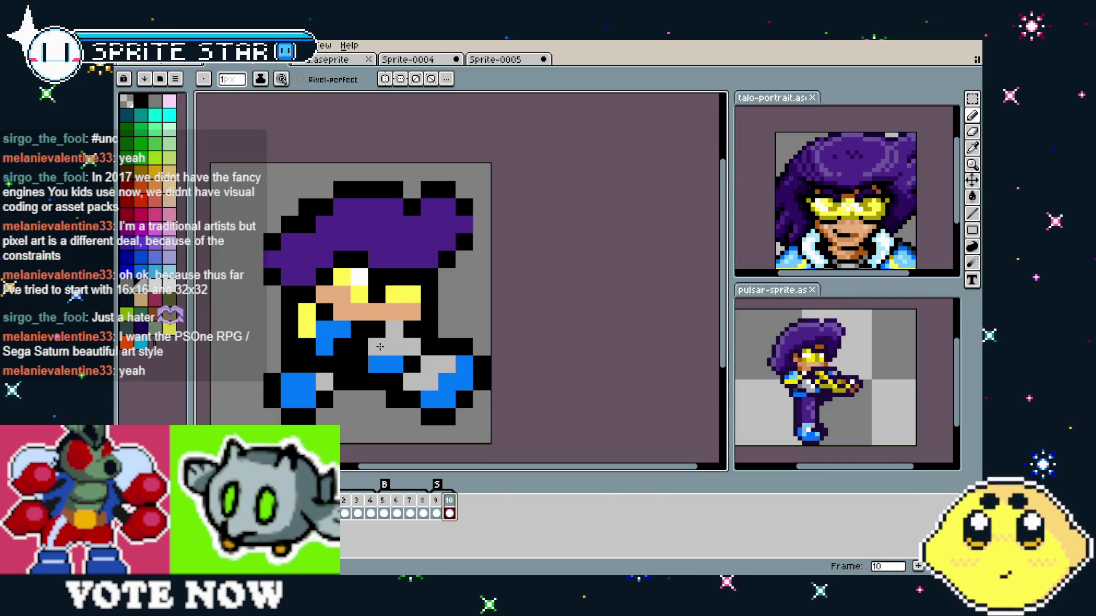
- Sample yellow from the character and pencil it onto the front shoulder pixels
{"action": "scroll", "coordinate": [405, 283], "scroll_direction": "down", "scroll_amount": 2}
{"action": "scroll", "coordinate": [361, 390], "scroll_direction": "up", "scroll_amount": 2}
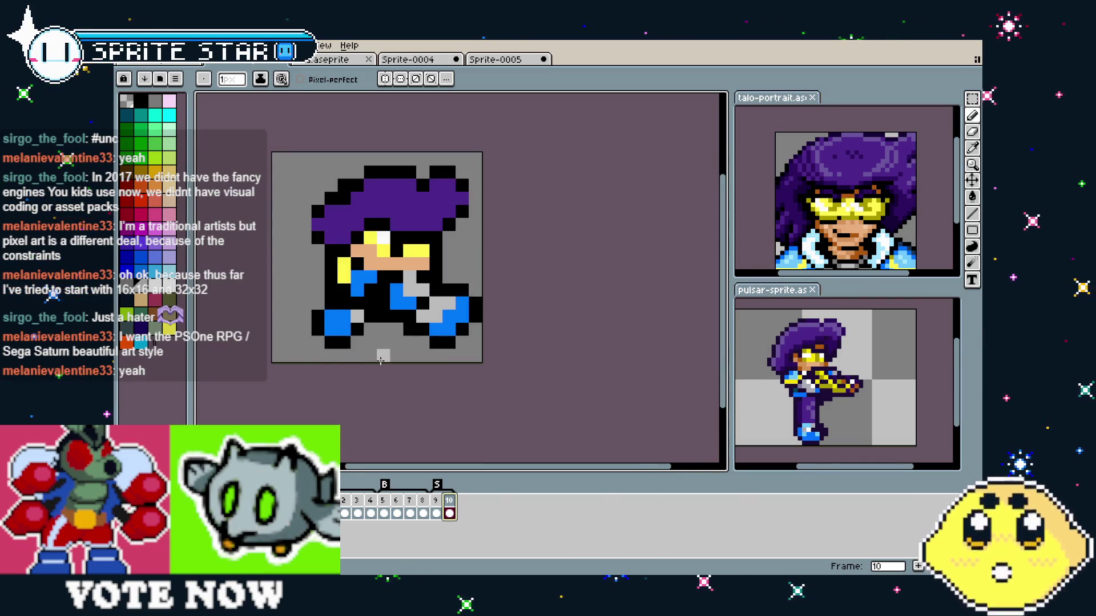
{"action": "left_click_drag", "start_coordinate": [362, 390], "coordinate": [340, 407]}
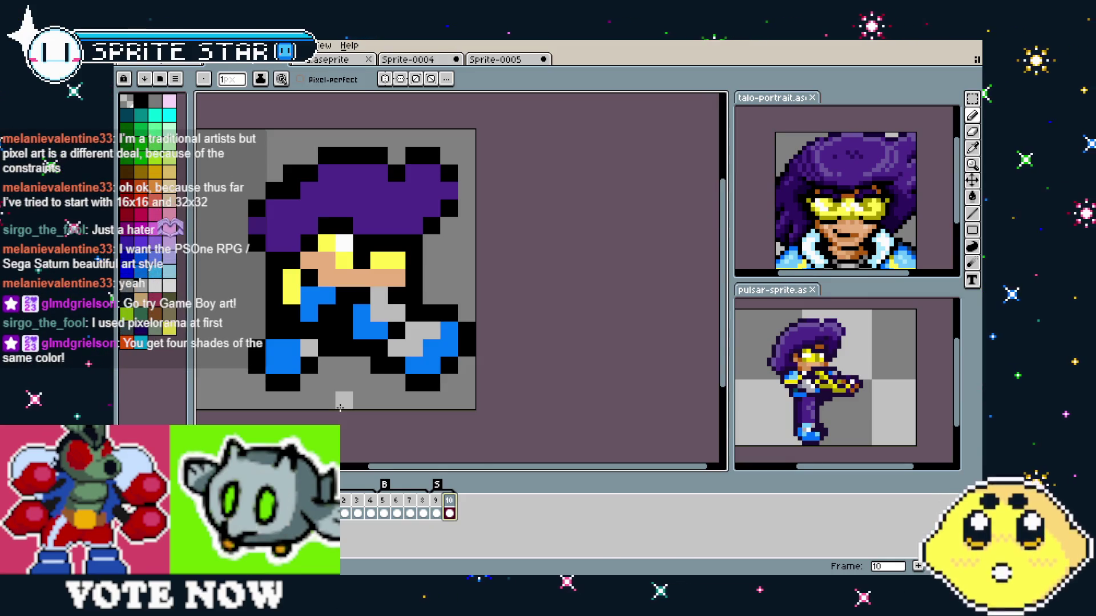
{"action": "left_click_drag", "start_coordinate": [341, 407], "coordinate": [354, 410]}
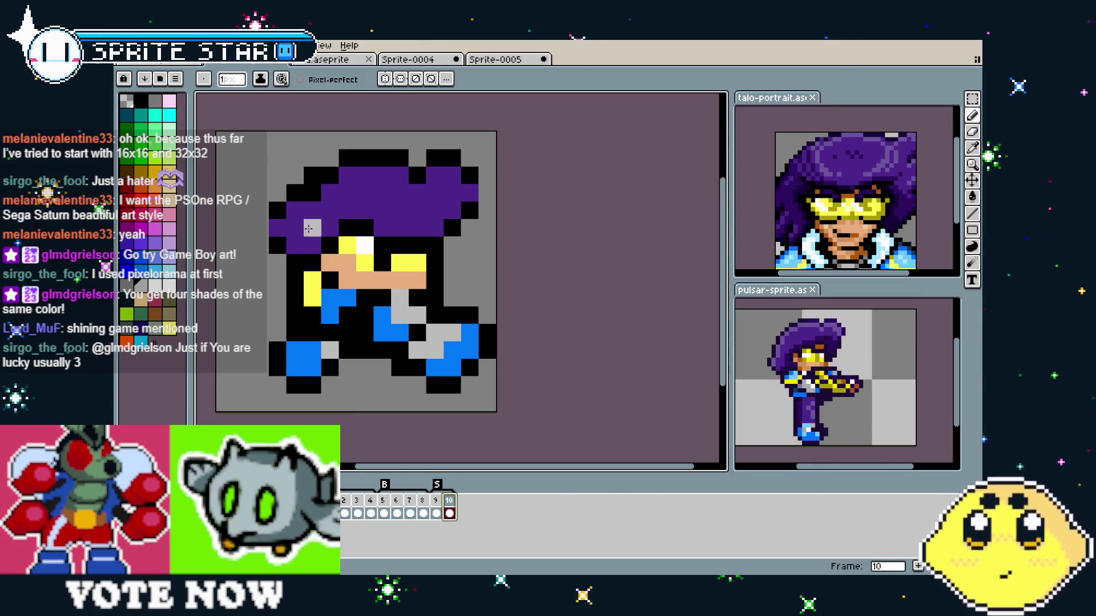
{"action": "key", "text": "i"}
{"action": "left_click", "coordinate": [313, 297]}
{"action": "key", "text": "b"}
{"action": "left_click", "coordinate": [330, 297]}
{"action": "left_click", "coordinate": [347, 297], "text": "alt"}
{"action": "left_click", "coordinate": [304, 299]}
{"action": "left_click", "coordinate": [305, 298]}
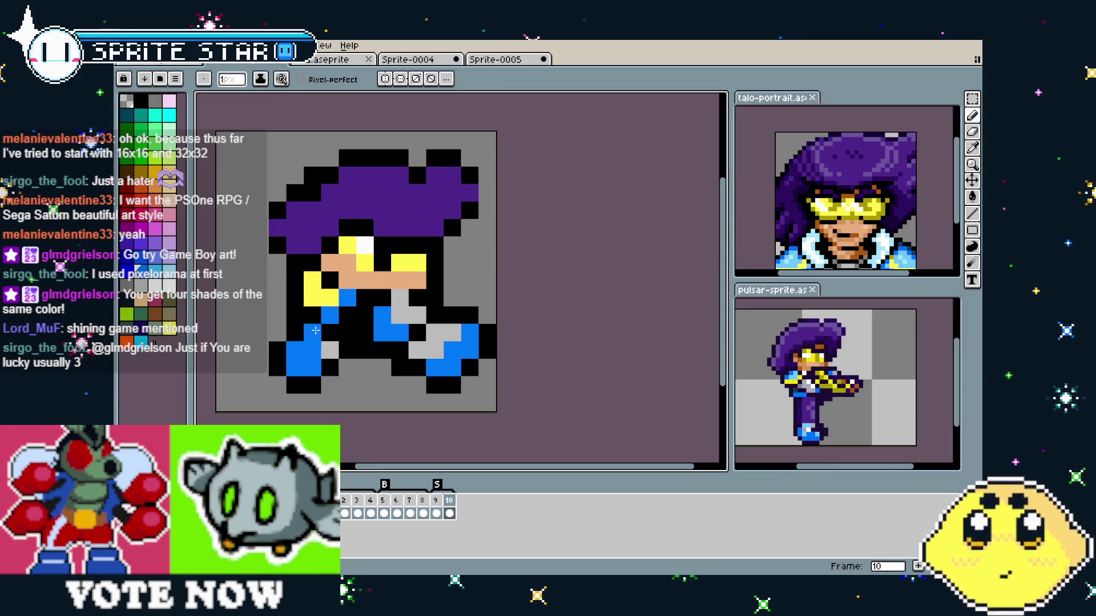
- Paint the left shoulder pixel blue, then undo the unwanted stroke with Ctrl+Z
{"action": "scroll", "coordinate": [270, 348], "scroll_direction": "down", "scroll_amount": 3}
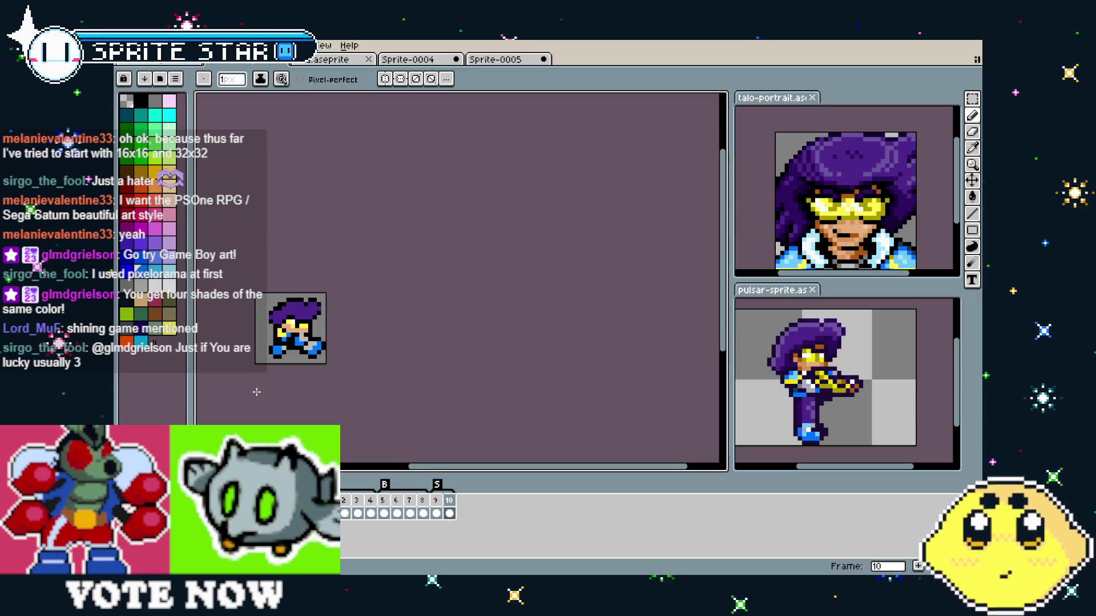
{"action": "scroll", "coordinate": [257, 392], "scroll_direction": "up", "scroll_amount": 1}
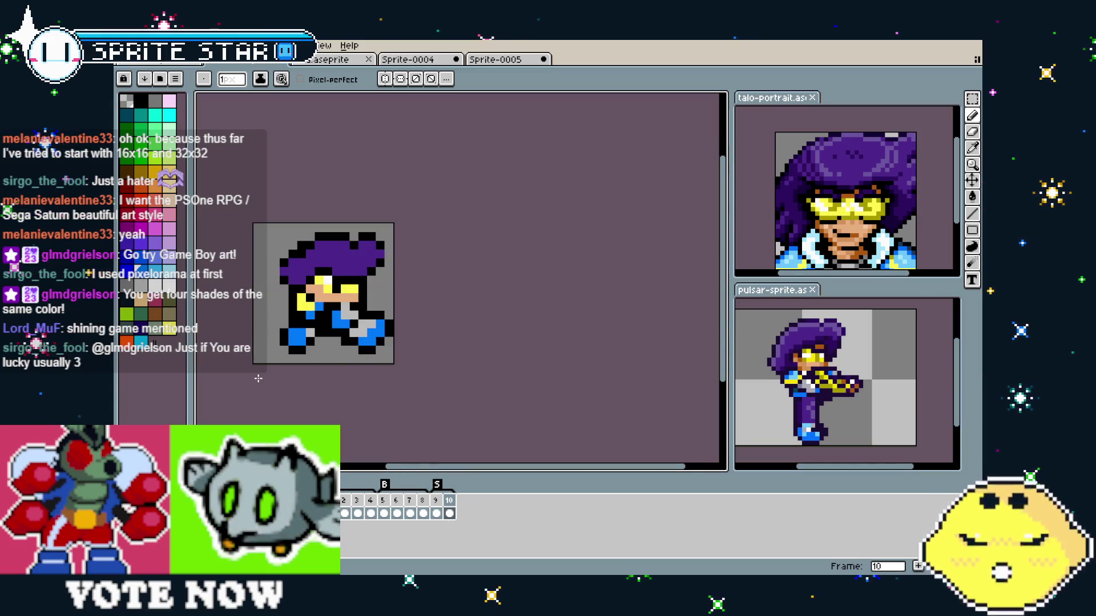
{"action": "scroll", "coordinate": [266, 365], "scroll_direction": "up", "scroll_amount": 2}
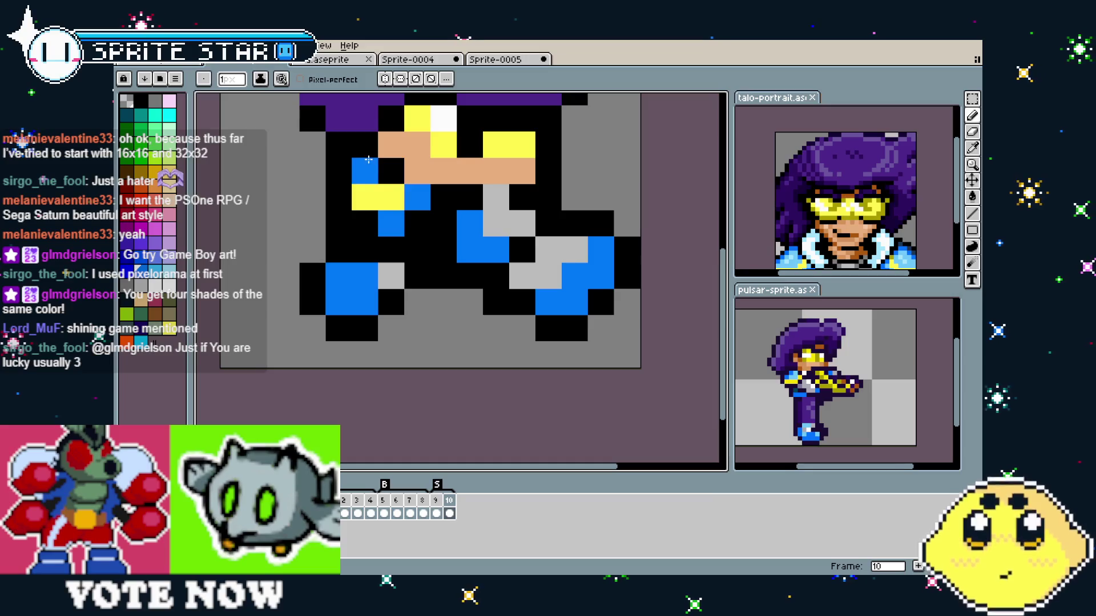
{"action": "scroll", "coordinate": [342, 293], "scroll_direction": "down", "scroll_amount": 4}
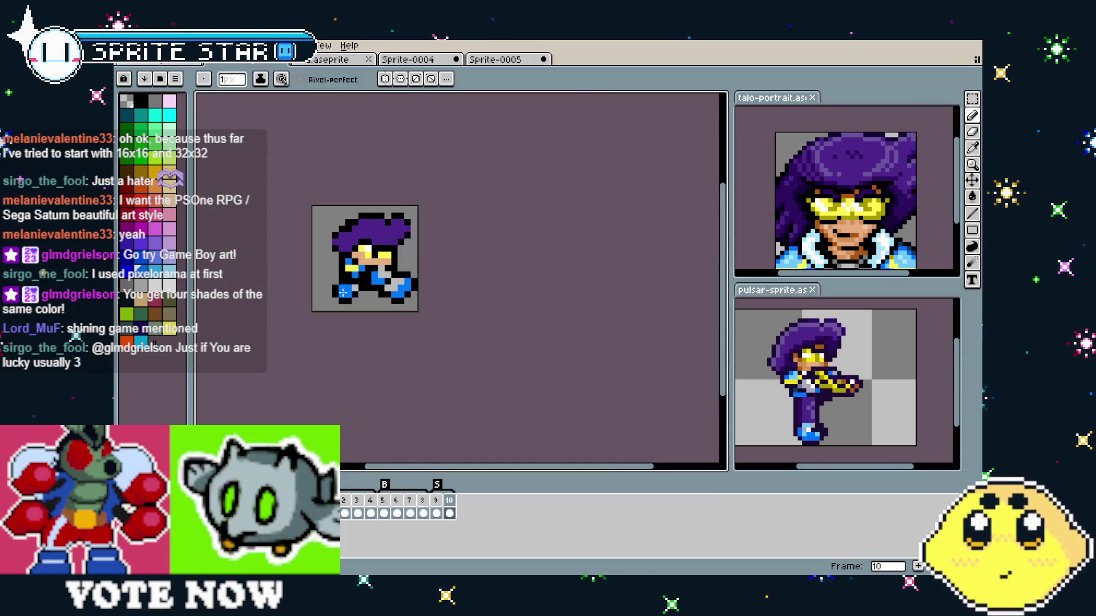
{"action": "scroll", "coordinate": [337, 322], "scroll_direction": "up", "scroll_amount": 2}
{"action": "scroll", "coordinate": [337, 321], "scroll_direction": "up", "scroll_amount": 1}
{"action": "left_click_drag", "start_coordinate": [337, 321], "coordinate": [323, 380]}
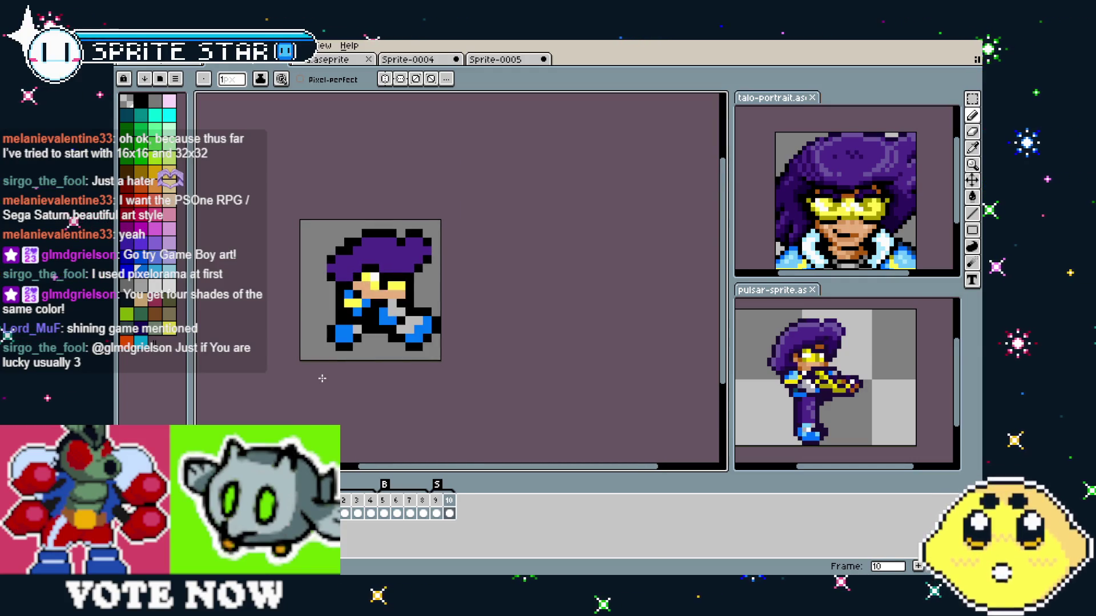
{"action": "scroll", "coordinate": [312, 346], "scroll_direction": "up", "scroll_amount": 1}
{"action": "key", "text": "i"}
{"action": "key", "text": "b"}
{"action": "left_click", "coordinate": [388, 285]}
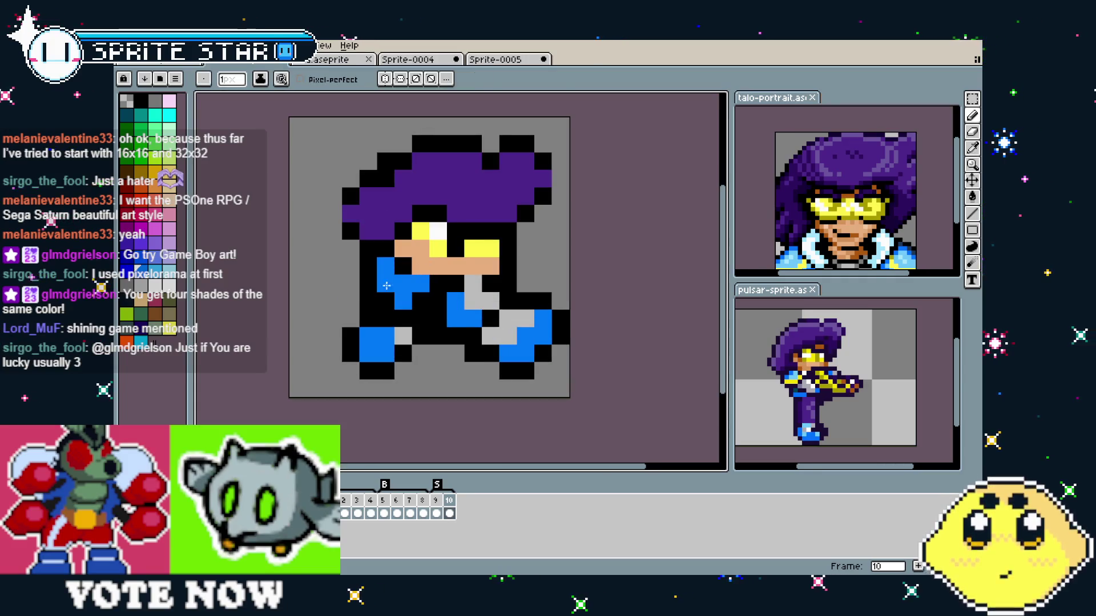
{"action": "key", "text": "i"}
{"action": "key", "text": "b"}
{"action": "key", "text": "ctrl+z"}
- Check the layer's bounds with V and recentre the view on the sleeve
{"action": "scroll", "coordinate": [324, 403], "scroll_direction": "down", "scroll_amount": 4}
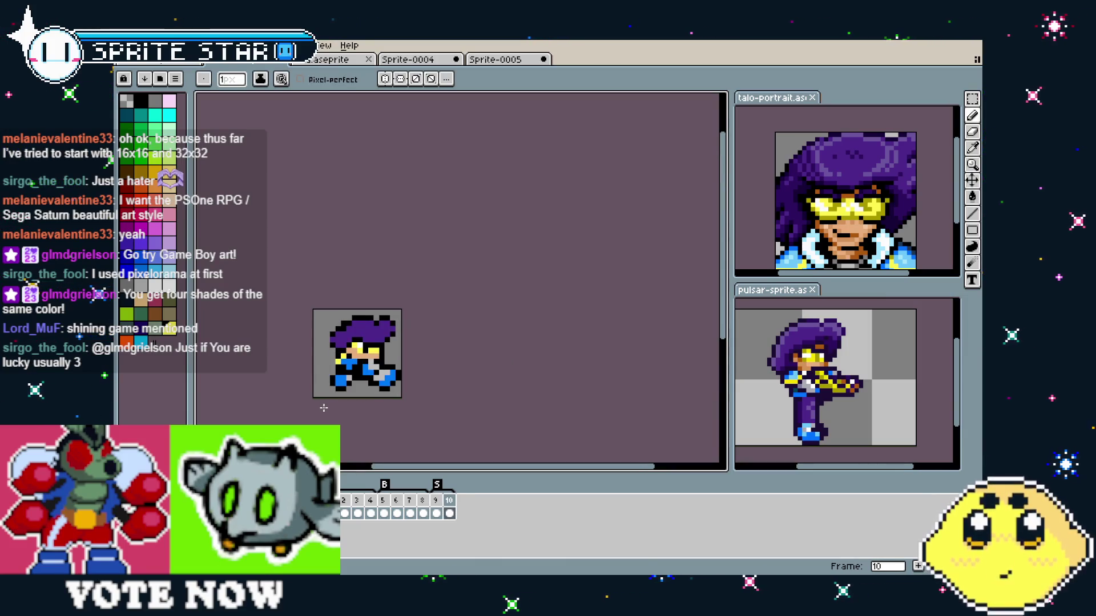
{"action": "key", "text": "v"}
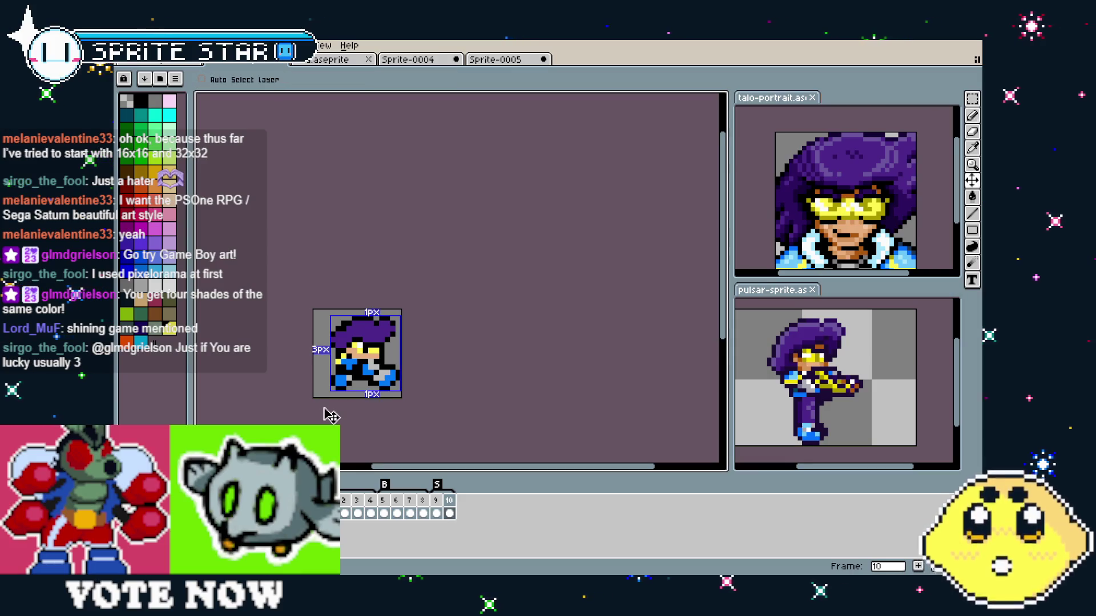
{"action": "key", "text": "b"}
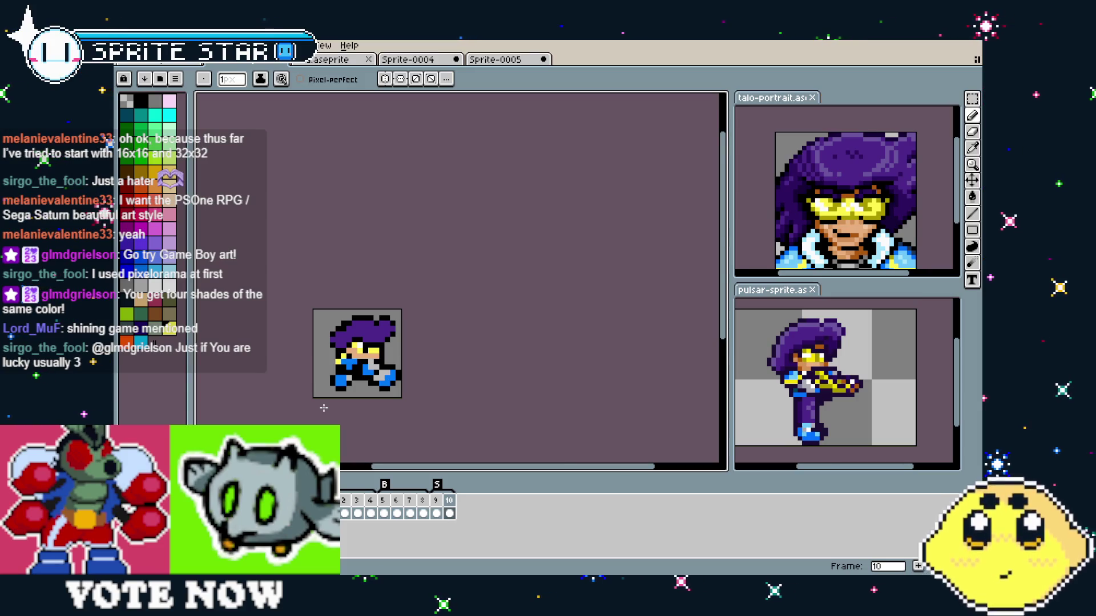
{"action": "scroll", "coordinate": [396, 385], "scroll_direction": "up", "scroll_amount": 2}
{"action": "left_click_drag", "start_coordinate": [395, 385], "coordinate": [419, 399]}
{"action": "scroll", "coordinate": [419, 388], "scroll_direction": "down", "scroll_amount": 1}
{"action": "scroll", "coordinate": [416, 347], "scroll_direction": "up", "scroll_amount": 1}
{"action": "left_click_drag", "start_coordinate": [416, 348], "coordinate": [396, 356]}
{"action": "scroll", "coordinate": [395, 355], "scroll_direction": "up", "scroll_amount": 1}
{"action": "left_click_drag", "start_coordinate": [399, 420], "coordinate": [364, 422]}
{"action": "key", "text": "i"}
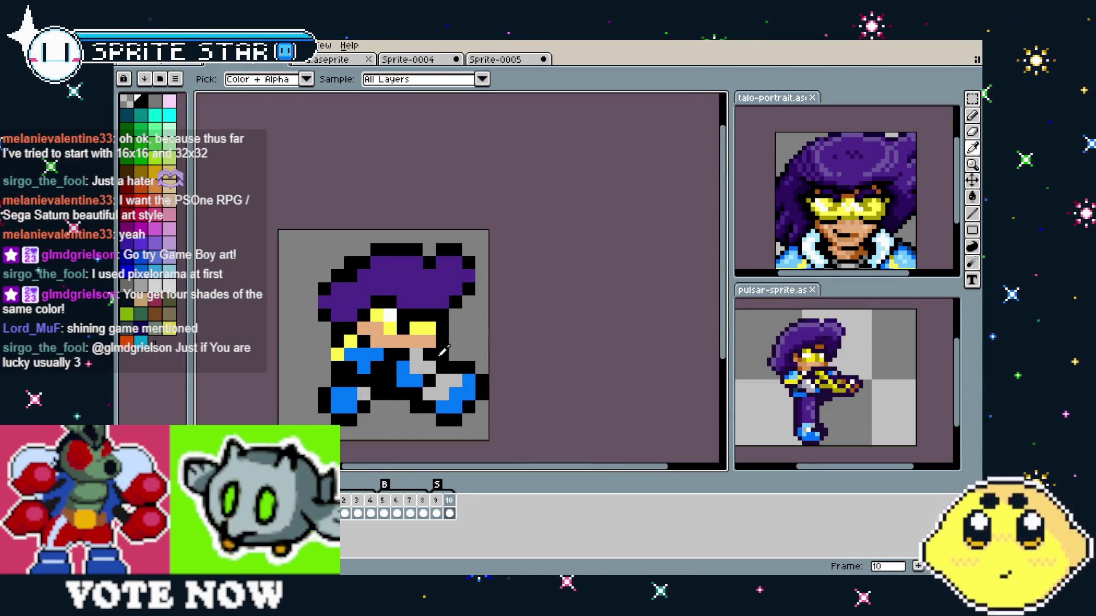
{"action": "key", "text": "b"}
{"action": "scroll", "coordinate": [435, 420], "scroll_direction": "down", "scroll_amount": 1}
{"action": "left_click_drag", "start_coordinate": [422, 430], "coordinate": [394, 428]}
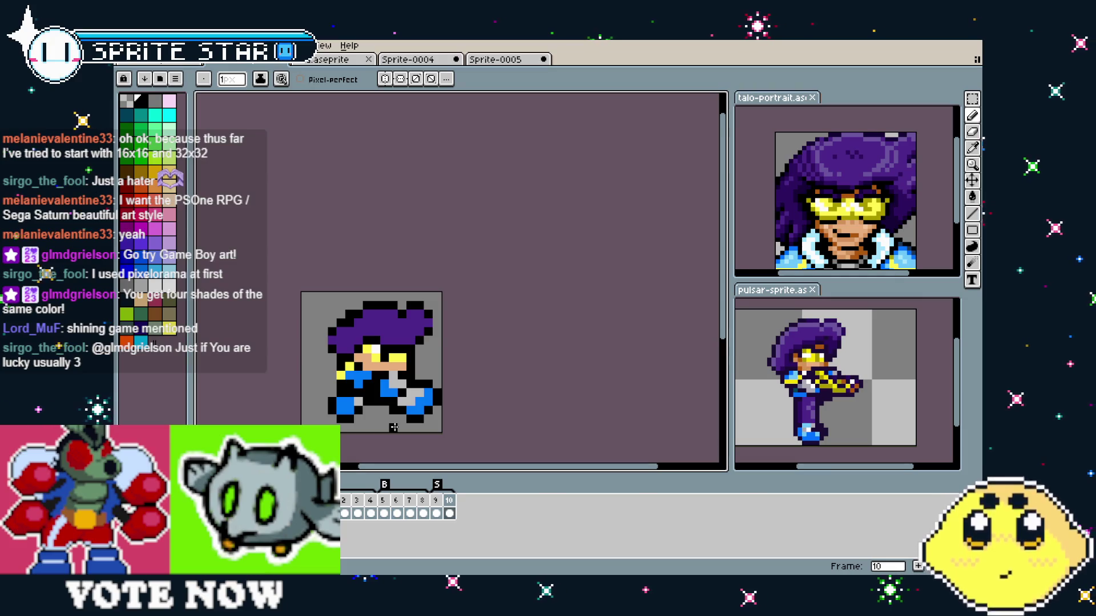
- Pick dark purple from the sprite and play the animation to preview the run
{"action": "scroll", "coordinate": [393, 428], "scroll_direction": "up", "scroll_amount": 1}
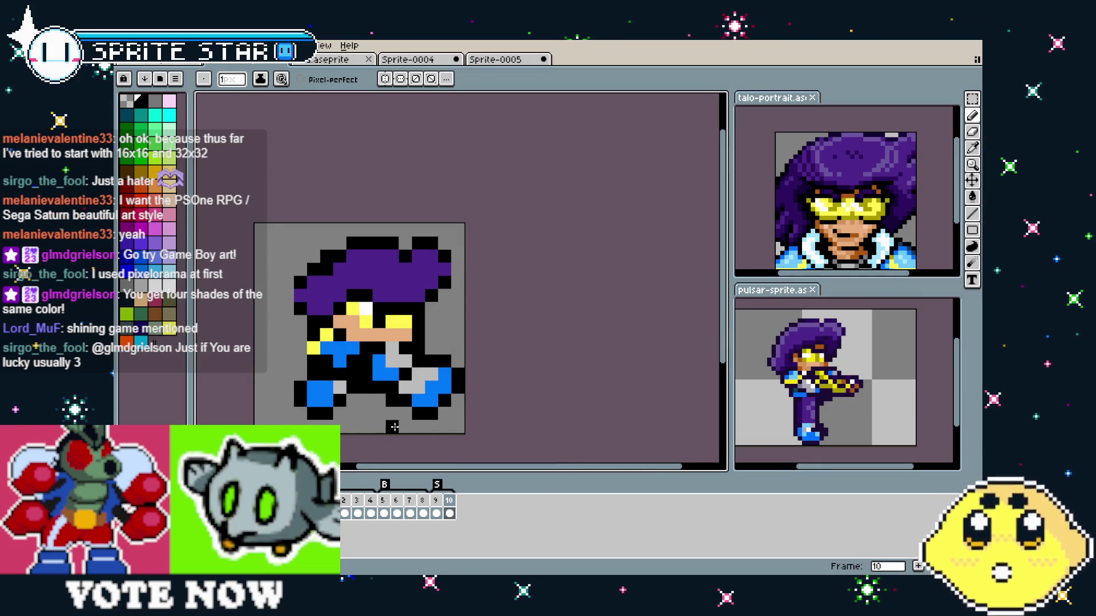
{"action": "scroll", "coordinate": [393, 428], "scroll_direction": "left", "scroll_amount": 2}
{"action": "key", "text": "i"}
{"action": "key", "text": "b"}
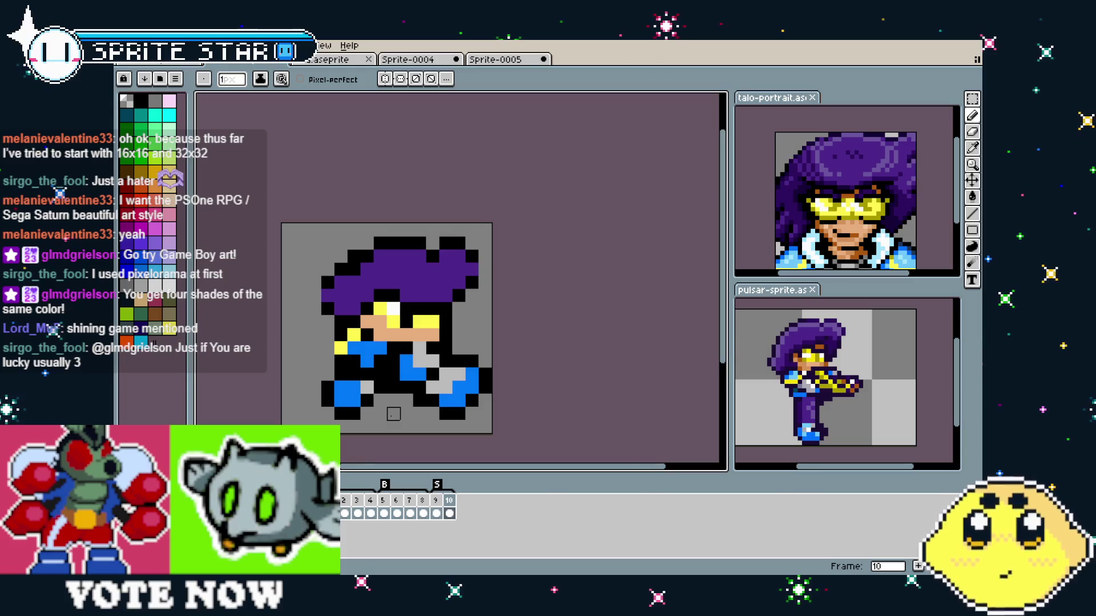
{"action": "scroll", "coordinate": [393, 414], "scroll_direction": "right", "scroll_amount": 1}
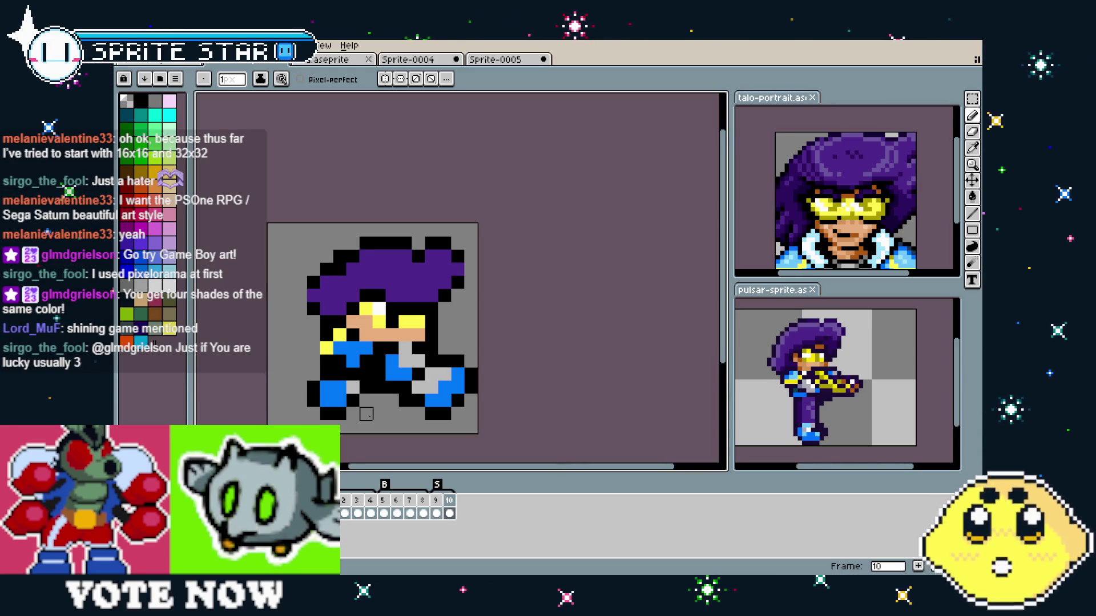
{"action": "left_click_drag", "start_coordinate": [365, 414], "coordinate": [379, 413]}
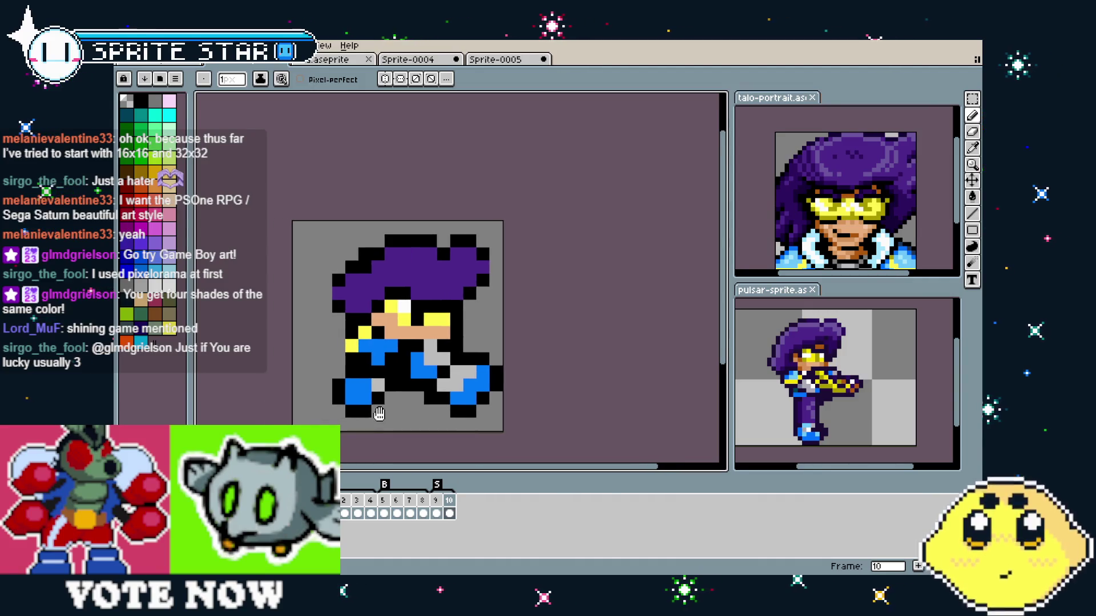
{"action": "key", "text": "Return"}
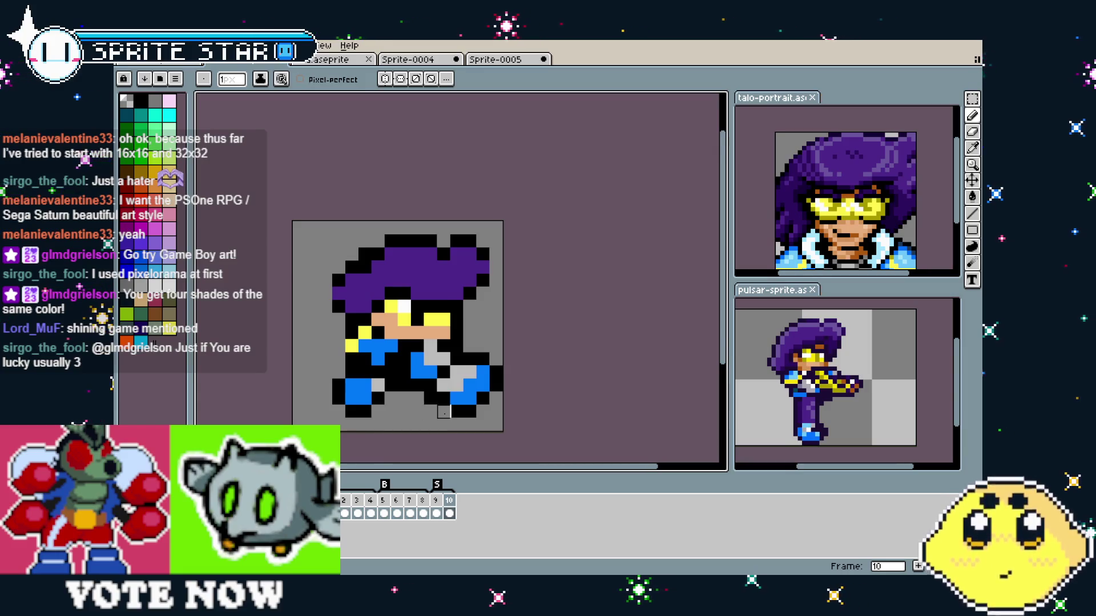
{"action": "scroll", "coordinate": [417, 424], "scroll_direction": "up", "scroll_amount": 2}
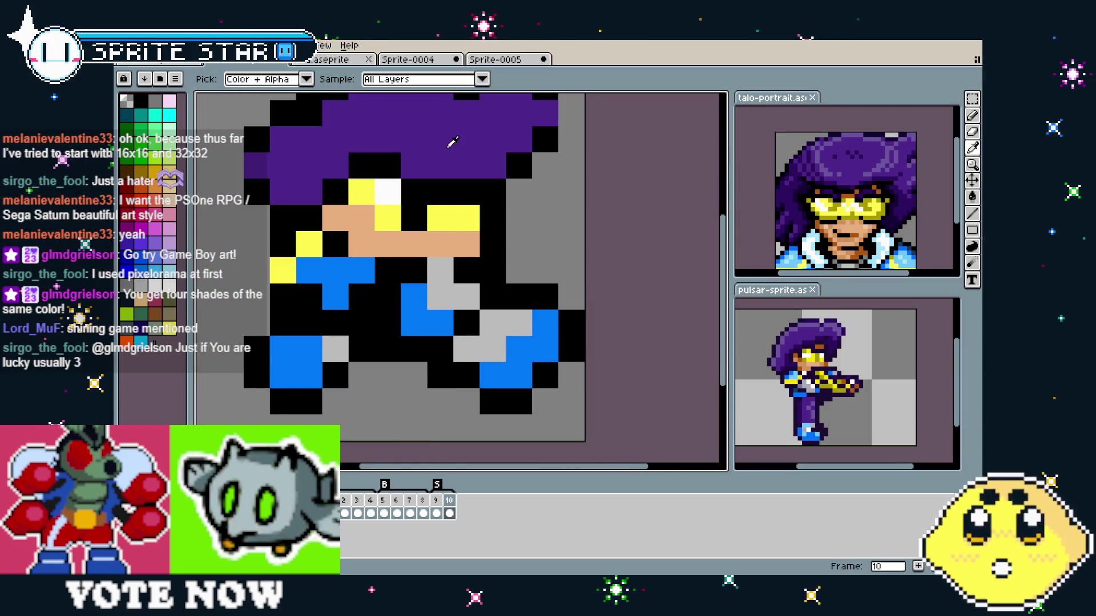
- Shade the legs with dark purple and light grey, adding a purple pixel to the back leg
{"action": "left_click", "coordinate": [309, 303]}
{"action": "key", "text": "ctrl+z"}
{"action": "left_click_drag", "start_coordinate": [309, 322], "coordinate": [335, 349]}
{"action": "key", "text": "i"}
{"action": "left_click", "coordinate": [309, 349]}
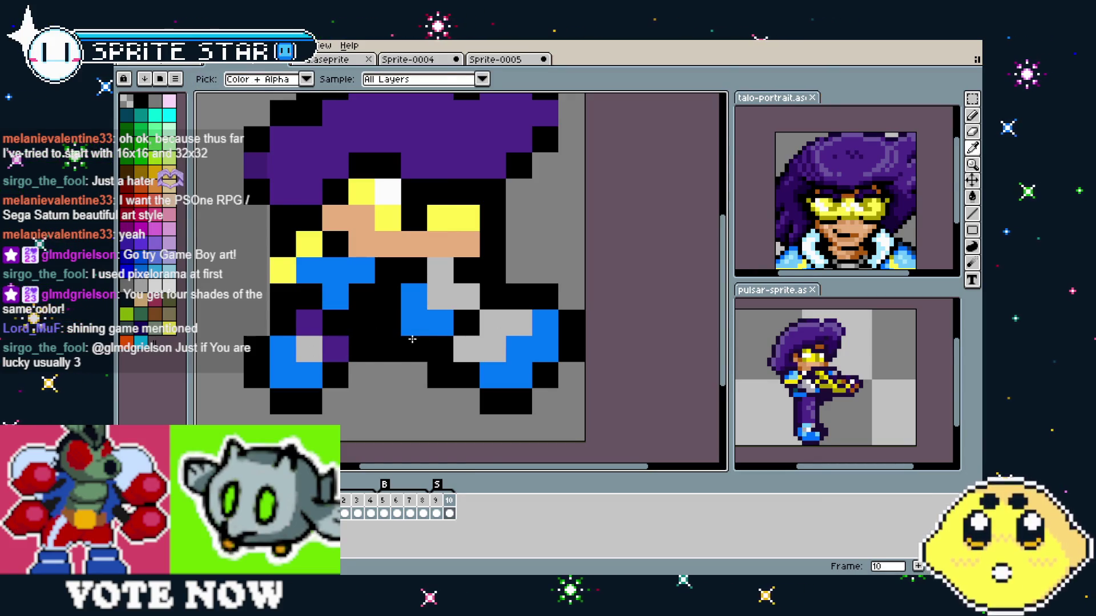
{"action": "left_click", "coordinate": [519, 323]}
{"action": "scroll", "coordinate": [445, 451], "scroll_direction": "down", "scroll_amount": 10}
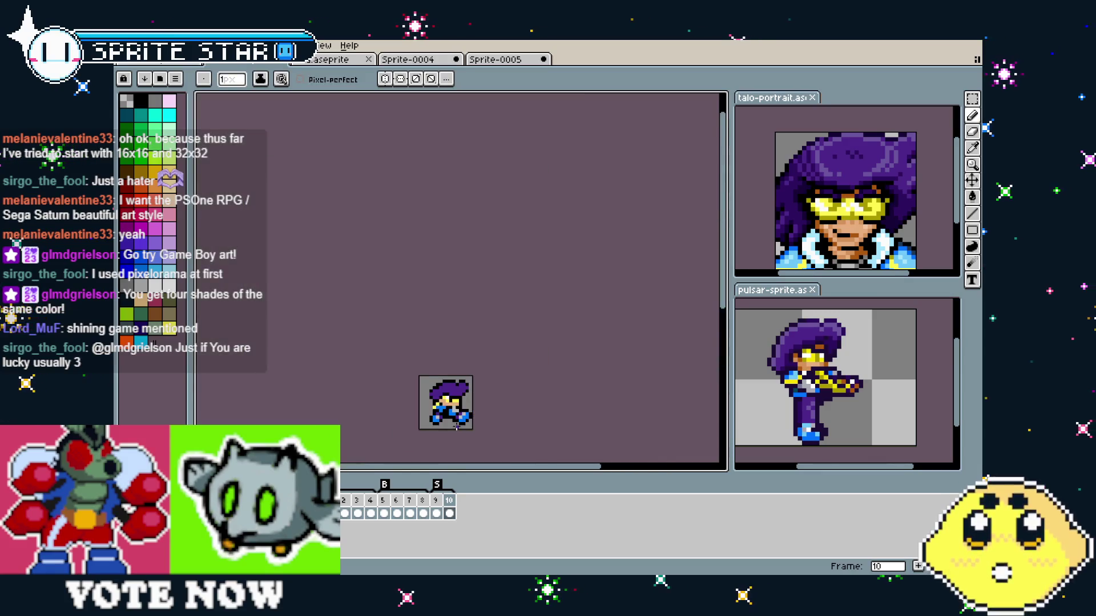
{"action": "scroll", "coordinate": [446, 450], "scroll_direction": "up", "scroll_amount": 5}
- Compare frames 9 and 10, check layer bounds, then move to the blue-and-white sprite
{"action": "key", "text": "Left"}
{"action": "key", "text": "Right"}
{"action": "key", "text": "Left"}
{"action": "key", "text": "Right"}
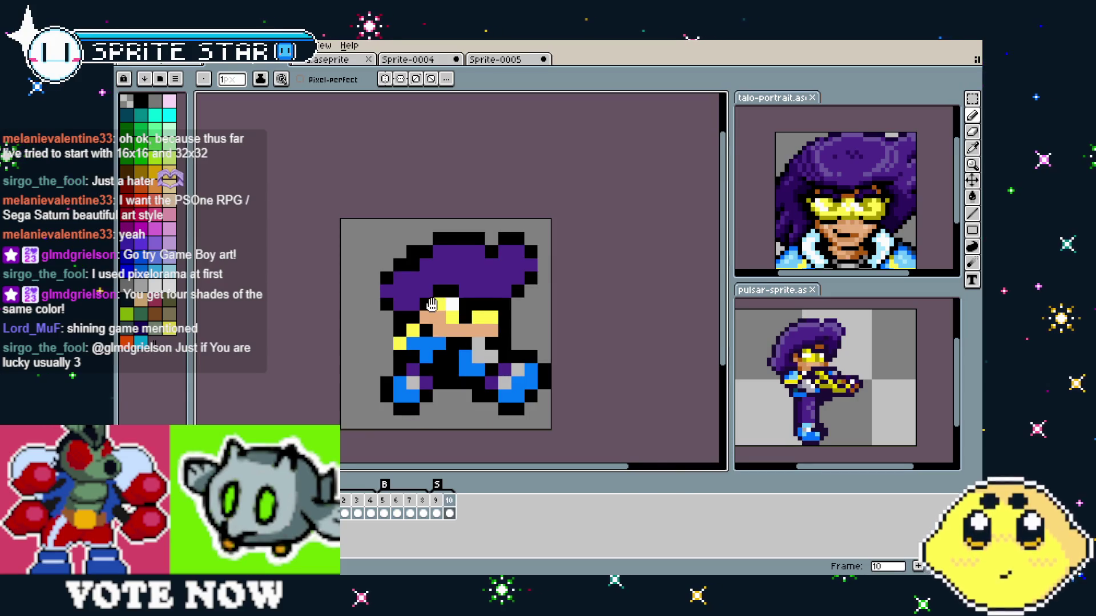
{"action": "left_click_drag", "start_coordinate": [432, 305], "coordinate": [409, 308]}
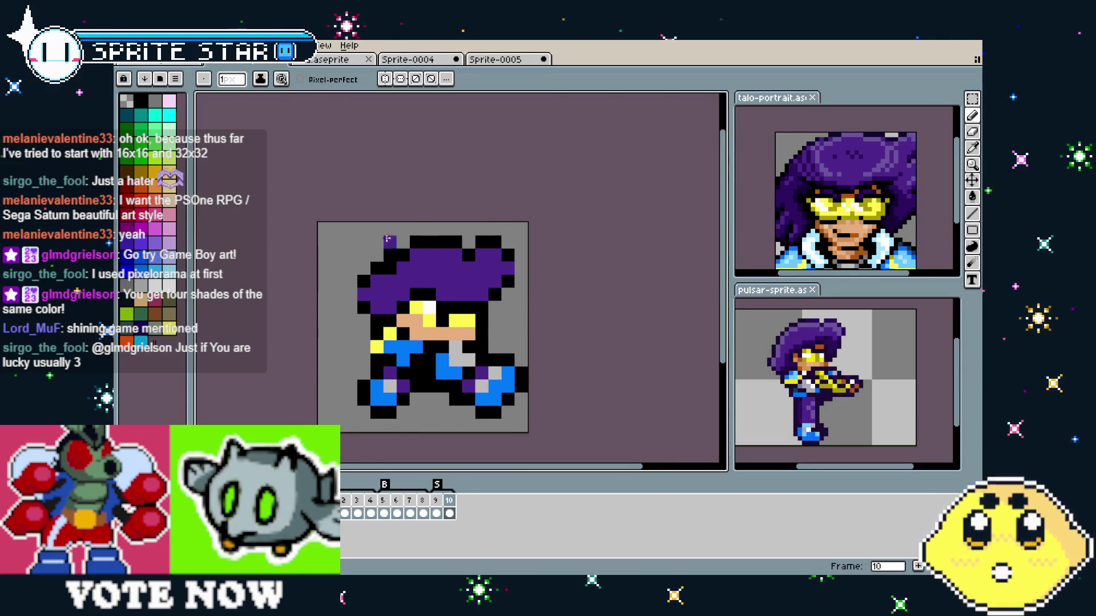
{"action": "key", "text": "v"}
{"action": "key", "text": "b"}
{"action": "scroll", "coordinate": [410, 325], "scroll_direction": "right", "scroll_amount": 1}
{"action": "key", "text": "ctrl+Tab"}
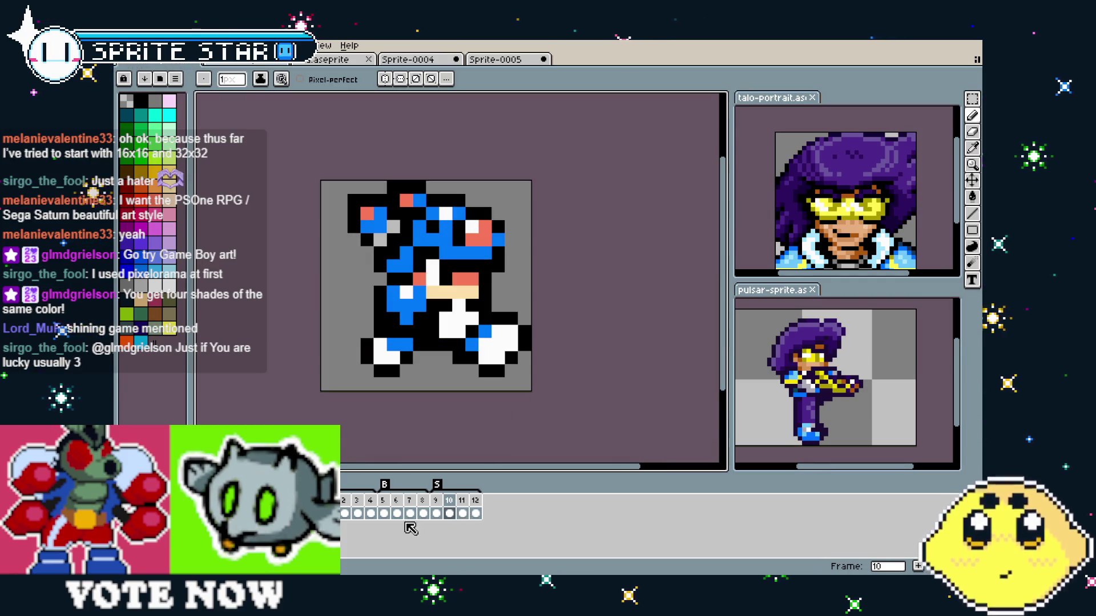
- Look over frames 11–12 of the blue-and-white sprite, then return to the purple-haired sprite
{"action": "left_click", "coordinate": [462, 505]}
{"action": "left_click", "coordinate": [475, 505]}
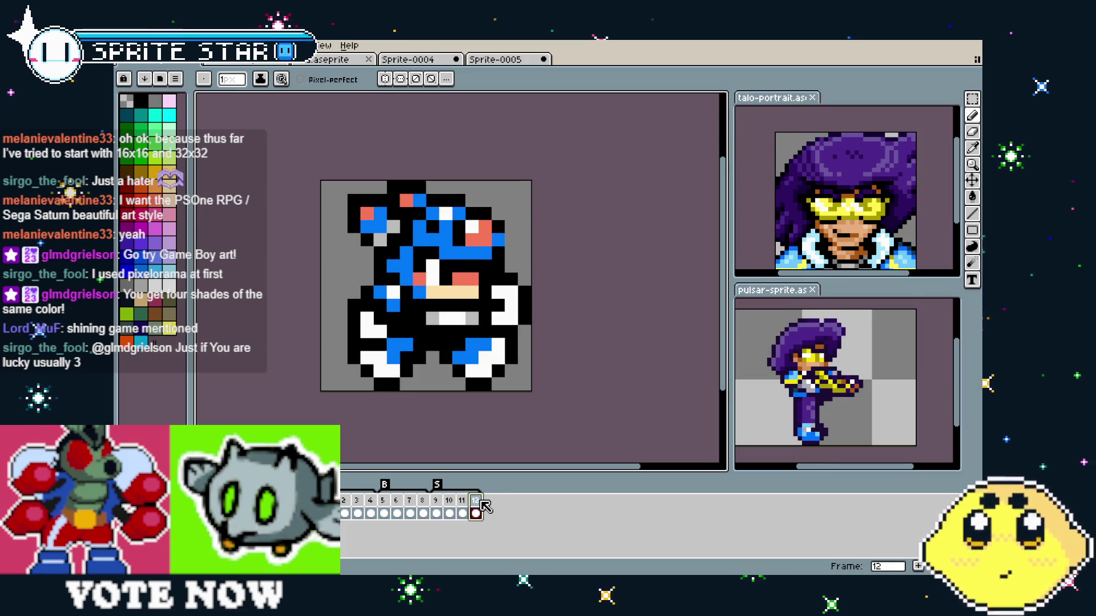
{"action": "left_click_drag", "start_coordinate": [478, 458], "coordinate": [443, 455]}
{"action": "key", "text": "ctrl+a"}
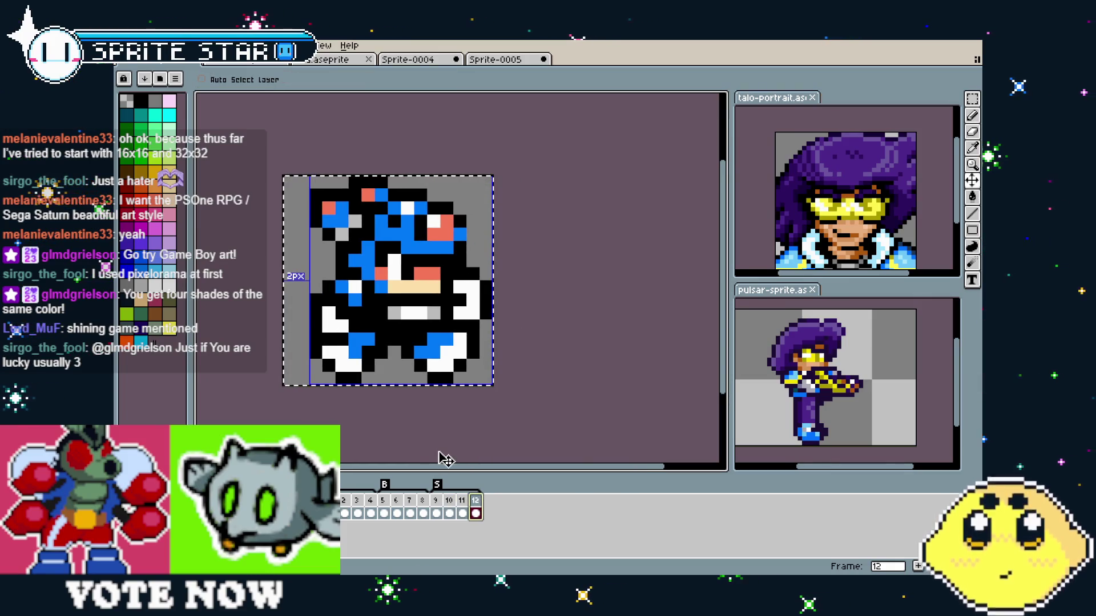
{"action": "key", "text": "ctrl+d"}
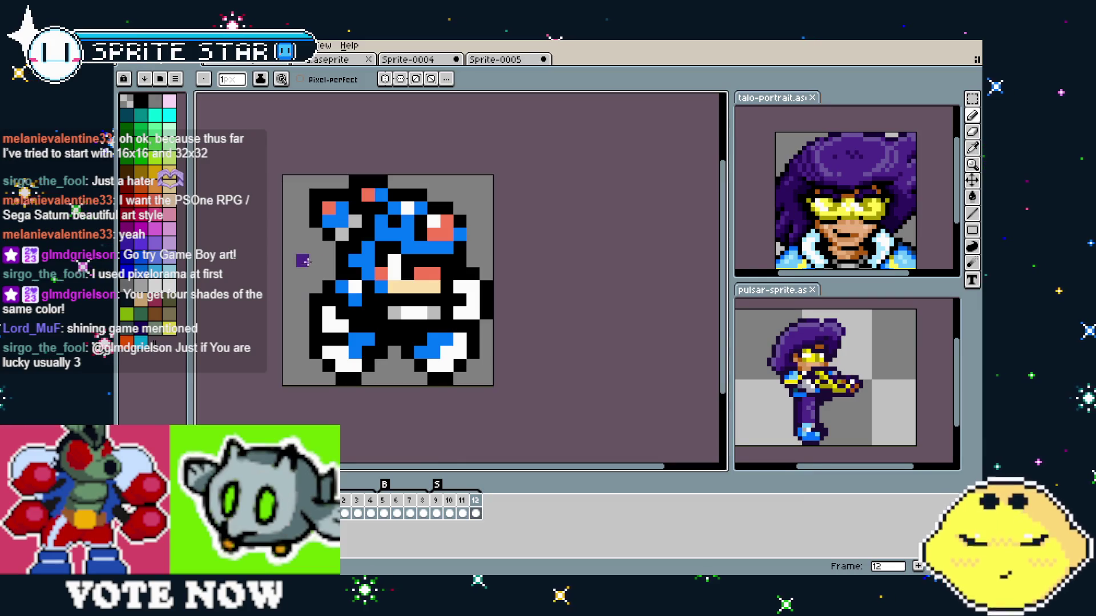
{"action": "key", "text": "ctrl+Tab"}
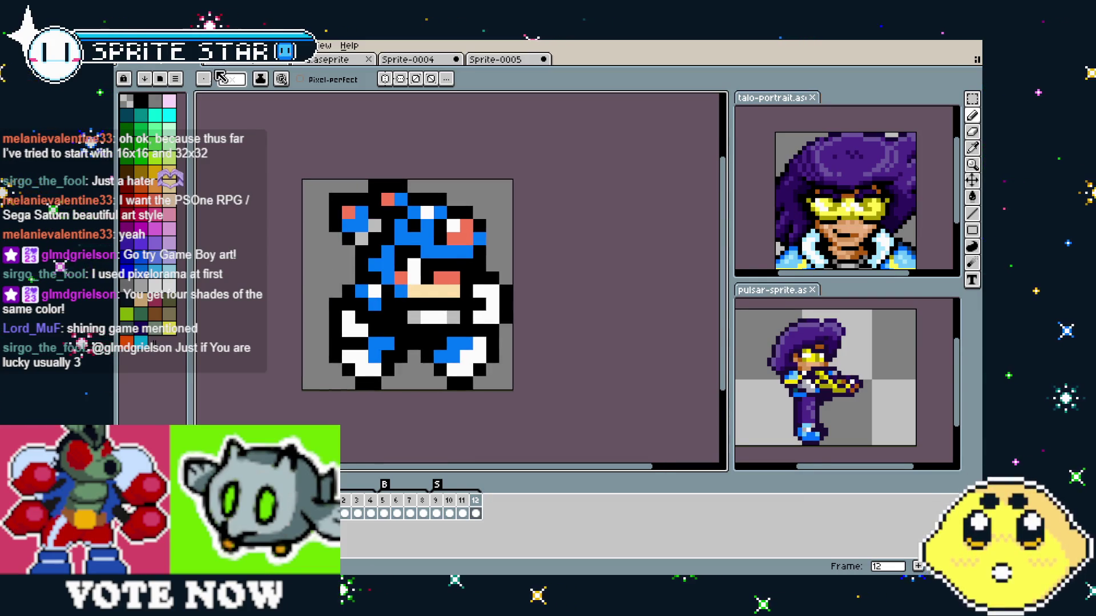
- Insert a new frame after frame 9 and append an empty frame 12 after frame 11
{"action": "right_click", "coordinate": [436, 500]}
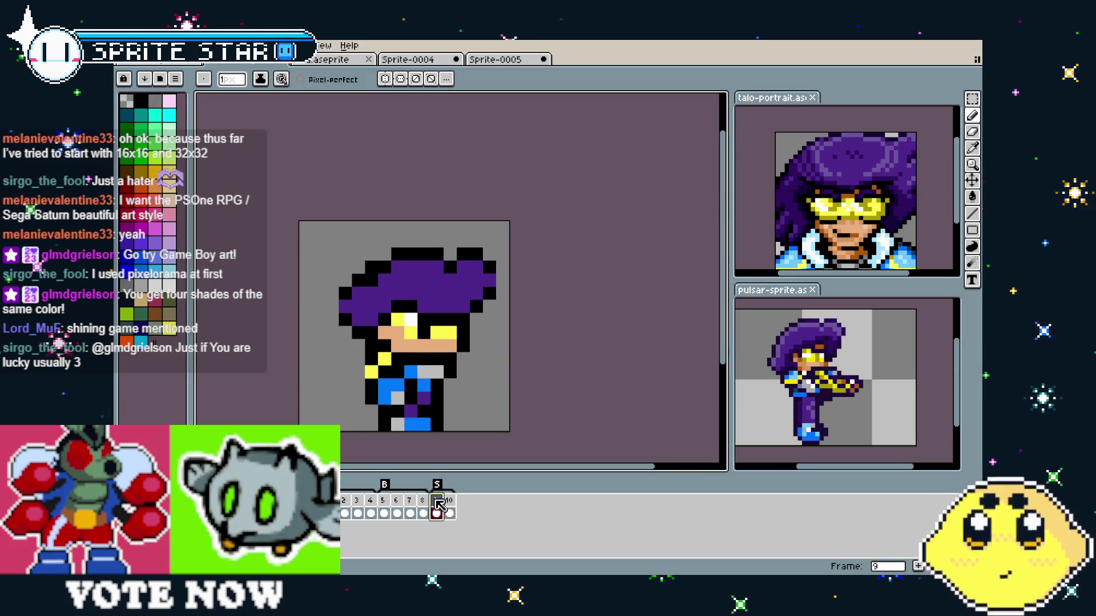
{"action": "left_click", "coordinate": [474, 501]}
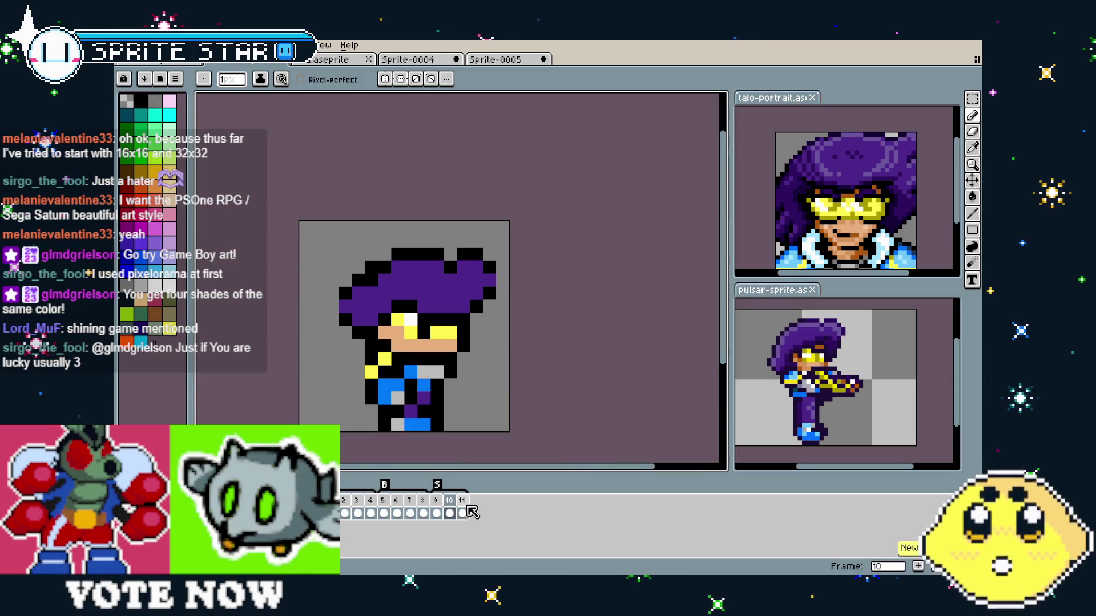
{"action": "left_click", "coordinate": [462, 513]}
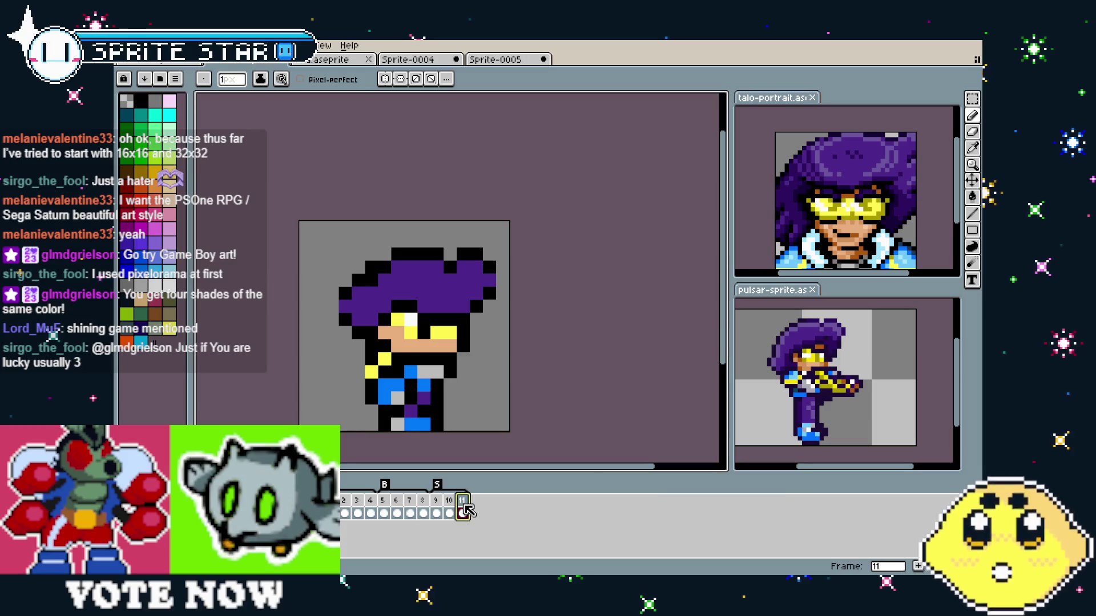
{"action": "right_click", "coordinate": [467, 511]}
{"action": "left_click", "coordinate": [490, 510]}
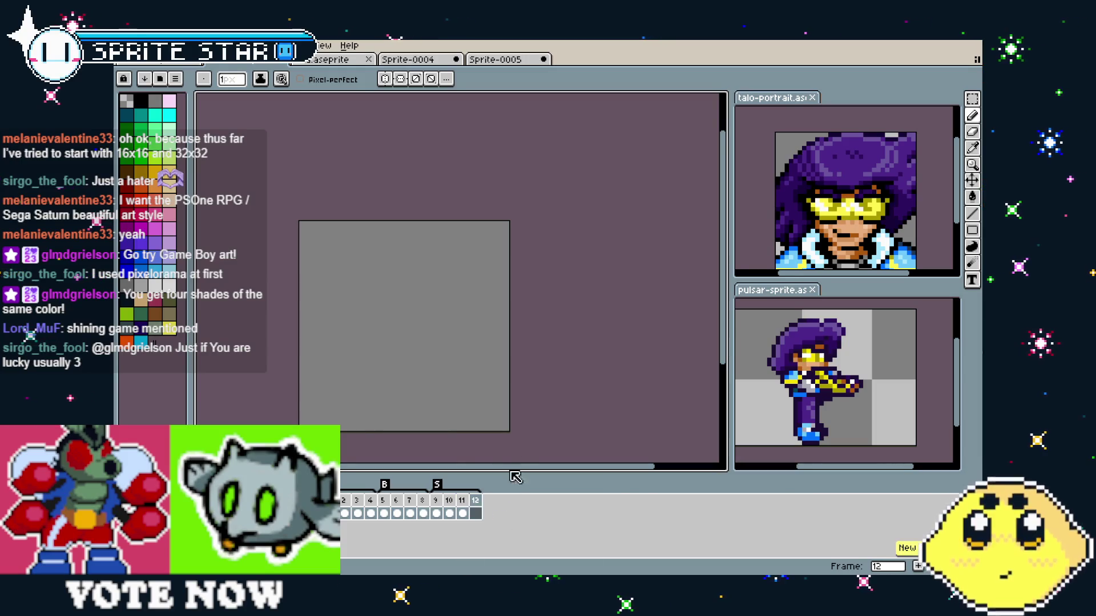
- Paste the copied sprite into frame 12 and clear its upper half
{"action": "key", "text": "ctrl+v"}
{"action": "left_click", "coordinate": [554, 411]}
{"action": "key", "text": "b"}
{"action": "mouse_move", "coordinate": [462, 271]}
{"action": "left_mouse_down"}
{"action": "mouse_move", "coordinate": [251, 254]}
{"action": "mouse_move", "coordinate": [390, 271]}
{"action": "left_mouse_up"}
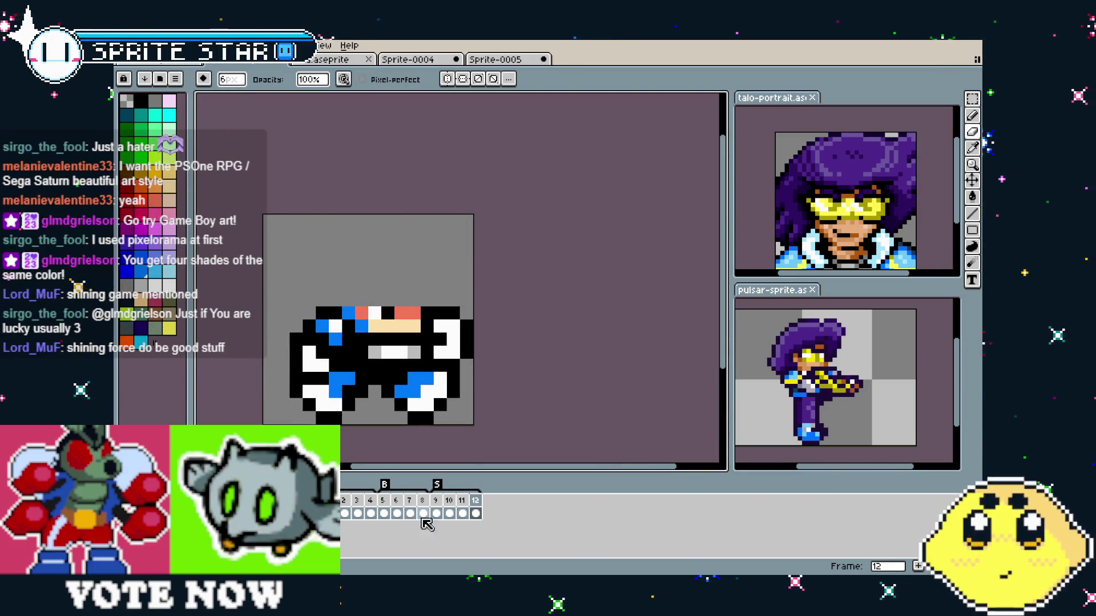
- Lasso the character's head in frame 11 and copy it
{"action": "left_click", "coordinate": [463, 512]}
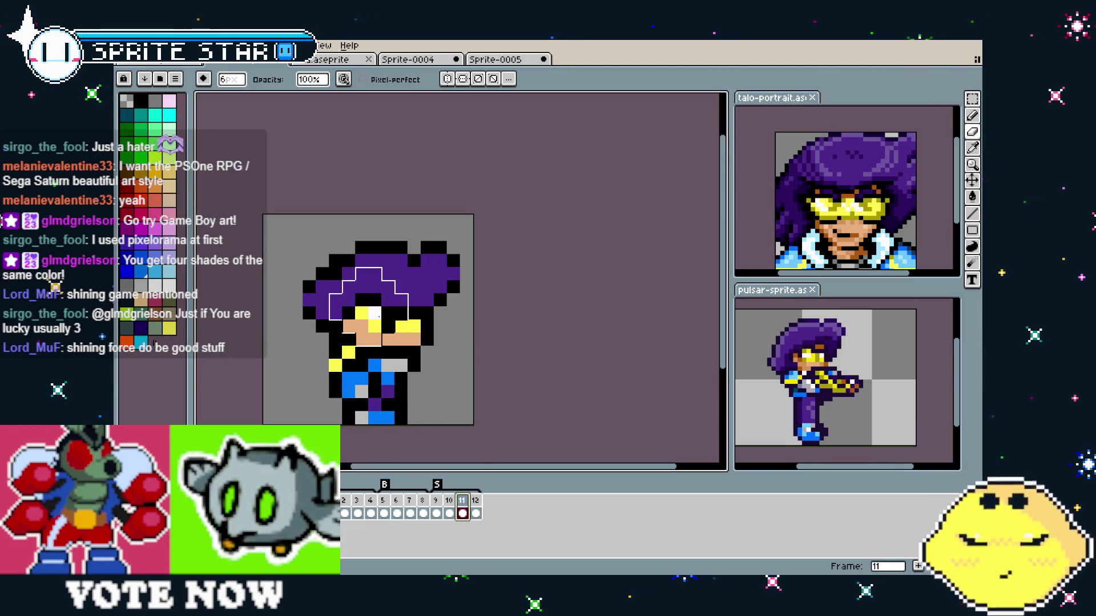
{"action": "scroll", "coordinate": [388, 302], "scroll_direction": "up", "scroll_amount": 2}
{"action": "scroll", "coordinate": [400, 319], "scroll_direction": "down", "scroll_amount": 1}
{"action": "key", "text": "q"}
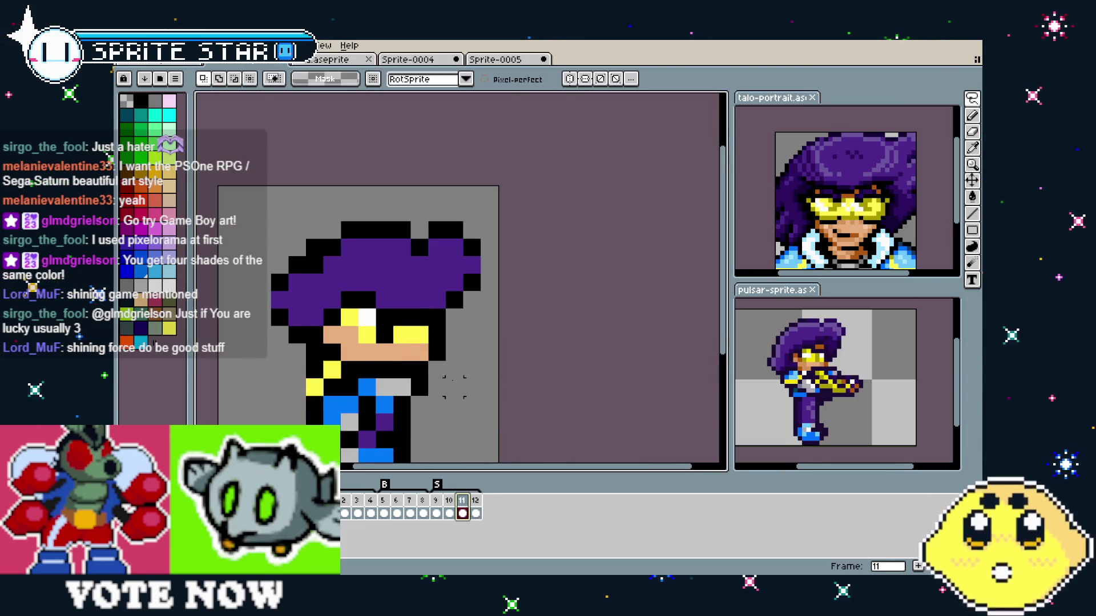
{"action": "mouse_move", "coordinate": [305, 345]}
{"action": "left_mouse_down"}
{"action": "mouse_move", "coordinate": [240, 254]}
{"action": "mouse_move", "coordinate": [418, 213]}
{"action": "left_mouse_up"}
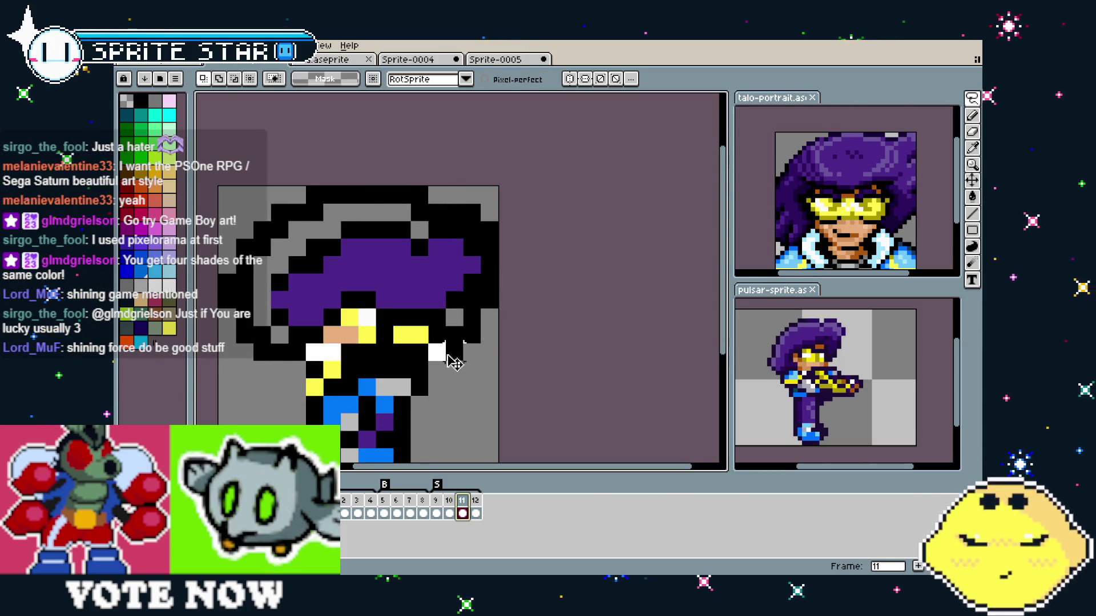
{"action": "left_click_drag", "start_coordinate": [454, 349], "coordinate": [454, 351]}
{"action": "key", "text": "ctrl+c"}
- Paste the head into frame 12, raised one pixel, and drop it in place
{"action": "left_click", "coordinate": [475, 500]}
{"action": "key", "text": "ctrl+v"}
{"action": "left_click_drag", "start_coordinate": [418, 342], "coordinate": [419, 325]}
{"action": "left_click", "coordinate": [524, 299]}
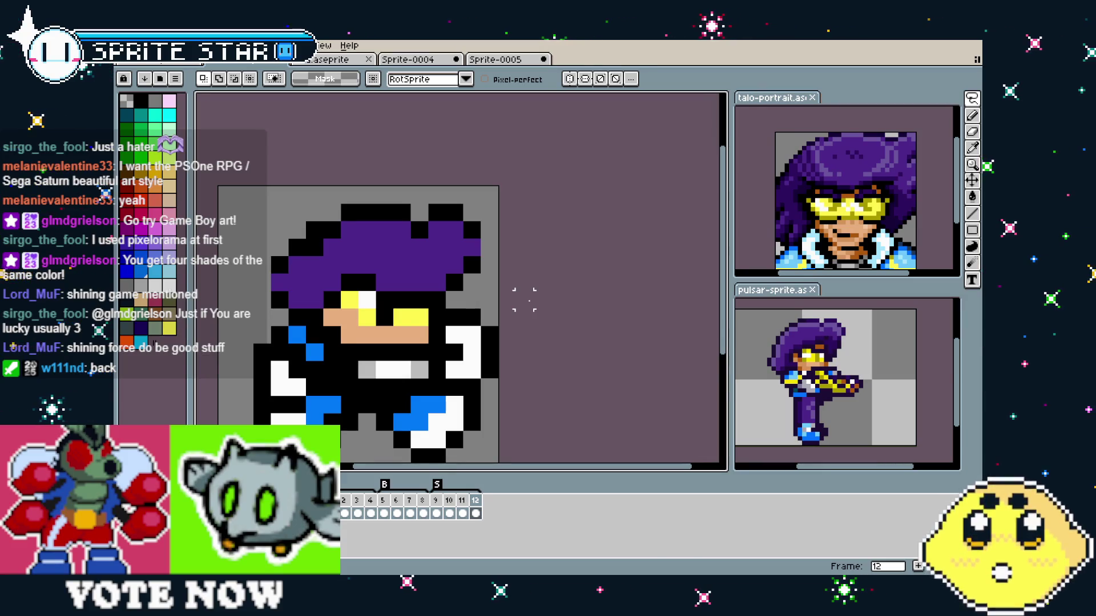
{"action": "mouse_move", "coordinate": [524, 300]}
{"action": "left_mouse_down"}
{"action": "mouse_move", "coordinate": [541, 259]}
{"action": "mouse_move", "coordinate": [754, 243]}
{"action": "left_mouse_up"}
- With the one-pixel pencil, repaint the white pixels beside the face light grey
{"action": "left_click_drag", "start_coordinate": [528, 417], "coordinate": [351, 414]}
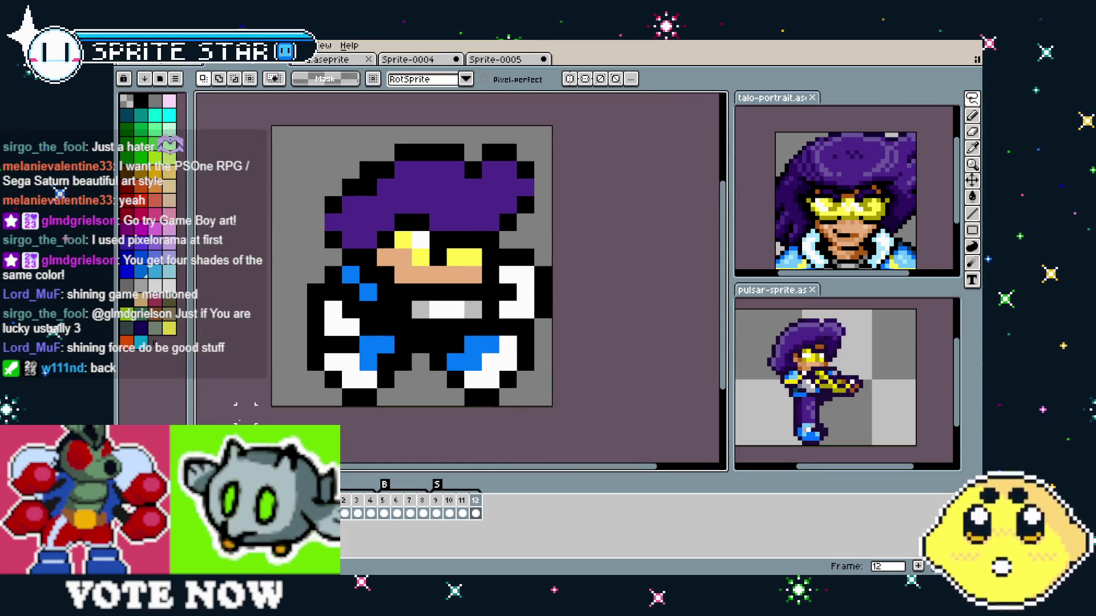
{"action": "scroll", "coordinate": [350, 415], "scroll_direction": "up", "scroll_amount": 2}
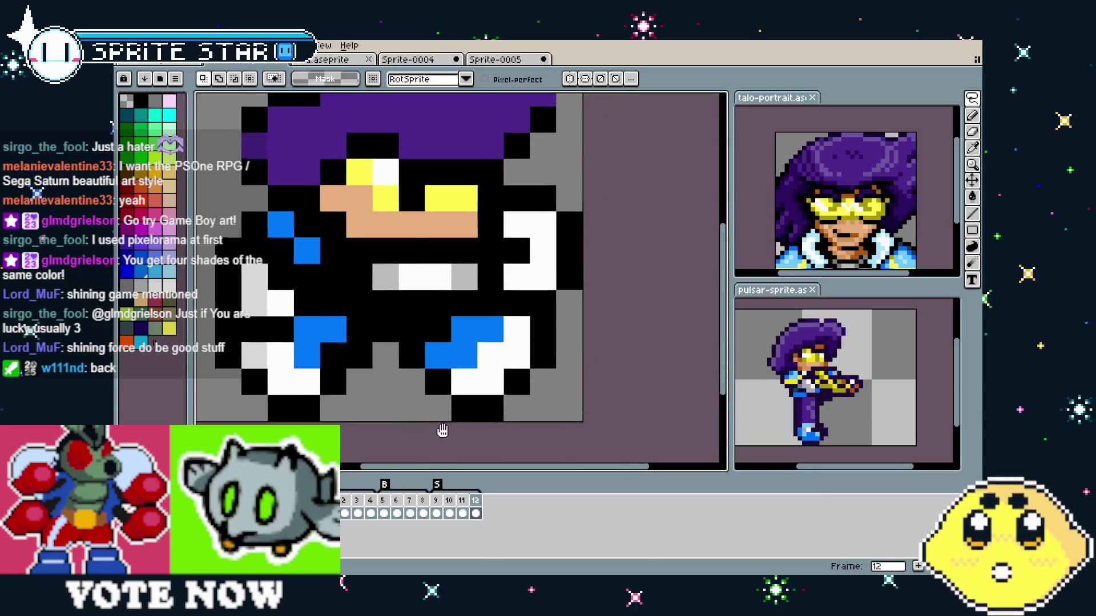
{"action": "key", "text": "b"}
{"action": "left_click", "coordinate": [512, 239]}
{"action": "left_click_drag", "start_coordinate": [512, 239], "coordinate": [537, 260]}
- Paint two white pixels blue and darken the pixels along the left edge mid grey
{"action": "left_click", "coordinate": [464, 331], "text": "alt"}
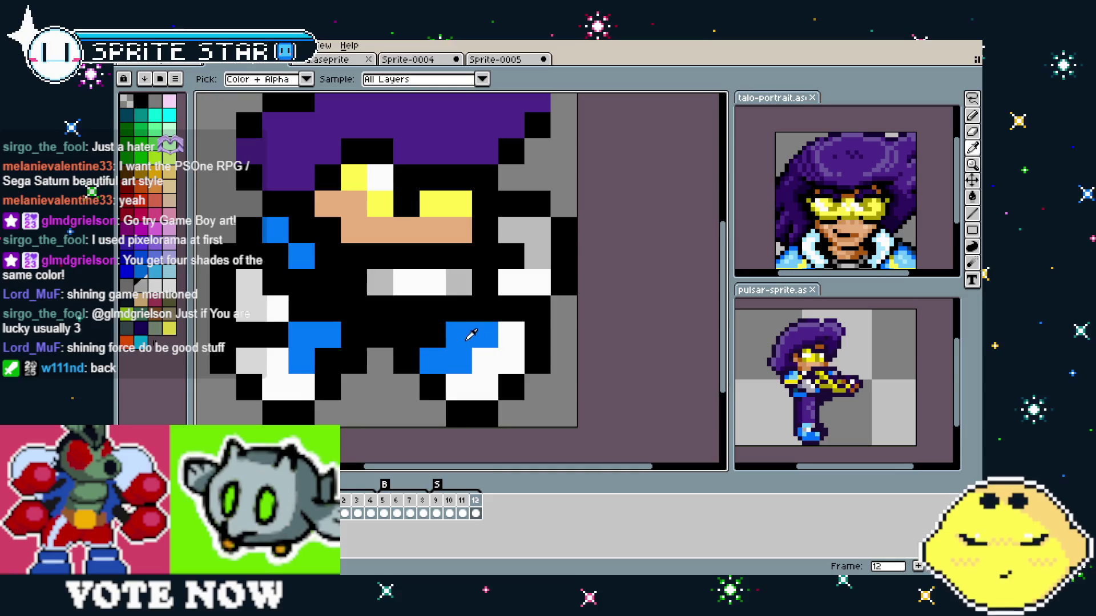
{"action": "left_click", "coordinate": [502, 293]}
{"action": "left_click", "coordinate": [536, 283]}
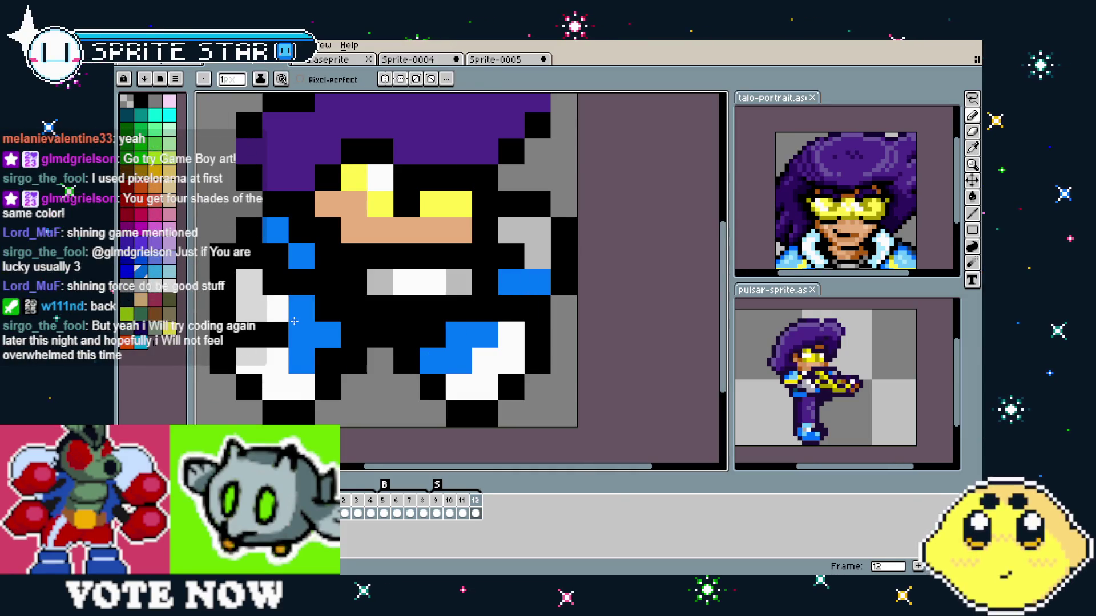
{"action": "left_click", "coordinate": [386, 286], "text": "alt"}
{"action": "left_click", "coordinate": [249, 309]}
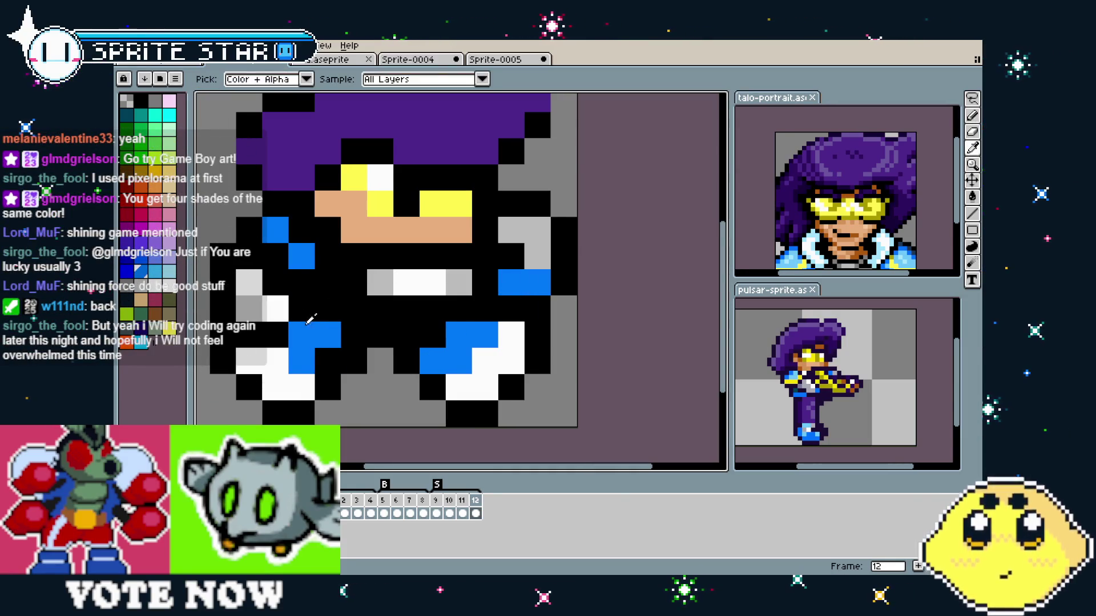
{"action": "left_click_drag", "start_coordinate": [275, 309], "coordinate": [248, 308]}
{"action": "left_click", "coordinate": [249, 282]}
{"action": "left_click", "coordinate": [249, 361]}
- Add blue pixels on the body, undoing one misplaced pixel and repainting it higher
{"action": "scroll", "coordinate": [244, 395], "scroll_direction": "down", "scroll_amount": 5}
{"action": "scroll", "coordinate": [234, 377], "scroll_direction": "up", "scroll_amount": 4}
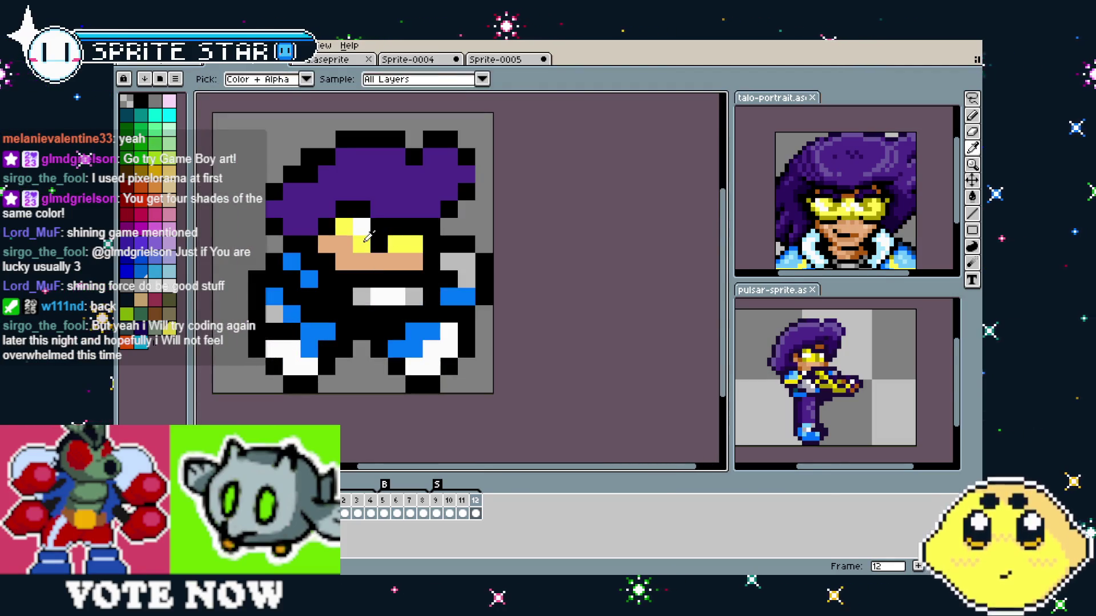
{"action": "scroll", "coordinate": [239, 354], "scroll_direction": "down", "scroll_amount": 2}
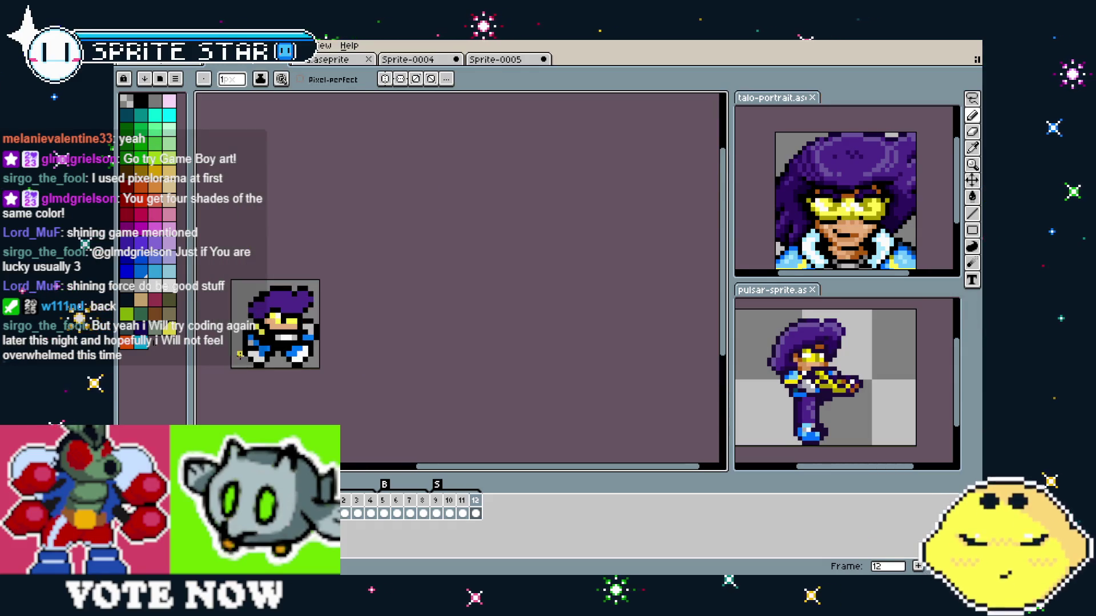
{"action": "scroll", "coordinate": [239, 355], "scroll_direction": "up", "scroll_amount": 2}
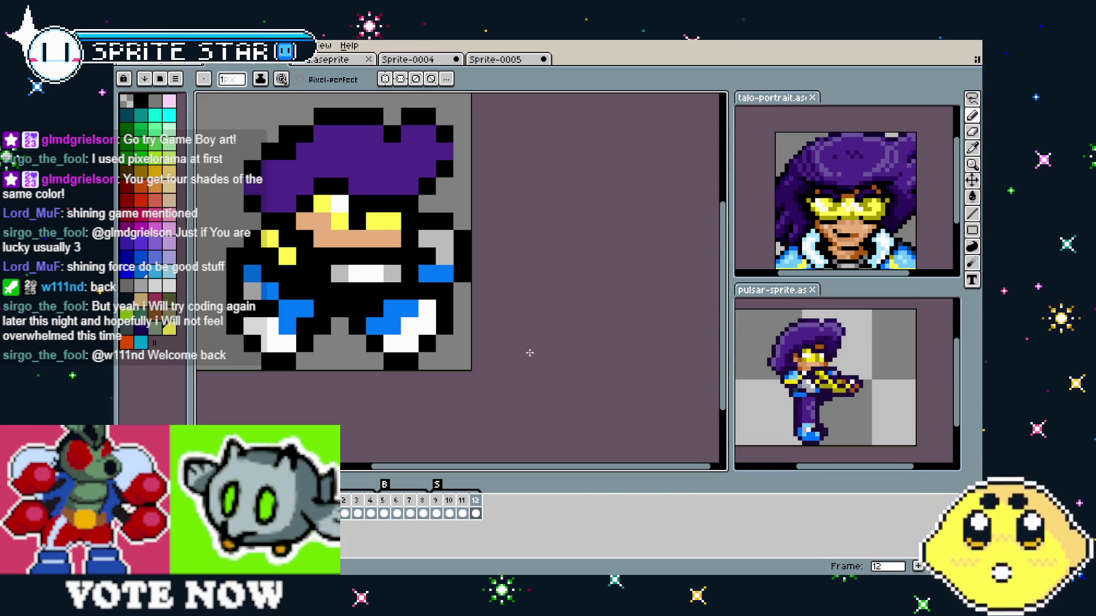
{"action": "scroll", "coordinate": [514, 348], "scroll_direction": "up", "scroll_amount": 1}
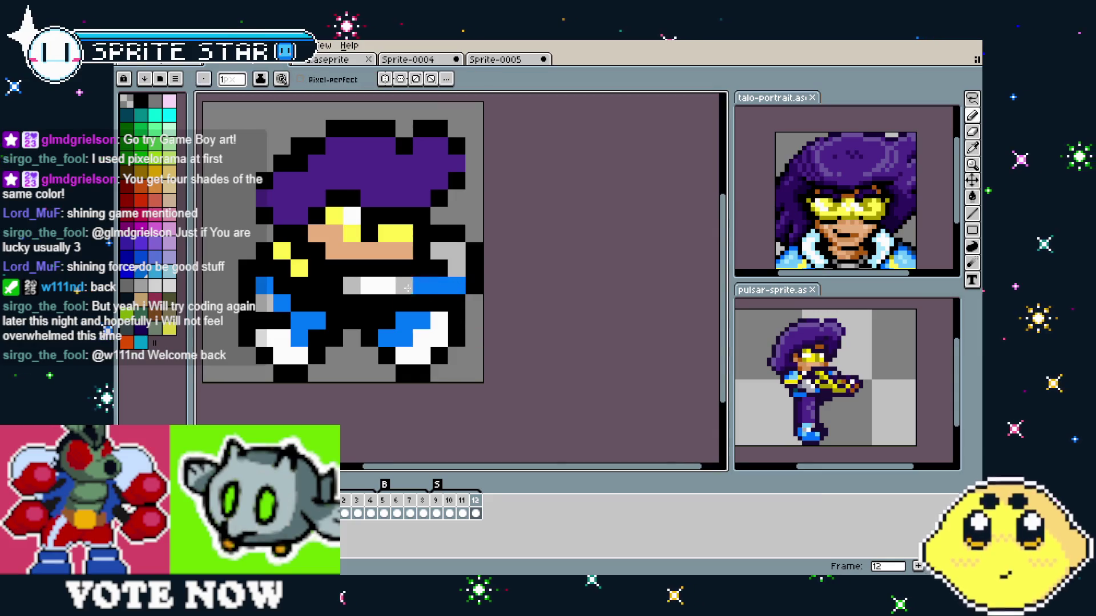
{"action": "left_click_drag", "start_coordinate": [351, 285], "coordinate": [354, 300]}
{"action": "left_click", "coordinate": [403, 302]}
{"action": "key", "text": "ctrl+z"}
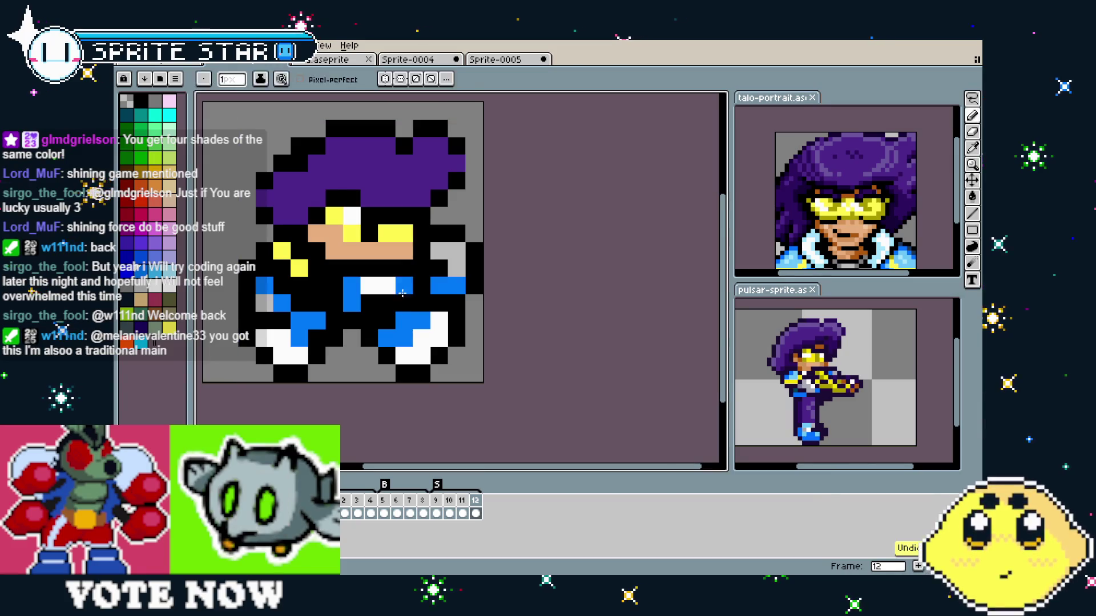
{"action": "left_click", "coordinate": [404, 287]}
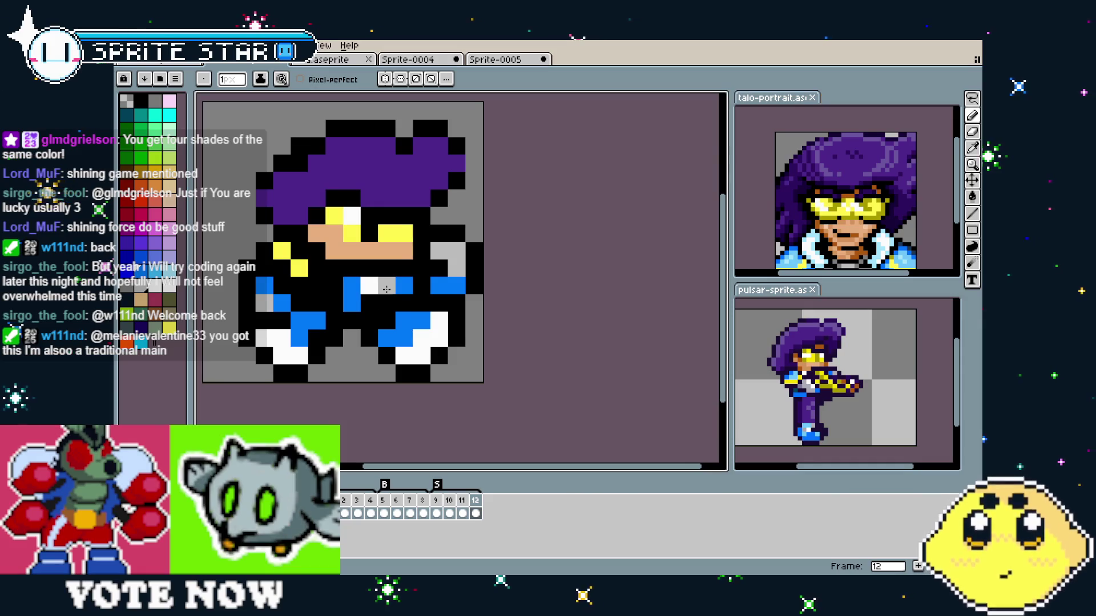
- Touch up several lower-body pixels with light grey
{"action": "left_click_drag", "start_coordinate": [378, 301], "coordinate": [388, 303]}
{"action": "left_click", "coordinate": [370, 285]}
{"action": "left_click", "coordinate": [351, 353]}
{"action": "scroll", "coordinate": [343, 355], "scroll_direction": "down", "scroll_amount": 1}
{"action": "scroll", "coordinate": [343, 355], "scroll_direction": "up", "scroll_amount": 2}
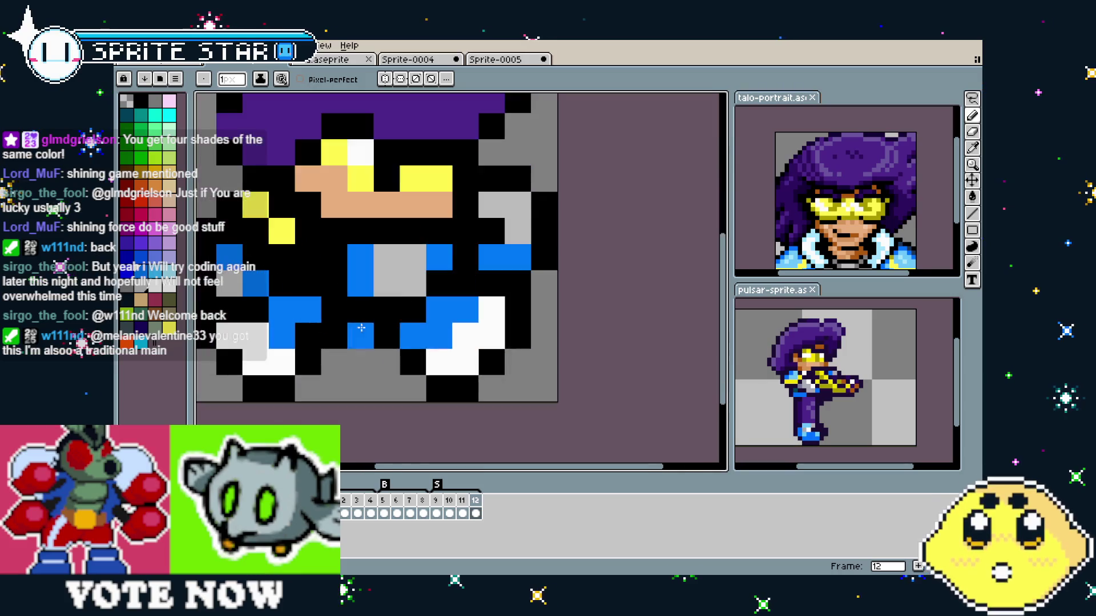
{"action": "scroll", "coordinate": [372, 312], "scroll_direction": "up", "scroll_amount": 1}
- Paint two lower-body pixels purple and turn two blue pixels grey
{"action": "key", "text": "alt"}
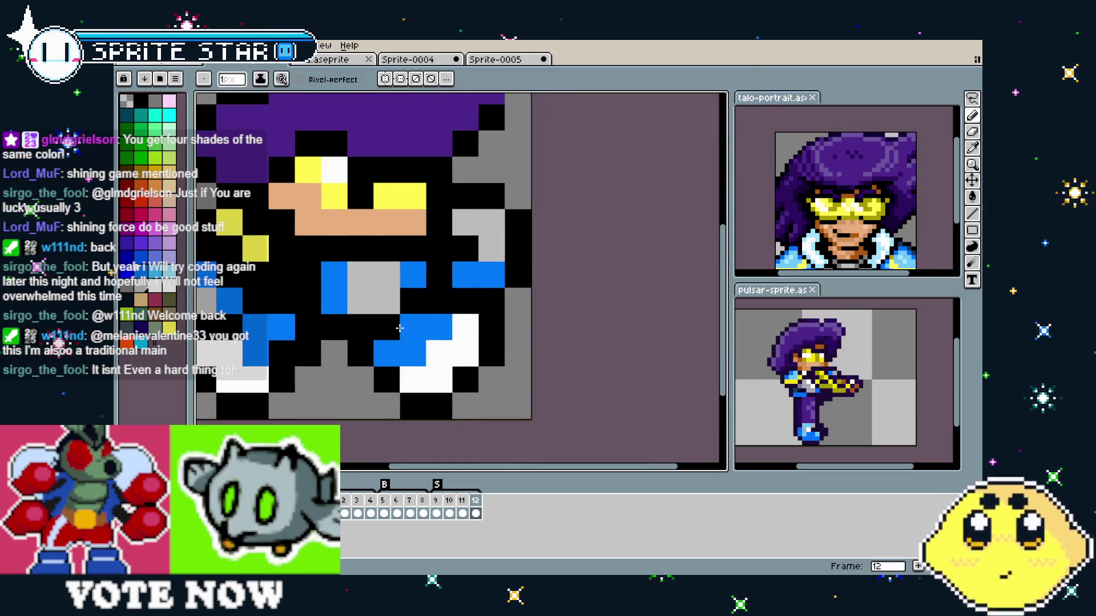
{"action": "key", "text": "alt"}
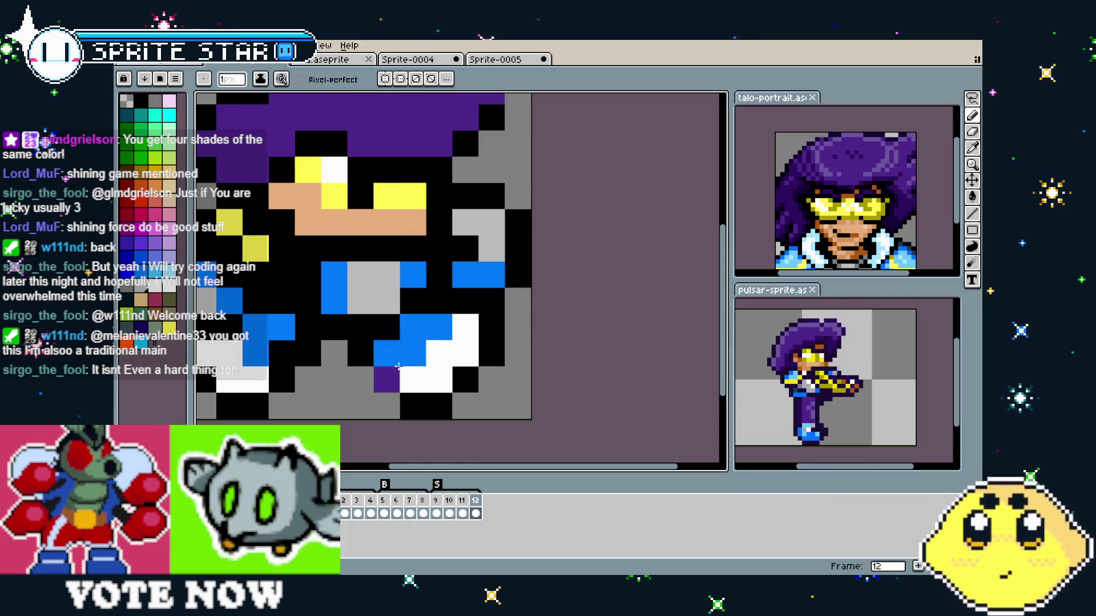
{"action": "left_click", "coordinate": [412, 327]}
{"action": "left_click", "coordinate": [386, 350]}
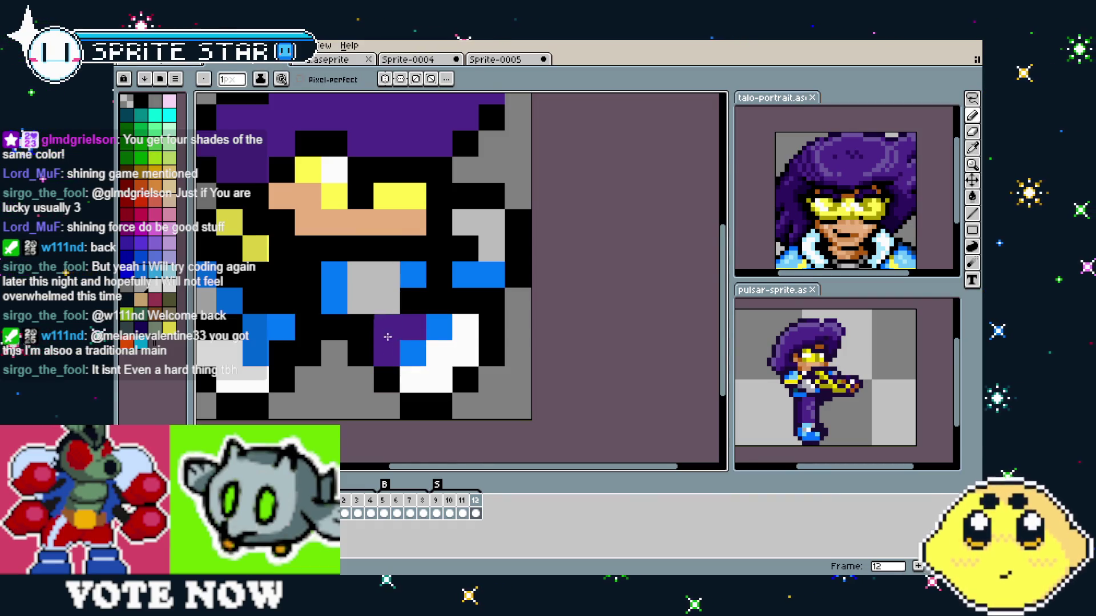
{"action": "left_click", "coordinate": [430, 339]}
{"action": "left_click", "coordinate": [413, 353]}
- Try purple and blue on lower-body pixels, undo several, and paint one white pixel light grey
{"action": "scroll", "coordinate": [426, 338], "scroll_direction": "down", "scroll_amount": 4}
{"action": "scroll", "coordinate": [426, 337], "scroll_direction": "up", "scroll_amount": 4}
{"action": "key", "text": "alt"}
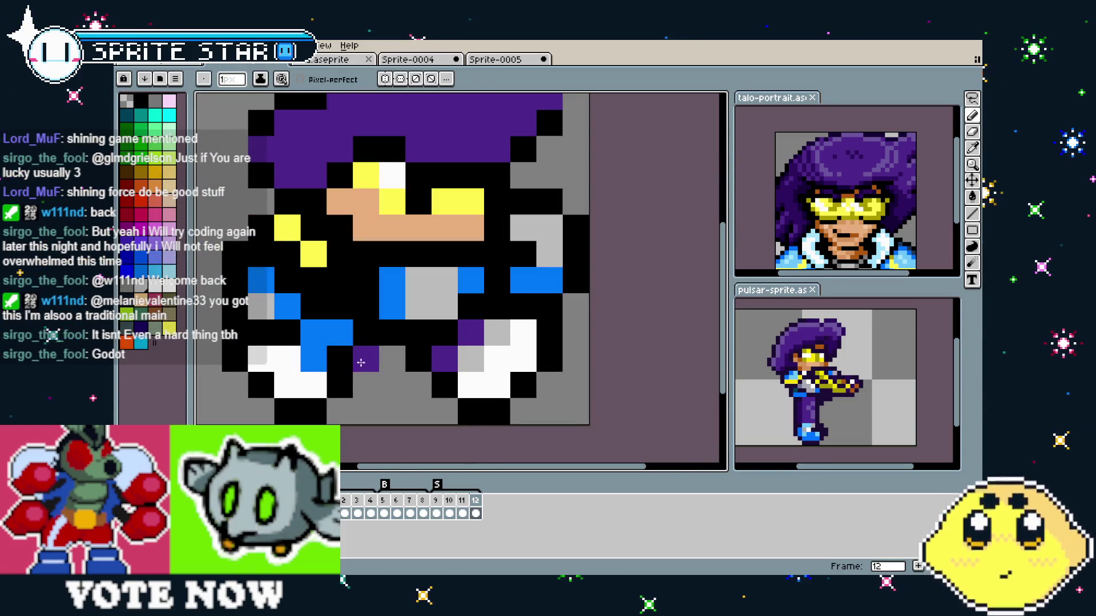
{"action": "left_click", "coordinate": [342, 341]}
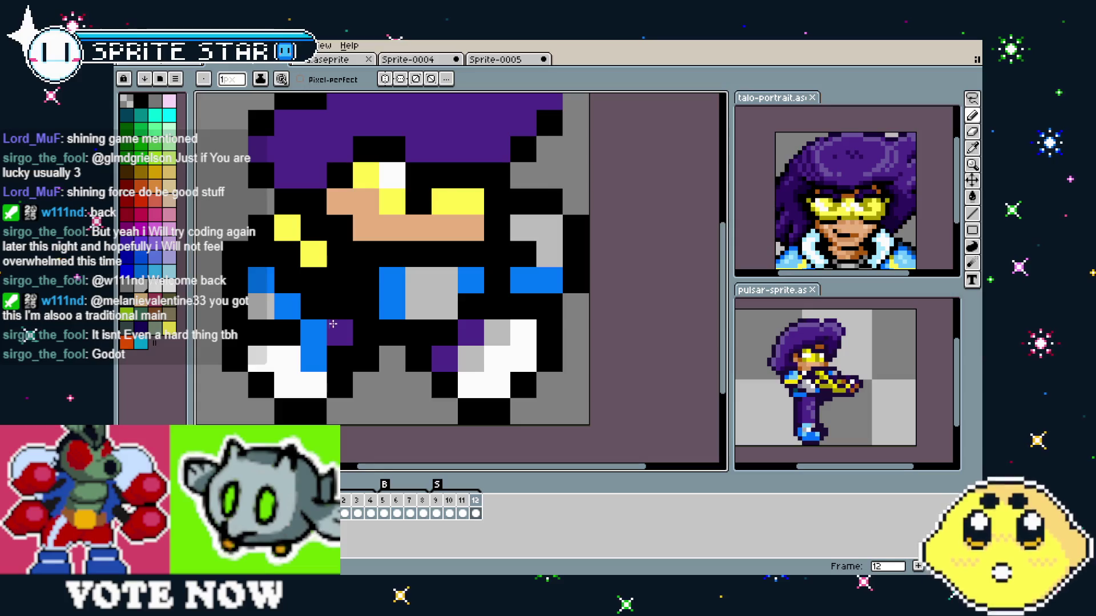
{"action": "left_click", "coordinate": [321, 326]}
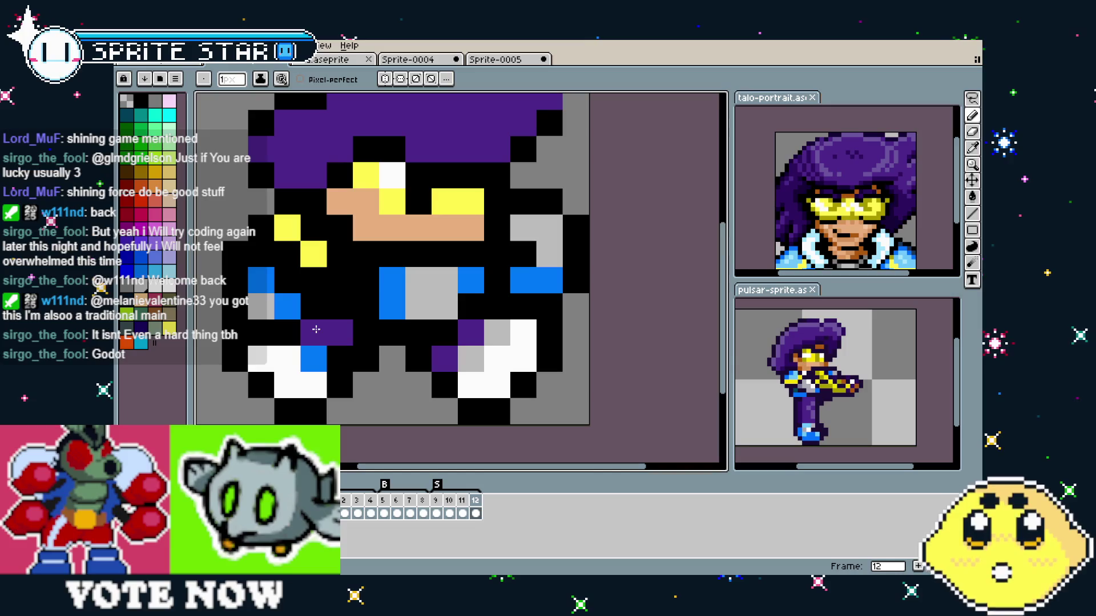
{"action": "key", "text": "ctrl+z"}
{"action": "key", "text": "ctrl+z"}
{"action": "left_click", "coordinate": [394, 317]}
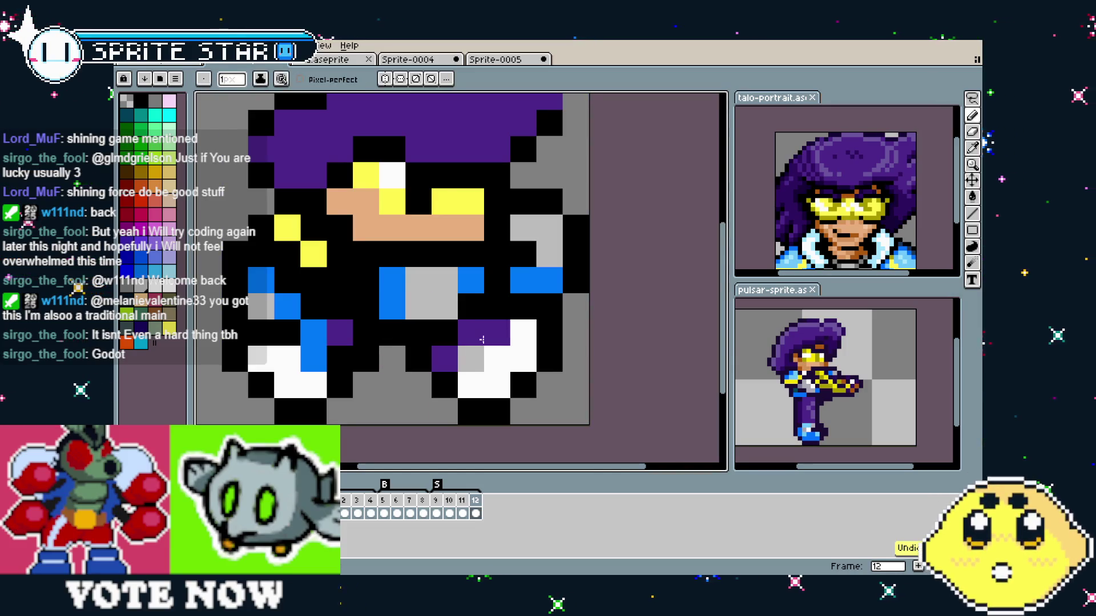
{"action": "key", "text": "ctrl+z"}
{"action": "left_click", "coordinate": [389, 289], "text": "alt"}
{"action": "left_click", "coordinate": [277, 391]}
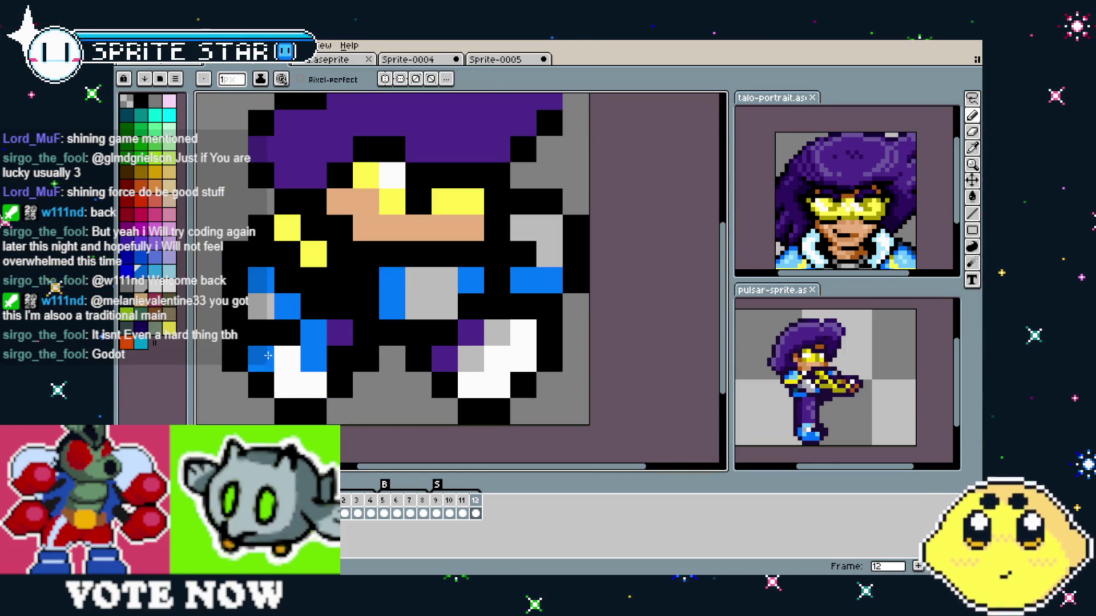
{"action": "key", "text": "ctrl+z"}
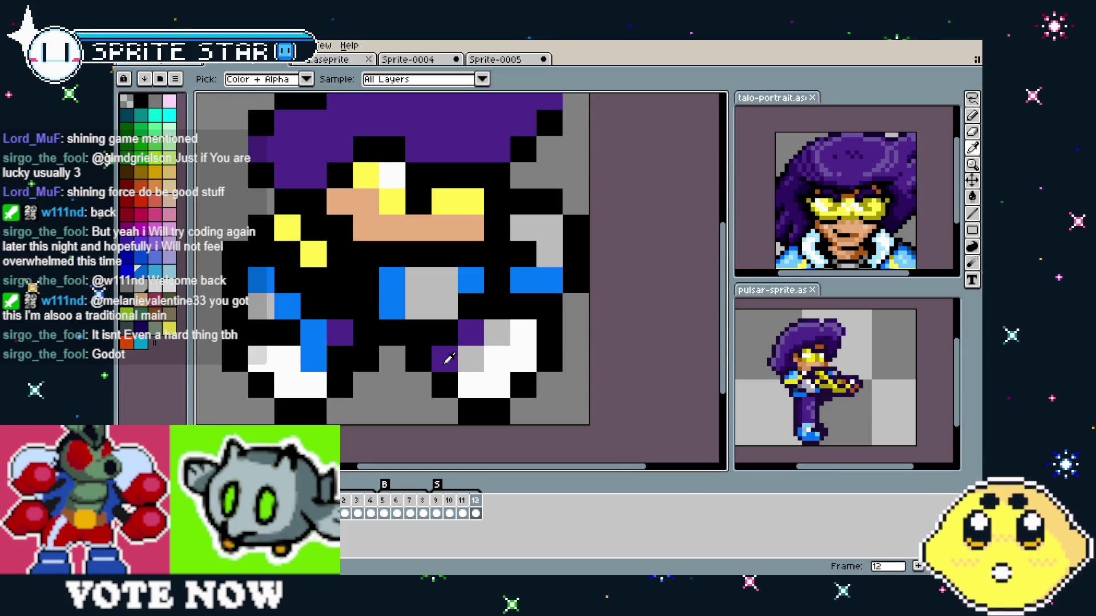
{"action": "left_click", "coordinate": [323, 358]}
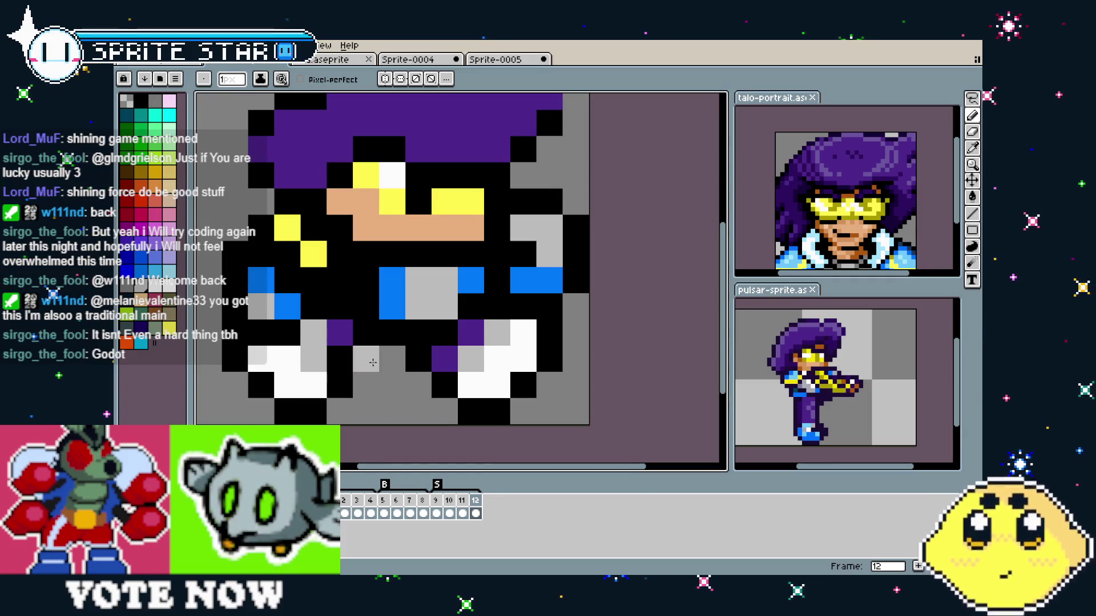
- Sample blue and recolour the white foot pixels along the bottom rows blue
{"action": "left_click", "coordinate": [394, 288], "text": "alt"}
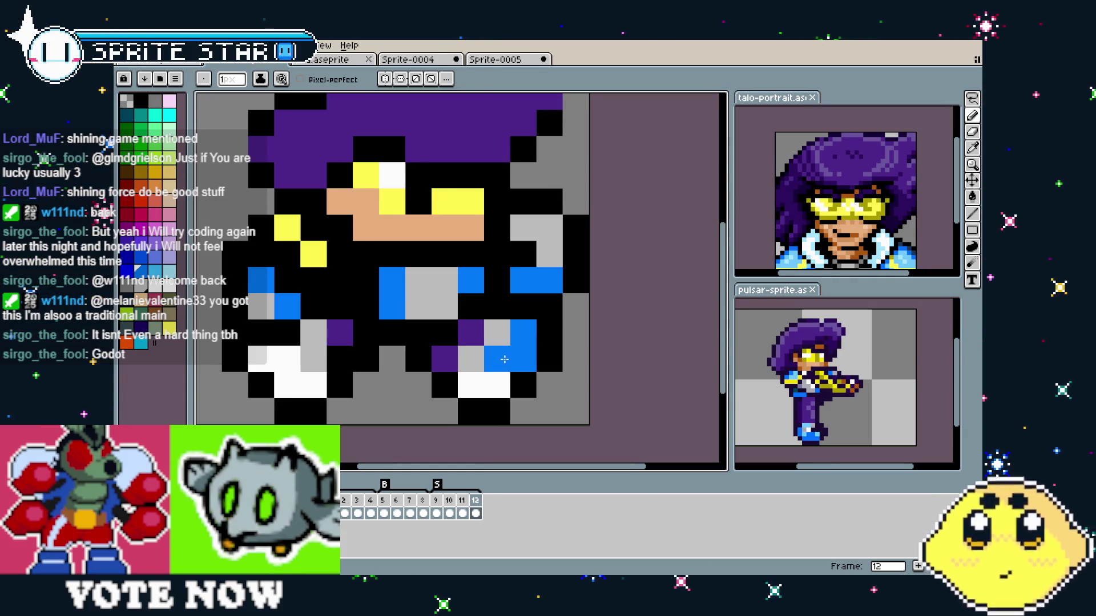
{"action": "left_click", "coordinate": [497, 385]}
{"action": "left_click", "coordinate": [471, 386]}
{"action": "left_click", "coordinate": [313, 385]}
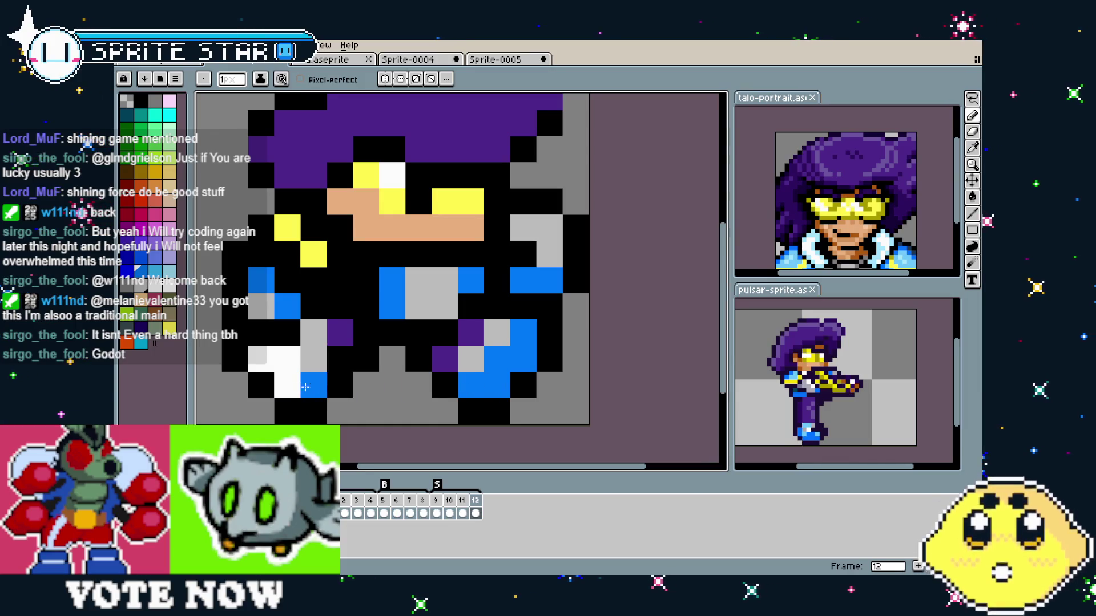
{"action": "left_click", "coordinate": [287, 385]}
{"action": "left_click", "coordinate": [279, 362]}
{"action": "scroll", "coordinate": [379, 390], "scroll_direction": "down", "scroll_amount": 5}
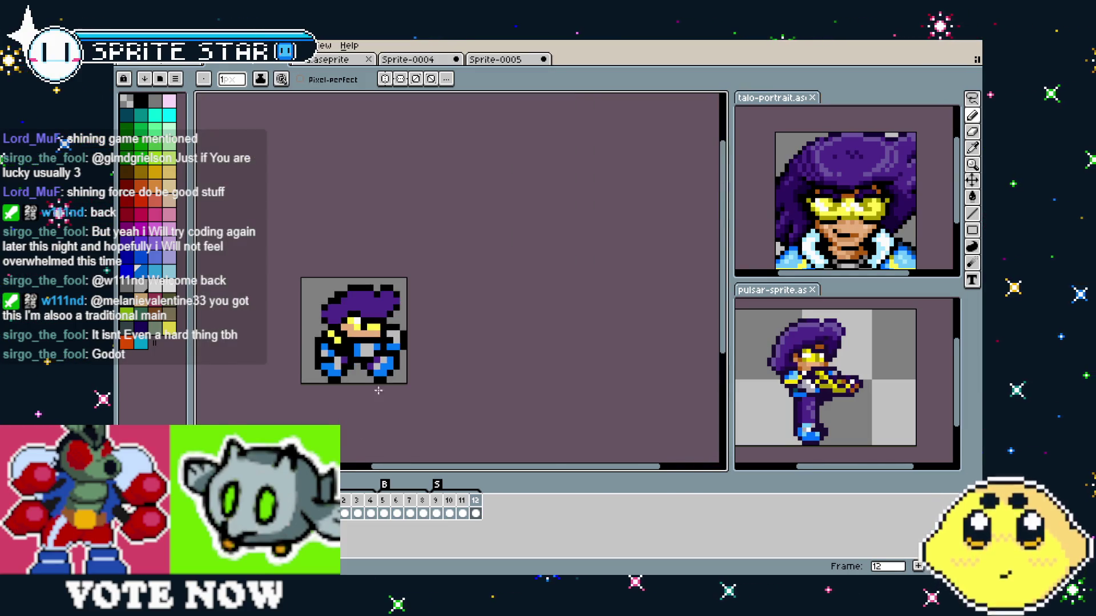
- Step between frames 10, 11 and 12, ending back on frame 10
{"action": "scroll", "coordinate": [342, 395], "scroll_direction": "up", "scroll_amount": 6}
{"action": "scroll", "coordinate": [394, 383], "scroll_direction": "down", "scroll_amount": 6}
{"action": "key", "text": "Left"}
{"action": "key", "text": "Left"}
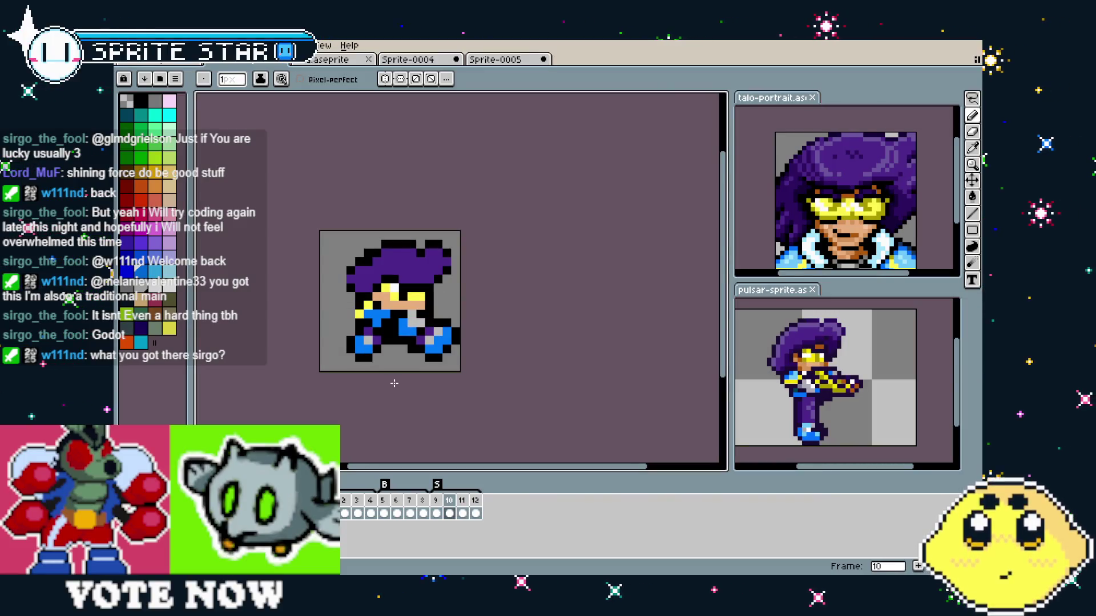
{"action": "key", "text": "Right"}
{"action": "key", "text": "Right"}
{"action": "key", "text": "Left"}
{"action": "key", "text": "Left"}
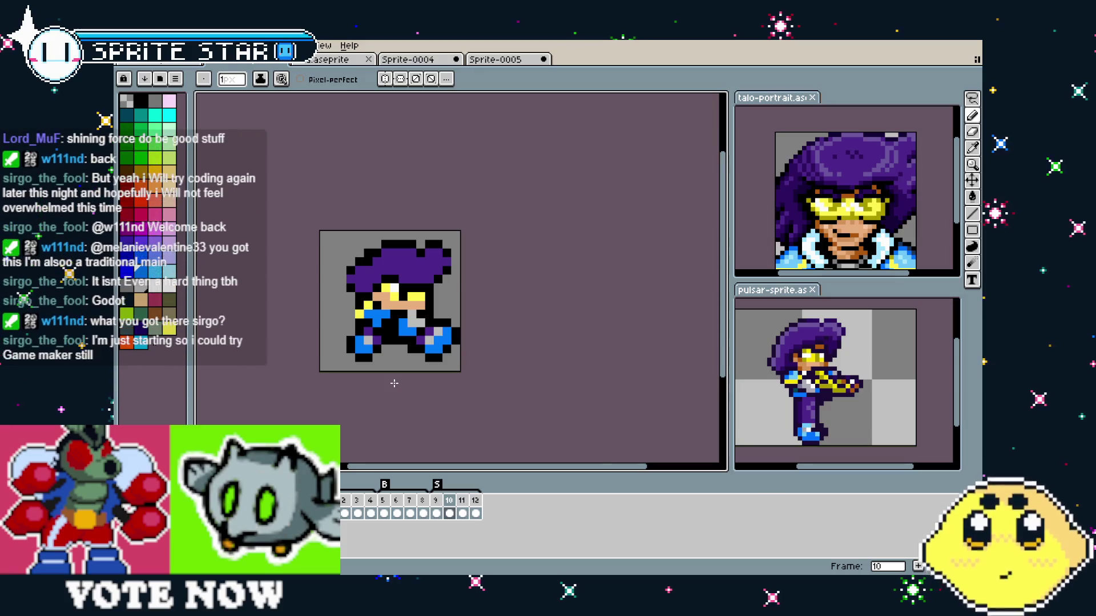
{"action": "scroll", "coordinate": [439, 357], "scroll_direction": "up", "scroll_amount": 4}
- Eyedrop the light grey from the legs and paint three leg pixels light grey
{"action": "key", "text": "i"}
{"action": "left_click", "coordinate": [369, 227]}
{"action": "key", "text": "b"}
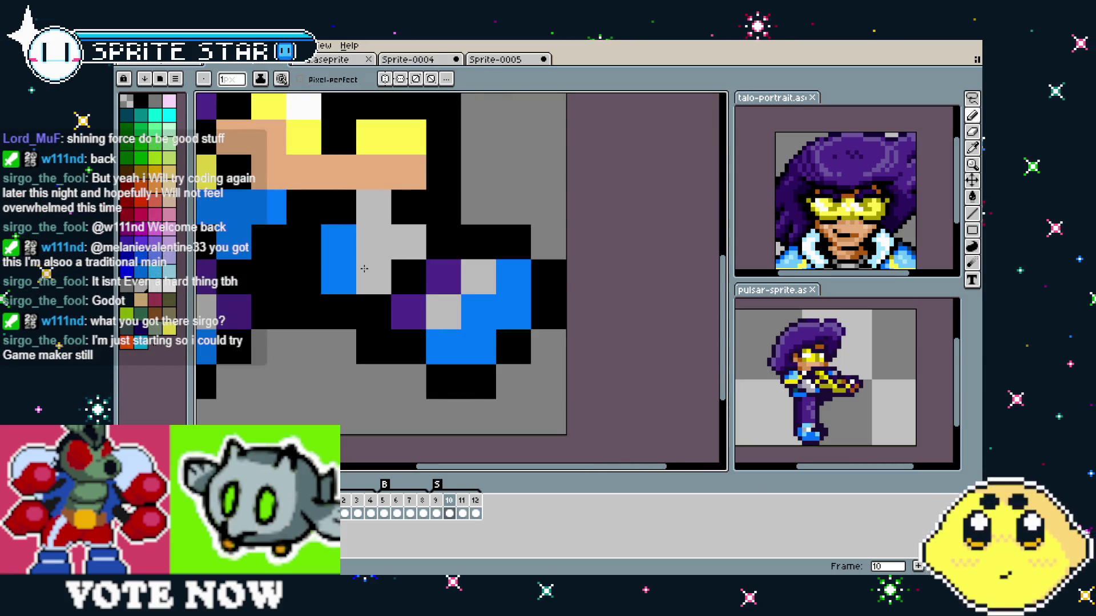
{"action": "left_click", "coordinate": [373, 277]}
{"action": "left_click", "coordinate": [485, 250]}
{"action": "left_click", "coordinate": [337, 277]}
- Step through frames 8 to 11 to compare poses, settling on frame 10
{"action": "scroll", "coordinate": [381, 349], "scroll_direction": "down", "scroll_amount": 3}
{"action": "key", "text": "Left"}
{"action": "key", "text": "Left"}
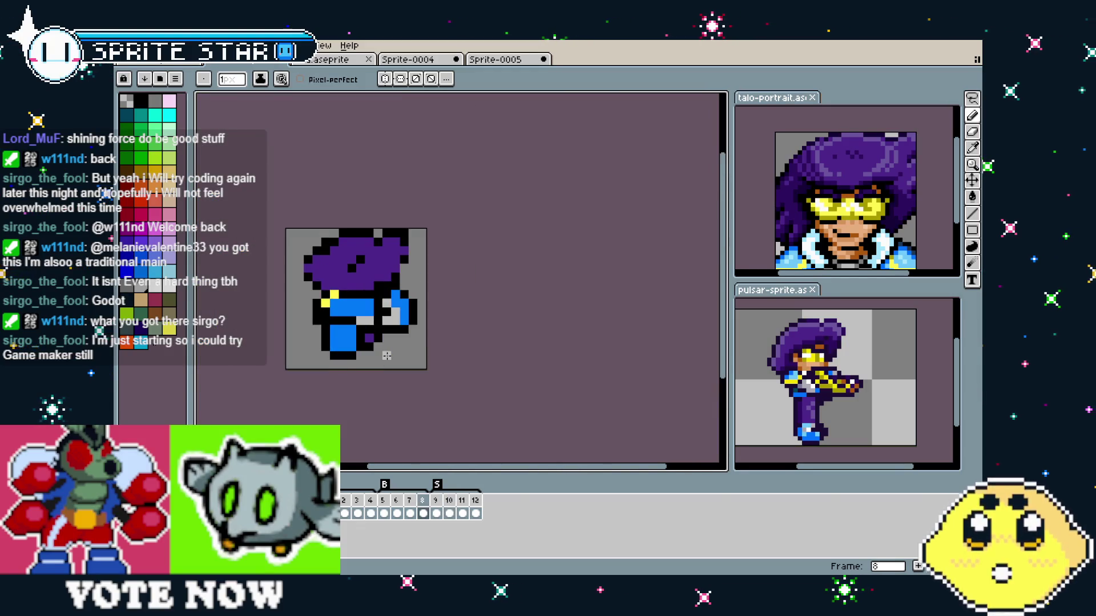
{"action": "key", "text": "Right"}
{"action": "key", "text": "Right"}
{"action": "key", "text": "Right"}
{"action": "key", "text": "Left"}
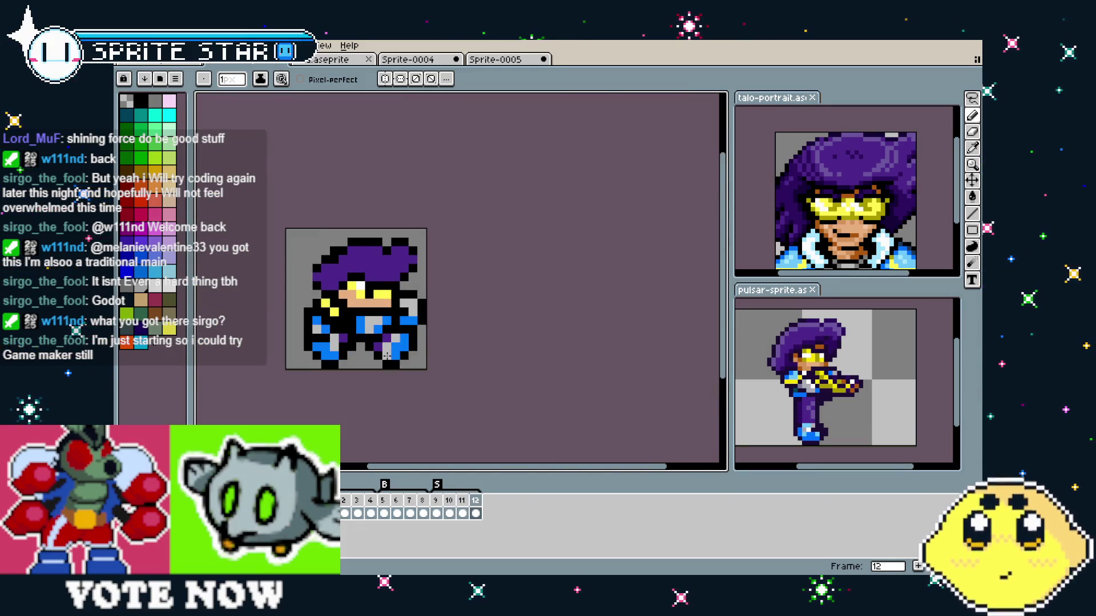
{"action": "key", "text": "Right"}
{"action": "key", "text": "Left"}
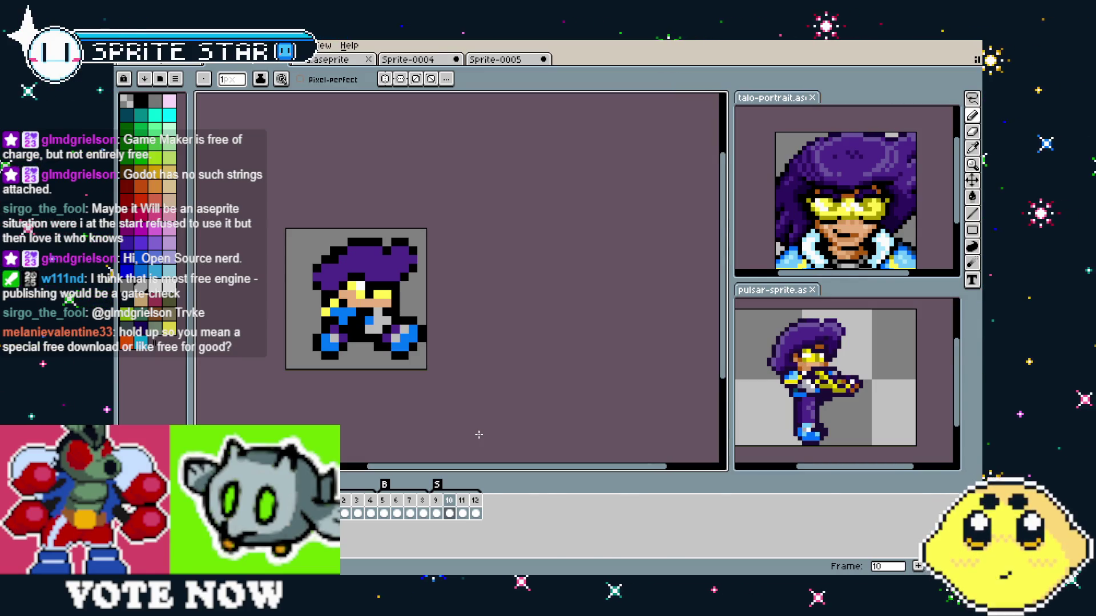
- Play the animation and step between frames 10 and 12
{"action": "key", "text": "v"}
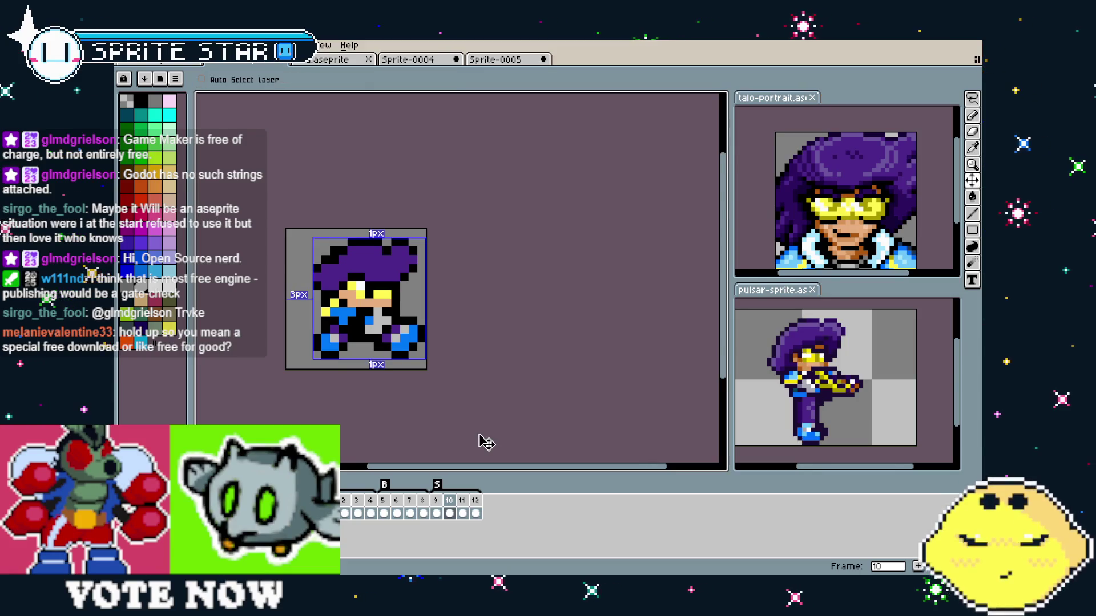
{"action": "key", "text": "b"}
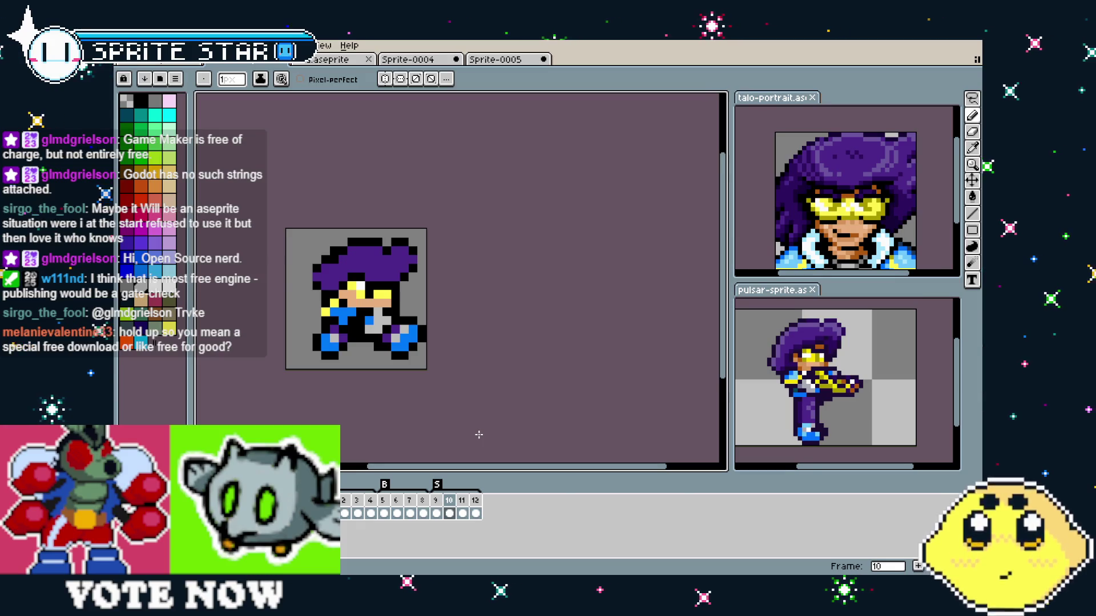
{"action": "left_click_drag", "start_coordinate": [409, 424], "coordinate": [475, 423]}
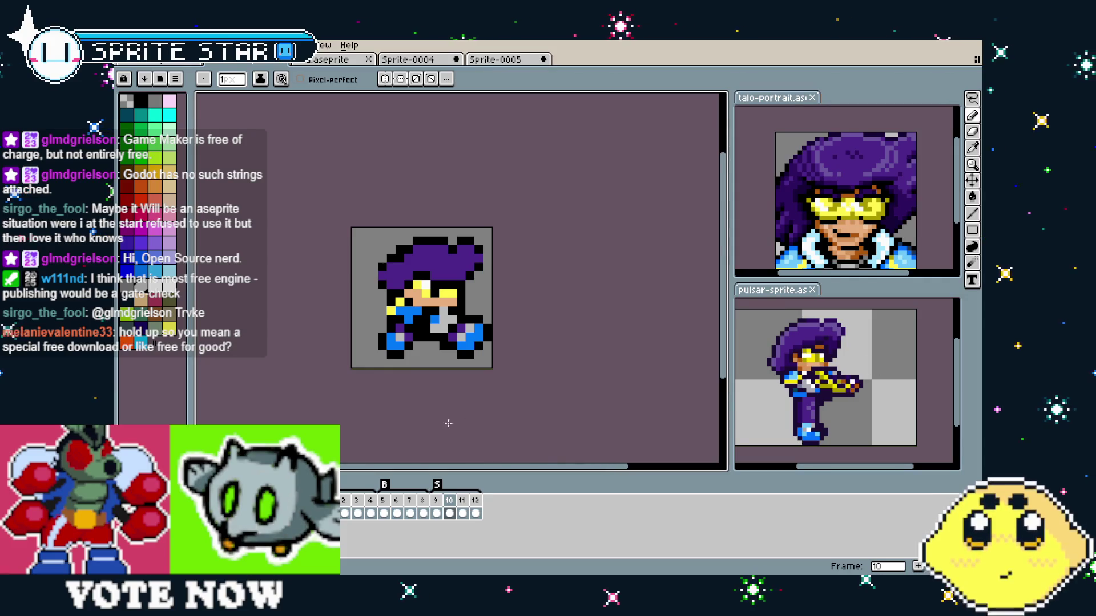
{"action": "scroll", "coordinate": [489, 384], "scroll_direction": "up", "scroll_amount": 1}
{"action": "key", "text": "Return"}
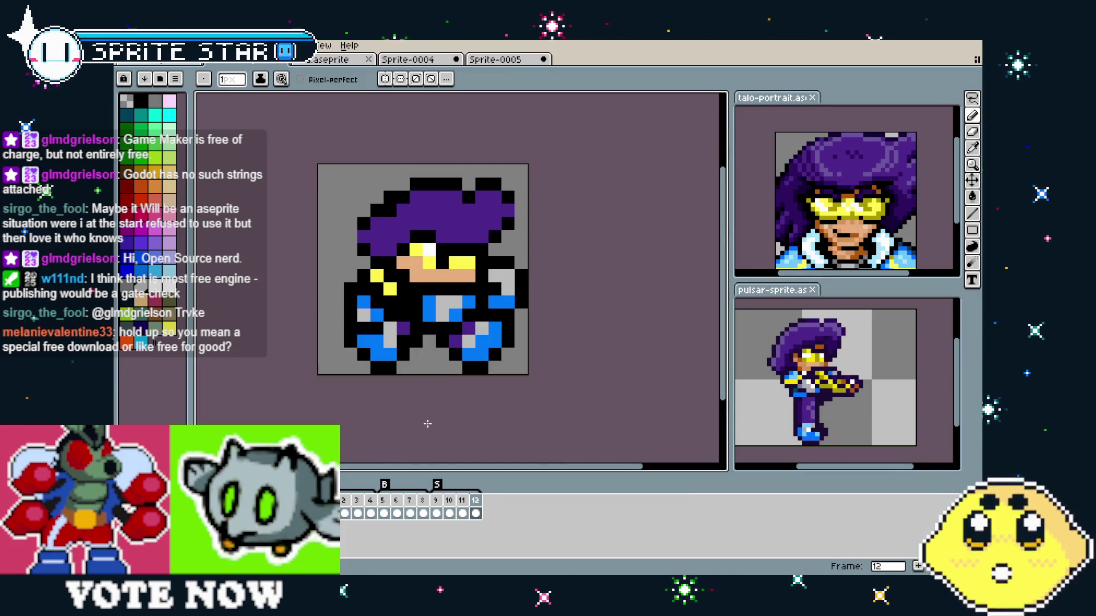
{"action": "key", "text": "Left"}
{"action": "key", "text": "Left"}
{"action": "key", "text": "Right"}
{"action": "key", "text": "Right"}
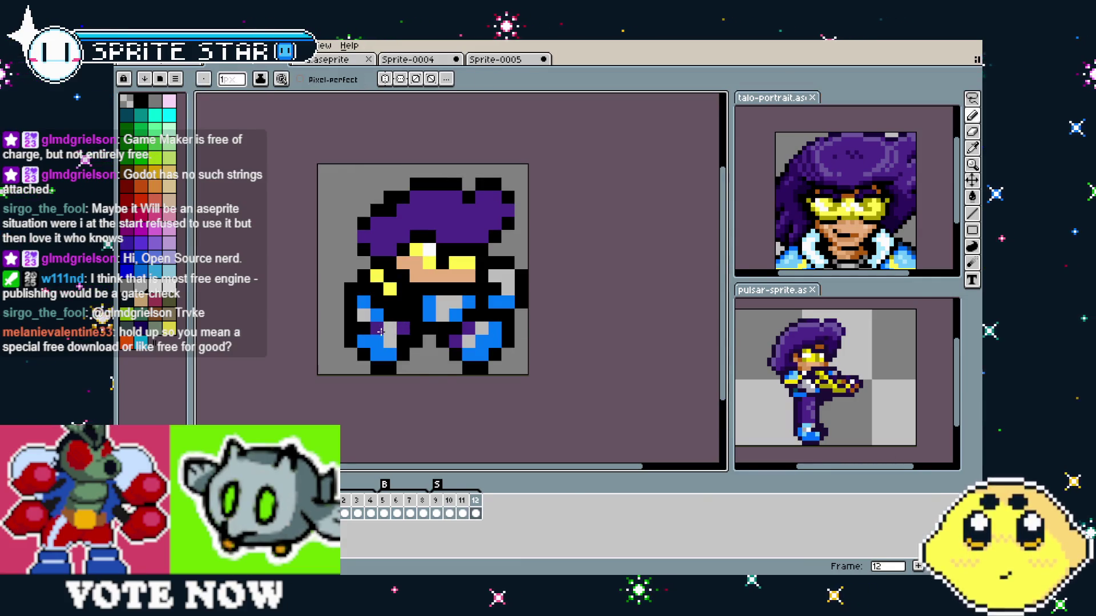
- Undo the stray pixel edit, then replay the animation and stop it
{"action": "key", "text": "ctrl+z"}
{"action": "scroll", "coordinate": [440, 408], "scroll_direction": "down", "scroll_amount": 1}
{"action": "key", "text": "Left"}
{"action": "key", "text": "Left"}
{"action": "key", "text": "Right"}
{"action": "key", "text": "Return"}
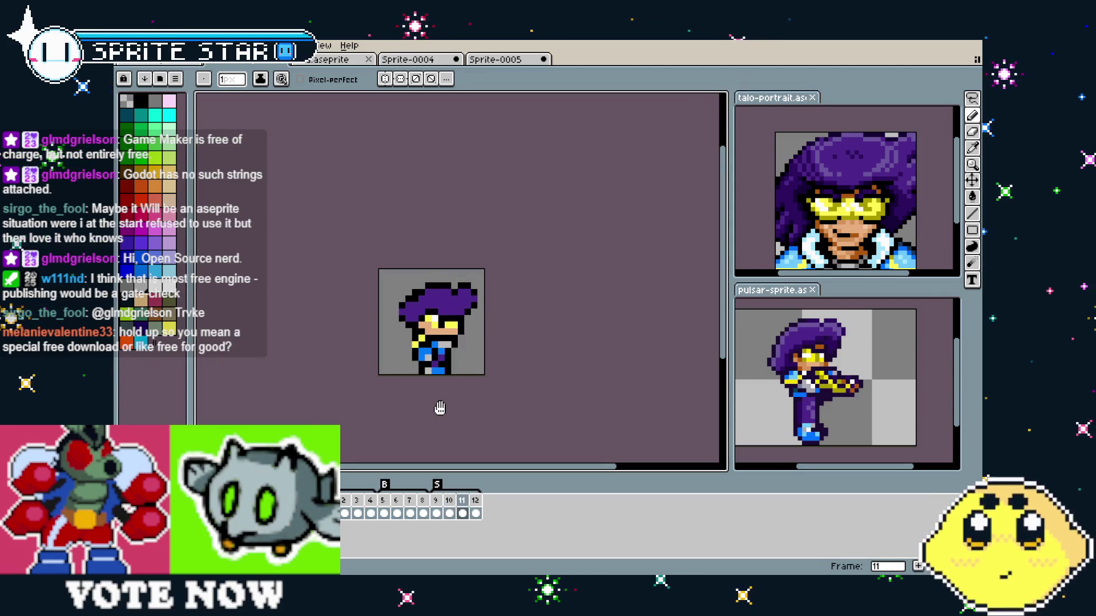
{"action": "key", "text": "Return"}
- On frame 10, paint two grey leg pixels blue and replay to check
{"action": "key", "text": "comma"}
{"action": "scroll", "coordinate": [443, 368], "scroll_direction": "up", "scroll_amount": 4}
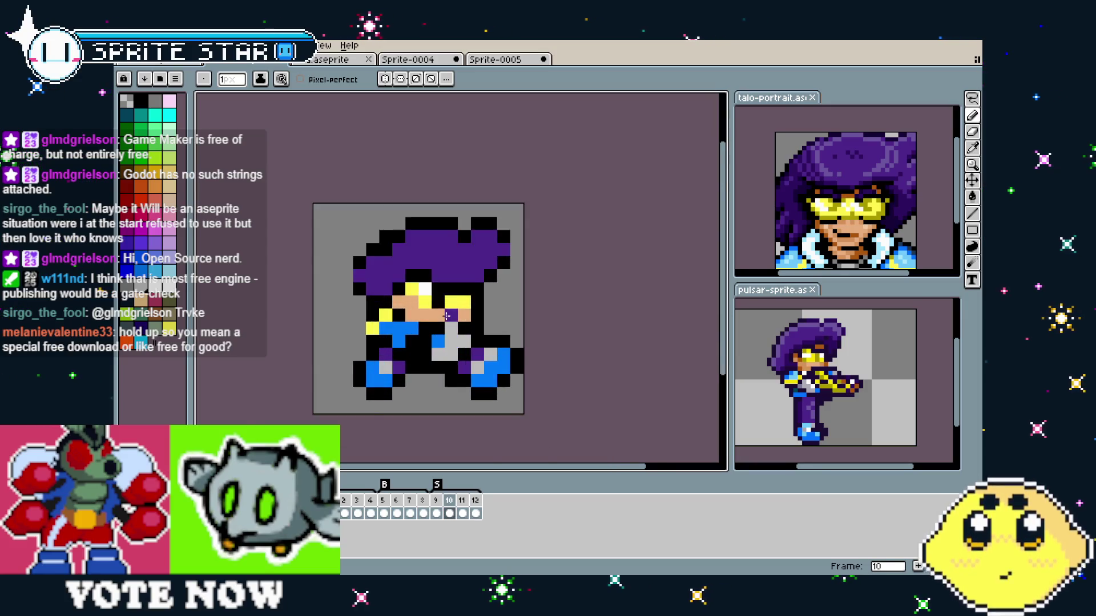
{"action": "key", "text": "i"}
{"action": "key", "text": "b"}
{"action": "left_click", "coordinate": [429, 393]}
{"action": "left_click", "coordinate": [455, 339]}
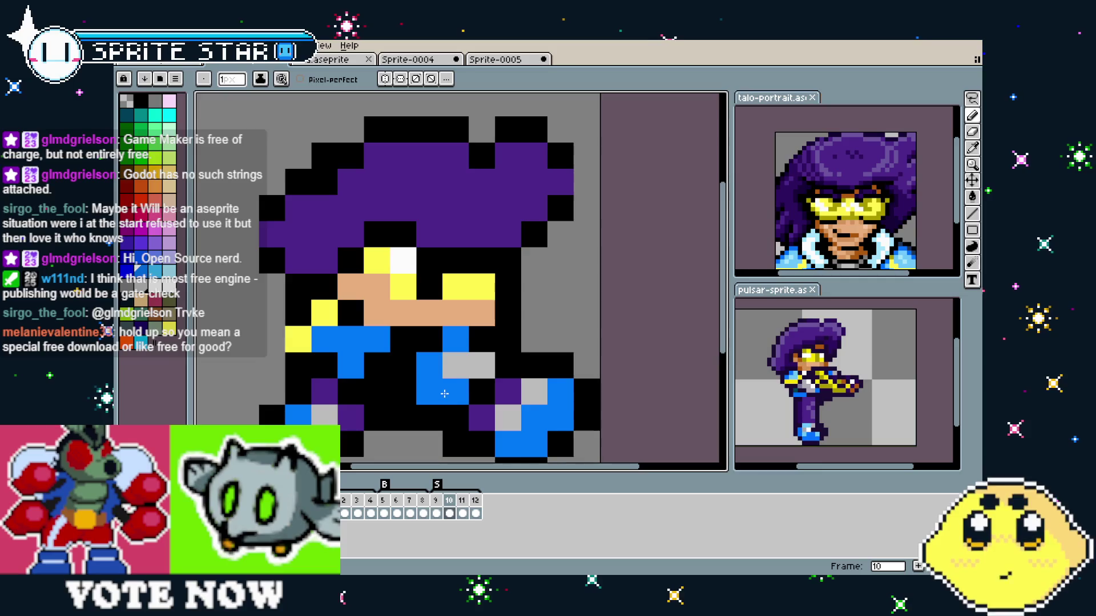
{"action": "scroll", "coordinate": [430, 396], "scroll_direction": "down", "scroll_amount": 4}
{"action": "key", "text": "Return"}
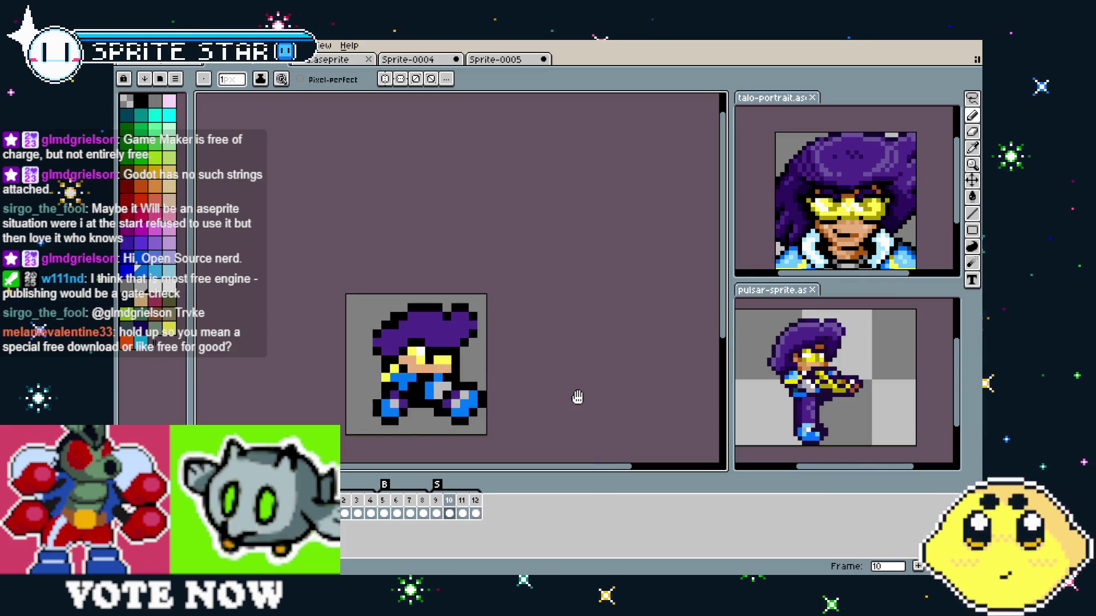
- Scrub the timeline back from frame 12 to frame 5, then forward to frame 8
{"action": "scroll", "coordinate": [562, 336], "scroll_direction": "down", "scroll_amount": 2}
{"action": "left_click_drag", "start_coordinate": [561, 336], "coordinate": [553, 276]}
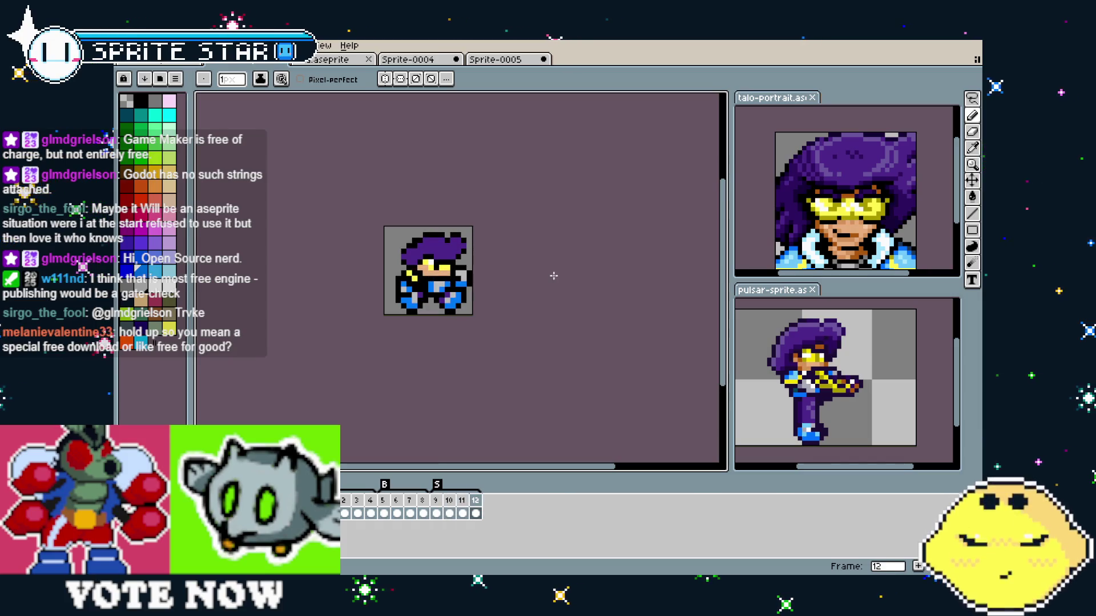
{"action": "scroll", "coordinate": [411, 285], "scroll_direction": "up", "scroll_amount": 1}
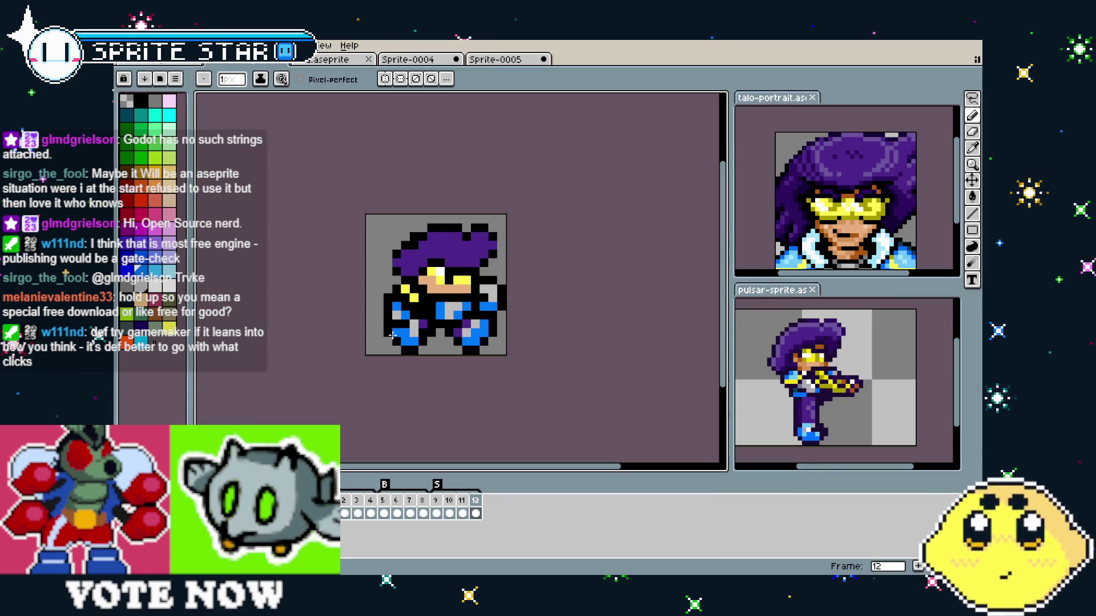
{"action": "left_click_drag", "start_coordinate": [393, 335], "coordinate": [328, 366]}
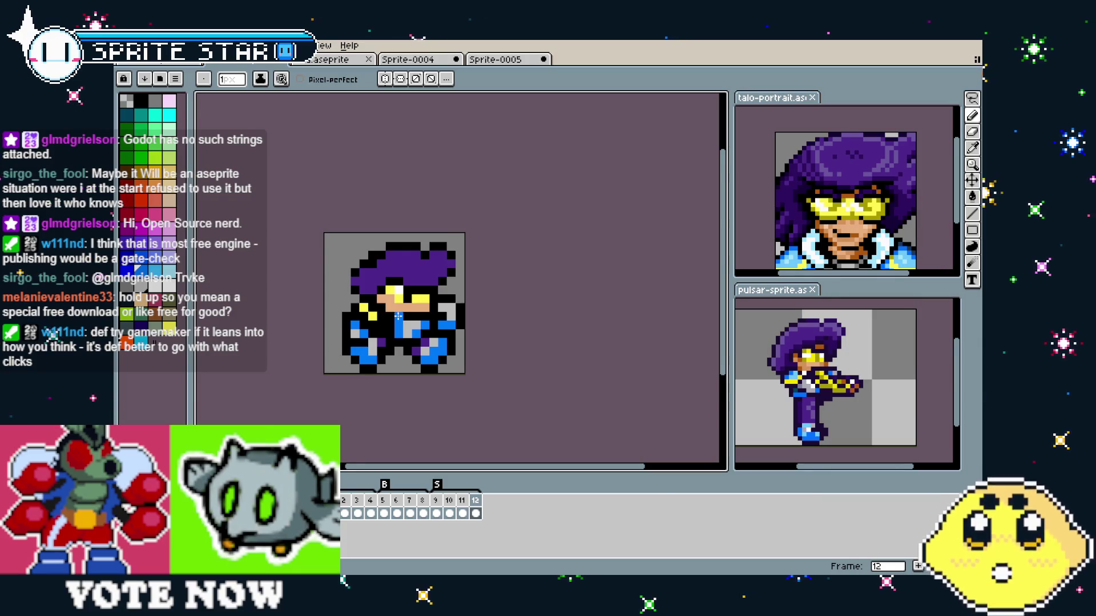
{"action": "left_click_drag", "start_coordinate": [398, 315], "coordinate": [408, 317]}
{"action": "mouse_move", "coordinate": [462, 502]}
{"action": "left_mouse_down"}
{"action": "mouse_move", "coordinate": [409, 508]}
{"action": "mouse_move", "coordinate": [425, 508]}
{"action": "left_mouse_up"}
{"action": "left_click", "coordinate": [387, 505]}
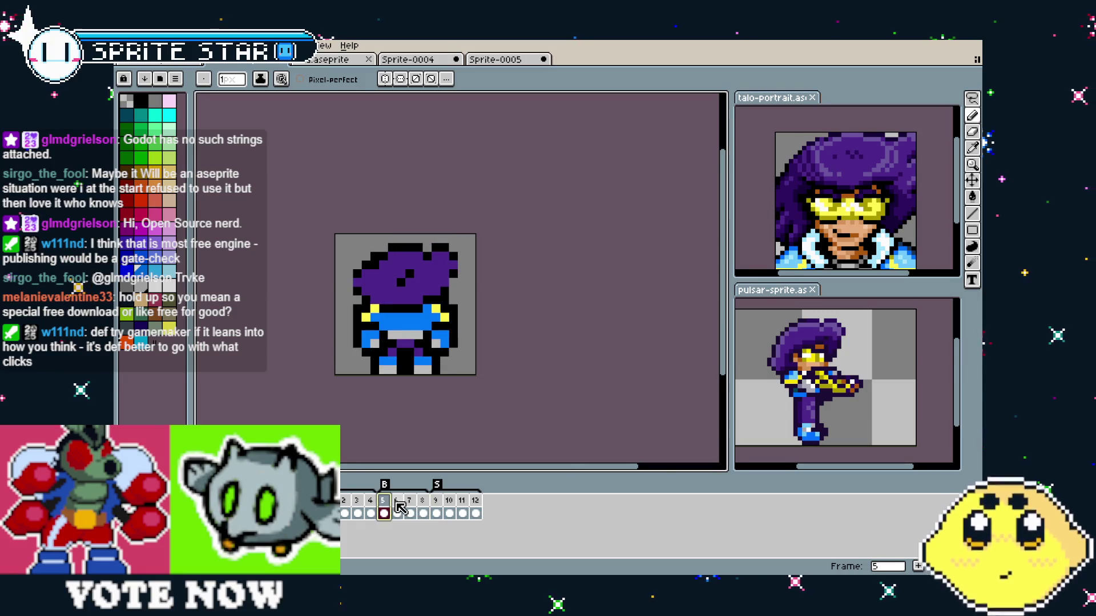
{"action": "left_click", "coordinate": [400, 507]}
{"action": "left_click_drag", "start_coordinate": [412, 508], "coordinate": [424, 509]}
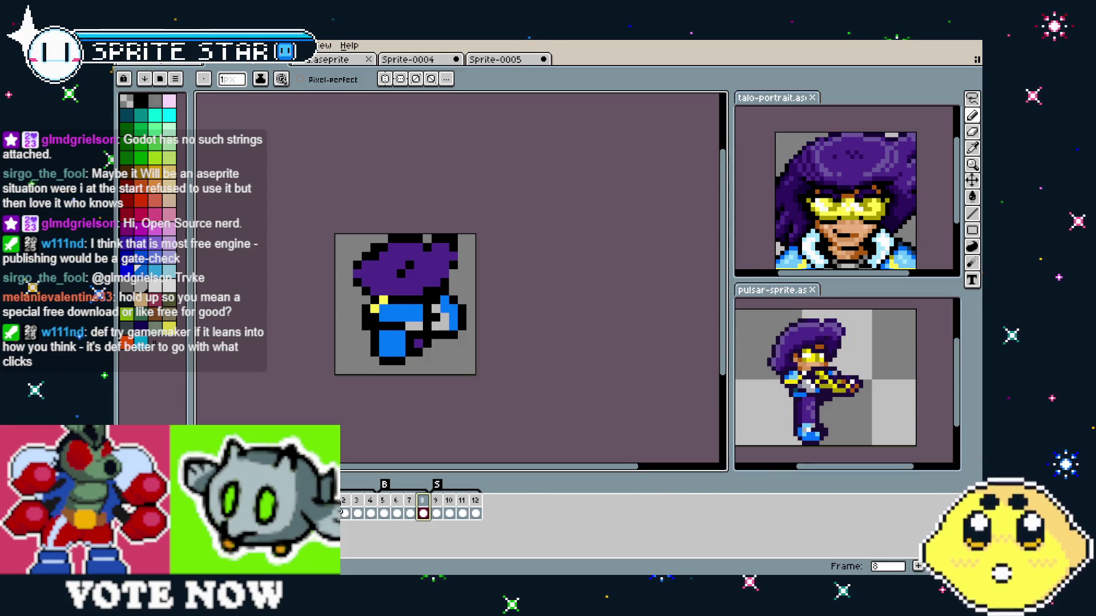
- View frames 1 through 4 one at a time
{"action": "left_click", "coordinate": [341, 508]}
{"action": "left_click", "coordinate": [347, 506]}
{"action": "left_click", "coordinate": [358, 504]}
{"action": "left_click", "coordinate": [374, 502]}
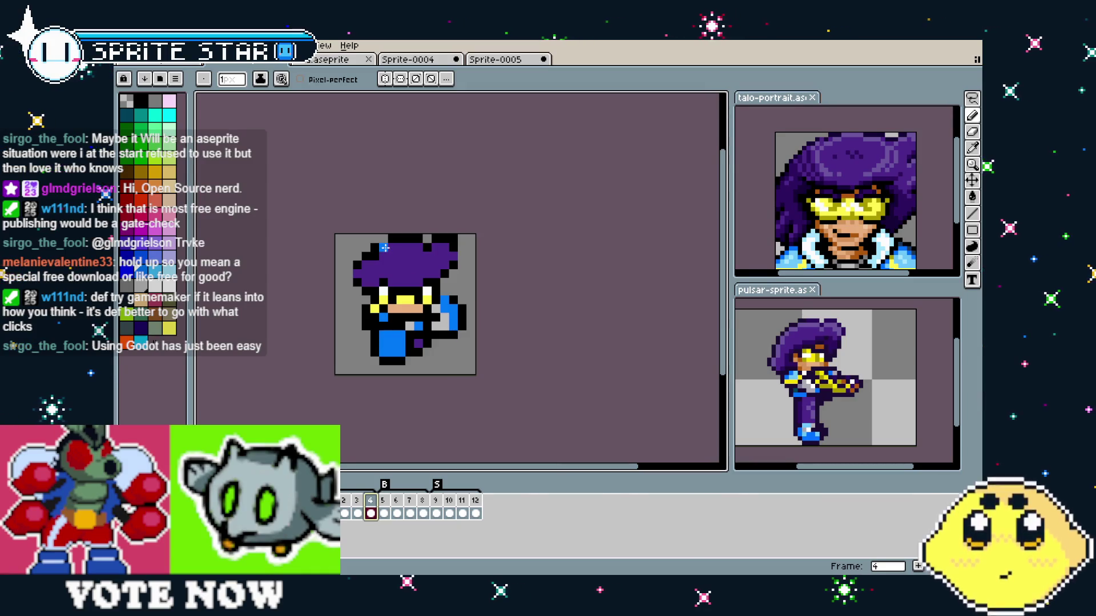
- Play the animation, check frame 9, then return to frame 1
{"action": "key", "text": "m"}
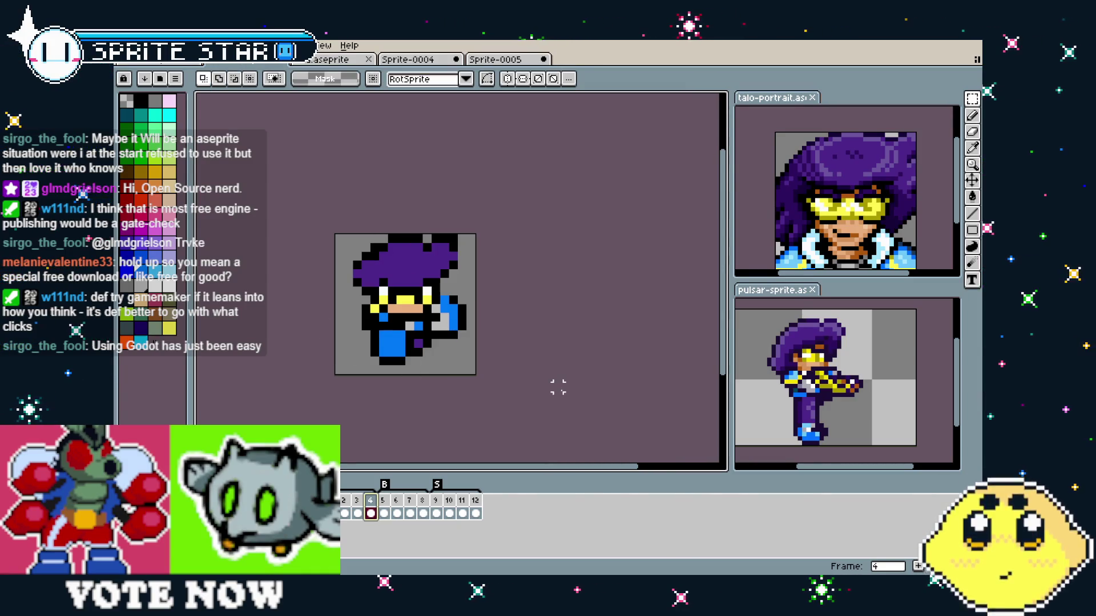
{"action": "key", "text": "Return"}
{"action": "scroll", "coordinate": [558, 387], "scroll_direction": "up", "scroll_amount": 1}
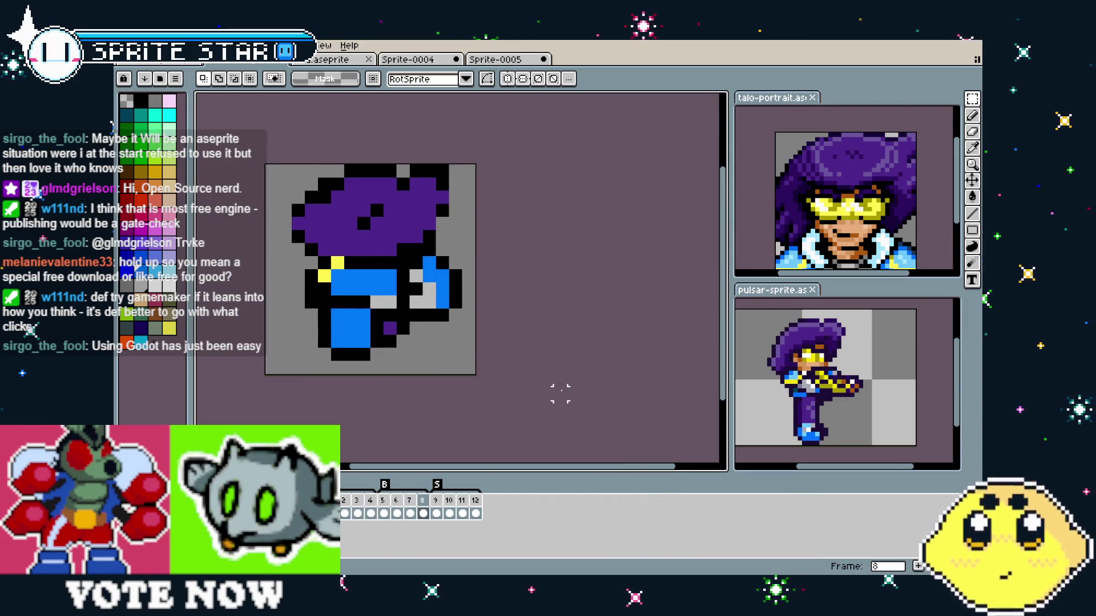
{"action": "scroll", "coordinate": [557, 386], "scroll_direction": "down", "scroll_amount": 1}
{"action": "left_click", "coordinate": [438, 489]}
{"action": "left_click_drag", "start_coordinate": [452, 404], "coordinate": [420, 409]}
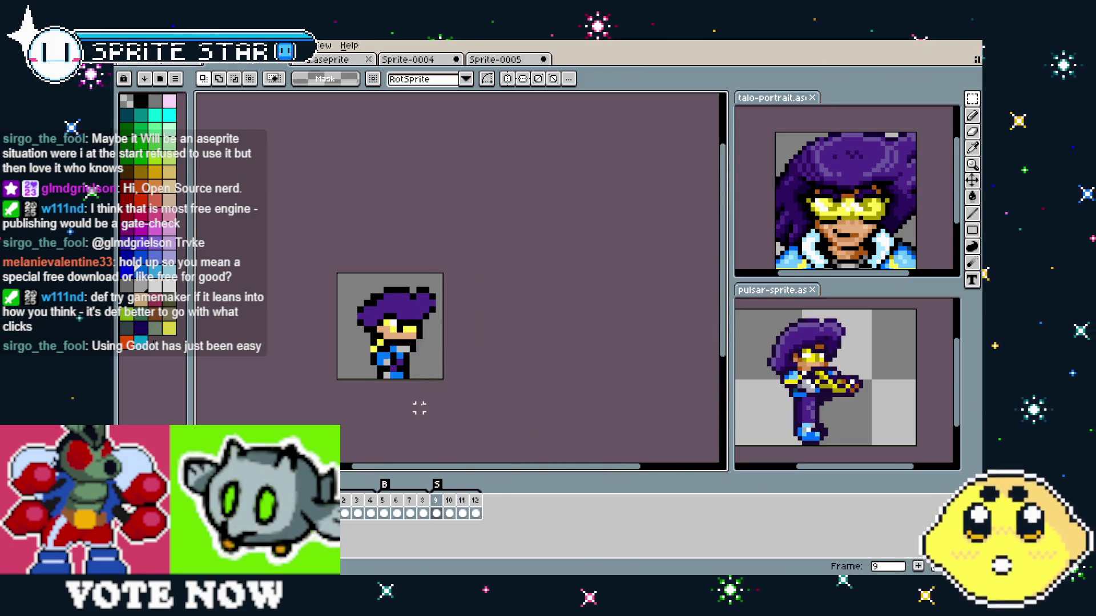
{"action": "left_click", "coordinate": [343, 501]}
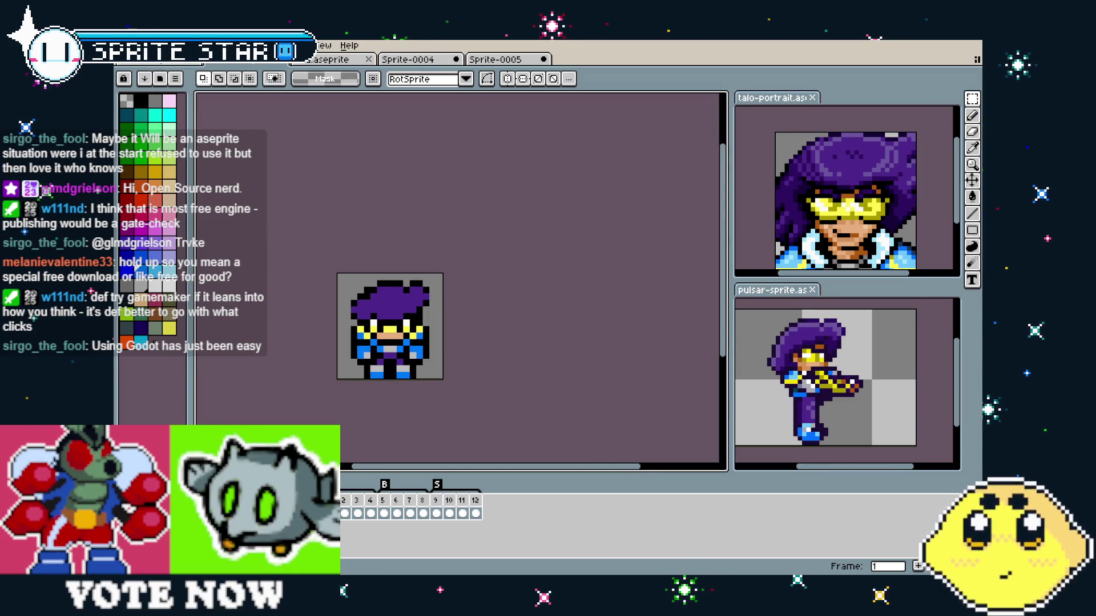
{"action": "left_click", "coordinate": [124, 46]}
- Export the frames tagged F as a GIF, appending '-F' to the output name
{"action": "mouse_move", "coordinate": [171, 153]}
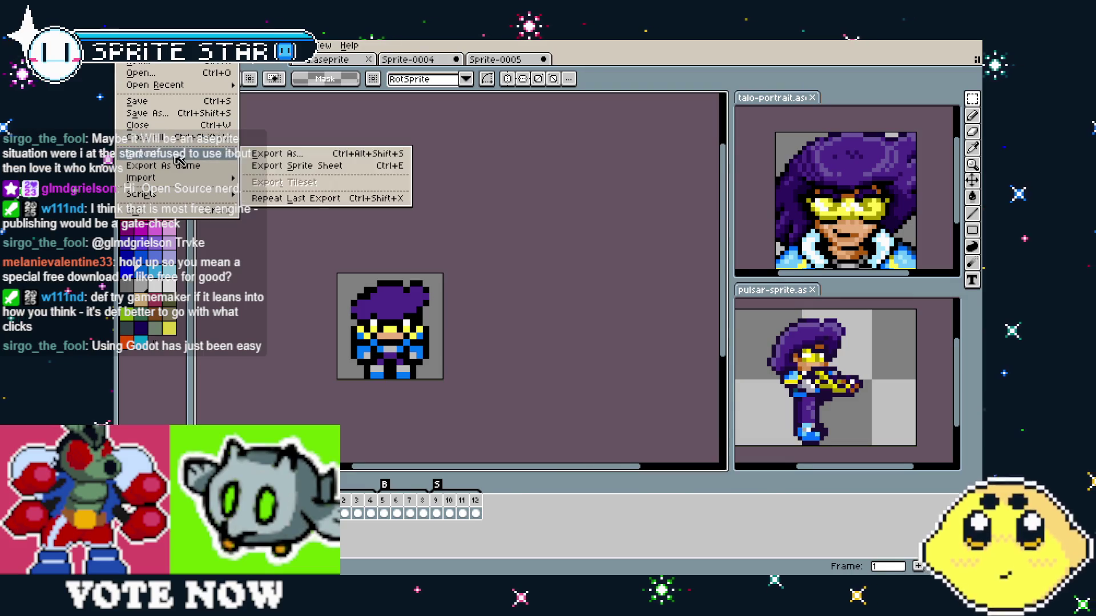
{"action": "left_click", "coordinate": [288, 155]}
{"action": "left_click", "coordinate": [630, 271]}
{"action": "left_click", "coordinate": [593, 308]}
{"action": "double_click", "coordinate": [587, 208]}
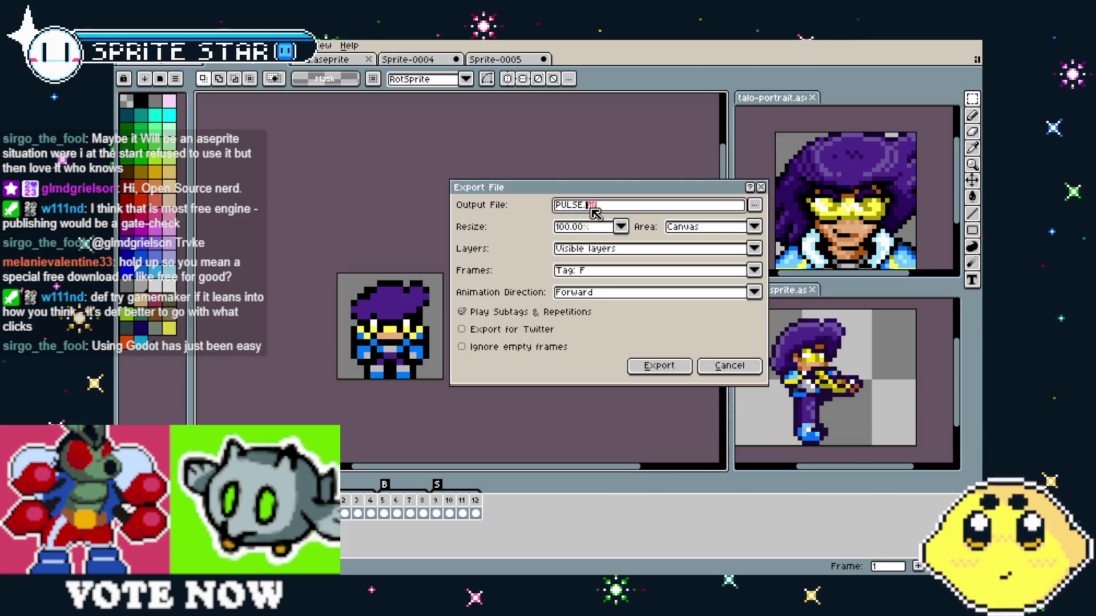
{"action": "key", "text": "BackSpace"}
{"action": "key", "text": "BackSpace"}
{"action": "type", "text": "-F"}
{"action": "key", "text": "Return"}
{"action": "key", "text": "Return"}
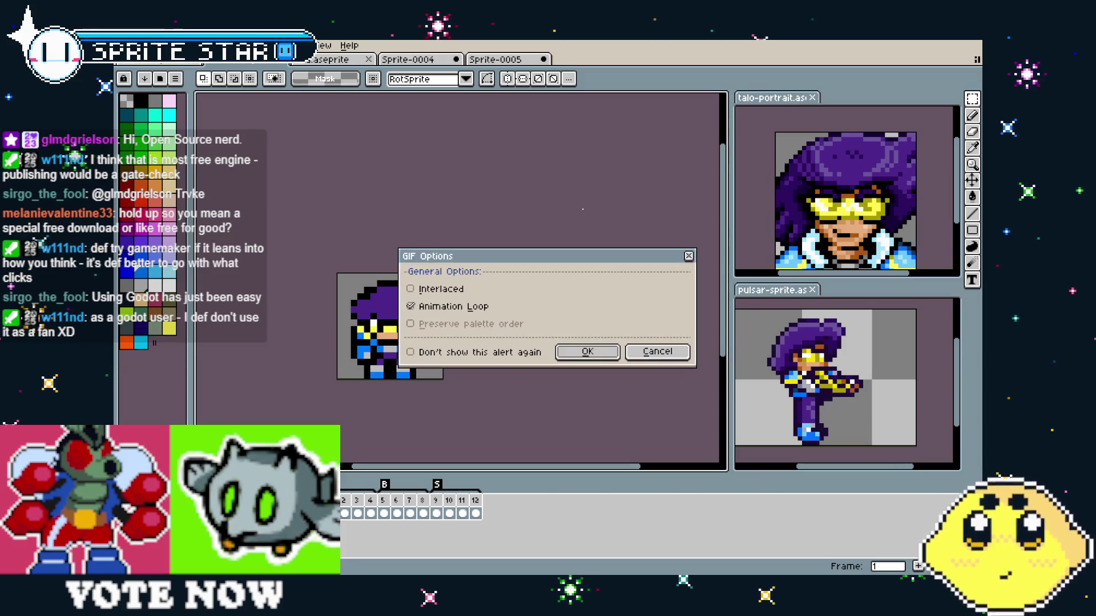
{"action": "key", "text": "Return"}
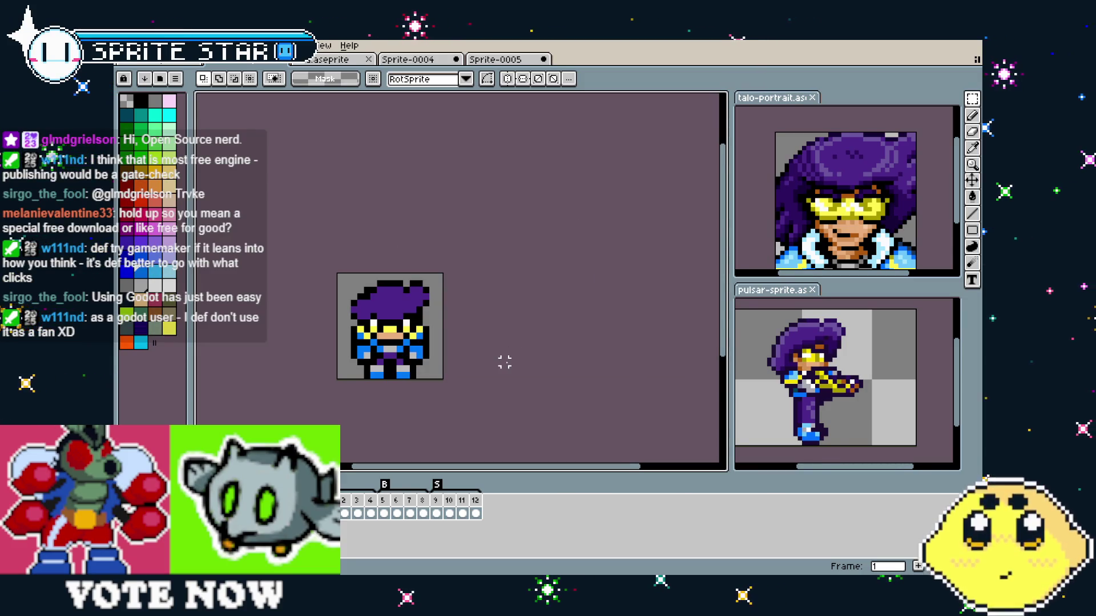
- From frame 5, export the frames tagged B as PULSE-B.gif, accepting the GIF prompts
{"action": "left_click", "coordinate": [383, 500]}
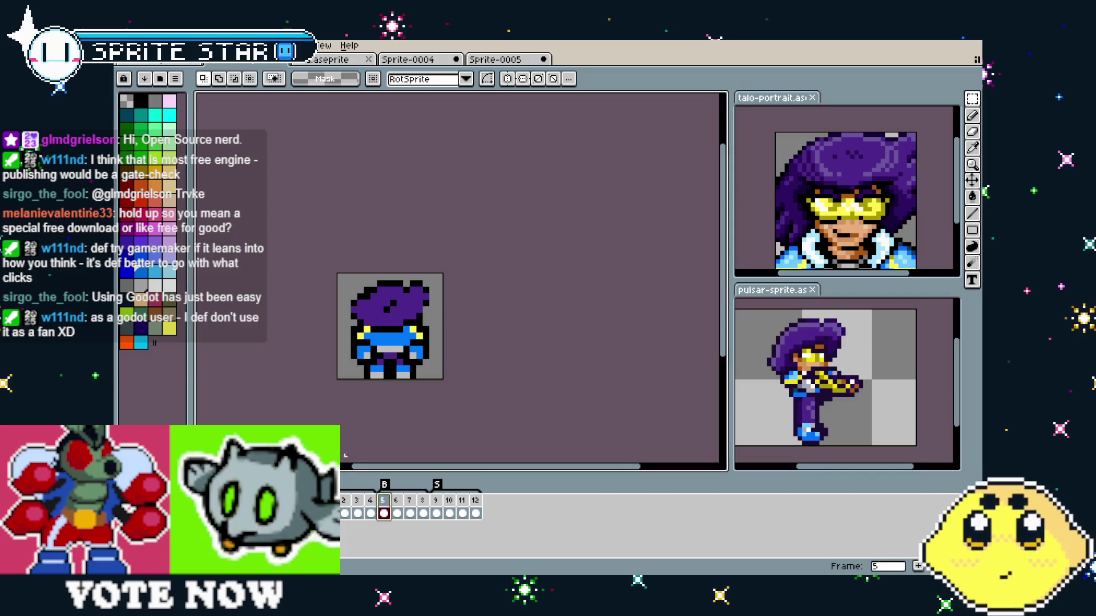
{"action": "scroll", "coordinate": [358, 296], "scroll_direction": "right", "scroll_amount": 2}
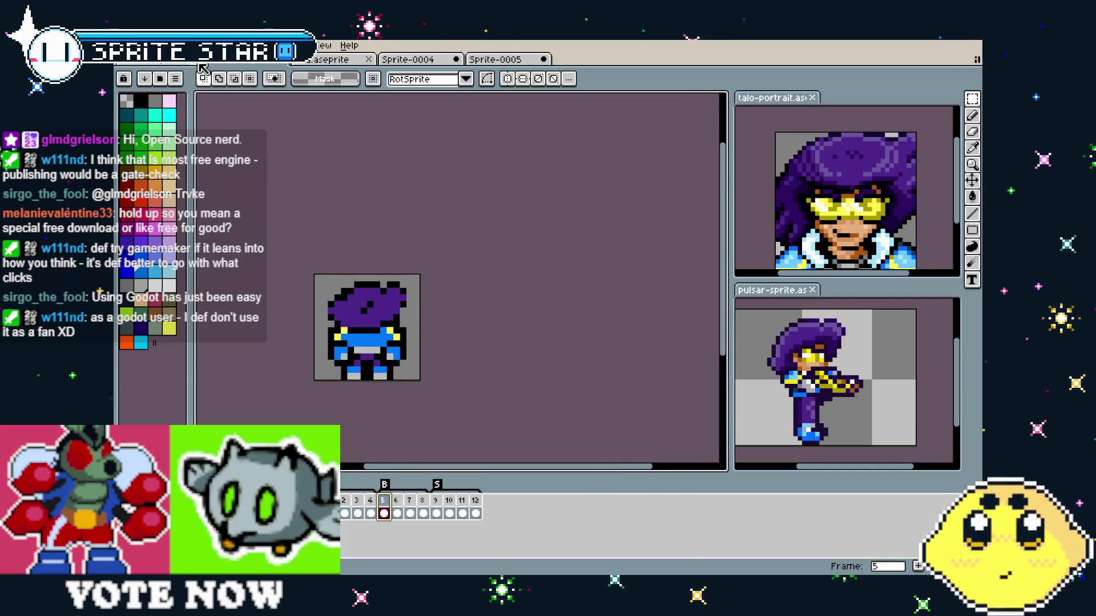
{"action": "left_click", "coordinate": [122, 45]}
{"action": "mouse_move", "coordinate": [174, 154]}
{"action": "left_click", "coordinate": [274, 165]}
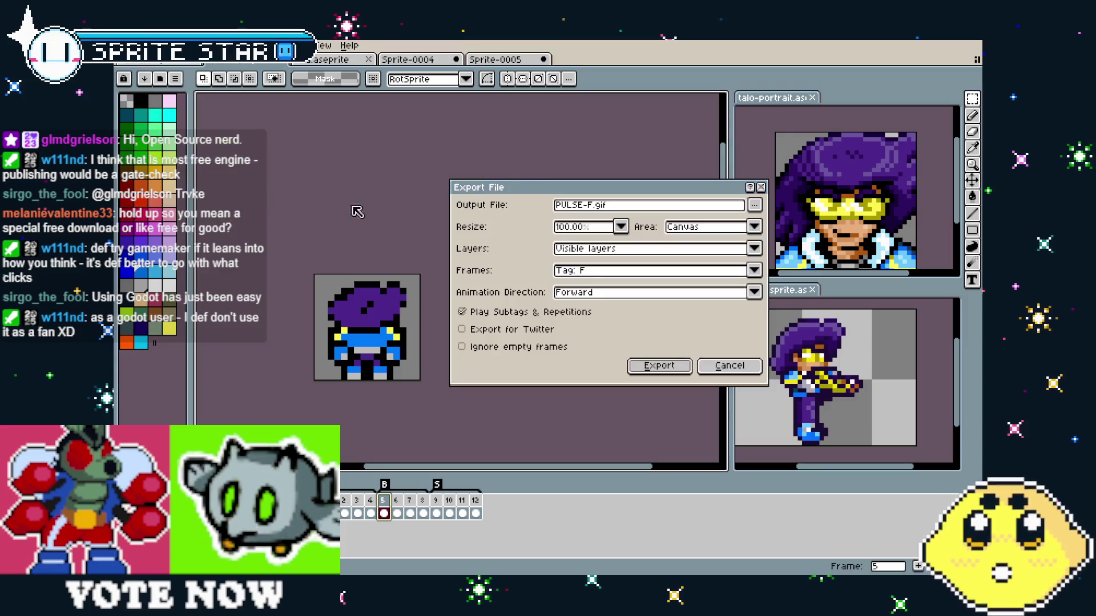
{"action": "left_click", "coordinate": [618, 273]}
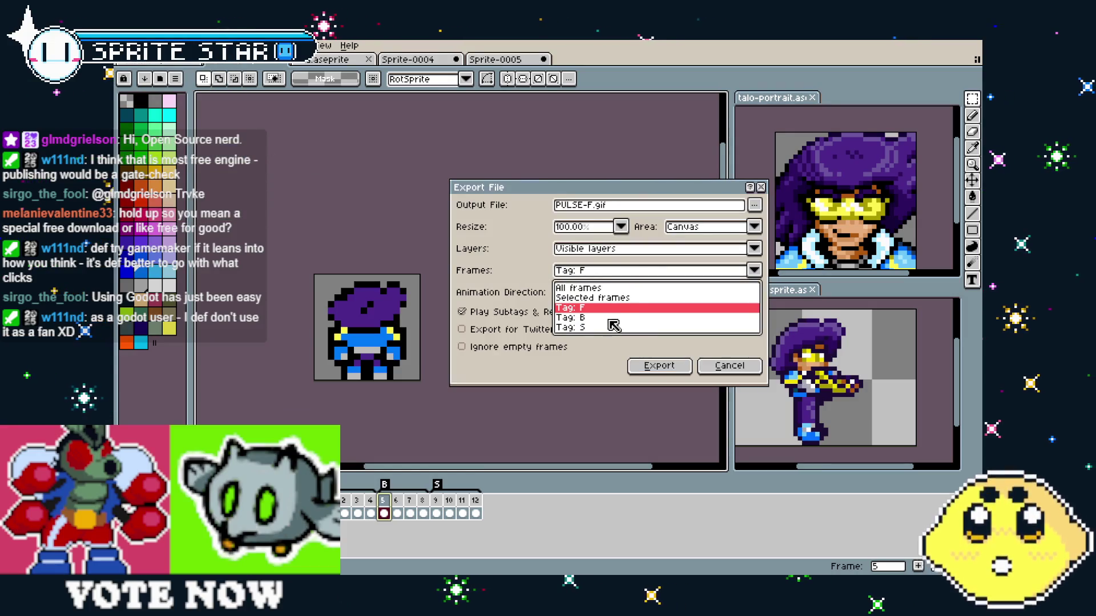
{"action": "left_click", "coordinate": [622, 318]}
{"action": "left_click", "coordinate": [623, 207]}
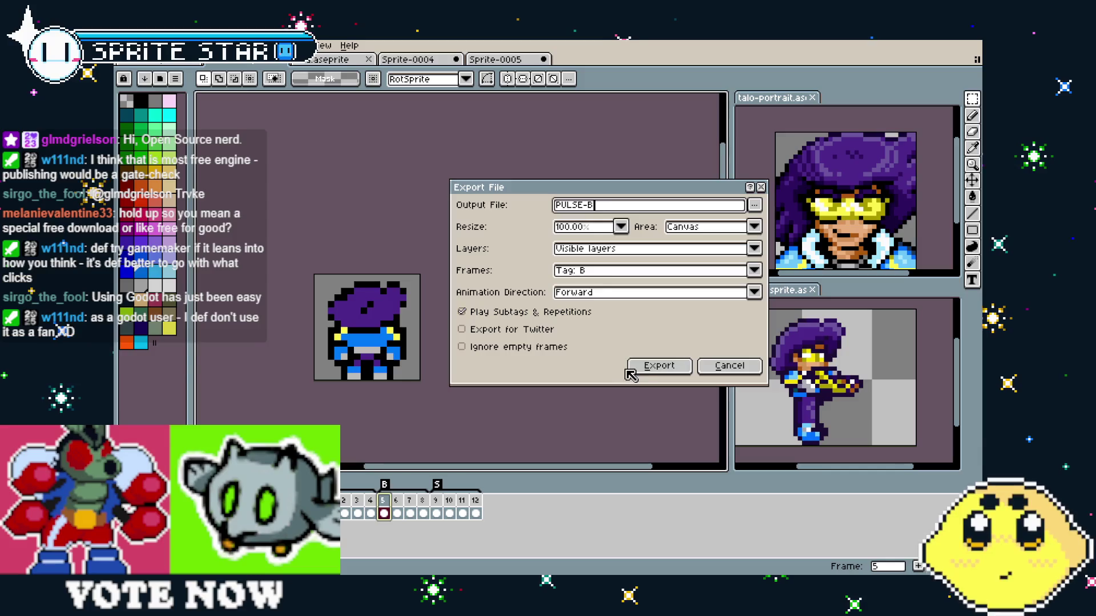
{"action": "left_click", "coordinate": [656, 366]}
{"action": "left_click", "coordinate": [515, 367]}
{"action": "key", "text": "Return"}
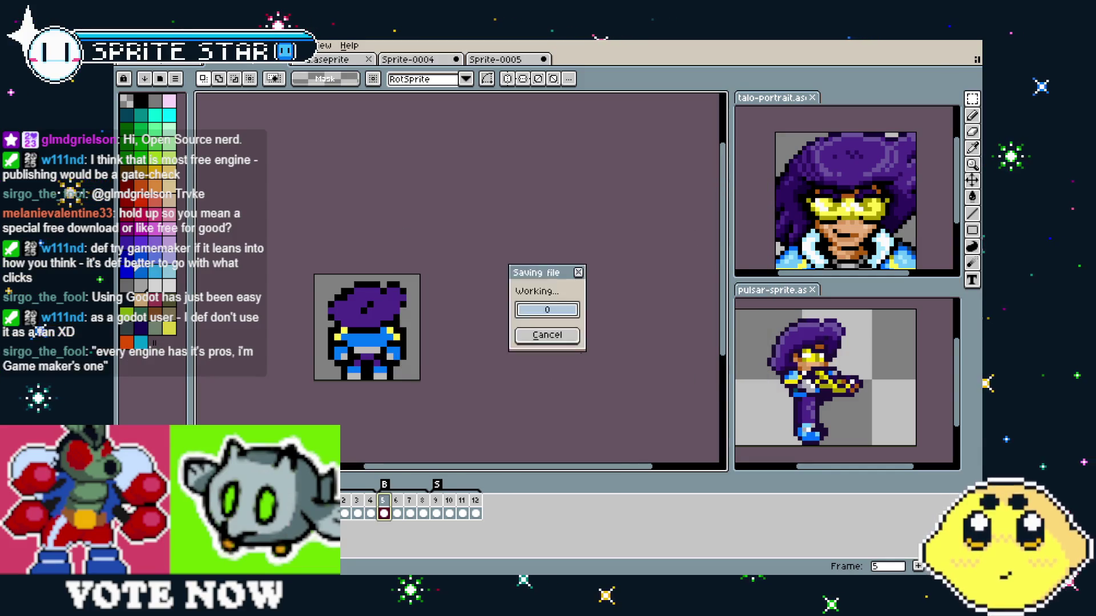
{"action": "left_click", "coordinate": [440, 502]}
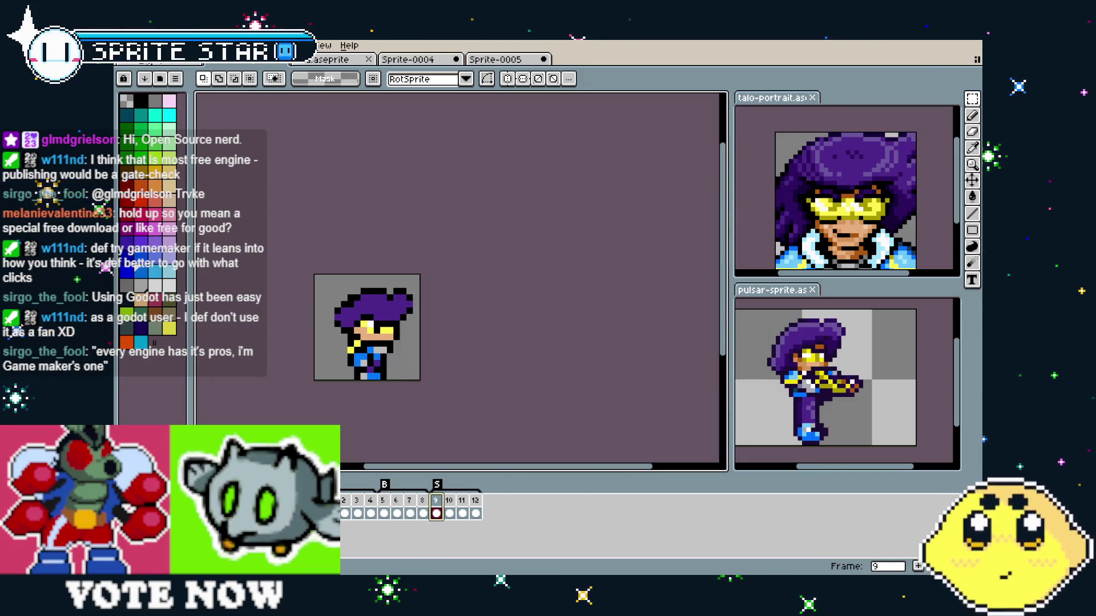
- Play the animation and check frames 2, 3 and 9–12, ending on frame 9
{"action": "left_click", "coordinate": [128, 45]}
{"action": "left_click", "coordinate": [390, 187]}
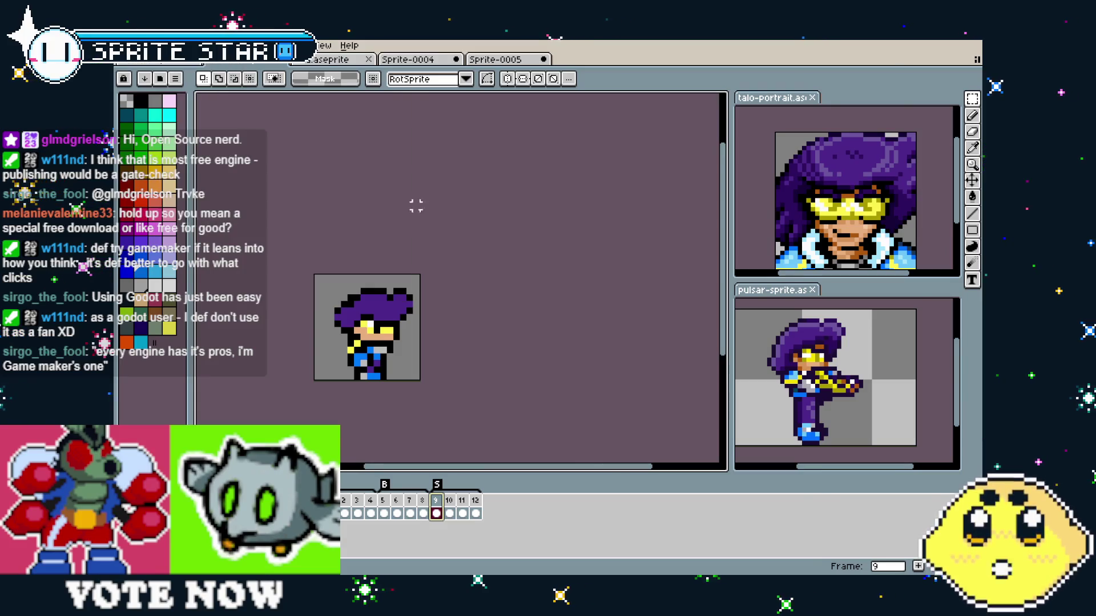
{"action": "key", "text": "Left"}
{"action": "key", "text": "Left"}
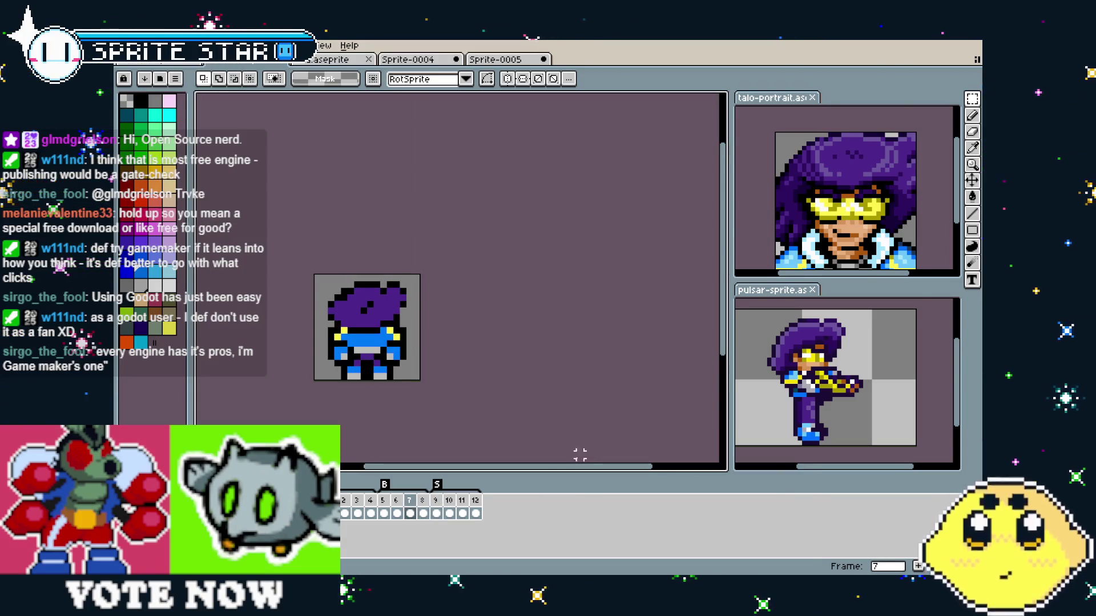
{"action": "left_click", "coordinate": [437, 511]}
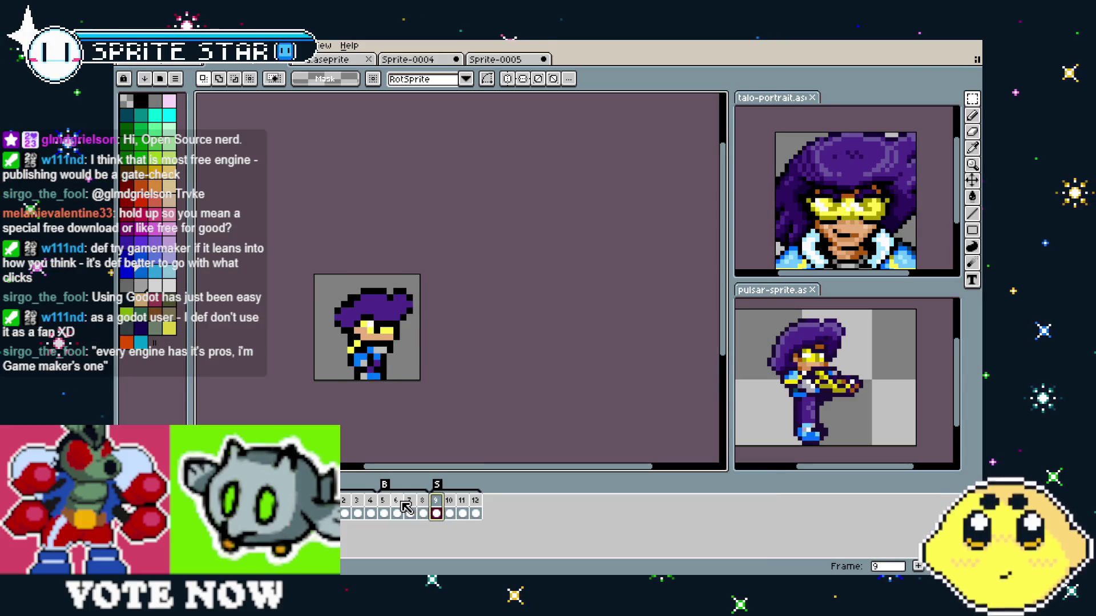
{"action": "key", "text": "Return"}
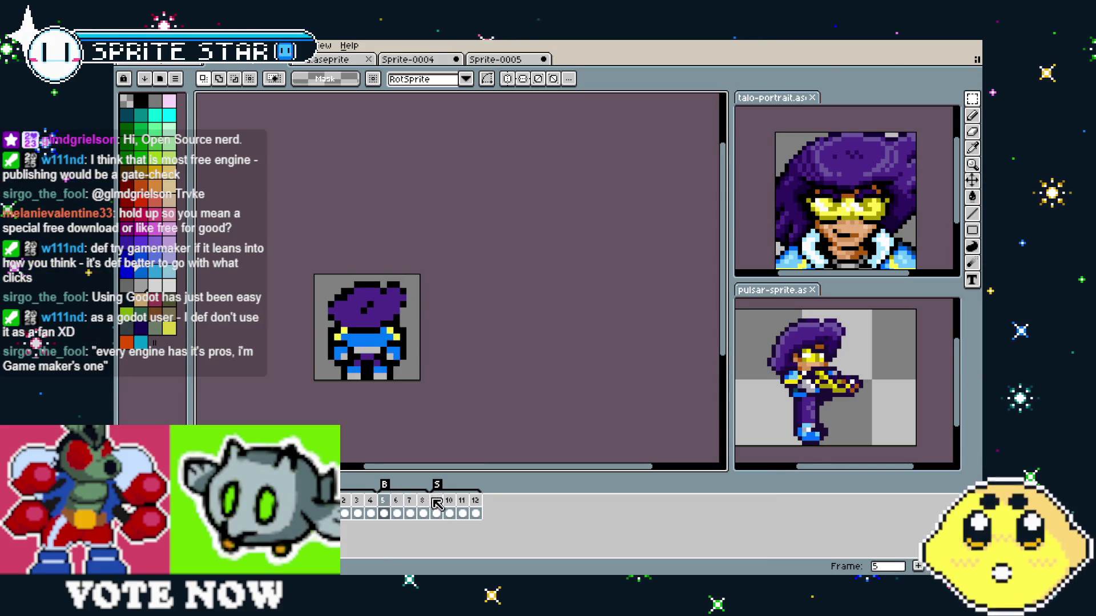
{"action": "left_click", "coordinate": [344, 501]}
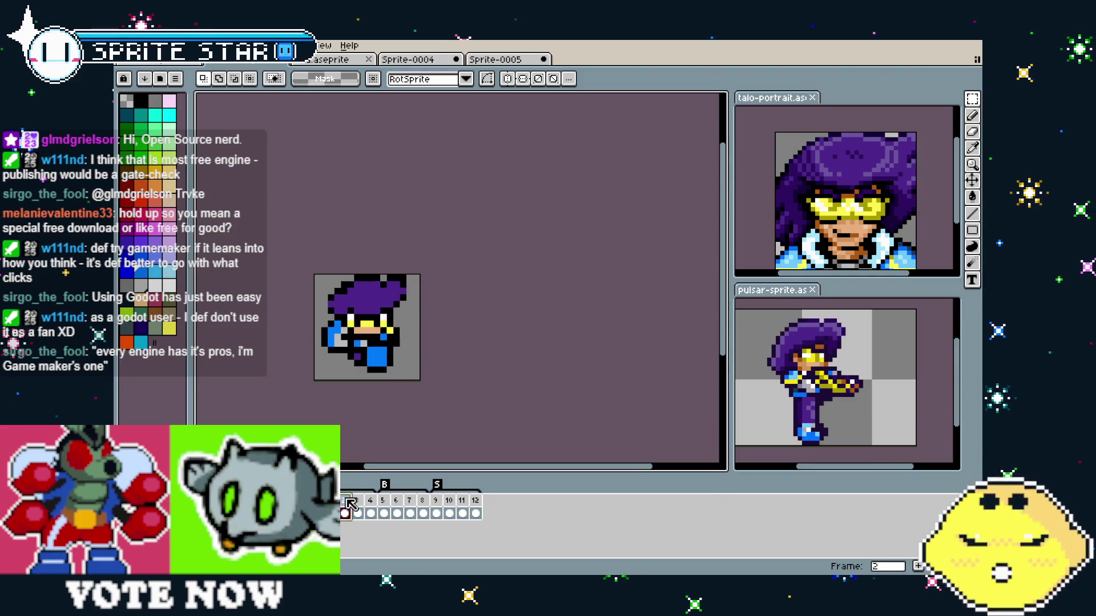
{"action": "left_click", "coordinate": [357, 501]}
{"action": "left_click", "coordinate": [436, 501]}
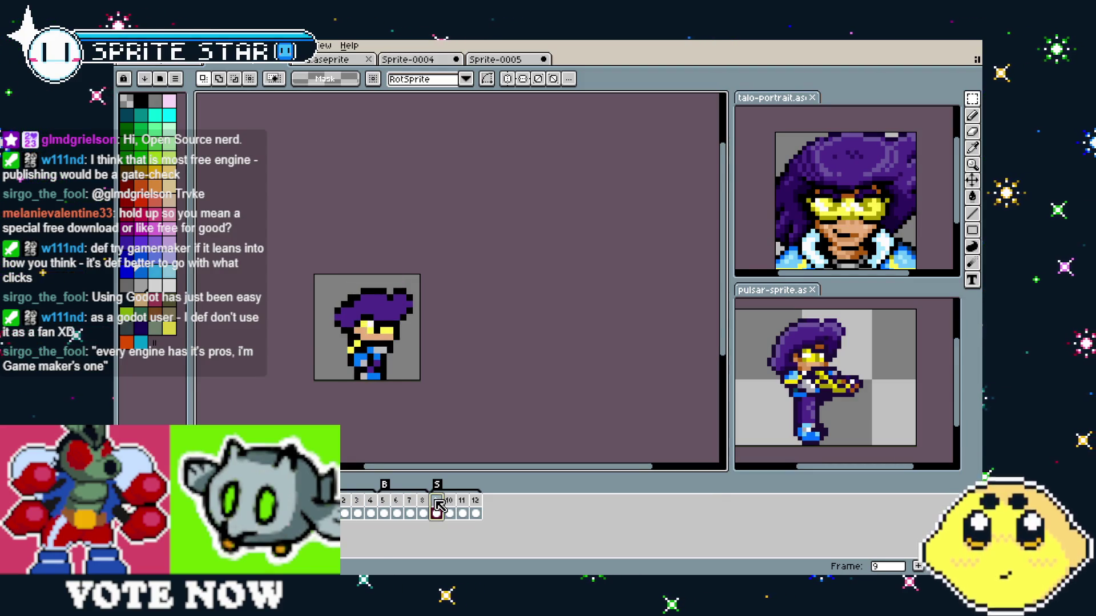
{"action": "key", "text": "Return"}
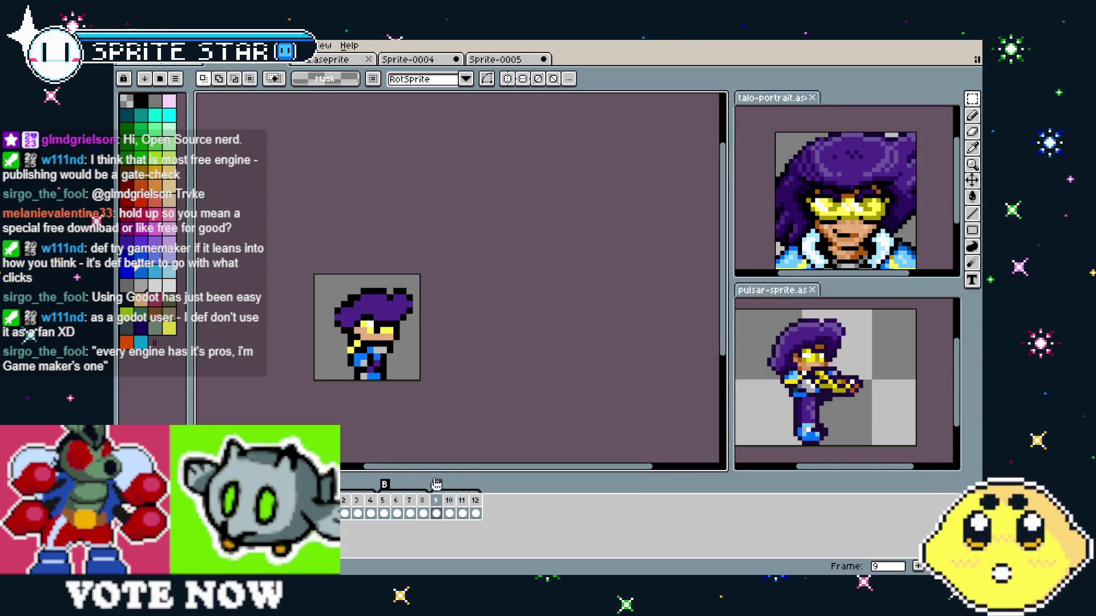
- Zoom in and fill frame 9's hair with purple pixels using the eyedropper and pencil
{"action": "scroll", "coordinate": [358, 373], "scroll_direction": "up", "scroll_amount": 1}
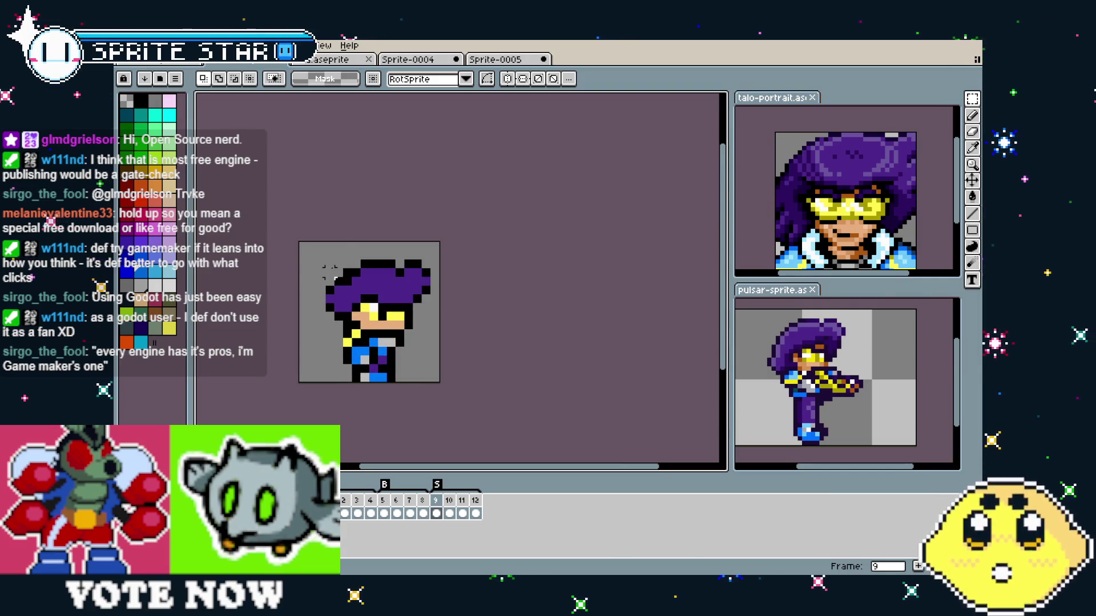
{"action": "left_click_drag", "start_coordinate": [297, 230], "coordinate": [441, 288]}
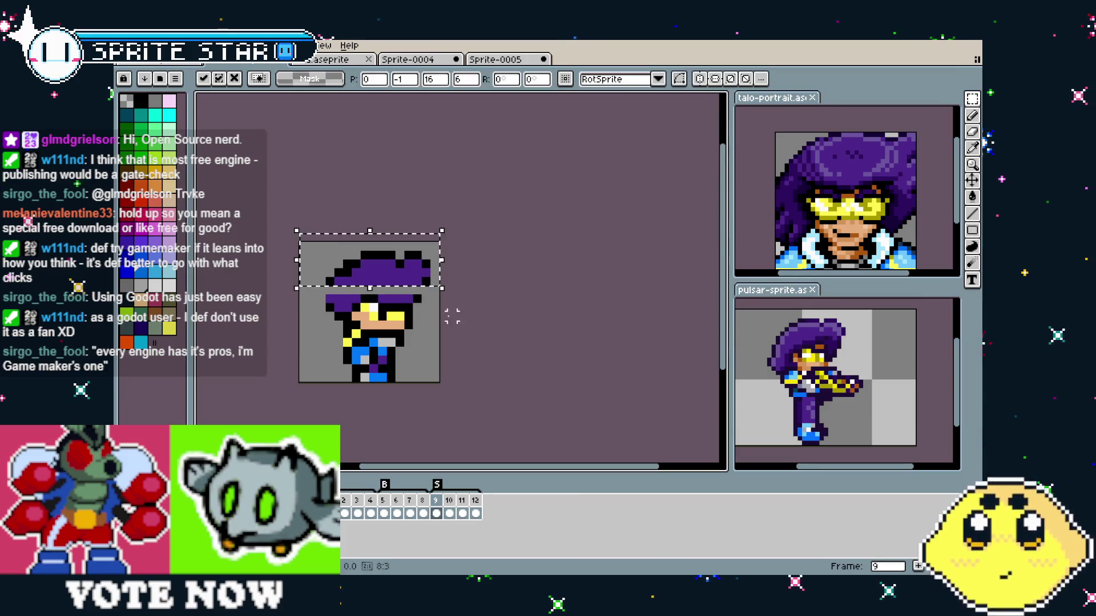
{"action": "key", "text": "ctrl+d"}
{"action": "scroll", "coordinate": [406, 326], "scroll_direction": "up", "scroll_amount": 1}
{"action": "key", "text": "i"}
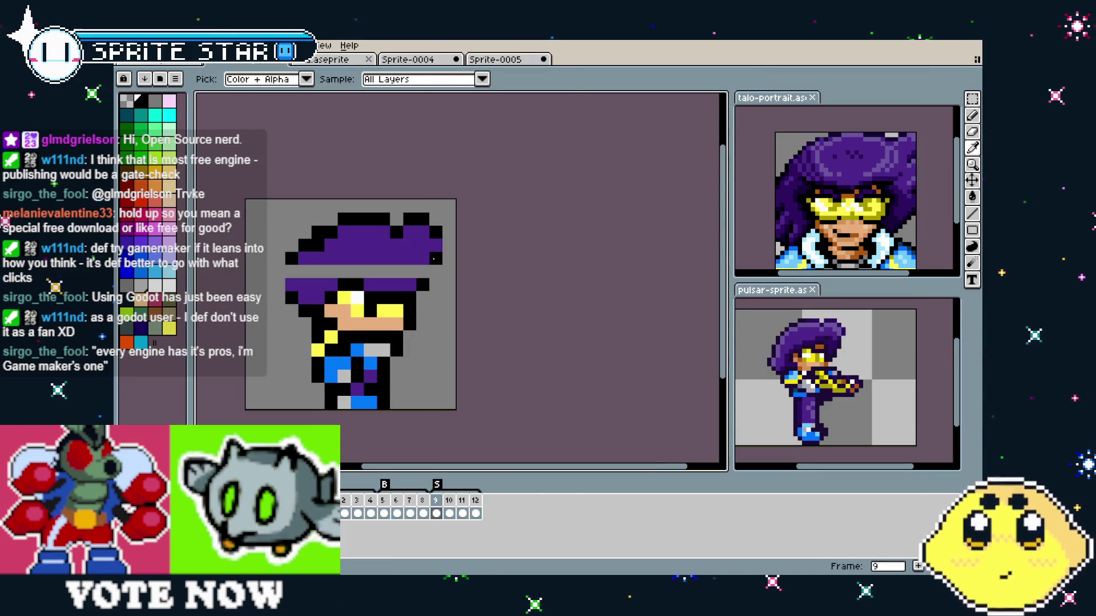
{"action": "key", "text": "b"}
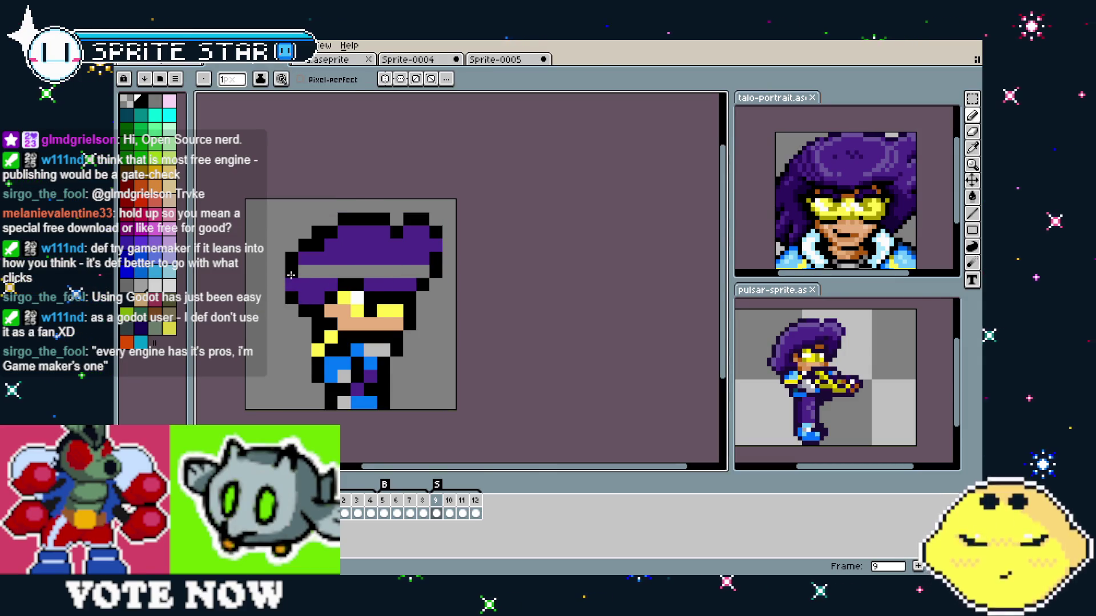
{"action": "key", "text": "v"}
{"action": "key", "text": "b"}
{"action": "left_click_drag", "start_coordinate": [294, 272], "coordinate": [307, 271]}
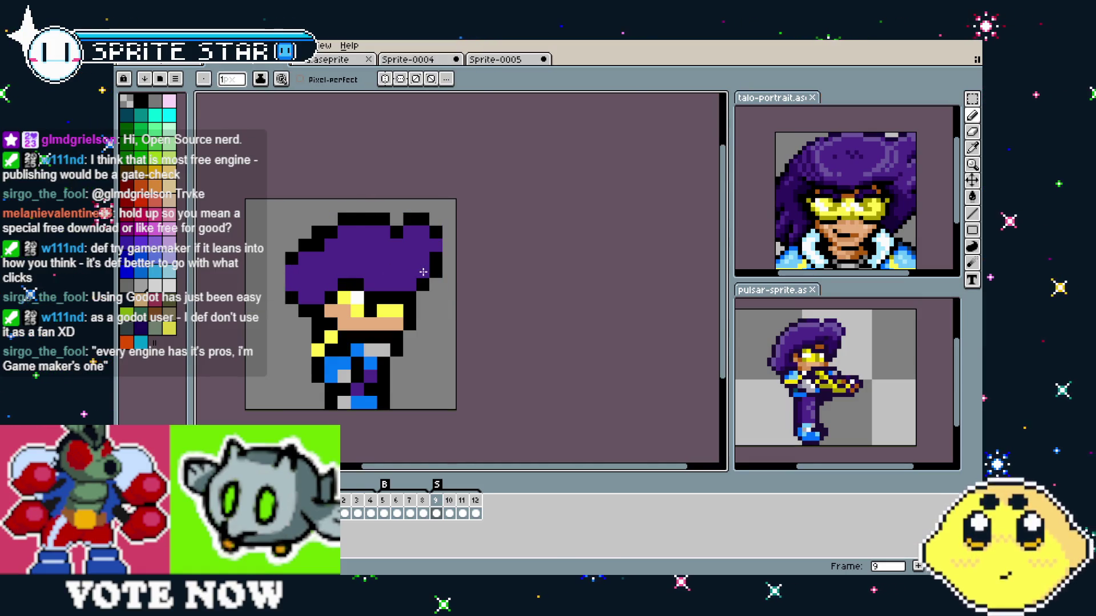
- Marquee-select the redrawn head and hair on frame 9
{"action": "scroll", "coordinate": [442, 394], "scroll_direction": "down", "scroll_amount": 2}
{"action": "scroll", "coordinate": [438, 399], "scroll_direction": "up", "scroll_amount": 1}
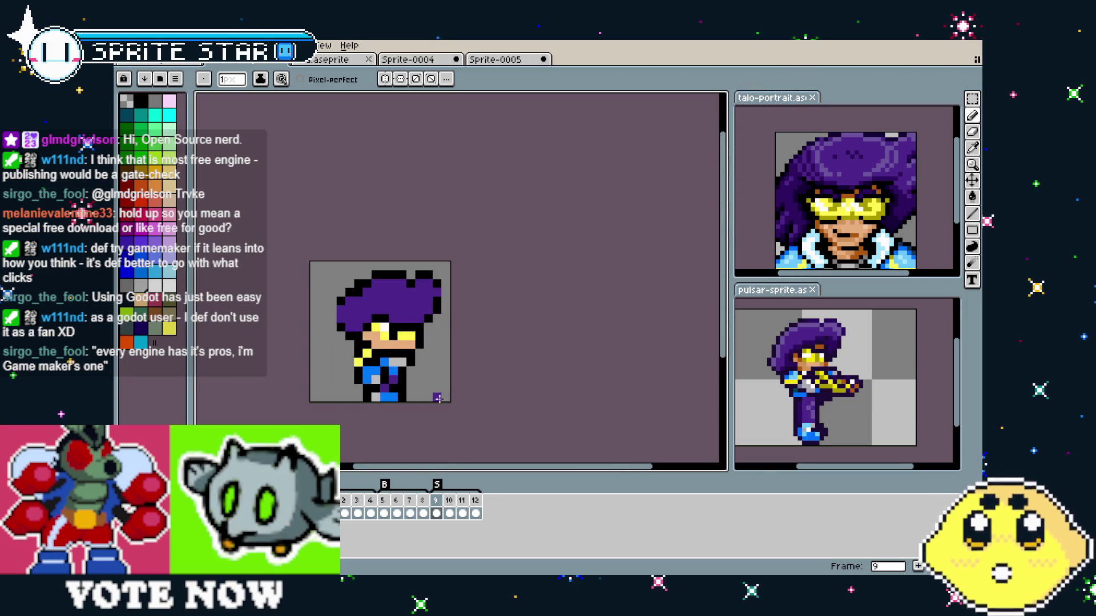
{"action": "key", "text": "m"}
{"action": "left_click_drag", "start_coordinate": [452, 342], "coordinate": [308, 259]}
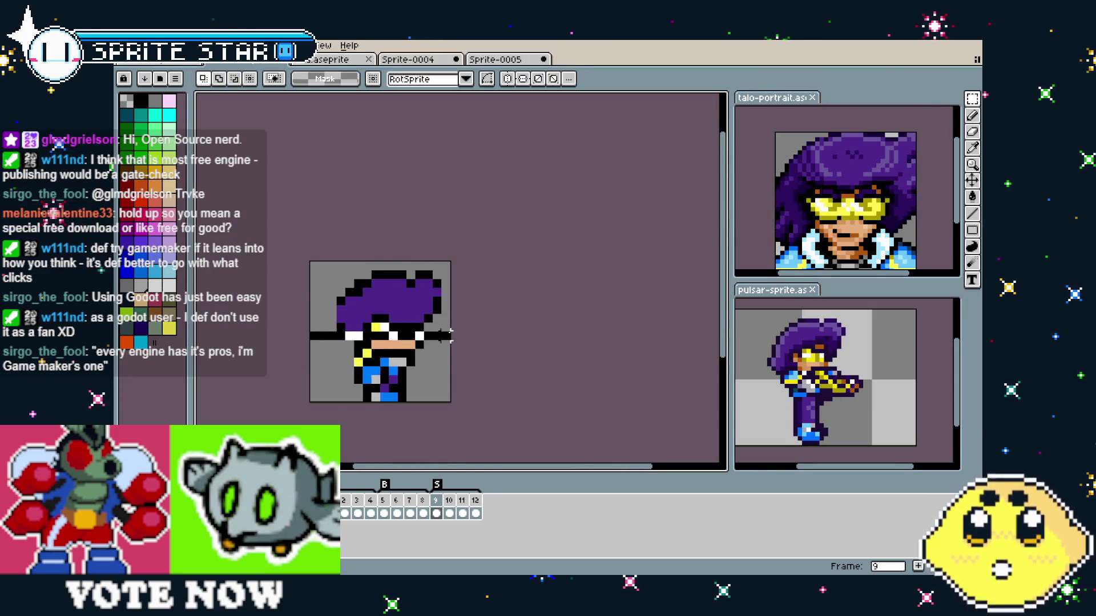
- Paste the redrawn head onto frames 10 and 11
{"action": "left_click", "coordinate": [449, 513]}
{"action": "key", "text": "Up"}
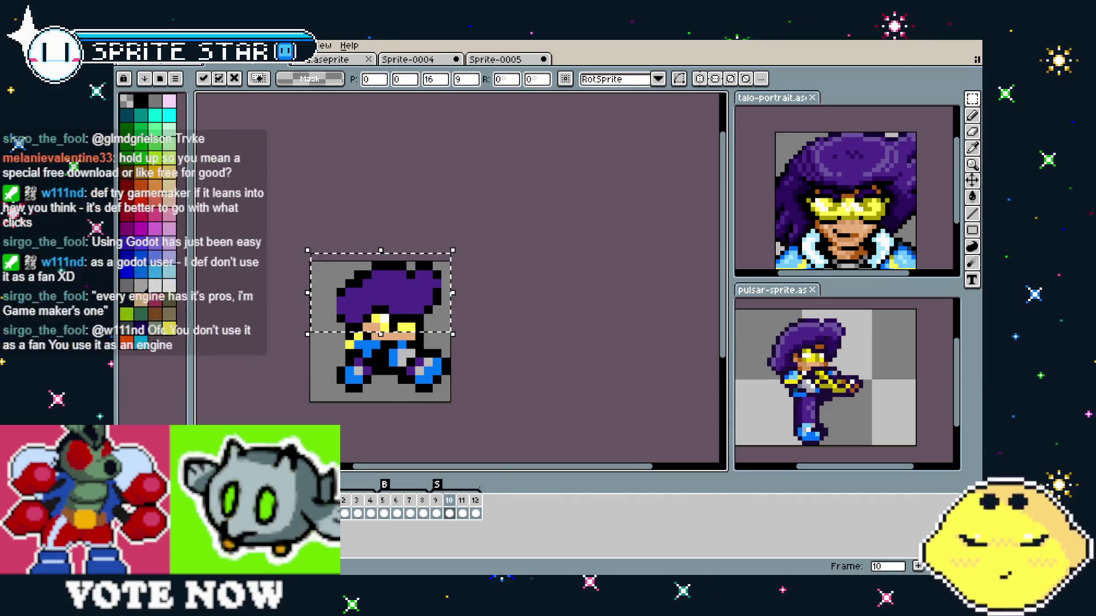
{"action": "left_click", "coordinate": [524, 423]}
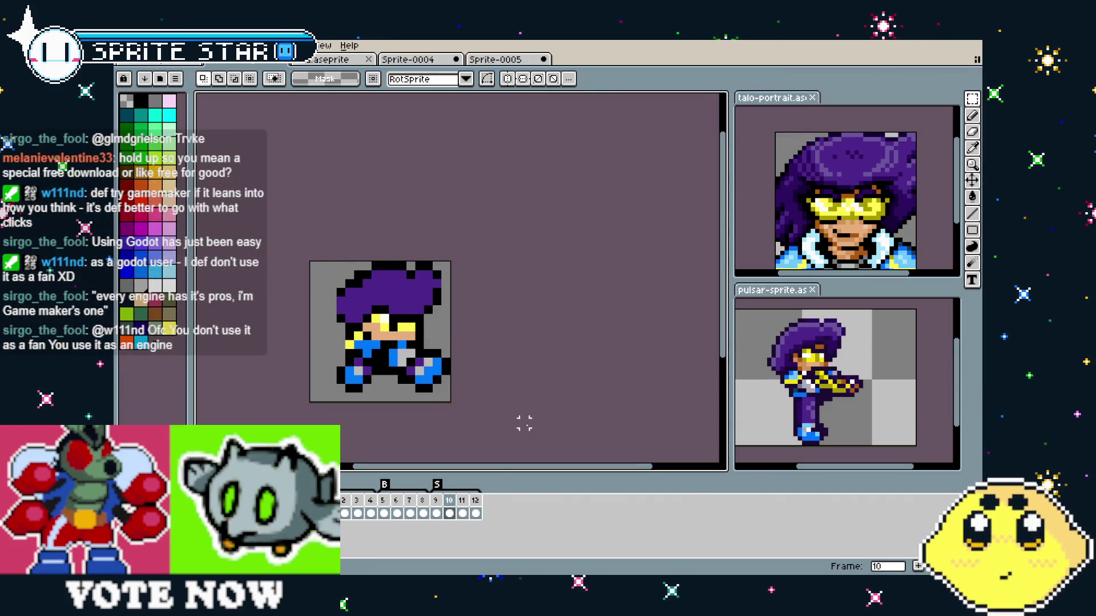
{"action": "left_click", "coordinate": [436, 502]}
{"action": "left_click", "coordinate": [450, 502]}
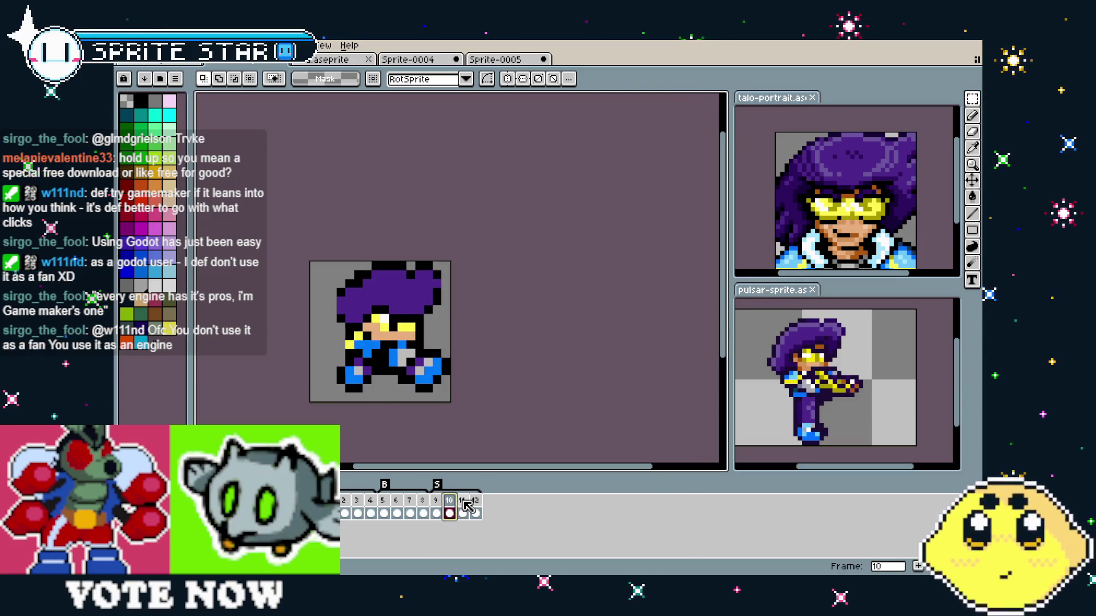
{"action": "left_click", "coordinate": [462, 502]}
{"action": "key", "text": "ctrl+v"}
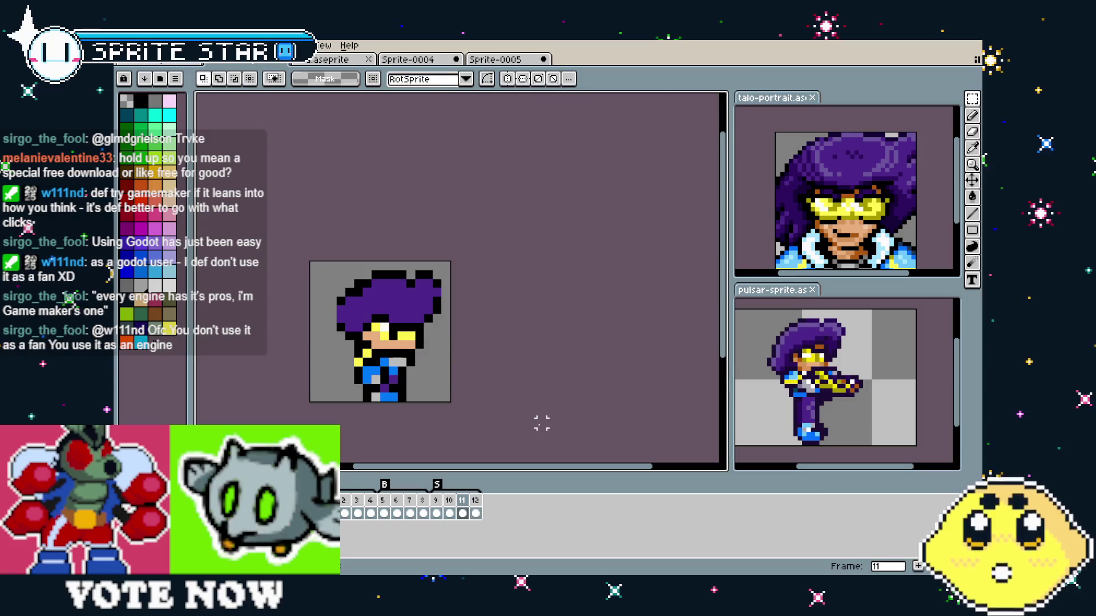
- Paste the head onto frame 12 nudged up 1 pixel, deselect, and play the loop
{"action": "left_click", "coordinate": [475, 502]}
{"action": "key", "text": "ctrl+v"}
{"action": "key", "text": "Up"}
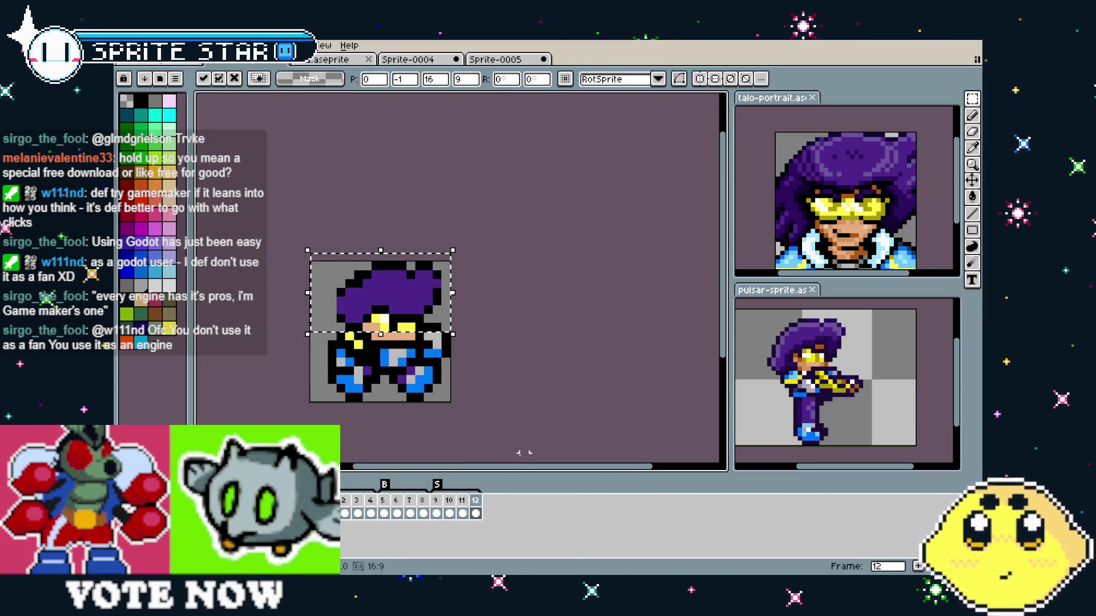
{"action": "key", "text": "ctrl+d"}
{"action": "key", "text": "Return"}
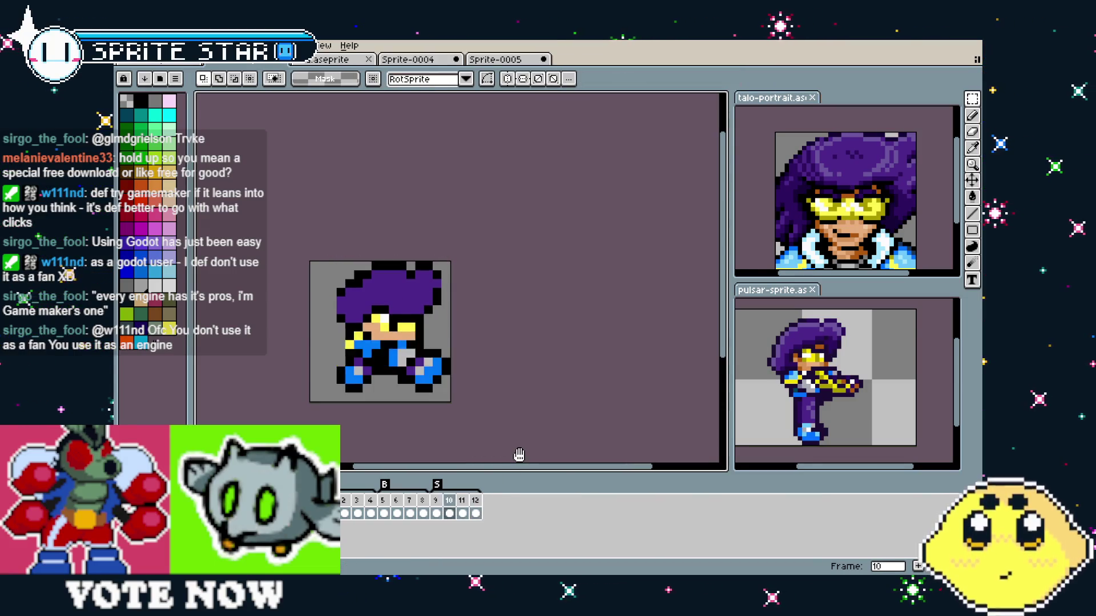
{"action": "scroll", "coordinate": [513, 453], "scroll_direction": "down", "scroll_amount": 1}
{"action": "left_click_drag", "start_coordinate": [507, 451], "coordinate": [485, 449]}
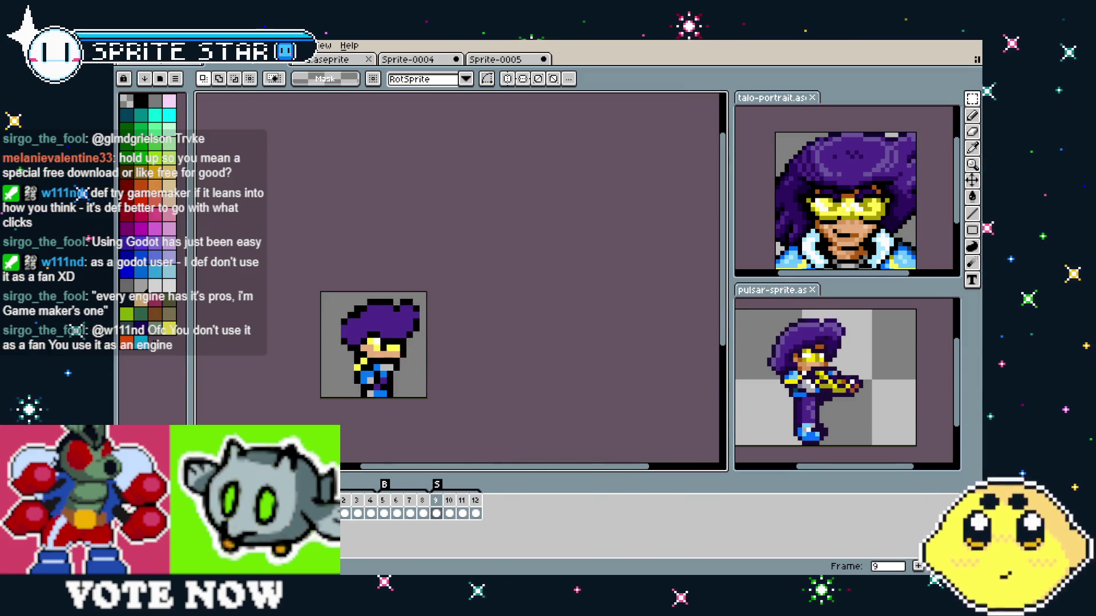
- On frame 9, paint the grey chest pixel blue with the pencil
{"action": "scroll", "coordinate": [365, 378], "scroll_direction": "up", "scroll_amount": 3}
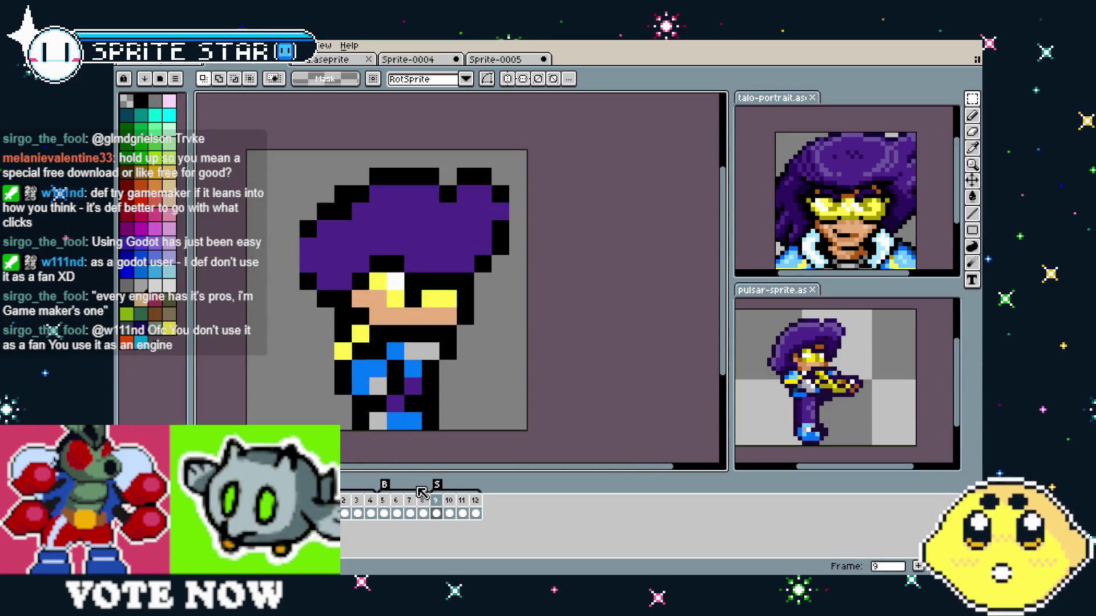
{"action": "left_click", "coordinate": [449, 501]}
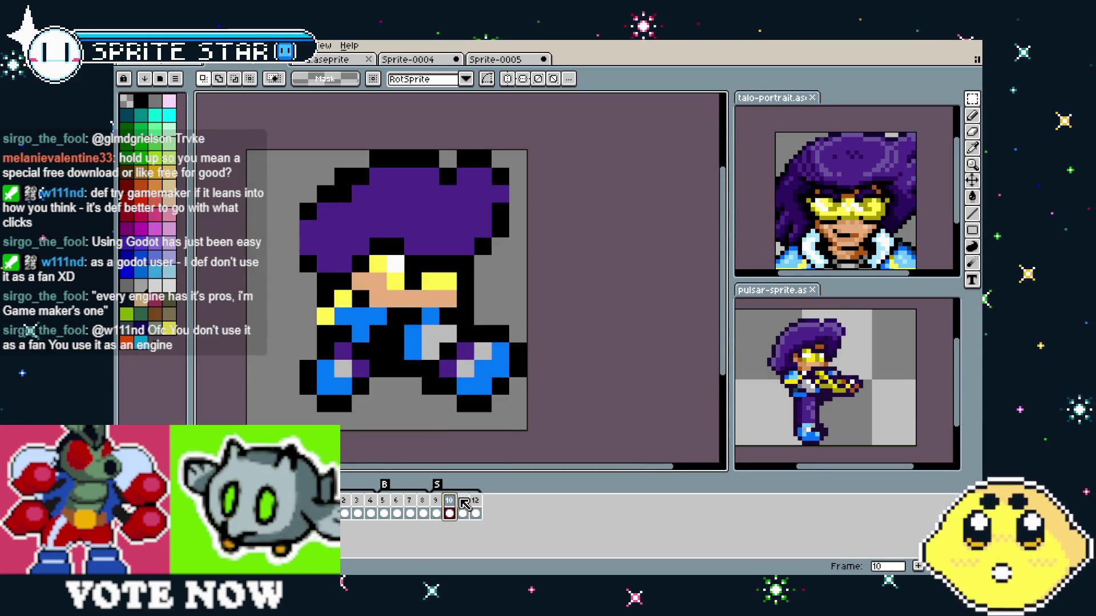
{"action": "key", "text": "Left"}
{"action": "key", "text": "Left"}
{"action": "key", "text": "Right"}
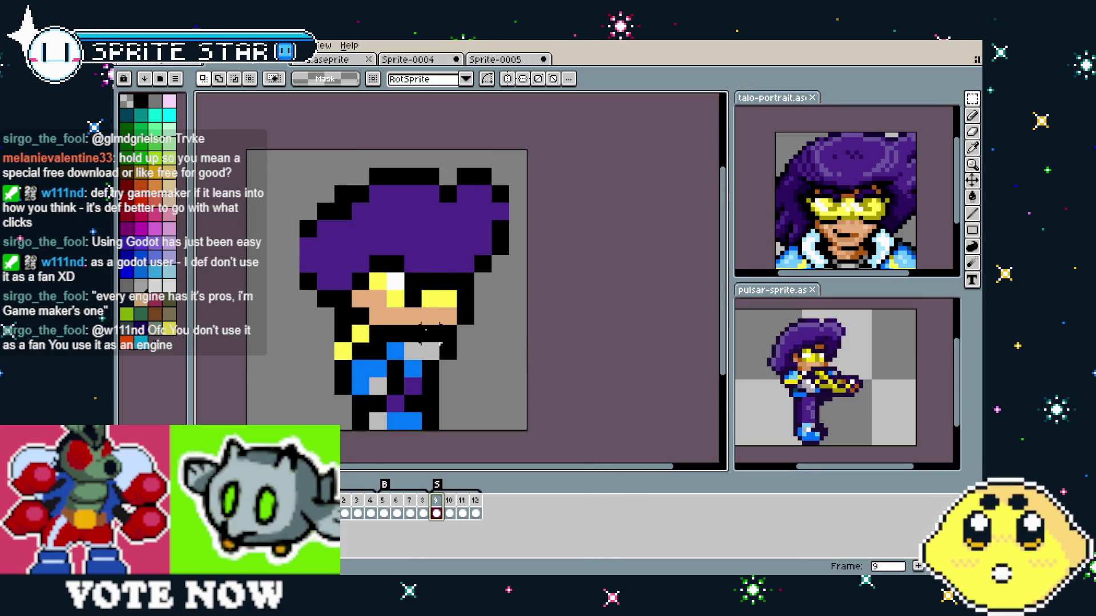
{"action": "key", "text": "b"}
{"action": "left_click", "coordinate": [427, 356]}
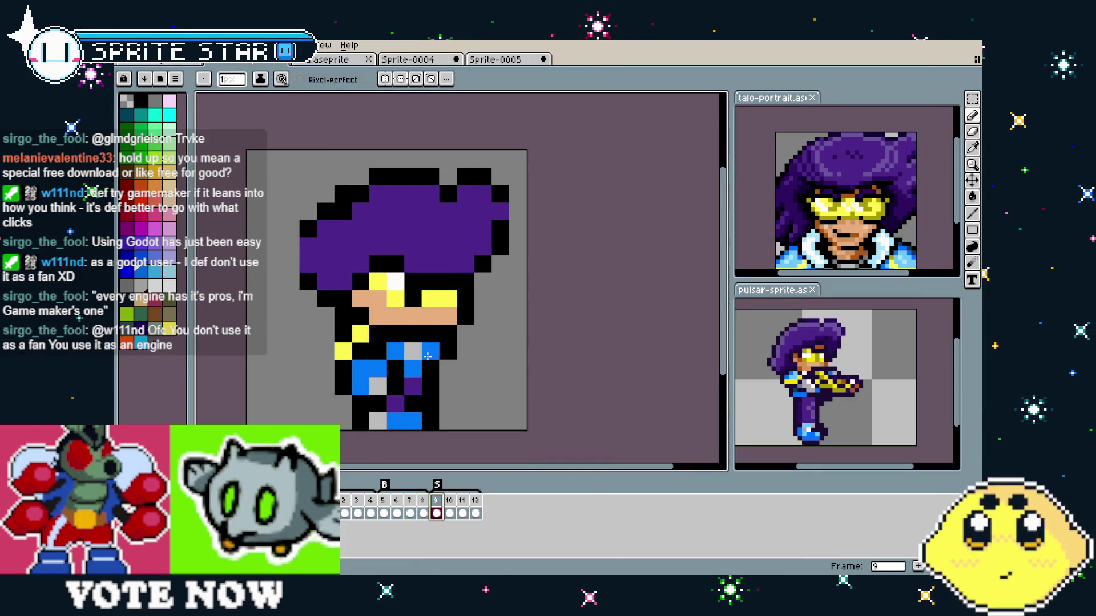
{"action": "scroll", "coordinate": [427, 356], "scroll_direction": "down", "scroll_amount": 2}
{"action": "scroll", "coordinate": [400, 437], "scroll_direction": "up", "scroll_amount": 2}
- Step forward to frame 11 and back through frame 10 to frame 9
{"action": "key", "text": "Right"}
{"action": "key", "text": "Right"}
{"action": "key", "text": "Right"}
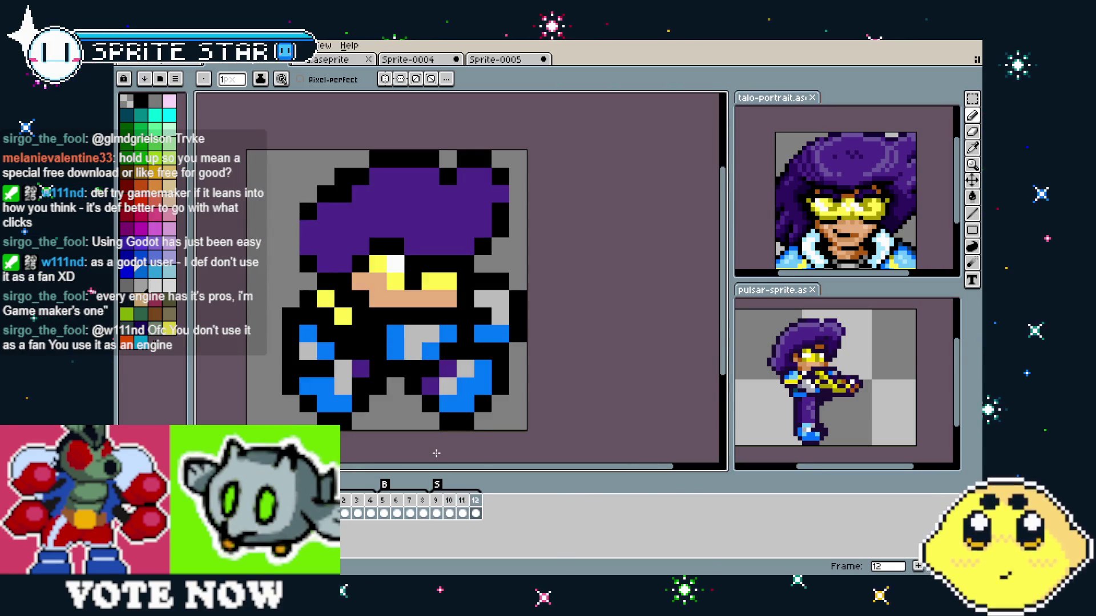
{"action": "scroll", "coordinate": [456, 415], "scroll_direction": "down", "scroll_amount": 2}
{"action": "key", "text": "Left"}
{"action": "key", "text": "Left"}
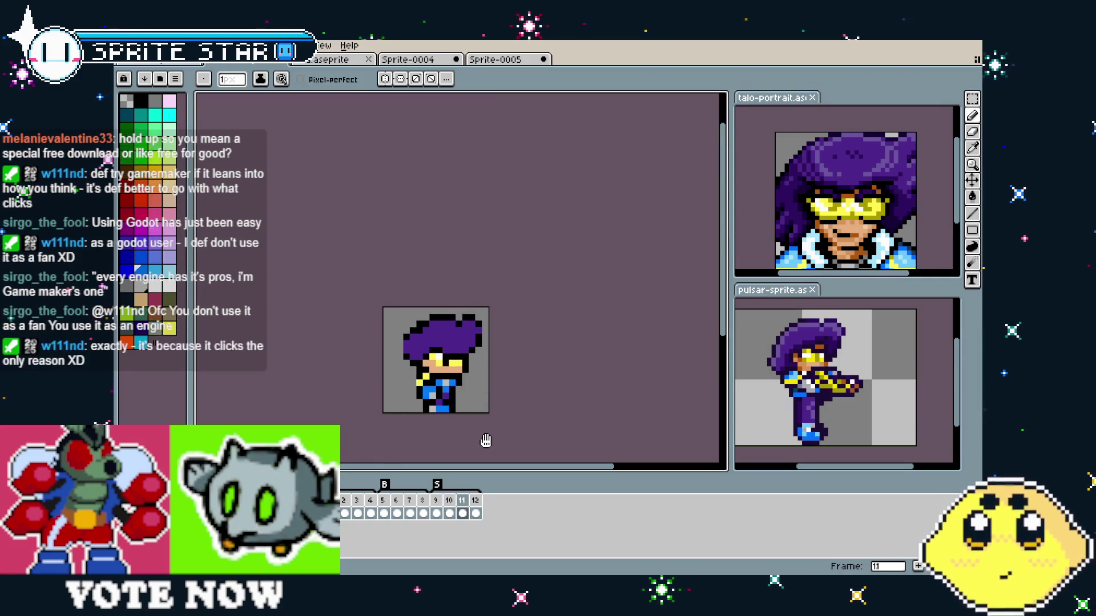
{"action": "key", "text": "Left"}
- Export the F-tagged frames as PULSE-F.gif, overwriting the old file
{"action": "left_click_drag", "start_coordinate": [484, 442], "coordinate": [411, 435]}
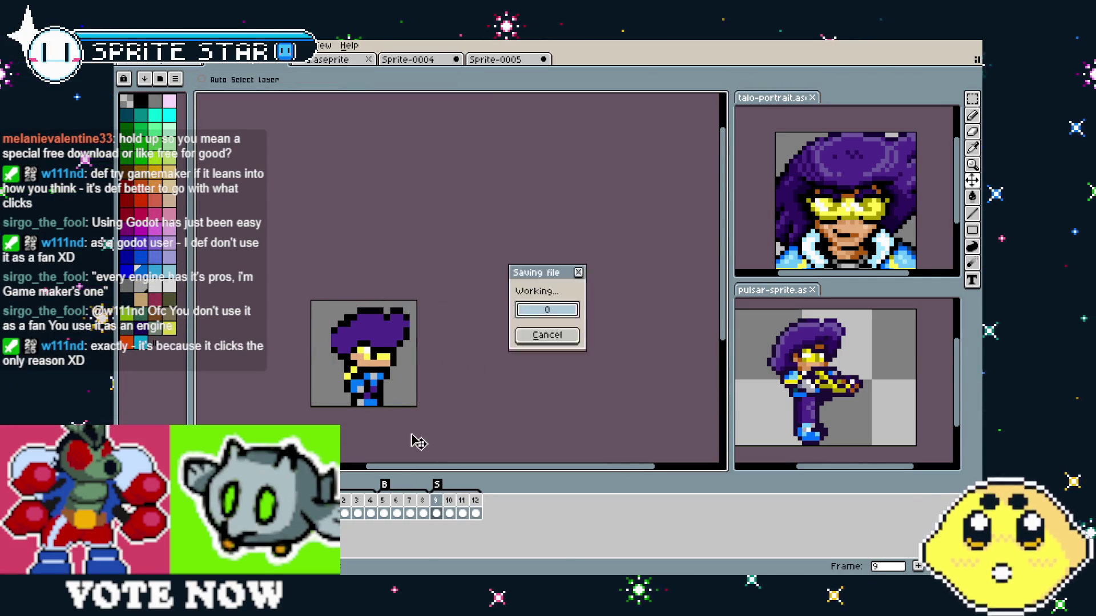
{"action": "left_click", "coordinate": [130, 45]}
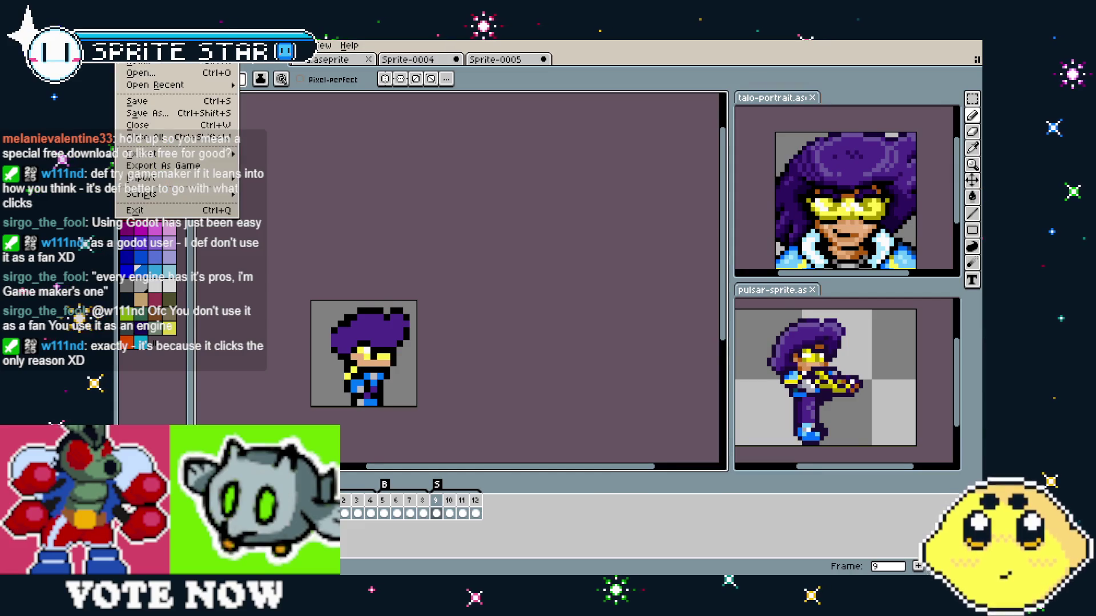
{"action": "mouse_move", "coordinate": [172, 154]}
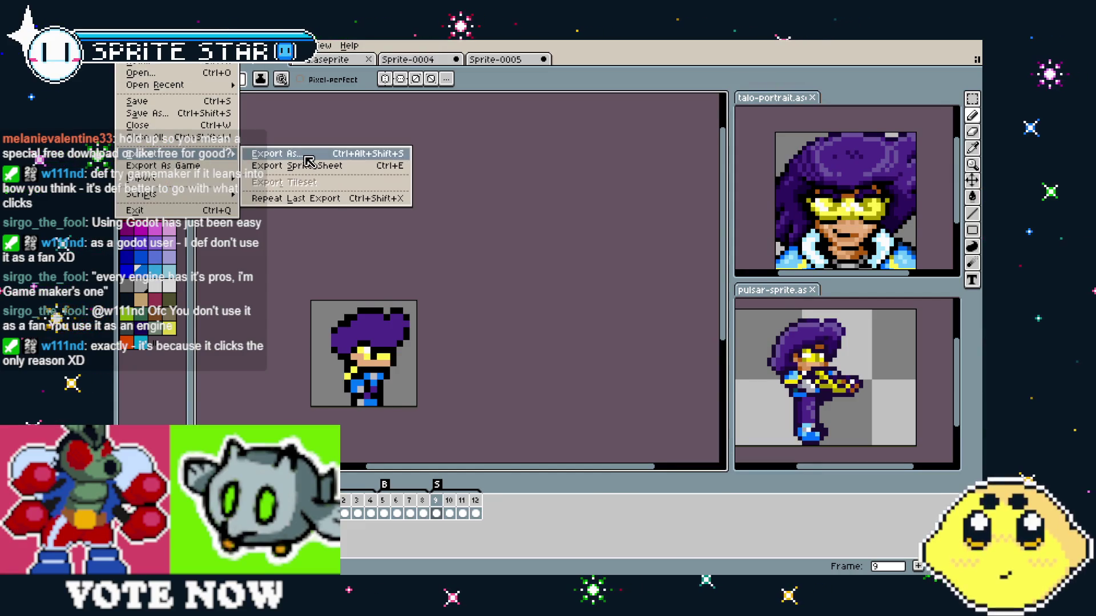
{"action": "left_click", "coordinate": [268, 152]}
{"action": "left_click_drag", "start_coordinate": [607, 205], "coordinate": [592, 205]}
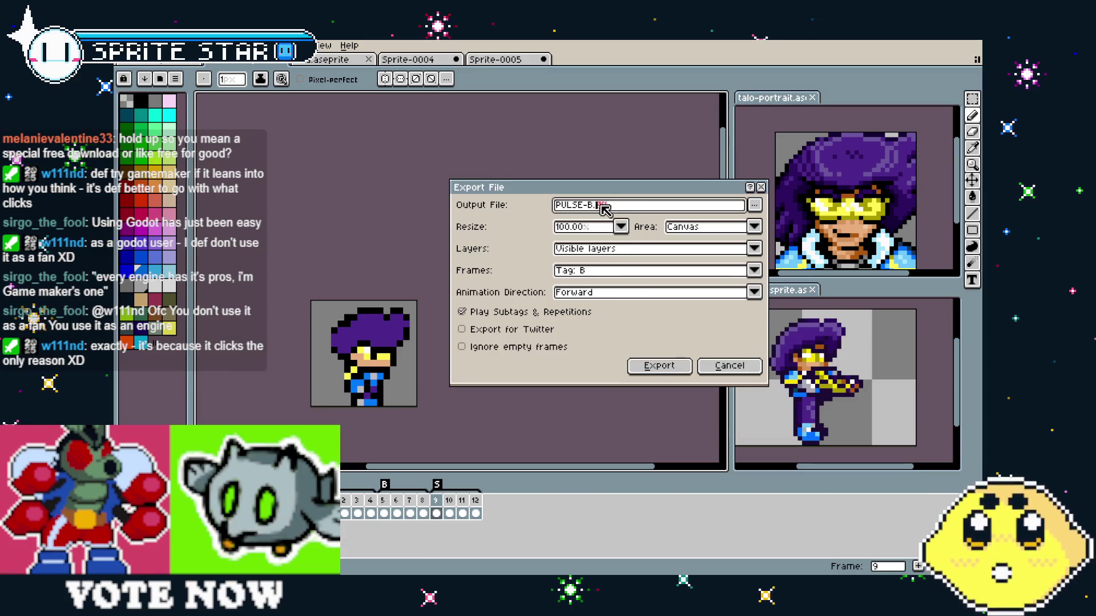
{"action": "type", "text": "F"}
{"action": "left_click", "coordinate": [610, 271]}
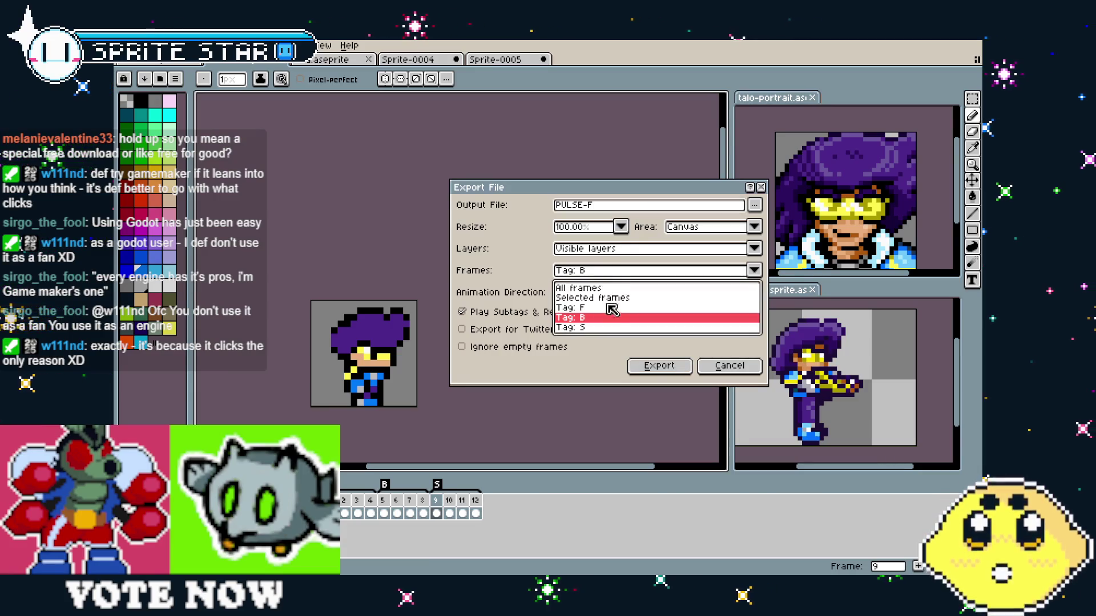
{"action": "left_click", "coordinate": [612, 314]}
{"action": "left_click", "coordinate": [659, 366]}
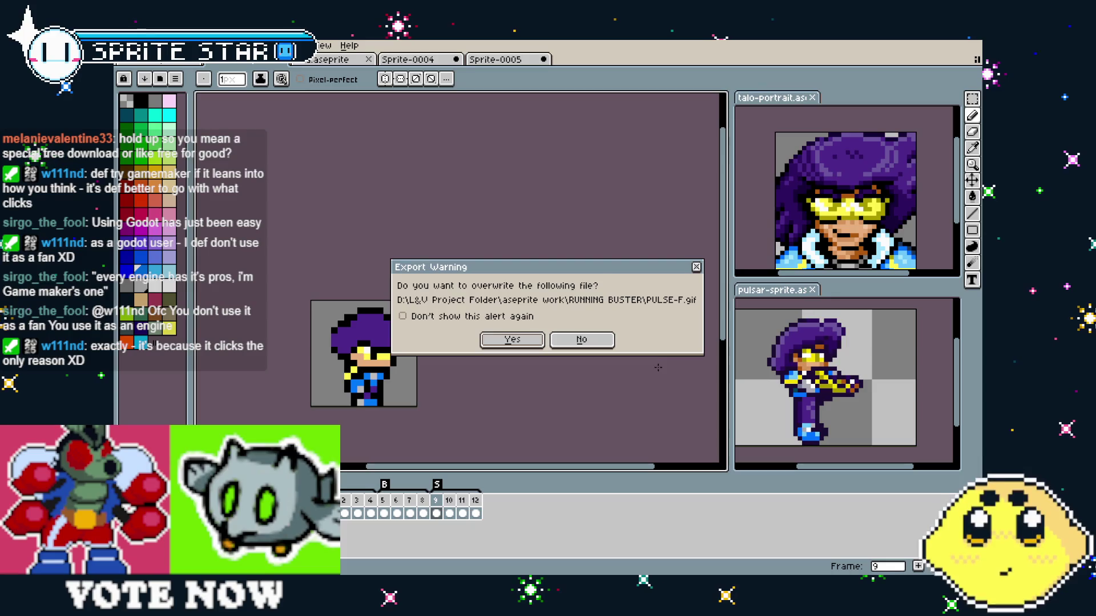
{"action": "left_click", "coordinate": [515, 341]}
{"action": "left_click", "coordinate": [512, 368]}
{"action": "left_click", "coordinate": [588, 356]}
- Export the B-tagged frames as PULSE-B.gif, overwriting the earlier version
{"action": "left_click", "coordinate": [381, 512]}
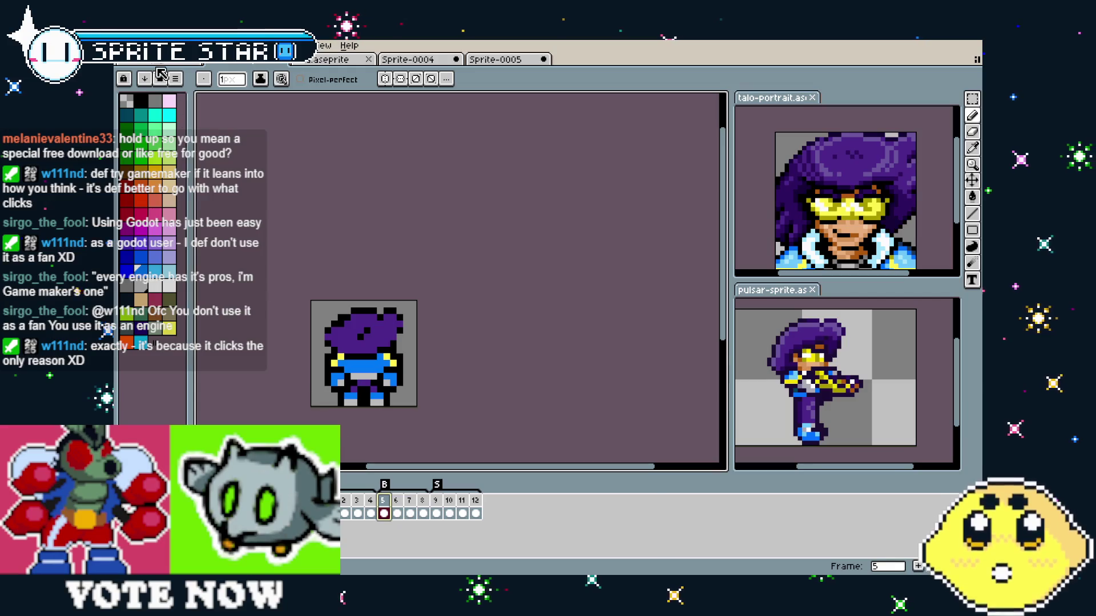
{"action": "left_click", "coordinate": [474, 513]}
{"action": "left_click", "coordinate": [383, 513]}
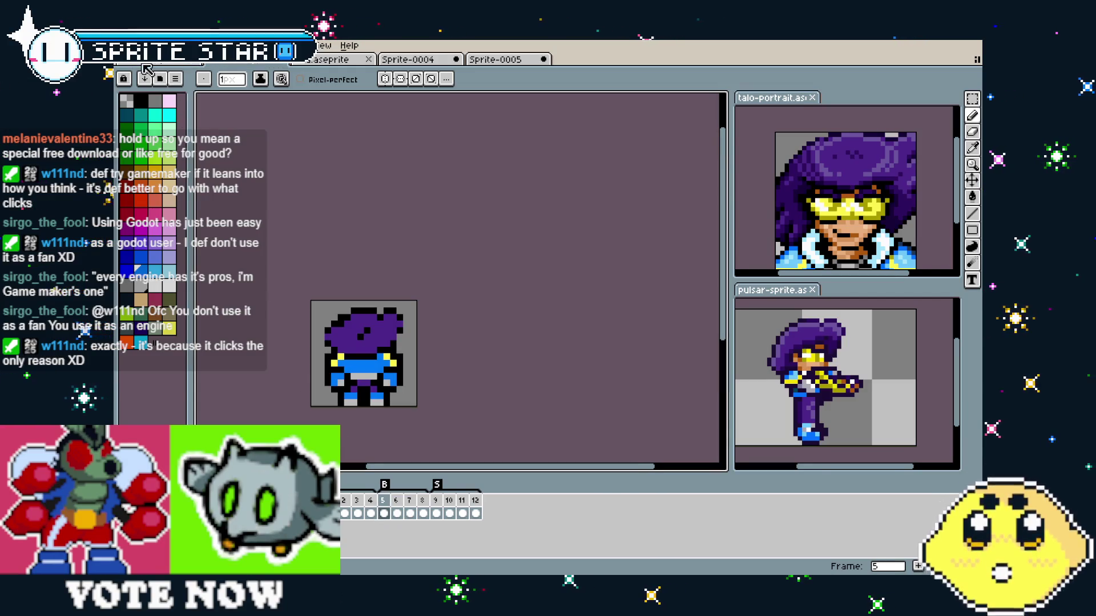
{"action": "left_click", "coordinate": [122, 46]}
{"action": "mouse_move", "coordinate": [172, 153]}
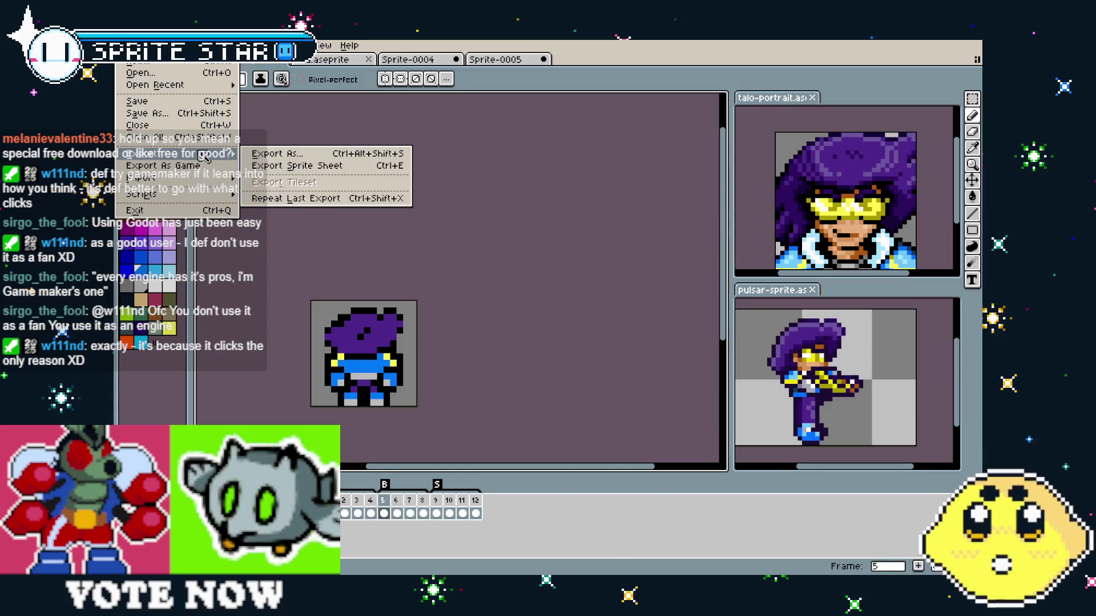
{"action": "left_click", "coordinate": [284, 154]}
{"action": "left_click", "coordinate": [592, 271]}
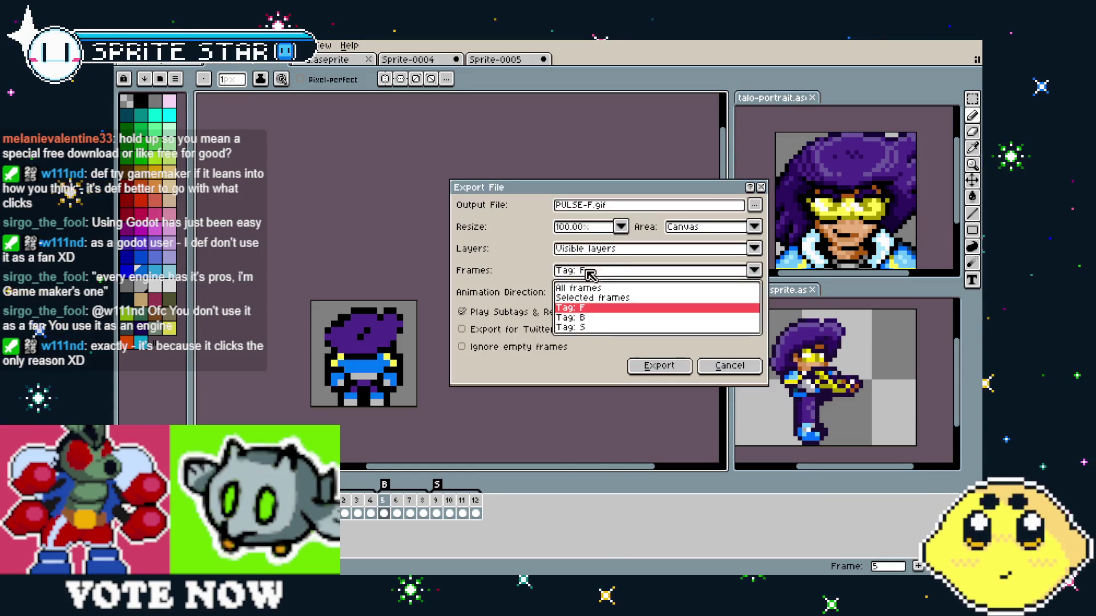
{"action": "left_click", "coordinate": [587, 318]}
{"action": "left_click", "coordinate": [623, 207]}
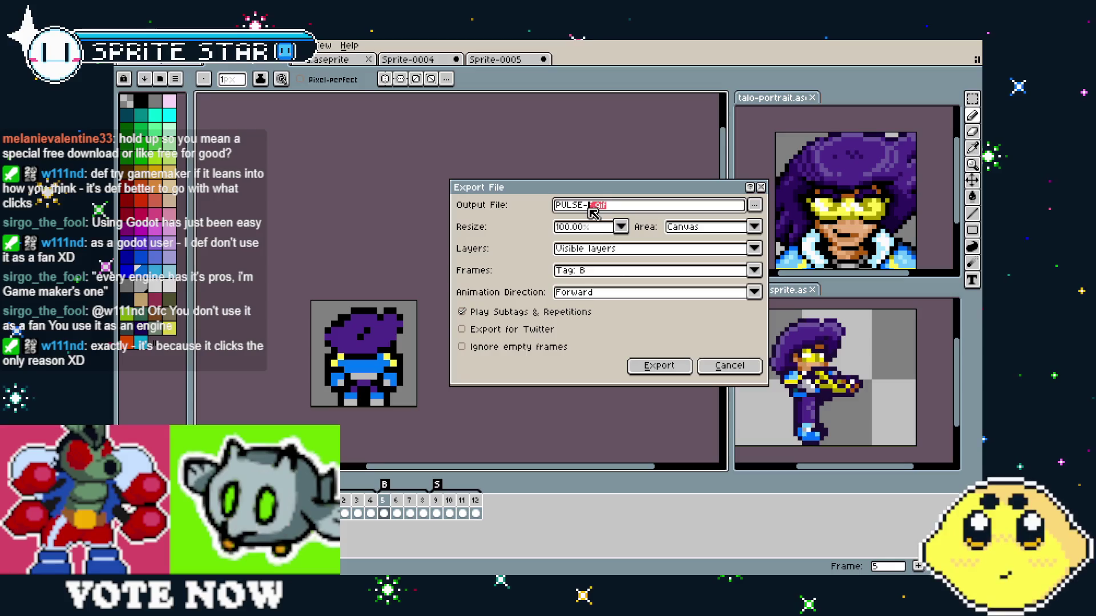
{"action": "type", "text": "B"}
{"action": "left_click", "coordinate": [657, 366]}
{"action": "left_click", "coordinate": [503, 341]}
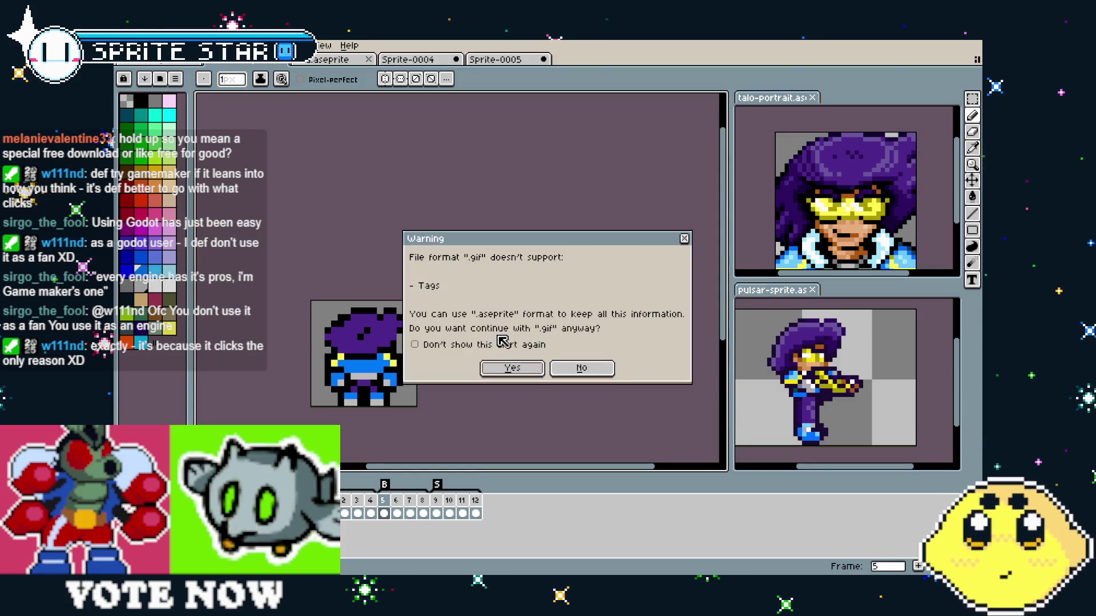
{"action": "left_click", "coordinate": [512, 369]}
{"action": "left_click", "coordinate": [577, 350]}
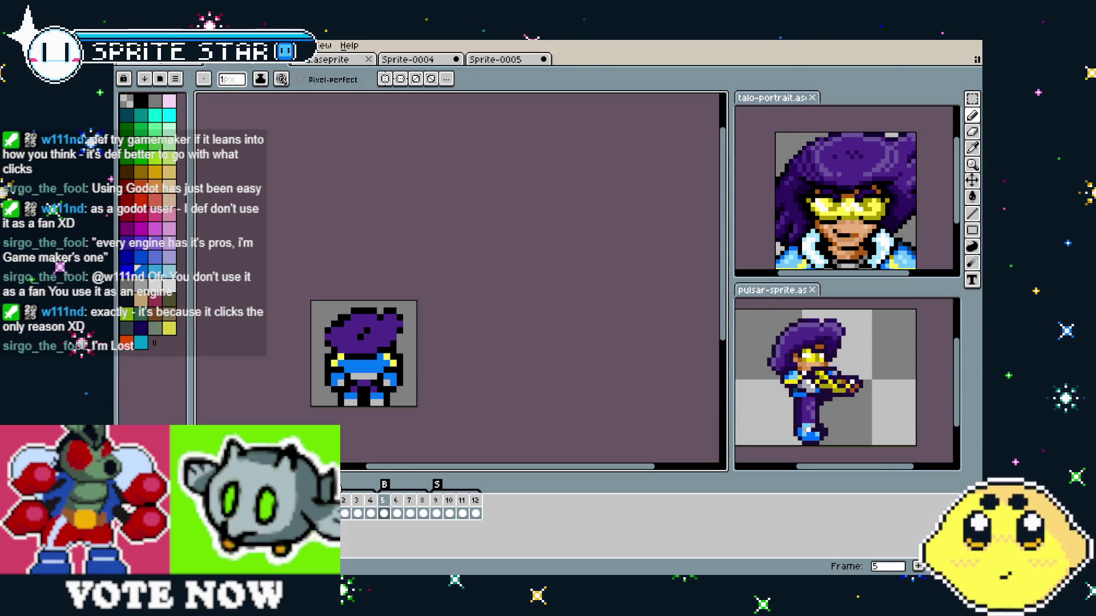
- Export the S-tagged frames as PULSE-S.gif
{"action": "left_click", "coordinate": [437, 502]}
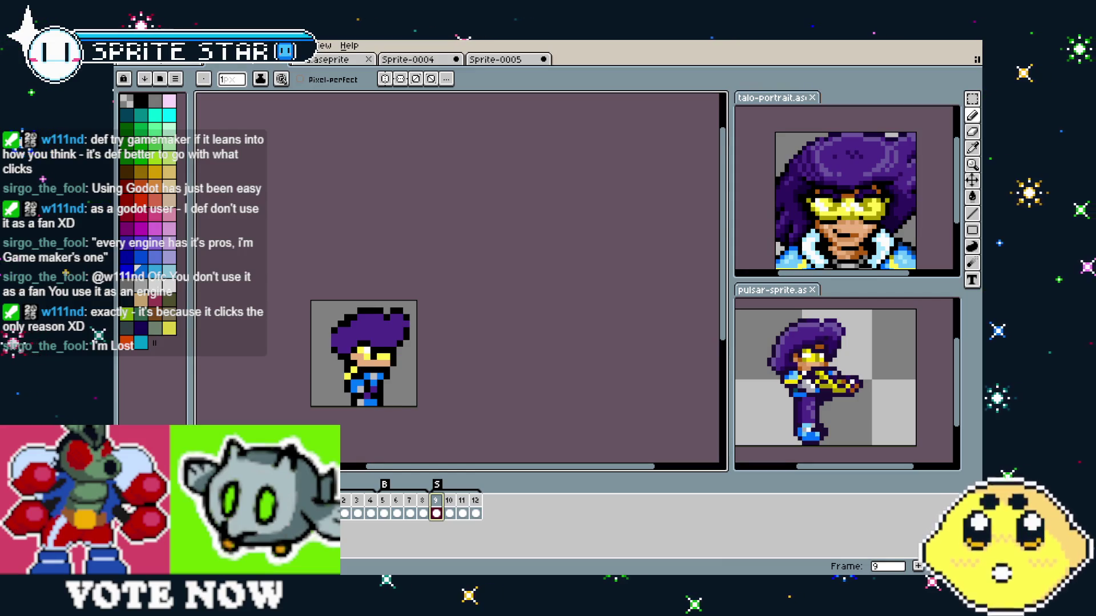
{"action": "left_click", "coordinate": [128, 46]}
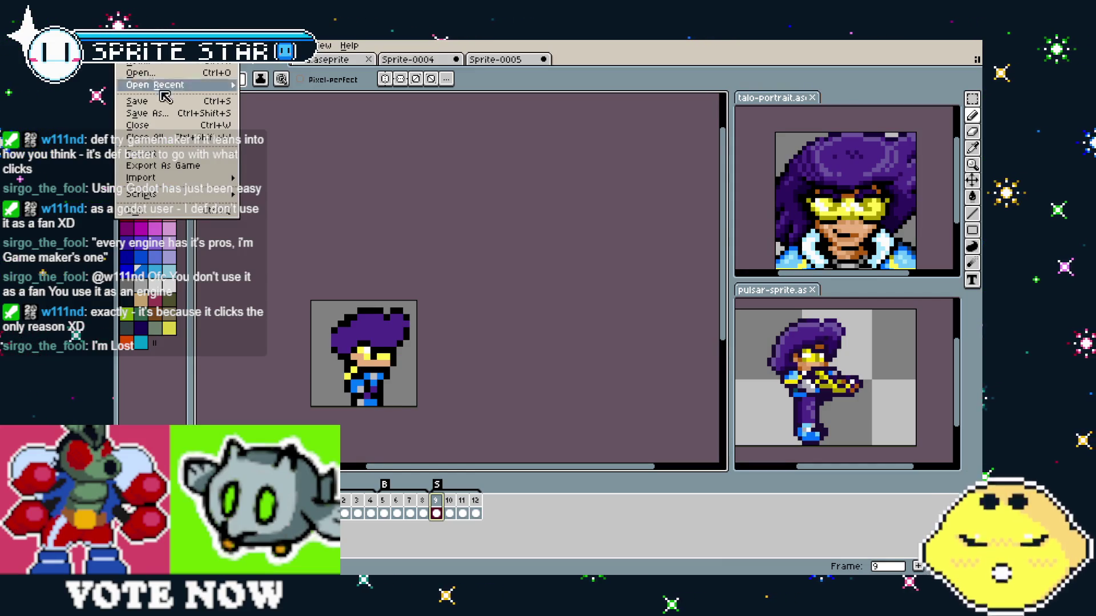
{"action": "mouse_move", "coordinate": [171, 153]}
{"action": "left_click", "coordinate": [295, 155]}
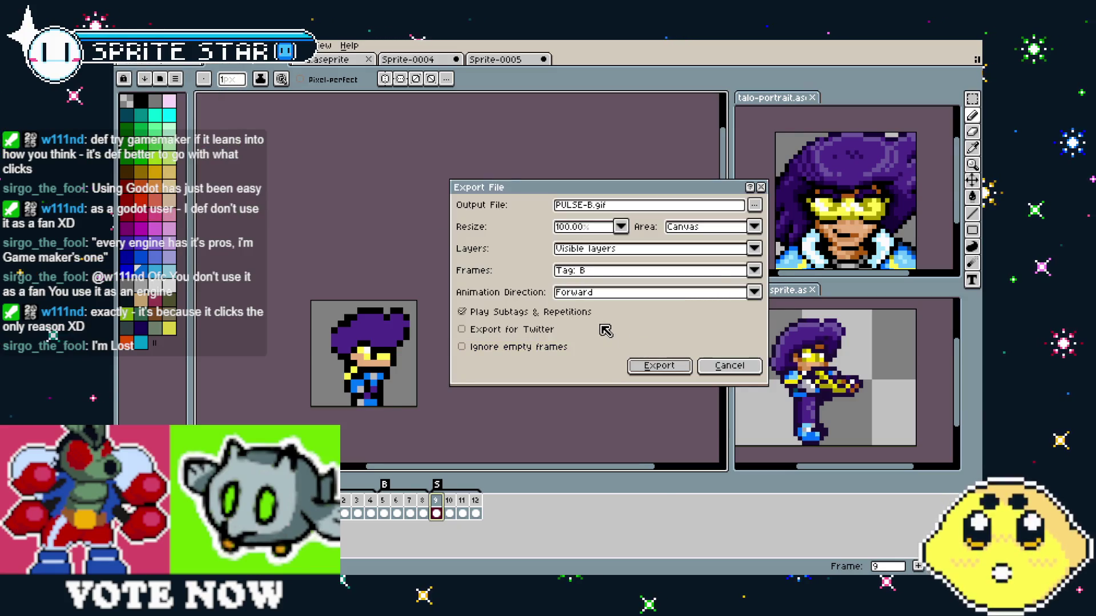
{"action": "left_click", "coordinate": [598, 271]}
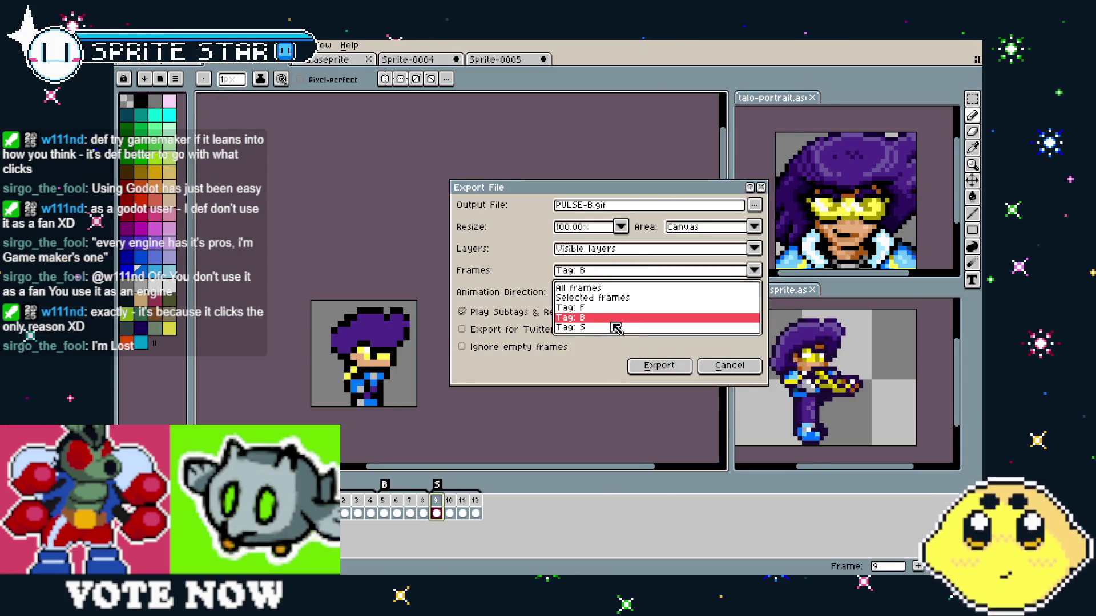
{"action": "left_click", "coordinate": [615, 328]}
{"action": "left_click", "coordinate": [602, 206]}
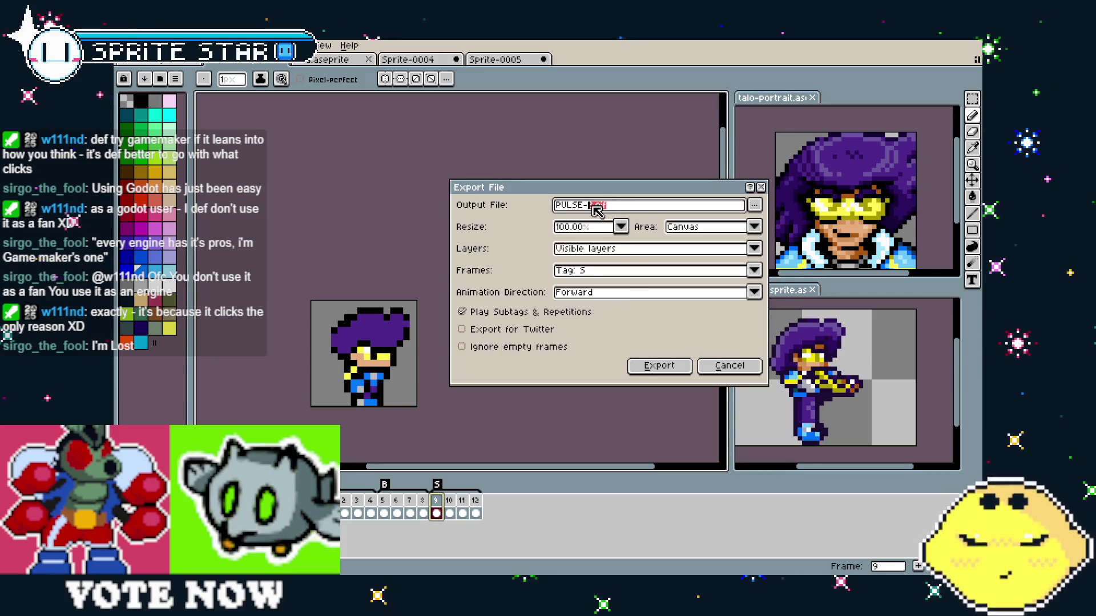
{"action": "type", "text": "S"}
{"action": "left_click", "coordinate": [657, 366]}
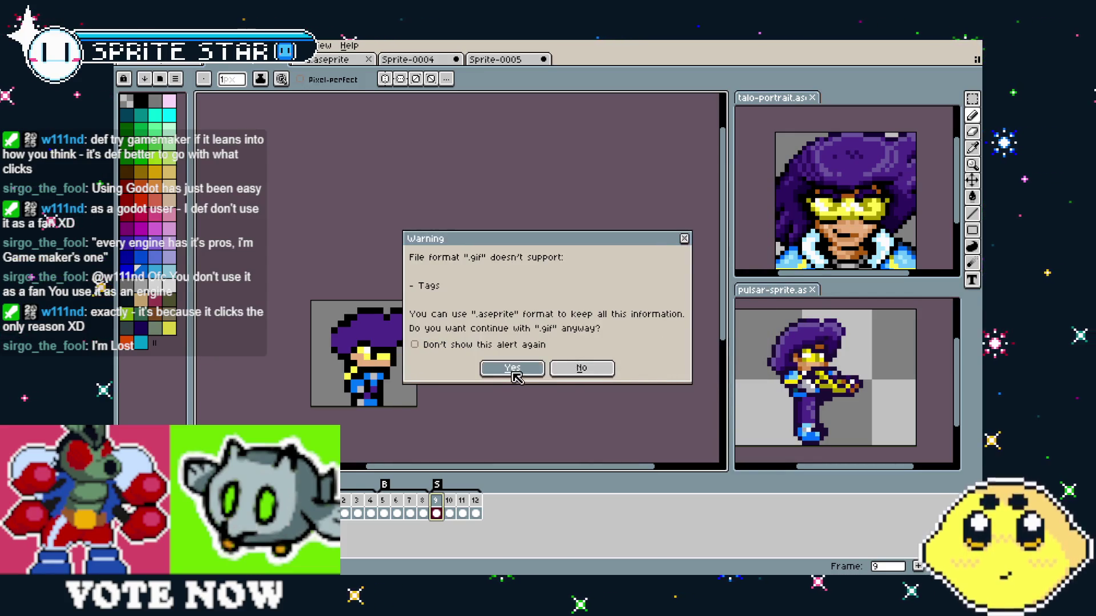
{"action": "left_click", "coordinate": [513, 370]}
{"action": "left_click", "coordinate": [594, 352]}
{"action": "left_click_drag", "start_coordinate": [460, 318], "coordinate": [479, 315]}
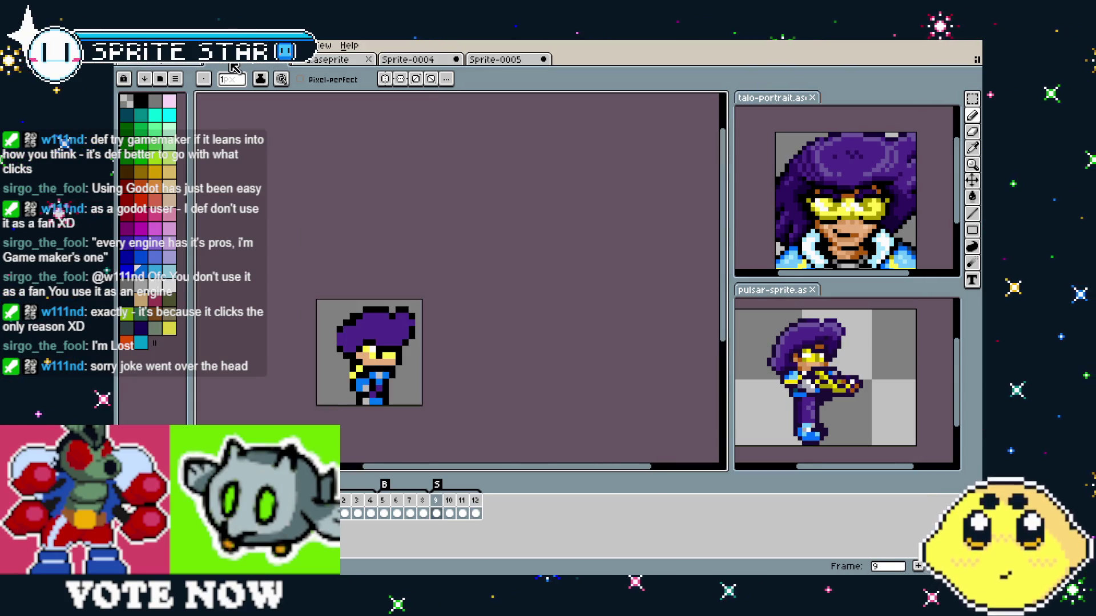
- Bring the zoomed sprite back into view and activate the pulsar-sprite document in the side panel
{"action": "scroll", "coordinate": [383, 404], "scroll_direction": "up", "scroll_amount": 2}
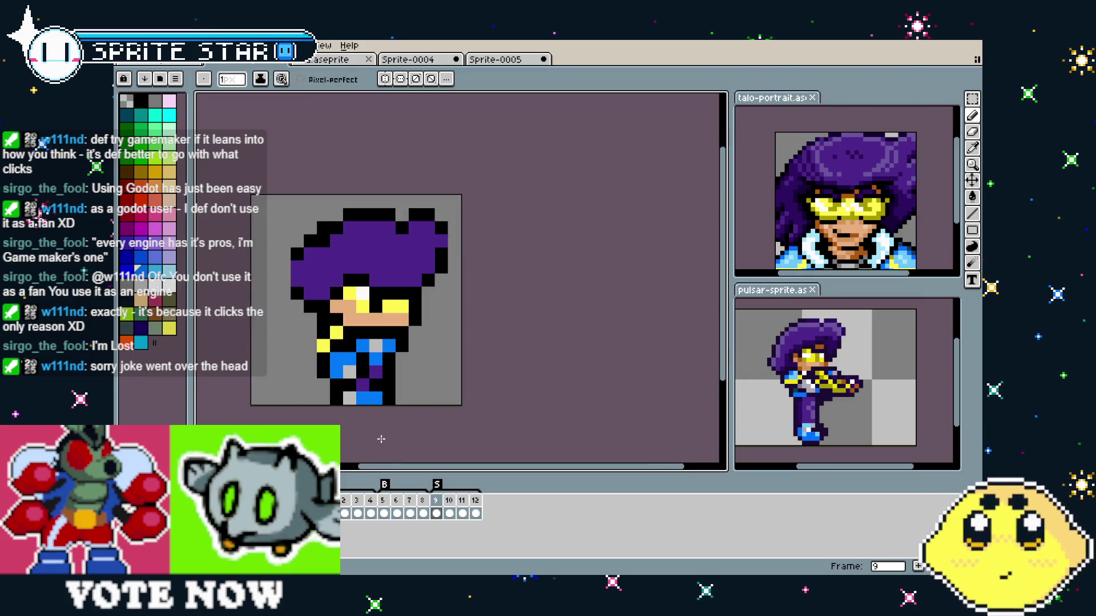
{"action": "left_click_drag", "start_coordinate": [378, 438], "coordinate": [418, 420]}
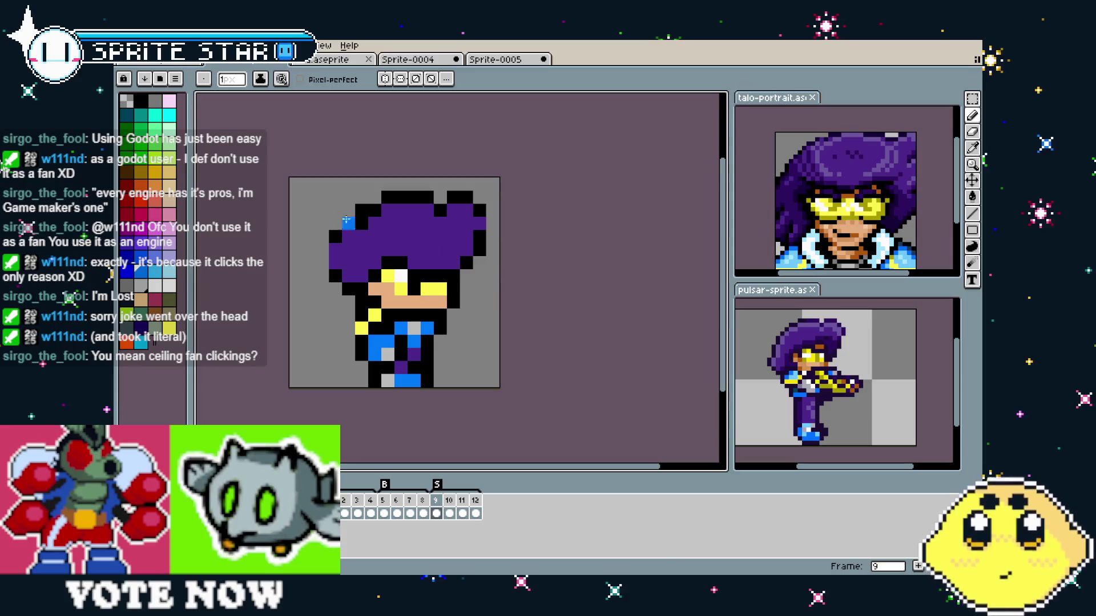
{"action": "left_click", "coordinate": [820, 377]}
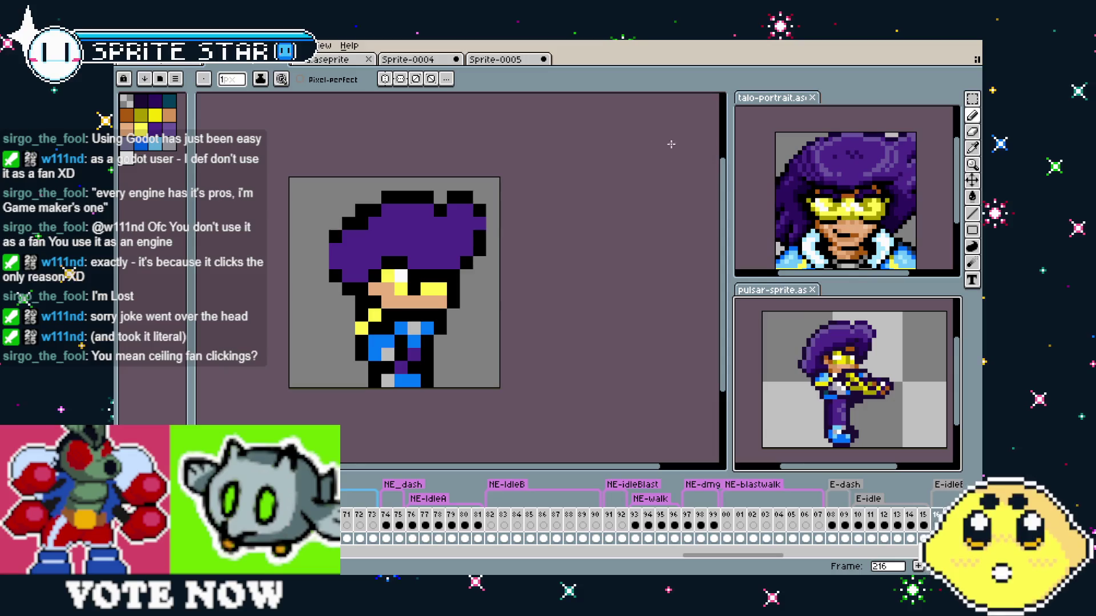
- Dock vita.aseprite in the lower-right panel centred on the drone, then return to the PULSE sprite
{"action": "left_click", "coordinate": [319, 61]}
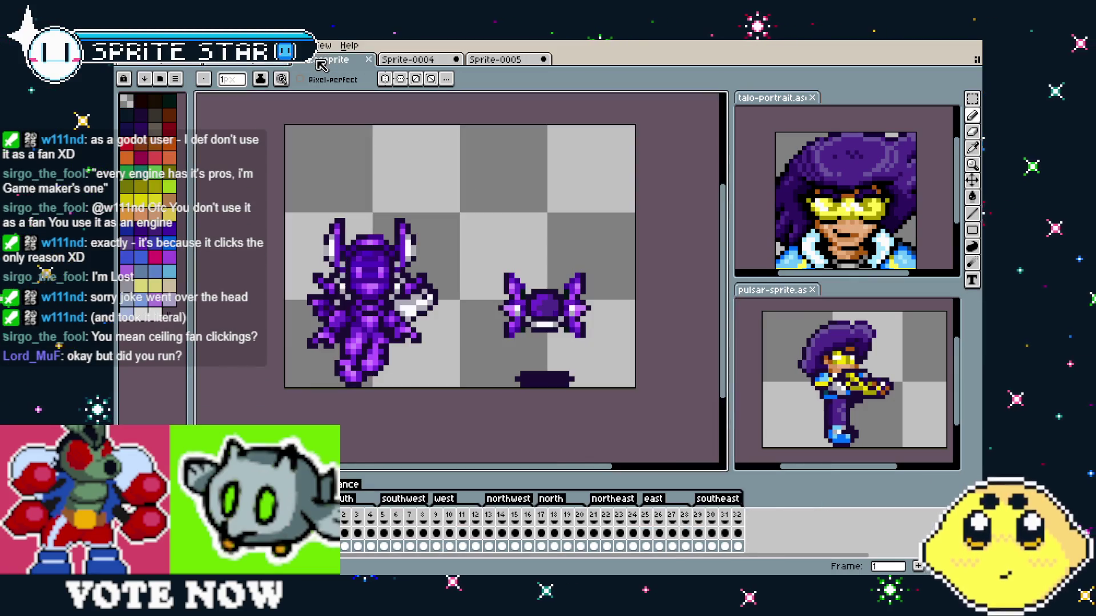
{"action": "left_click_drag", "start_coordinate": [457, 130], "coordinate": [768, 289]}
{"action": "scroll", "coordinate": [853, 441], "scroll_direction": "down", "scroll_amount": 2}
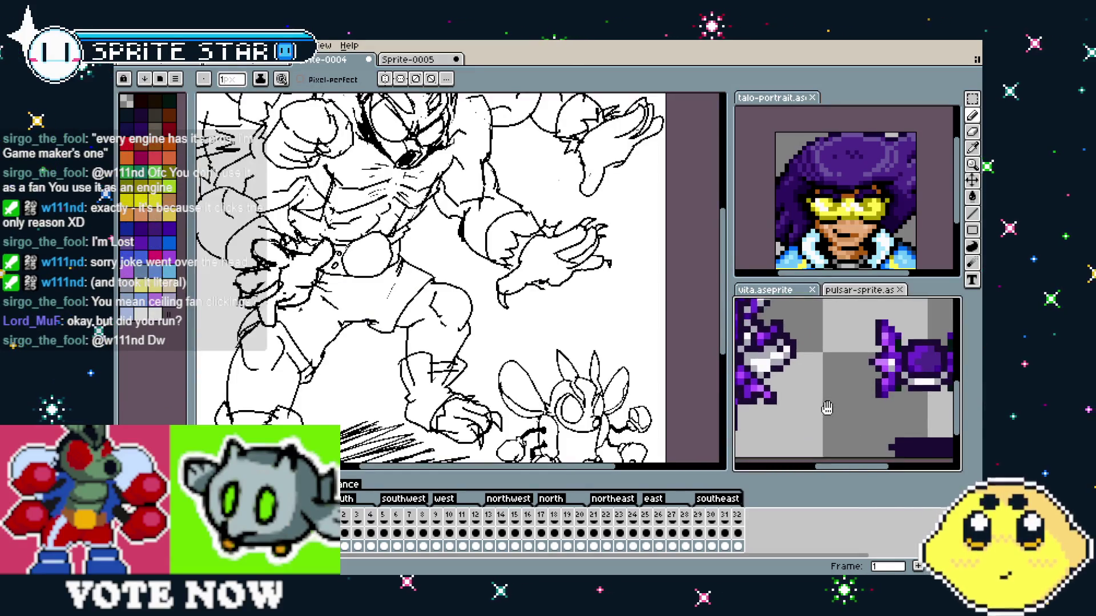
{"action": "mouse_move", "coordinate": [825, 408]}
{"action": "left_mouse_down"}
{"action": "mouse_move", "coordinate": [752, 416]}
{"action": "mouse_move", "coordinate": [802, 421]}
{"action": "left_mouse_up"}
{"action": "scroll", "coordinate": [791, 425], "scroll_direction": "up", "scroll_amount": 2}
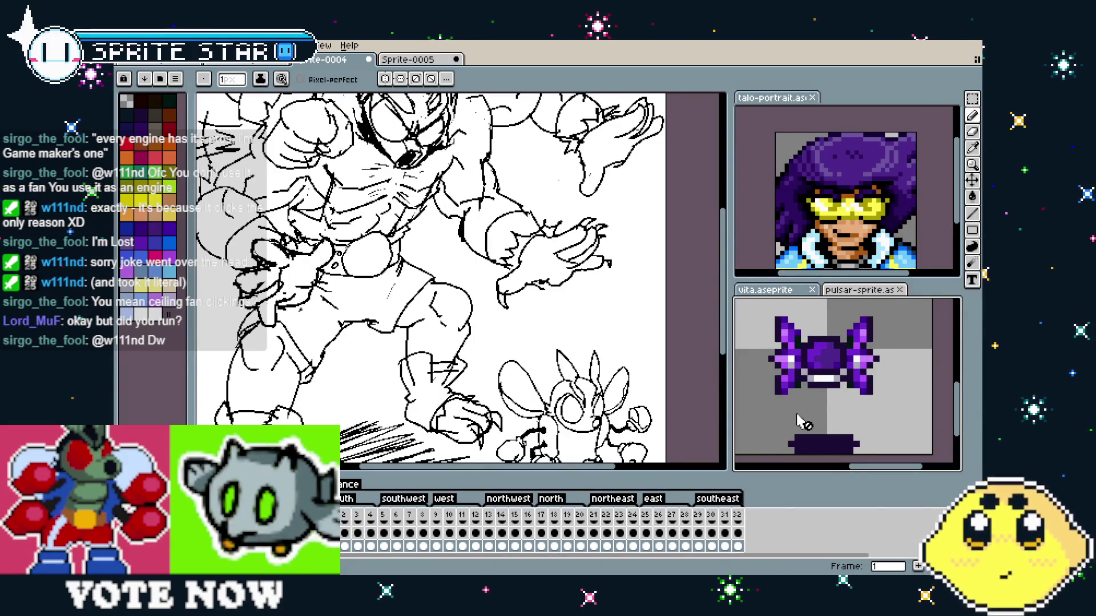
{"action": "left_click", "coordinate": [159, 61]}
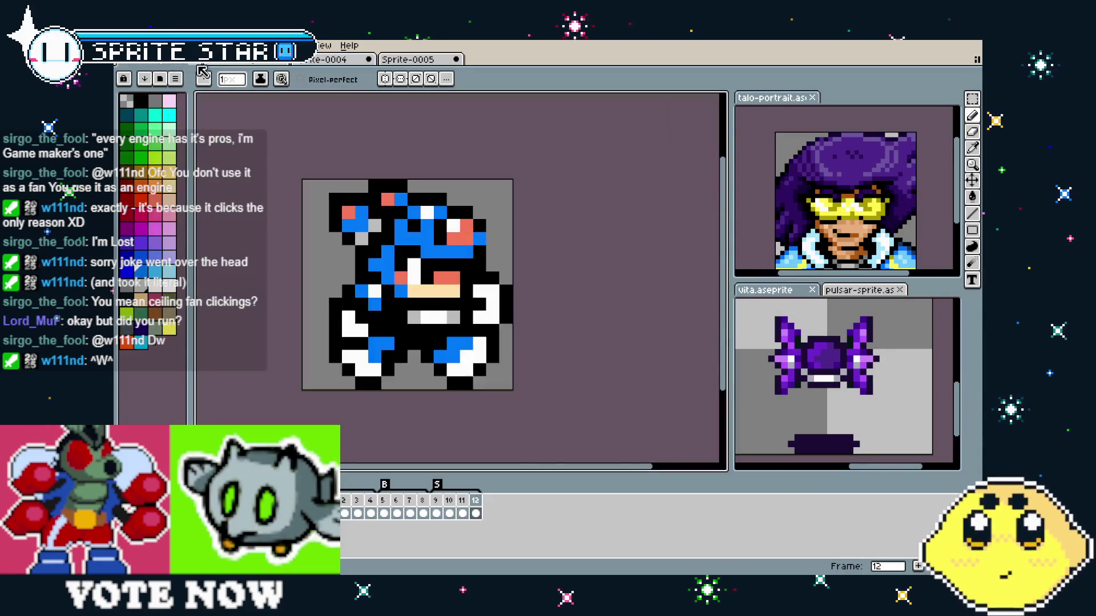
{"action": "left_click", "coordinate": [257, 65]}
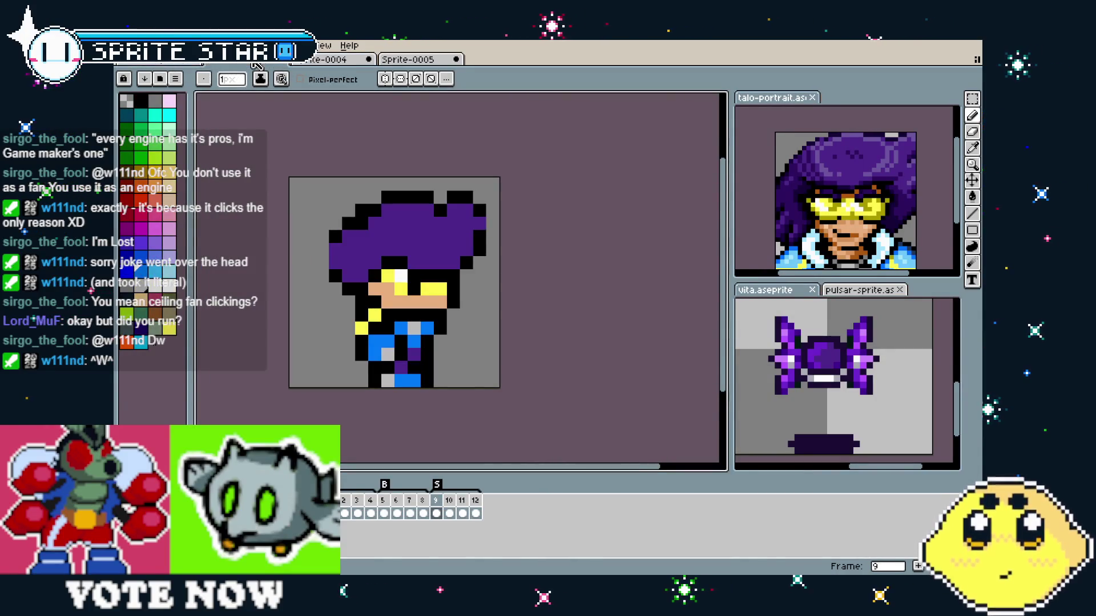
- Create a new 16×16 sprite and bring its blank canvas into view
{"action": "left_click", "coordinate": [128, 46]}
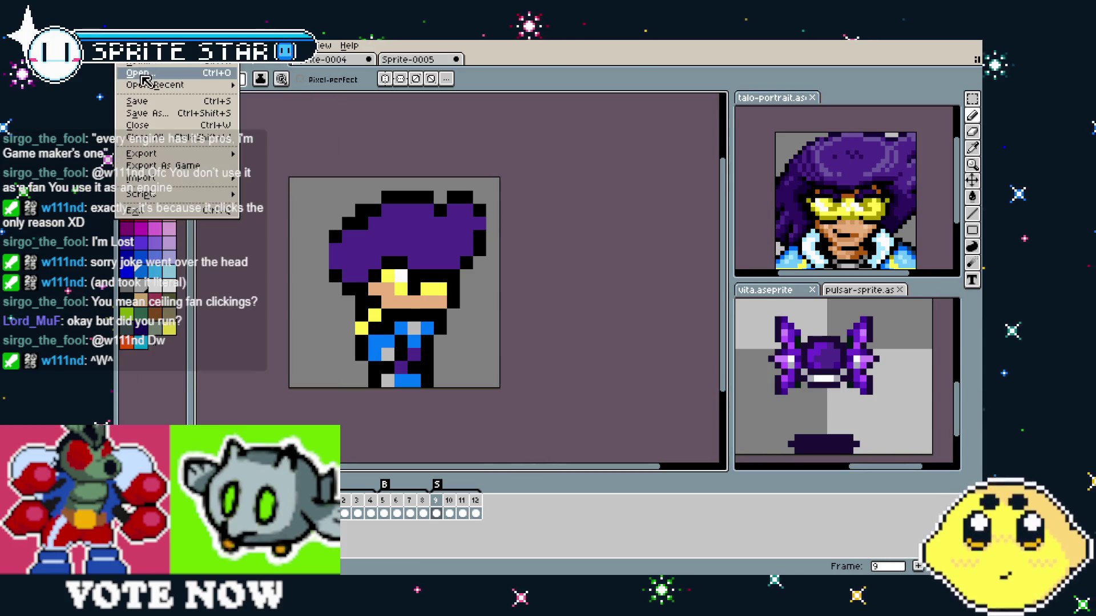
{"action": "left_click", "coordinate": [134, 67]}
{"action": "key", "text": "Tab"}
{"action": "type", "text": "16"}
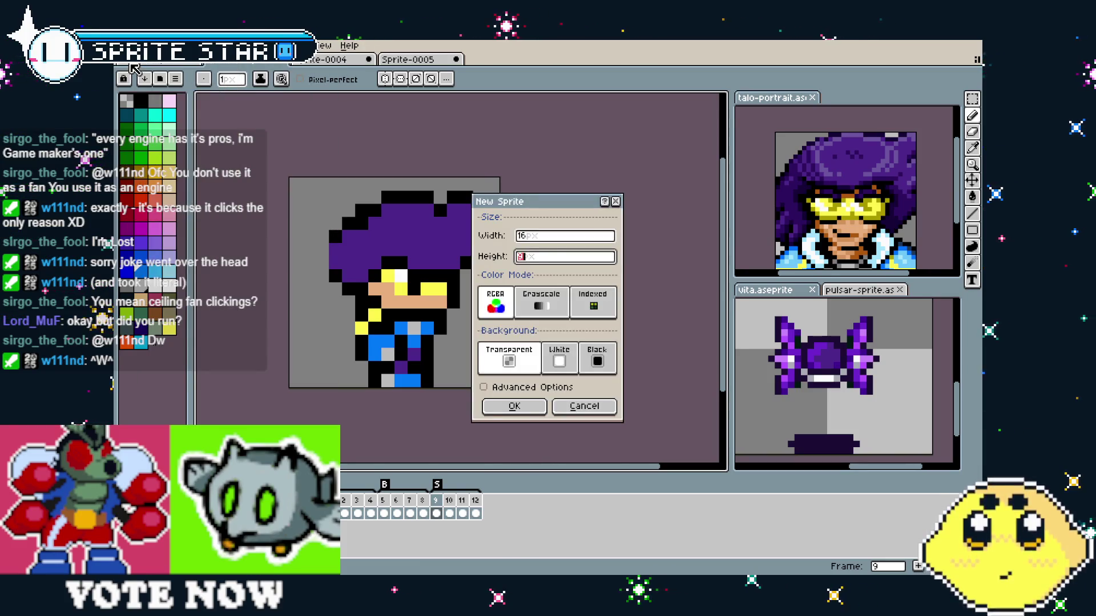
{"action": "key", "text": "Return"}
{"action": "scroll", "coordinate": [468, 288], "scroll_direction": "up", "scroll_amount": 6}
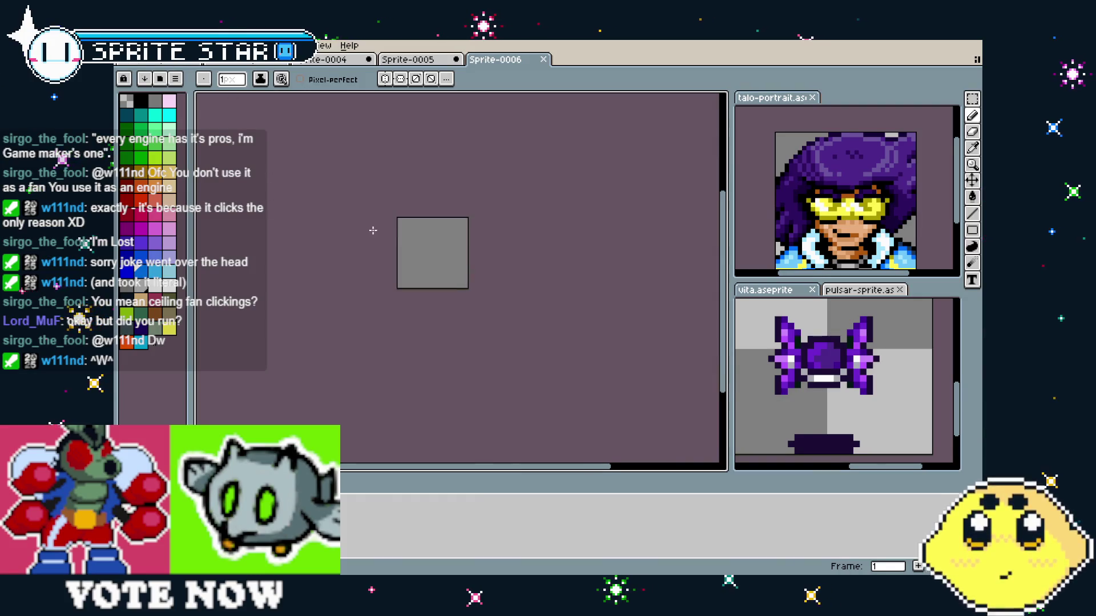
{"action": "left_click_drag", "start_coordinate": [453, 345], "coordinate": [468, 388]}
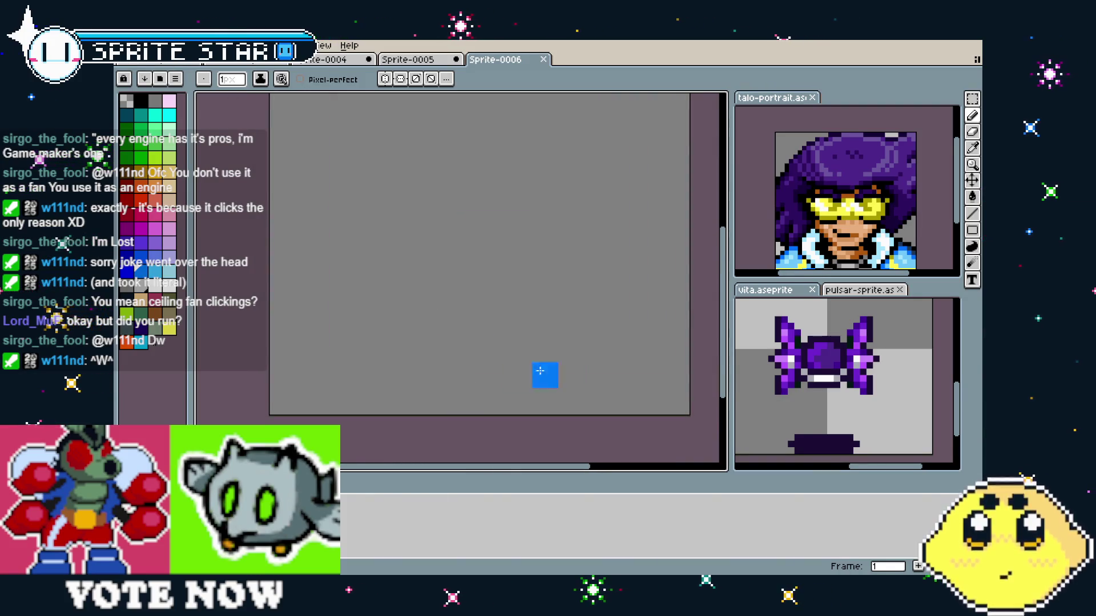
- Copy the purple drone from the pulsar view into the new sprite, then cancel the paste
{"action": "left_click", "coordinate": [786, 361]}
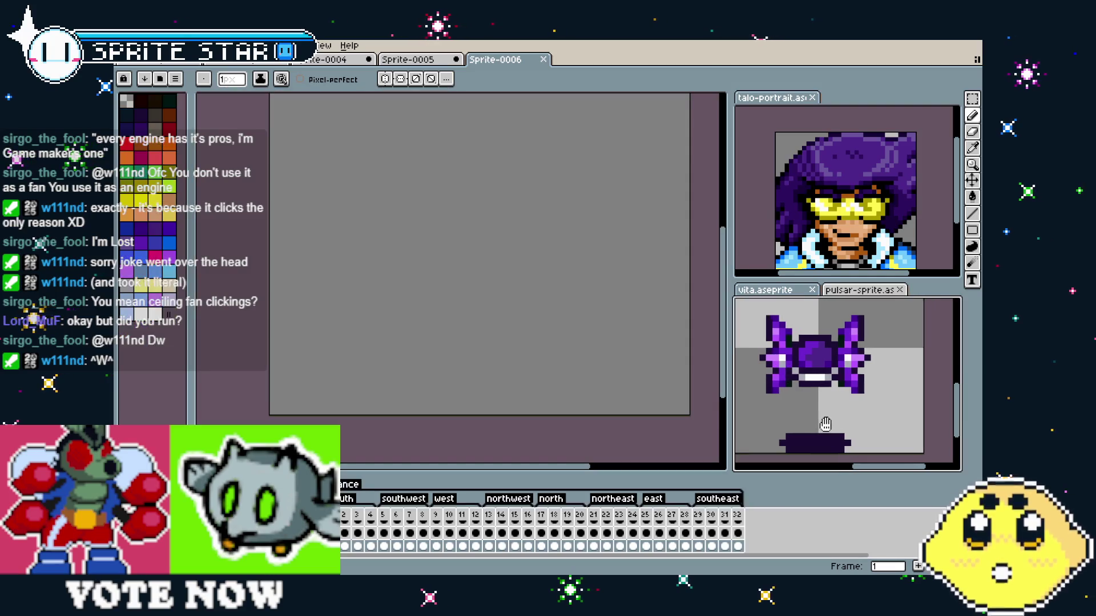
{"action": "key", "text": "m"}
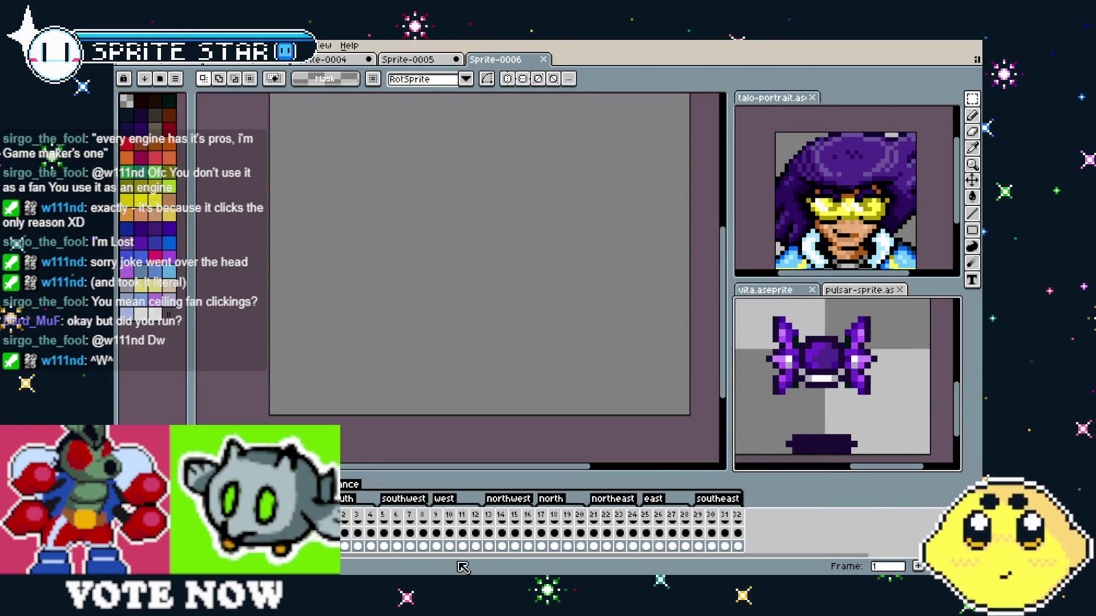
{"action": "key", "text": "Down"}
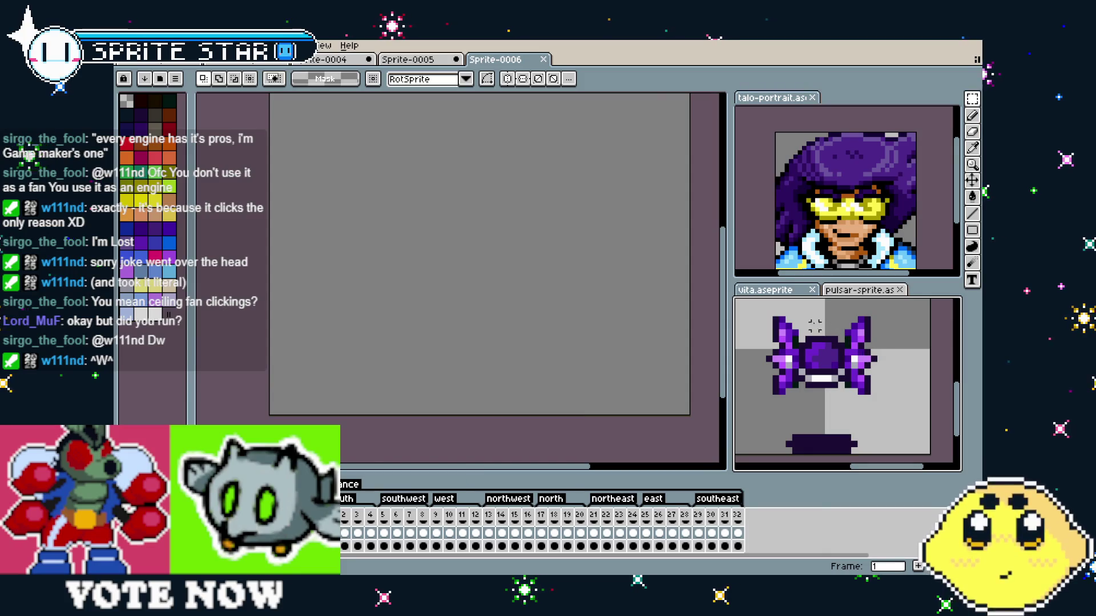
{"action": "left_click_drag", "start_coordinate": [749, 301], "coordinate": [886, 404]}
{"action": "key", "text": "ctrl+c"}
{"action": "left_click", "coordinate": [492, 322]}
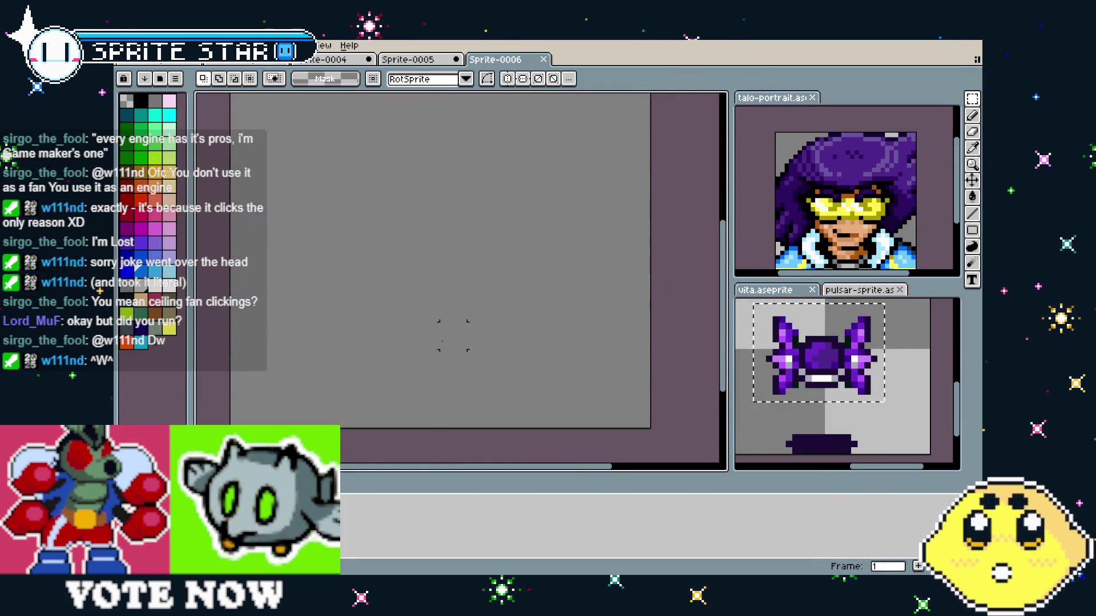
{"action": "key", "text": "ctrl+v"}
{"action": "left_click_drag", "start_coordinate": [448, 348], "coordinate": [397, 301]}
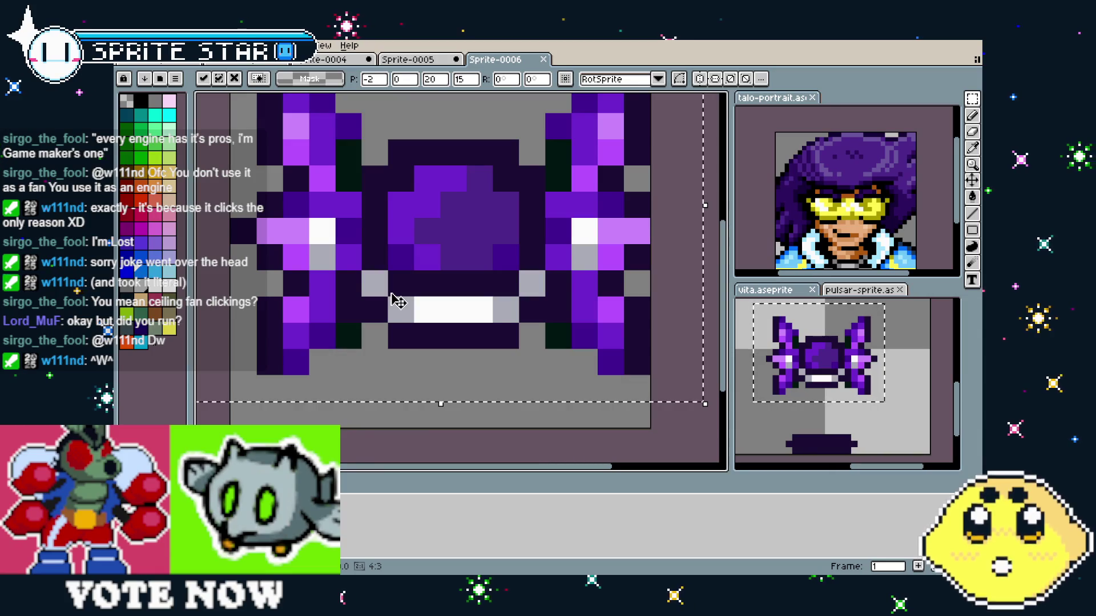
{"action": "scroll", "coordinate": [398, 301], "scroll_direction": "down", "scroll_amount": 1}
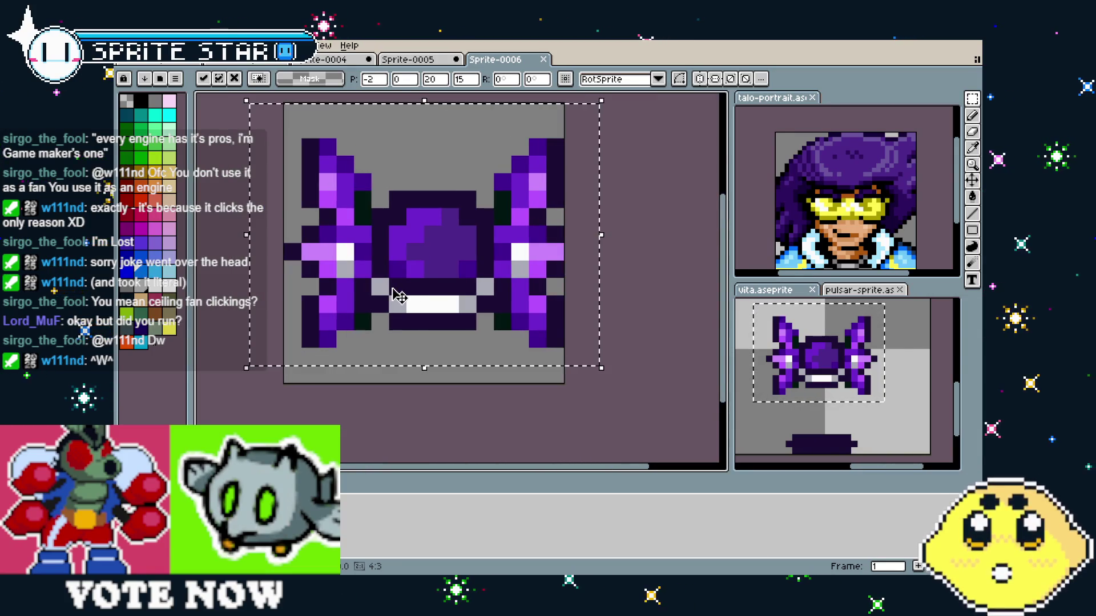
{"action": "key", "text": "Escape"}
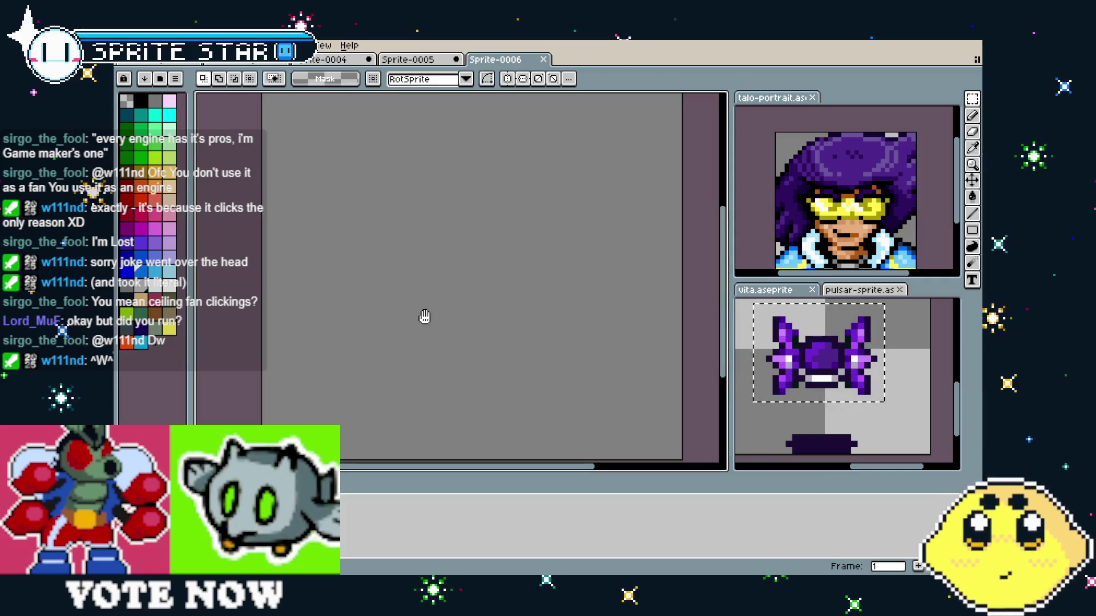
- Deselect the drone, choose the Ellipse tool in black, and show the pulsar sprite as reference
{"action": "left_click", "coordinate": [766, 428]}
{"action": "key", "text": "ctrl+d"}
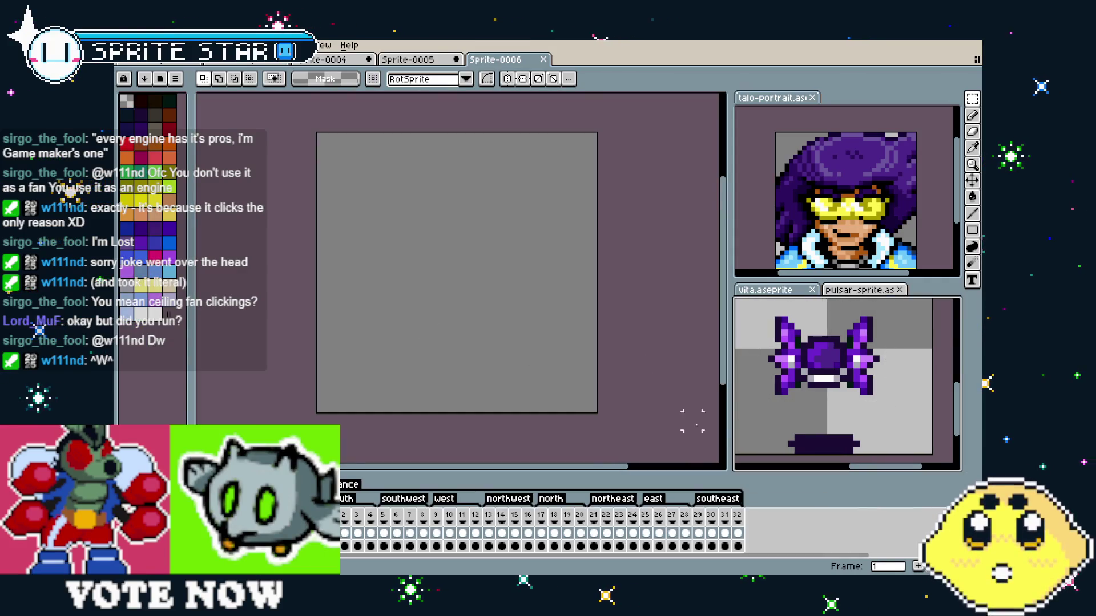
{"action": "left_click", "coordinate": [393, 372]}
{"action": "scroll", "coordinate": [394, 370], "scroll_direction": "up", "scroll_amount": 2}
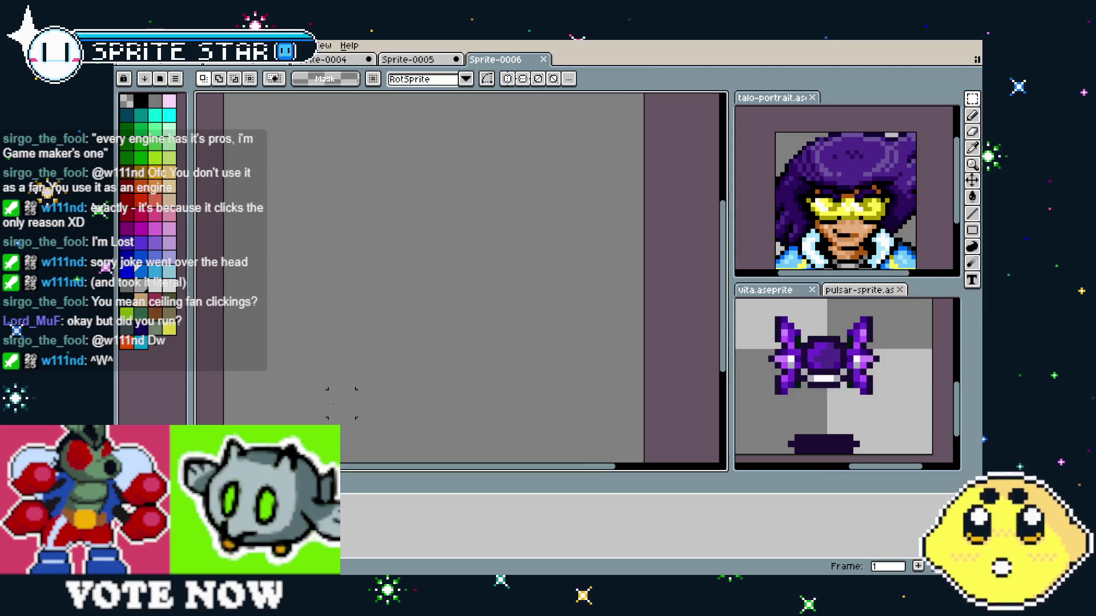
{"action": "left_click", "coordinate": [972, 231]}
{"action": "left_click", "coordinate": [940, 234]}
{"action": "left_click", "coordinate": [141, 101]}
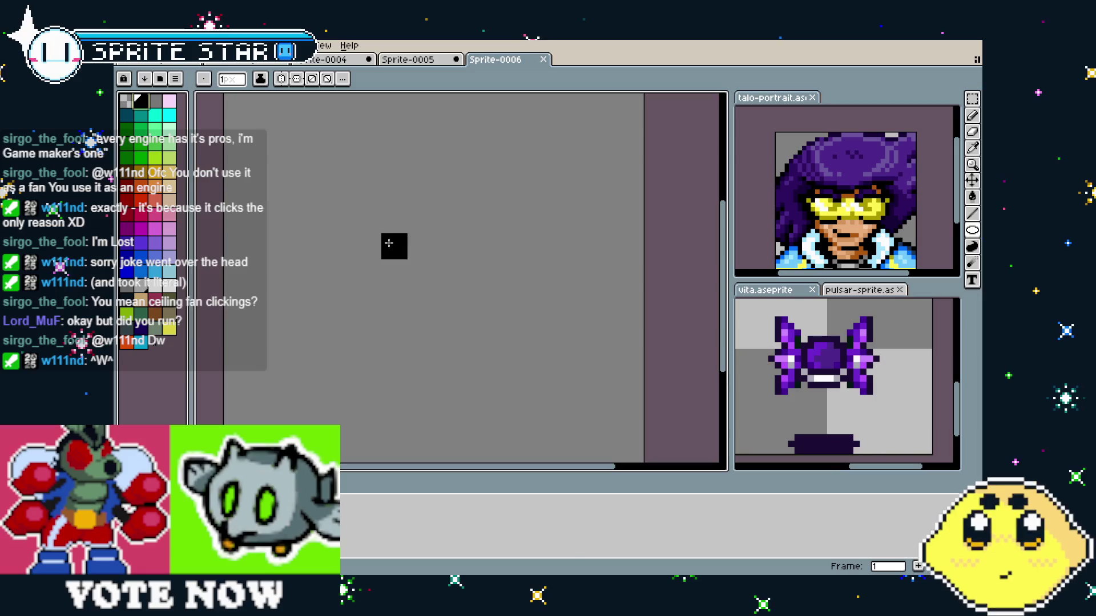
{"action": "left_click", "coordinate": [779, 310]}
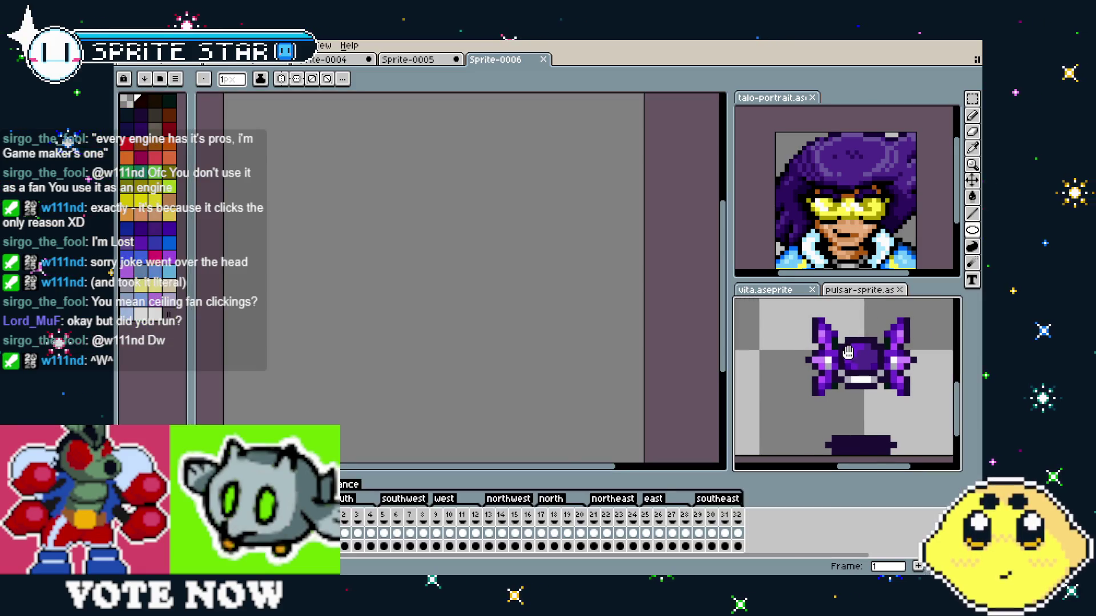
{"action": "left_click", "coordinate": [858, 291]}
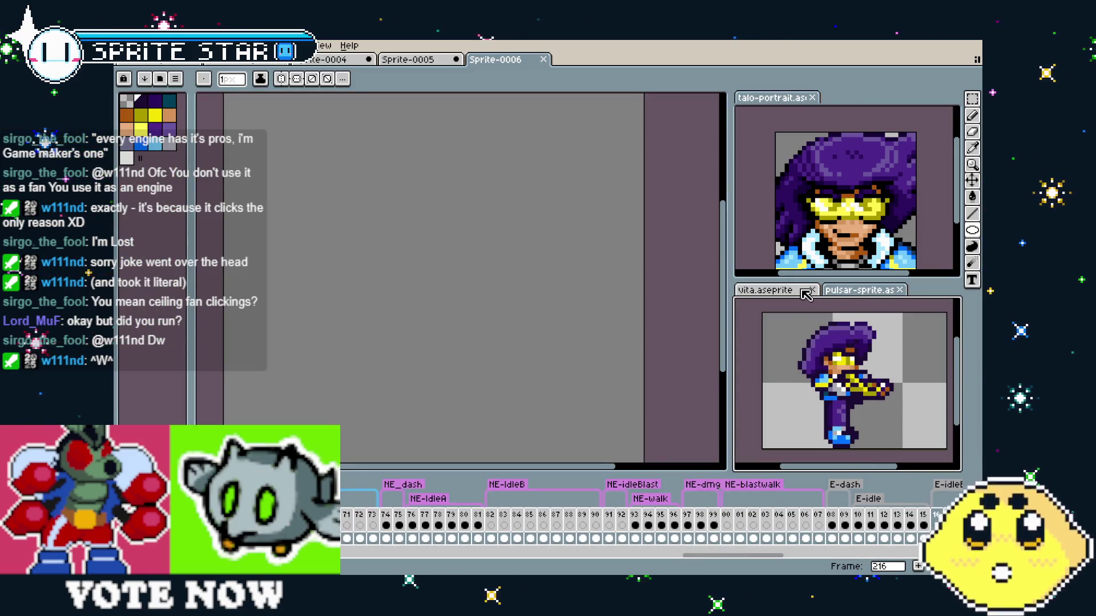
- Marquee-select the drone in the vita reference view
{"action": "left_click", "coordinate": [901, 434]}
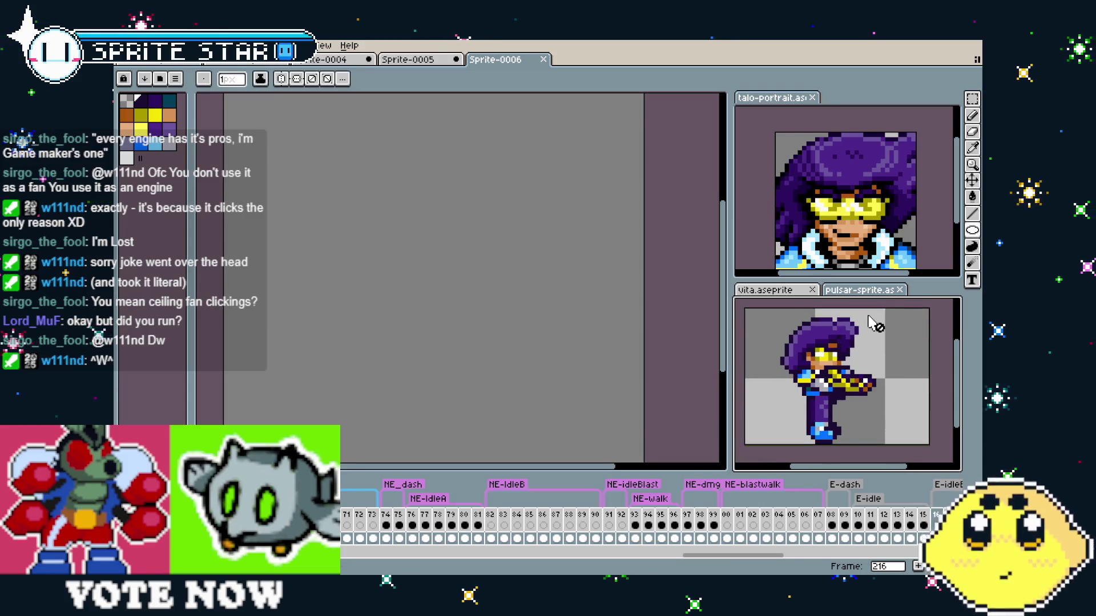
{"action": "left_click", "coordinate": [771, 289]}
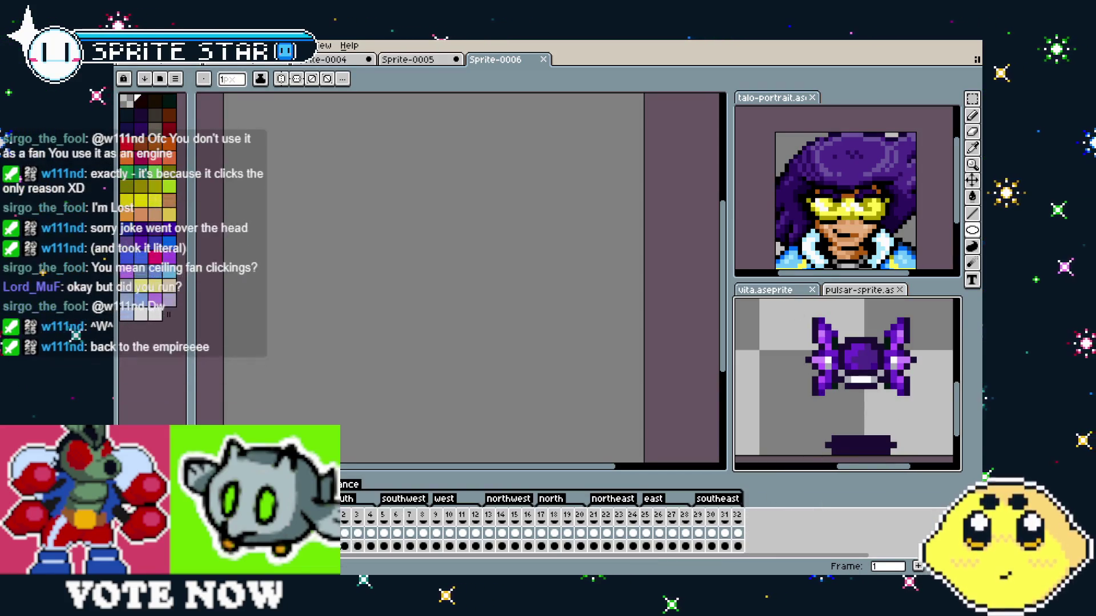
{"action": "scroll", "coordinate": [832, 371], "scroll_direction": "down", "scroll_amount": 3}
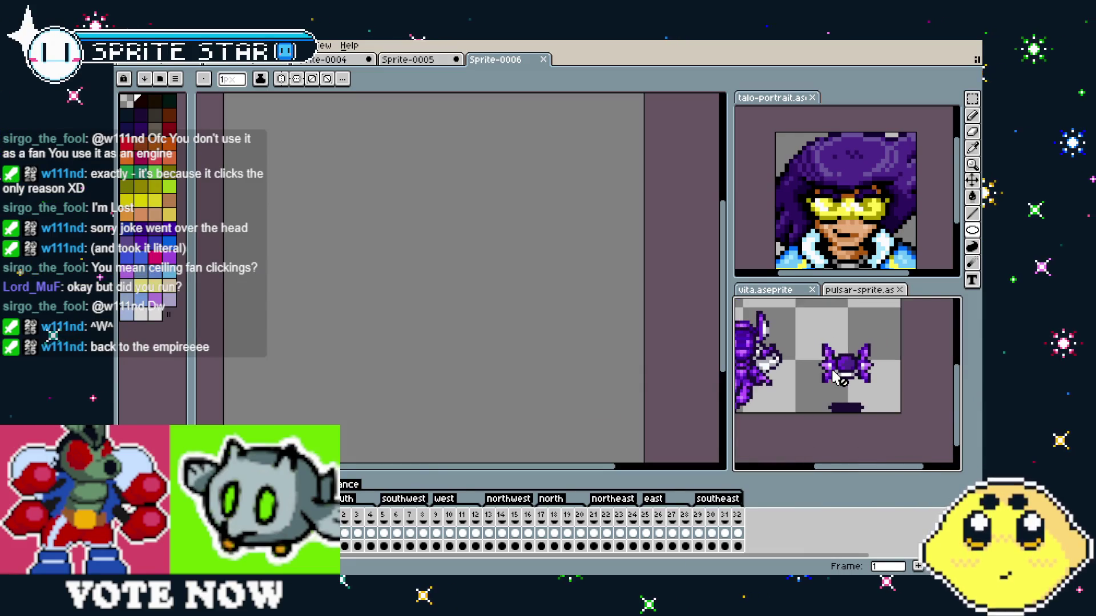
{"action": "key", "text": "m"}
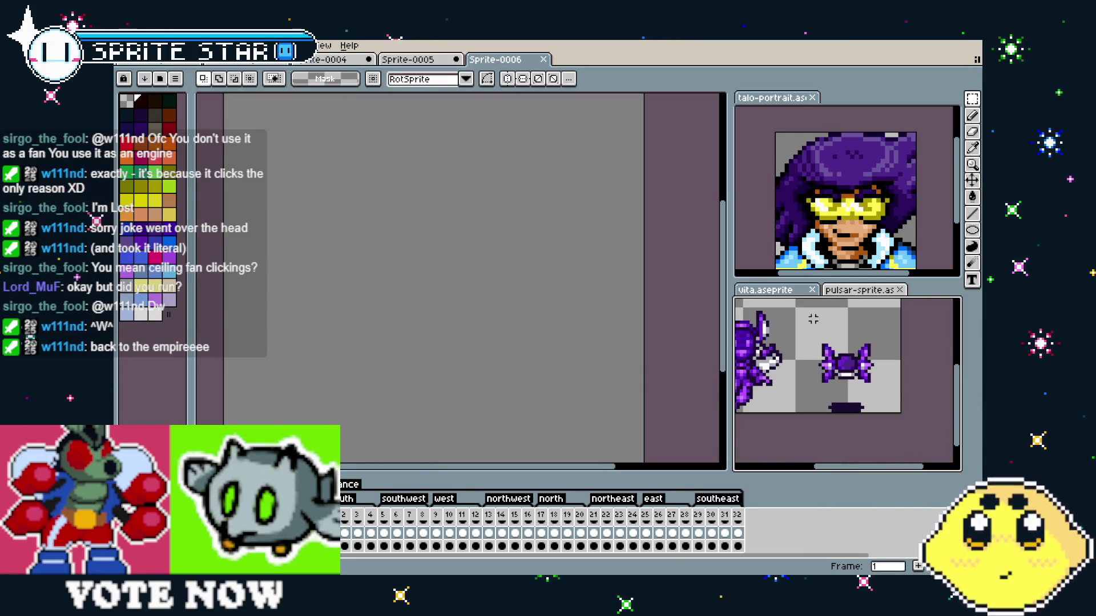
{"action": "left_click_drag", "start_coordinate": [903, 415], "coordinate": [808, 315]}
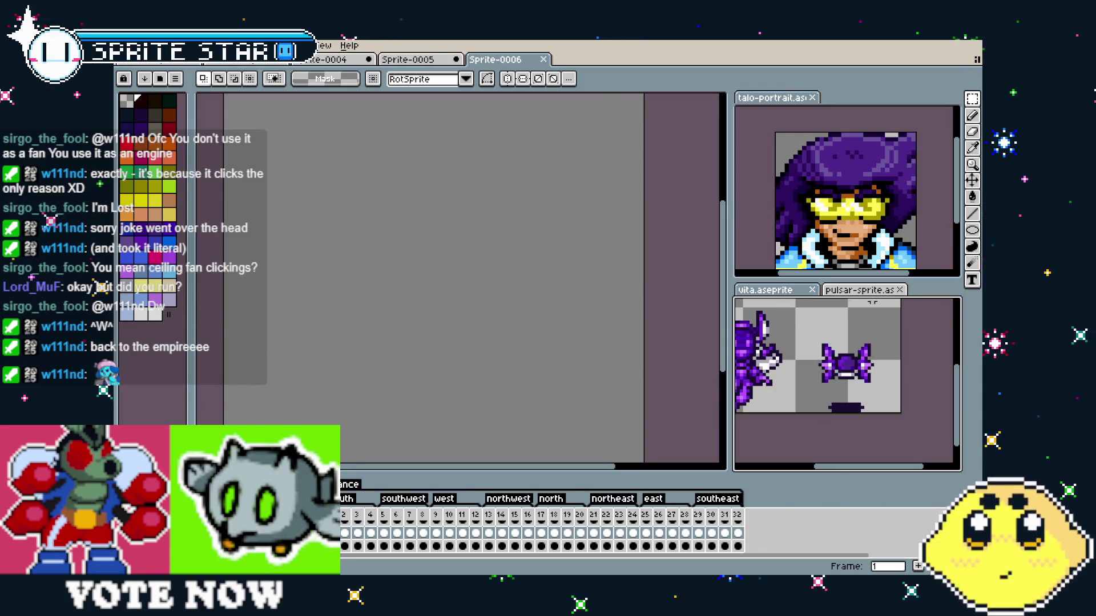
- Switch the reference view to the pulsar sprite and go to its first frame
{"action": "left_click", "coordinate": [878, 291]}
{"action": "left_click_drag", "start_coordinate": [822, 380], "coordinate": [807, 376]}
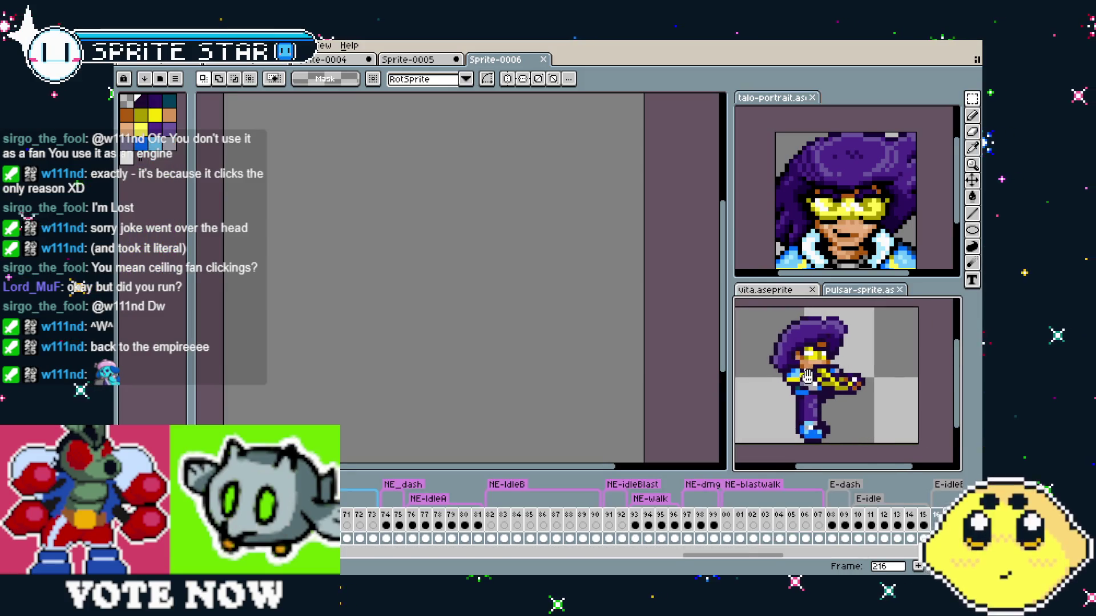
{"action": "scroll", "coordinate": [862, 419], "scroll_direction": "down", "scroll_amount": 1}
{"action": "scroll", "coordinate": [343, 532], "scroll_direction": "up", "scroll_amount": 1}
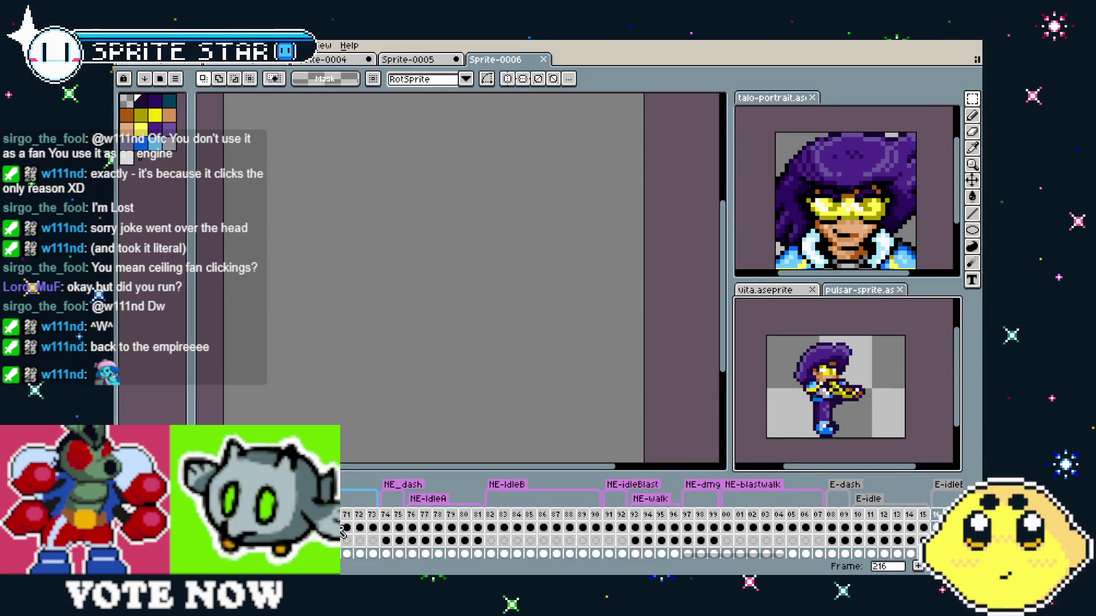
{"action": "scroll", "coordinate": [342, 532], "scroll_direction": "up", "scroll_amount": 2}
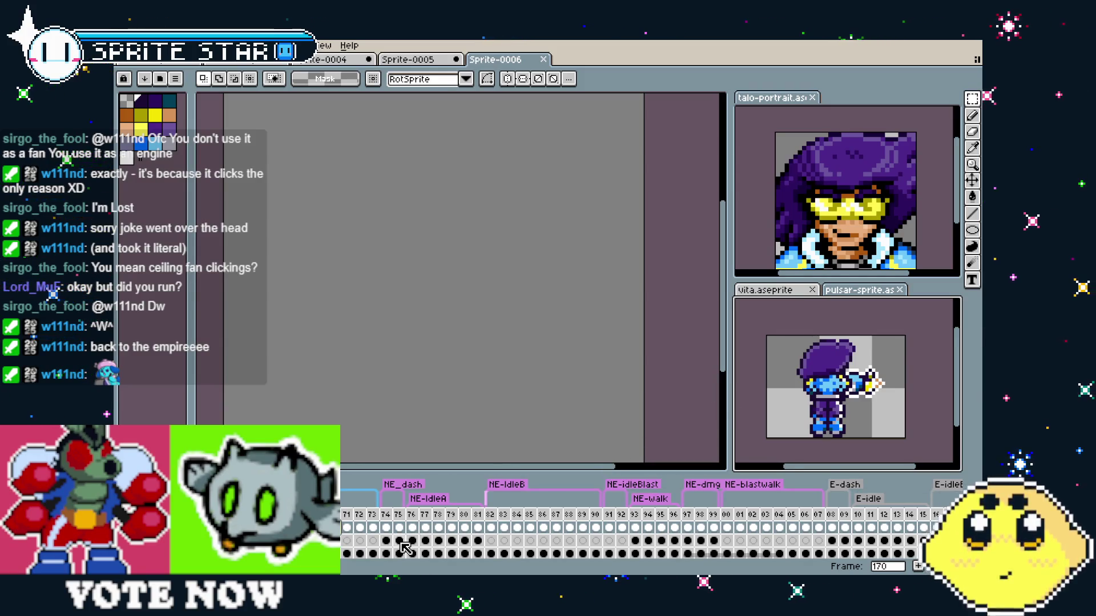
{"action": "left_click_drag", "start_coordinate": [767, 418], "coordinate": [765, 419]}
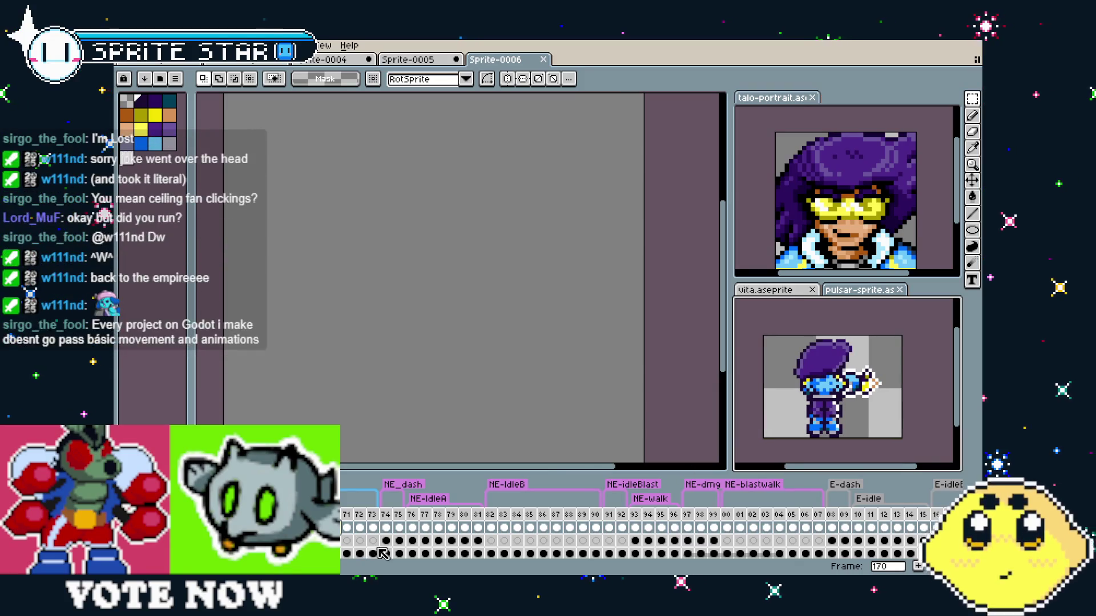
{"action": "left_click", "coordinate": [412, 540]}
{"action": "scroll", "coordinate": [457, 553], "scroll_direction": "right", "scroll_amount": 6}
{"action": "scroll", "coordinate": [473, 559], "scroll_direction": "left", "scroll_amount": 10}
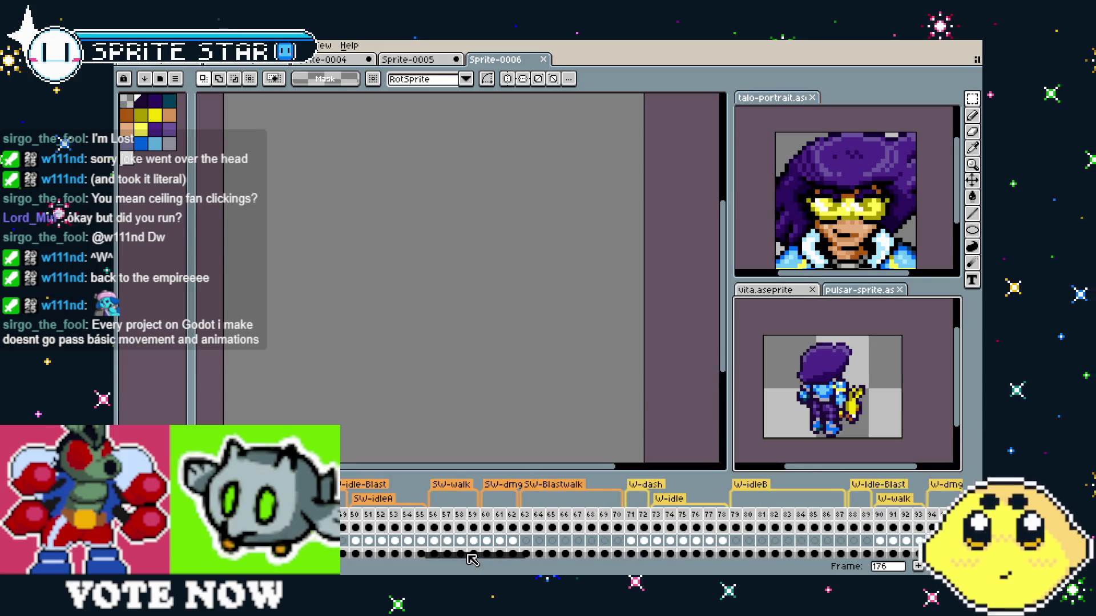
{"action": "scroll", "coordinate": [473, 559], "scroll_direction": "left", "scroll_amount": 10}
{"action": "left_click", "coordinate": [355, 522]}
{"action": "left_click", "coordinate": [385, 522]}
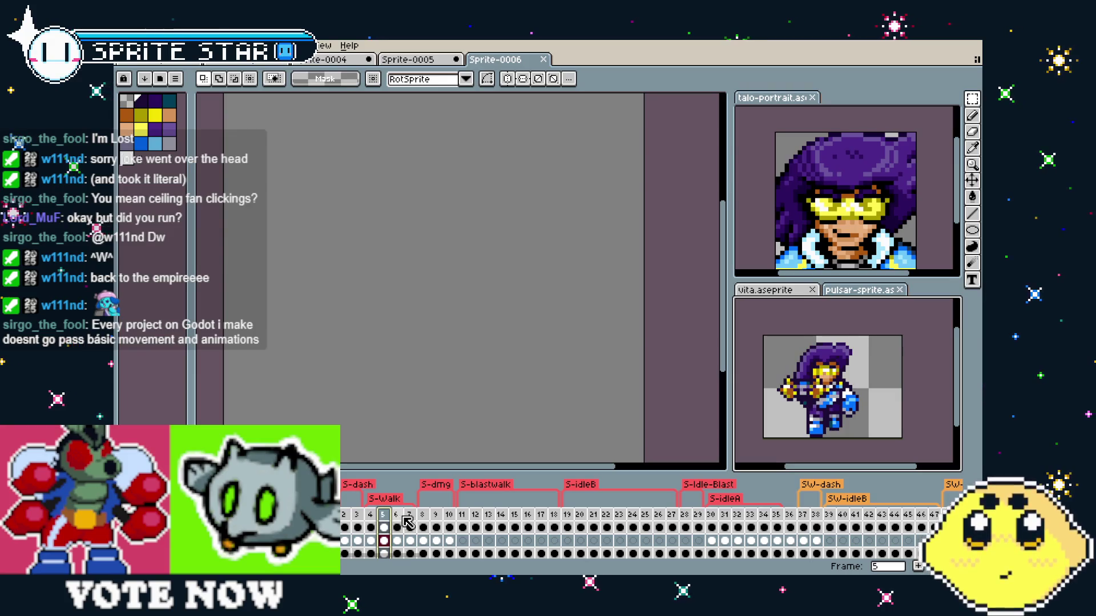
{"action": "left_click", "coordinate": [342, 519]}
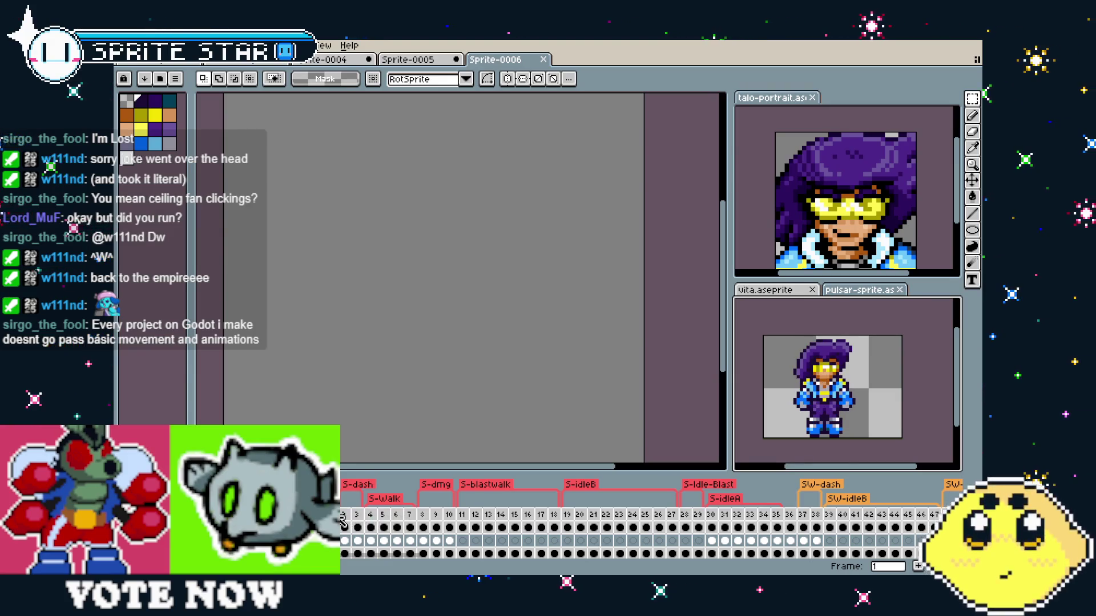
{"action": "mouse_move", "coordinate": [768, 390]}
{"action": "left_mouse_down"}
{"action": "mouse_move", "coordinate": [758, 389]}
{"action": "mouse_move", "coordinate": [820, 392]}
{"action": "left_mouse_up"}
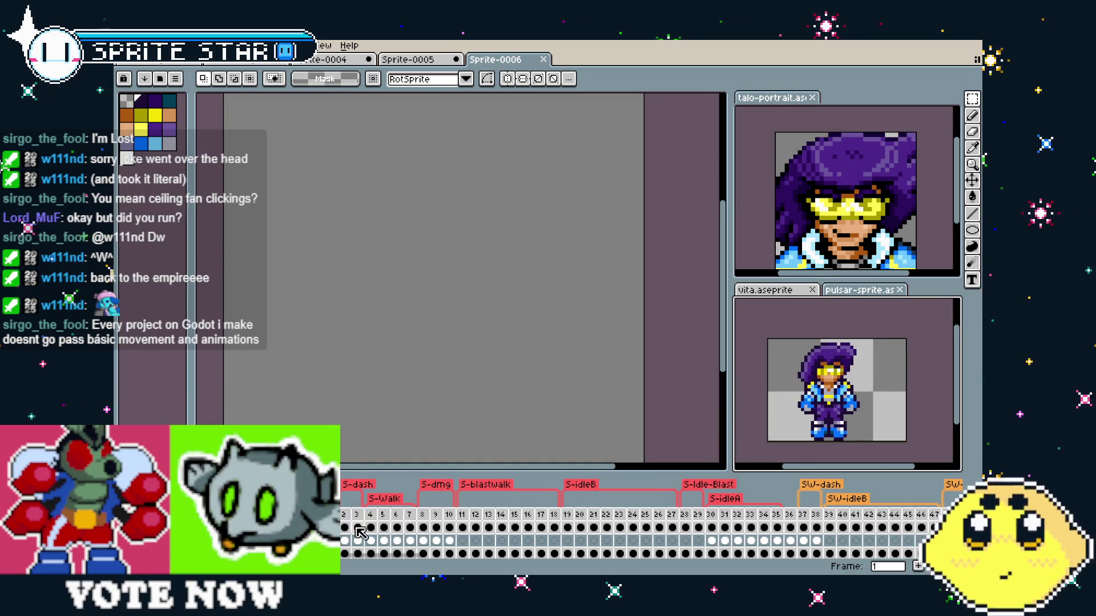
{"action": "left_click_drag", "start_coordinate": [741, 442], "coordinate": [722, 442]}
- Paste the drone beside the pulsar character, nudge it into place, then discard the paste
{"action": "key", "text": "ctrl+v"}
{"action": "left_click_drag", "start_coordinate": [871, 425], "coordinate": [843, 366]}
{"action": "scroll", "coordinate": [842, 429], "scroll_direction": "up", "scroll_amount": 1}
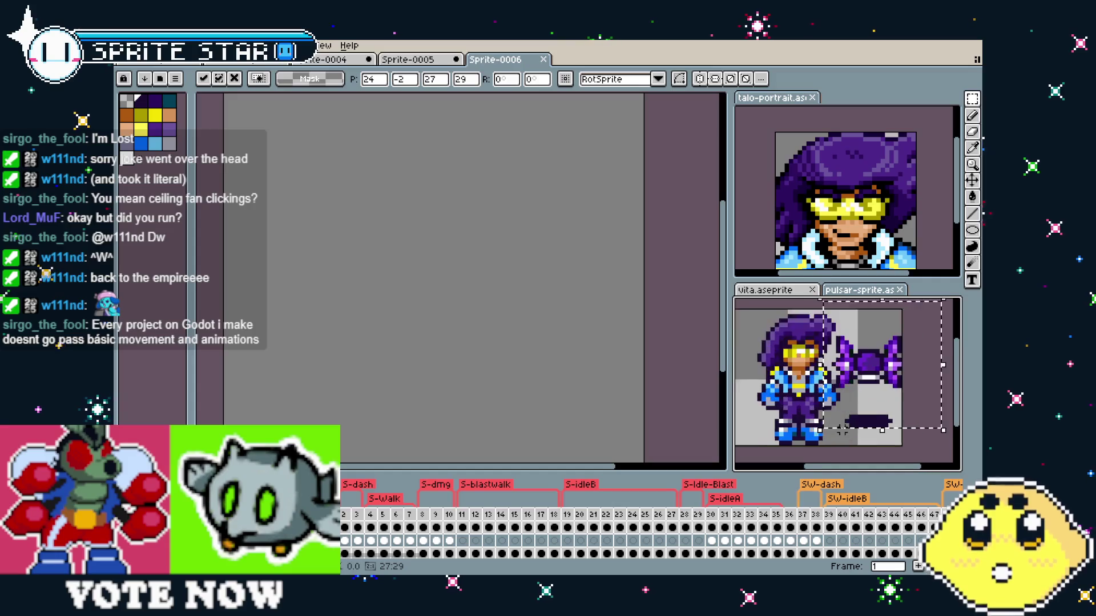
{"action": "scroll", "coordinate": [843, 431], "scroll_direction": "up", "scroll_amount": 1}
{"action": "mouse_move", "coordinate": [864, 412]}
{"action": "left_mouse_down"}
{"action": "mouse_move", "coordinate": [793, 394]}
{"action": "mouse_move", "coordinate": [863, 402]}
{"action": "left_mouse_up"}
{"action": "scroll", "coordinate": [849, 410], "scroll_direction": "down", "scroll_amount": 1}
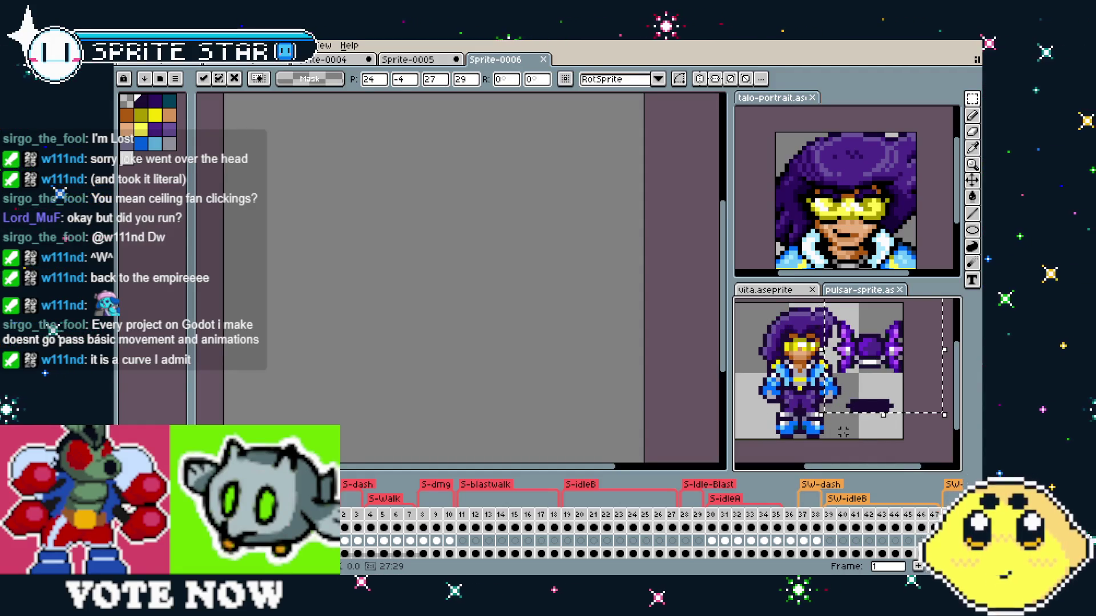
{"action": "key", "text": "Escape"}
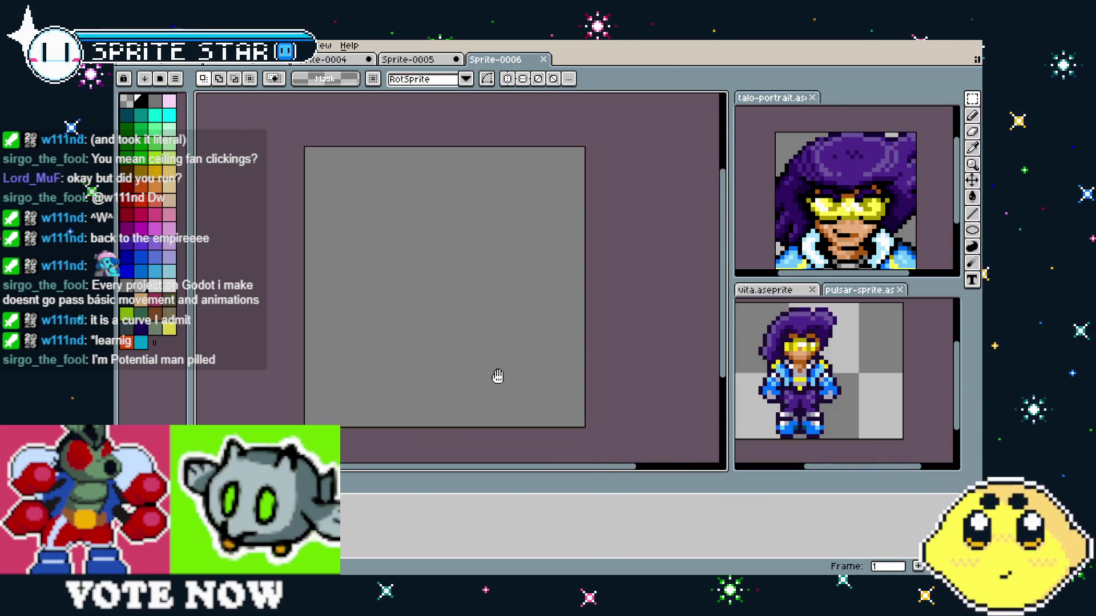
- Draw a small black ellipse outline near the centre of the Sprite-0006 canvas
{"action": "scroll", "coordinate": [496, 371], "scroll_direction": "up", "scroll_amount": 1}
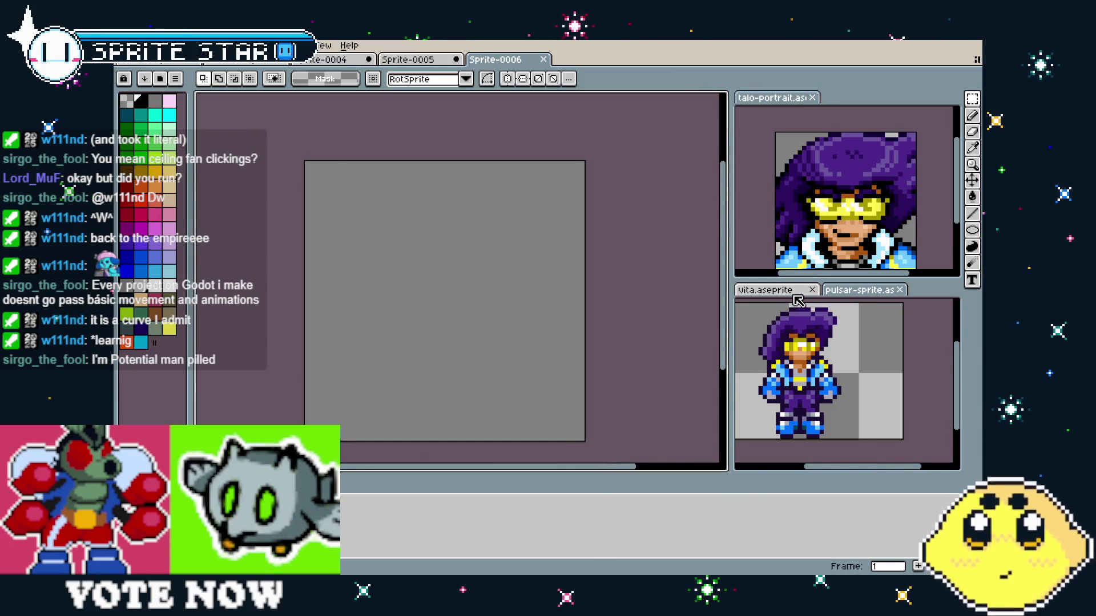
{"action": "left_click", "coordinate": [859, 290]}
{"action": "scroll", "coordinate": [784, 389], "scroll_direction": "up", "scroll_amount": 3}
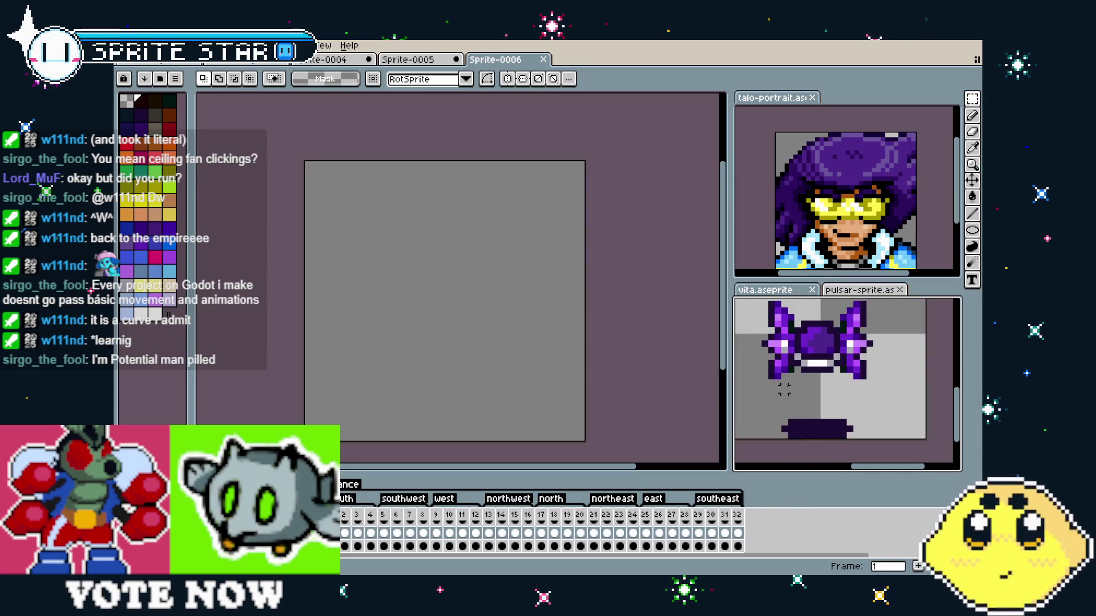
{"action": "left_click_drag", "start_coordinate": [784, 389], "coordinate": [804, 419]}
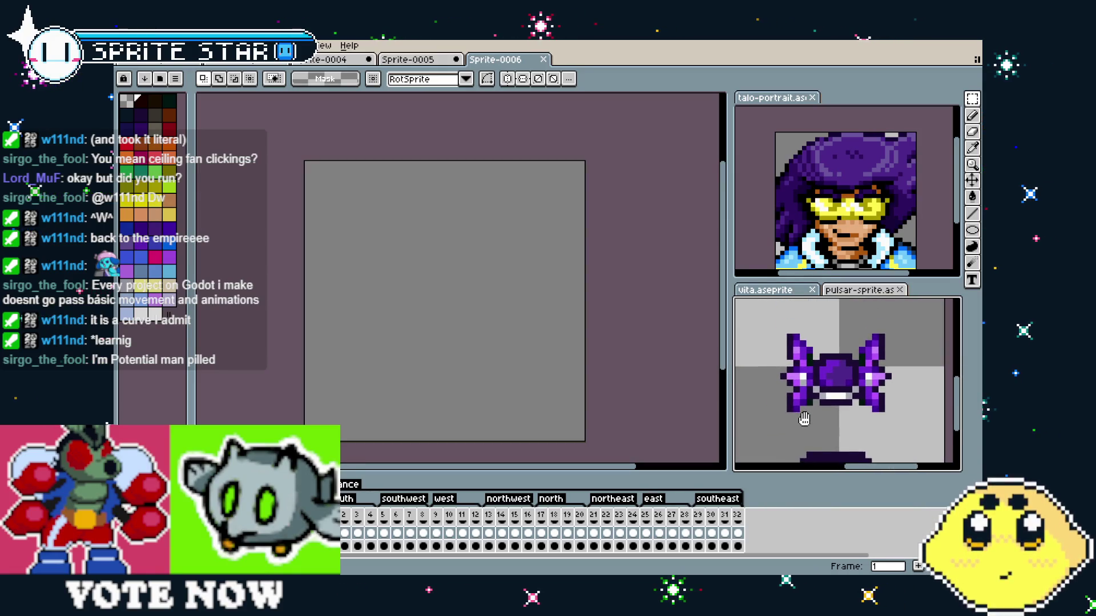
{"action": "left_click", "coordinate": [977, 237]}
{"action": "left_click", "coordinate": [383, 275]}
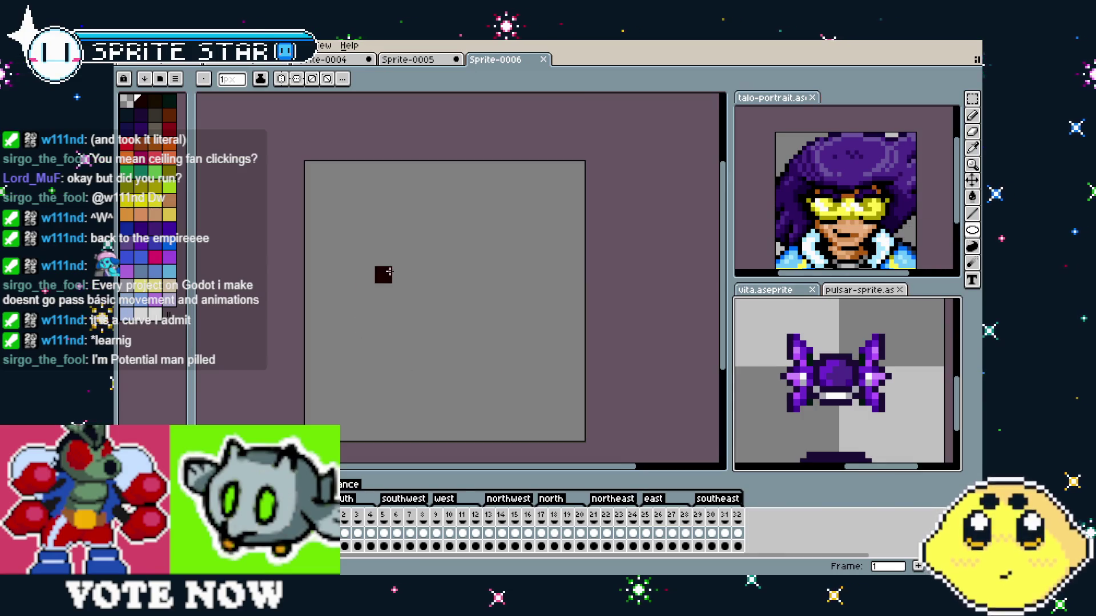
{"action": "mouse_move", "coordinate": [384, 258]}
{"action": "left_mouse_down"}
{"action": "mouse_move", "coordinate": [513, 366]}
{"action": "mouse_move", "coordinate": [494, 321]}
{"action": "mouse_move", "coordinate": [474, 326]}
{"action": "mouse_move", "coordinate": [476, 346]}
{"action": "left_mouse_up"}
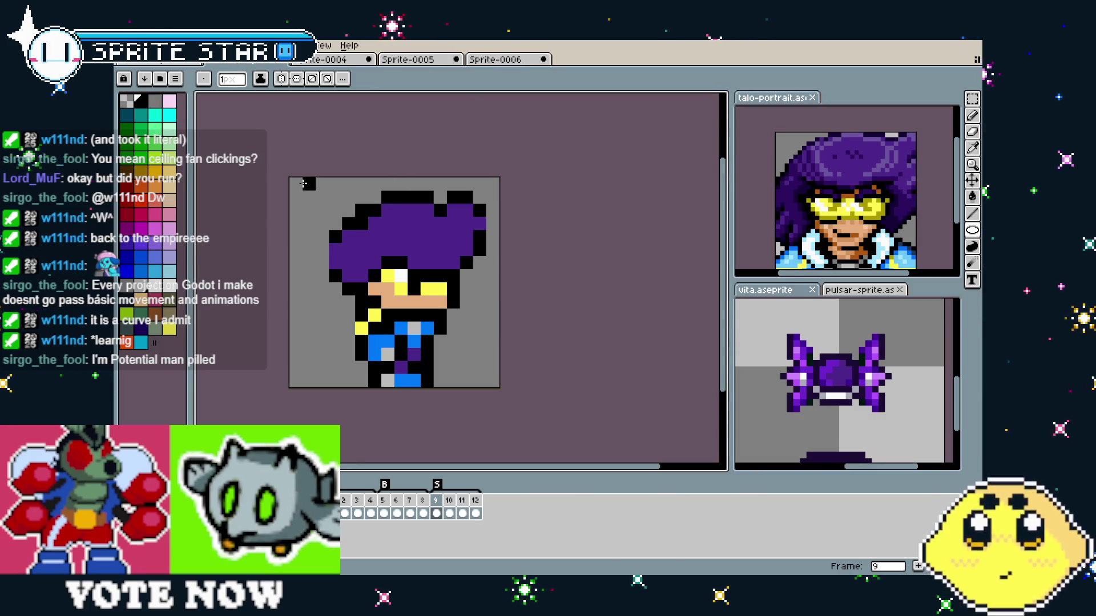
- Marquee-select the area around the ring and undo the ring
{"action": "key", "text": "m"}
{"action": "mouse_move", "coordinate": [300, 176]}
{"action": "left_mouse_down"}
{"action": "mouse_move", "coordinate": [501, 296]}
{"action": "mouse_move", "coordinate": [502, 324]}
{"action": "left_mouse_up"}
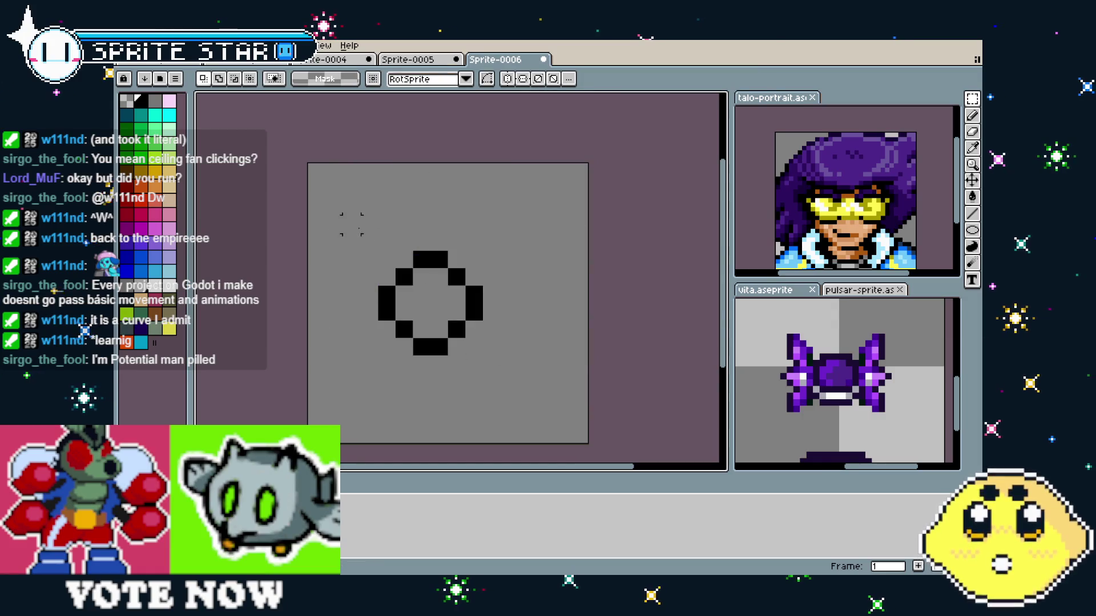
{"action": "key", "text": "ctrl+z"}
{"action": "key", "text": "ctrl+z"}
- Draw a wider black ellipse ring and shade its inner bottom row light grey
{"action": "key", "text": "b"}
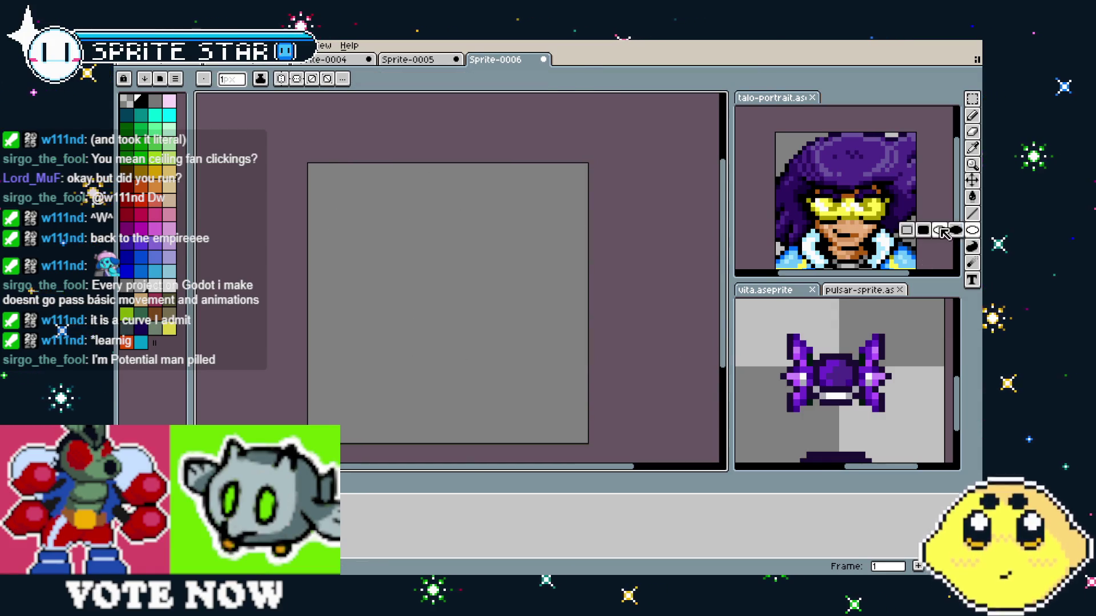
{"action": "mouse_move", "coordinate": [403, 224]}
{"action": "left_mouse_down"}
{"action": "mouse_move", "coordinate": [384, 240]}
{"action": "mouse_move", "coordinate": [503, 326]}
{"action": "mouse_move", "coordinate": [494, 326]}
{"action": "mouse_move", "coordinate": [492, 314]}
{"action": "mouse_move", "coordinate": [504, 320]}
{"action": "left_mouse_up"}
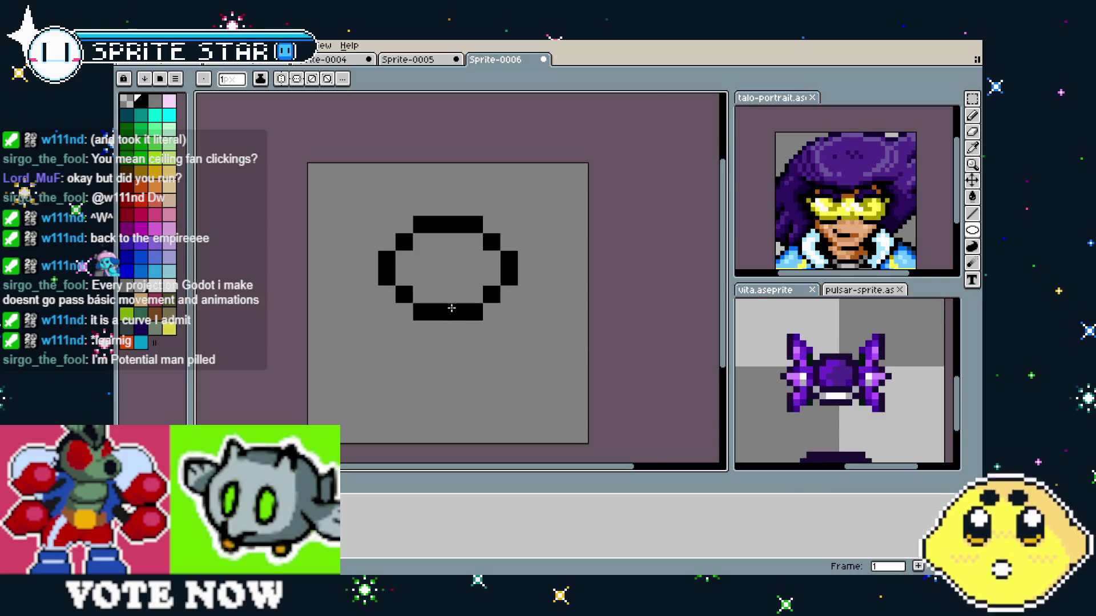
{"action": "scroll", "coordinate": [445, 313], "scroll_direction": "up", "scroll_amount": 1}
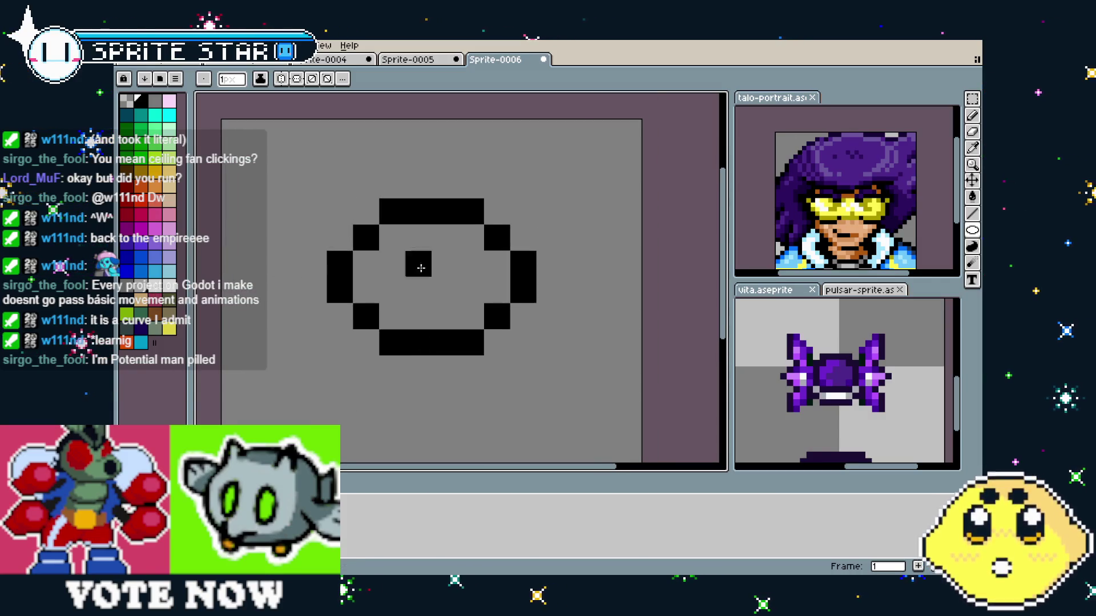
{"action": "left_click", "coordinate": [366, 290]}
{"action": "left_click", "coordinate": [393, 316]}
{"action": "mouse_move", "coordinate": [394, 309]}
{"action": "left_mouse_down"}
{"action": "mouse_move", "coordinate": [471, 316]}
{"action": "mouse_move", "coordinate": [490, 294]}
{"action": "left_mouse_up"}
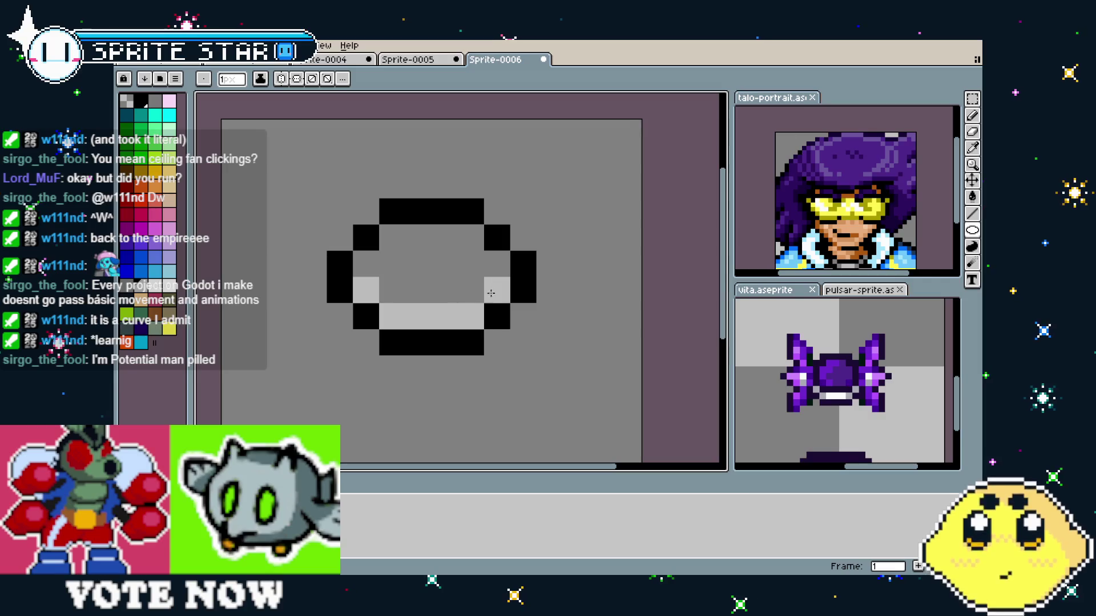
{"action": "key", "text": "i"}
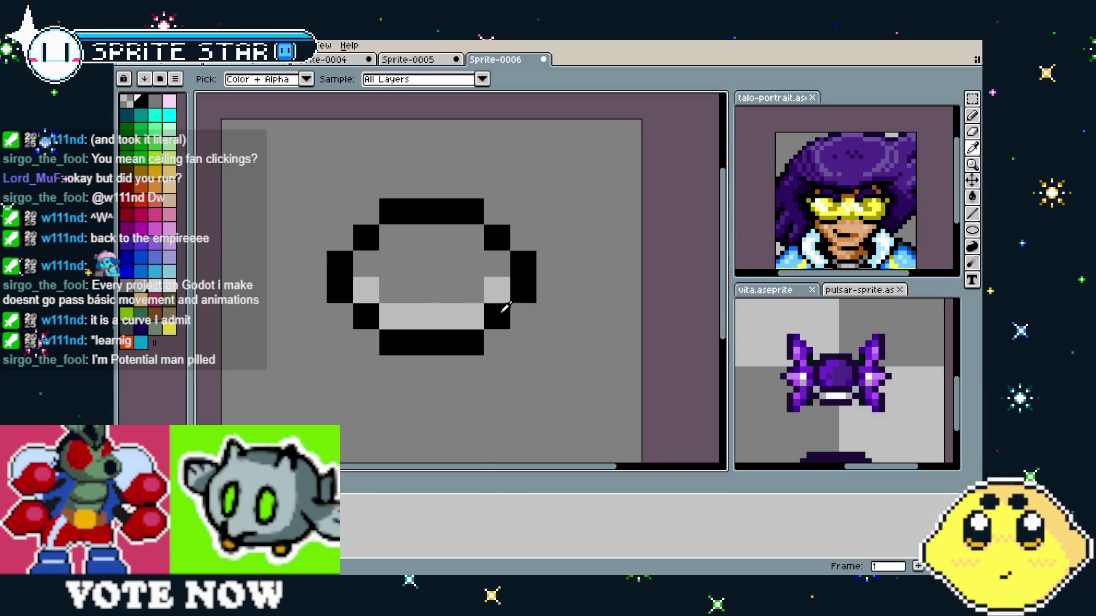
{"action": "key", "text": "b"}
- Flip through the character and line-art documents and return to Sprite-0006
{"action": "key", "text": "ctrl+Tab"}
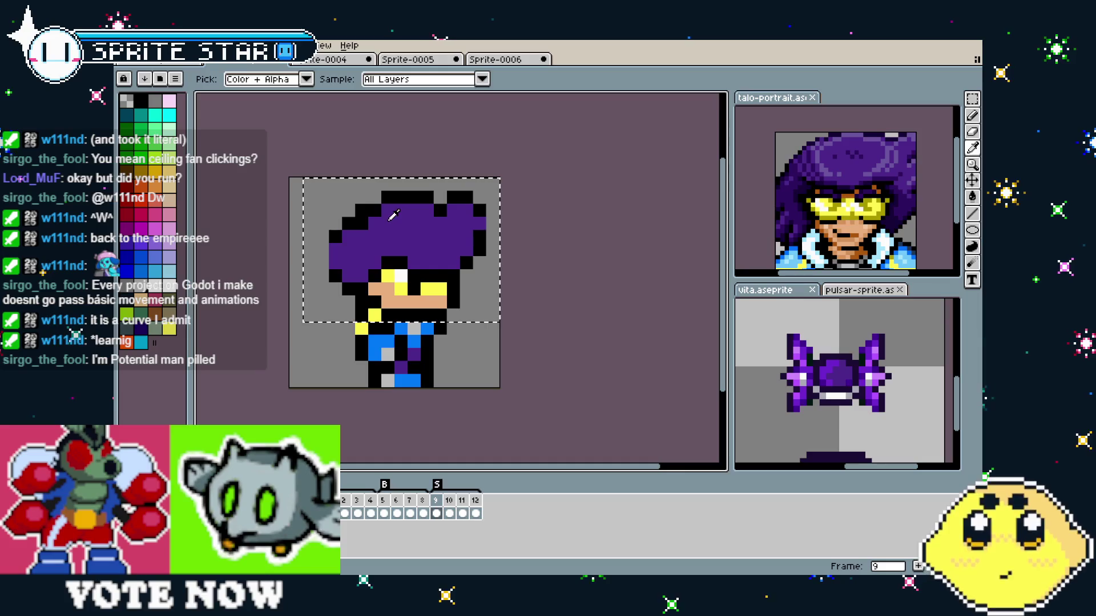
{"action": "left_click", "coordinate": [314, 63]}
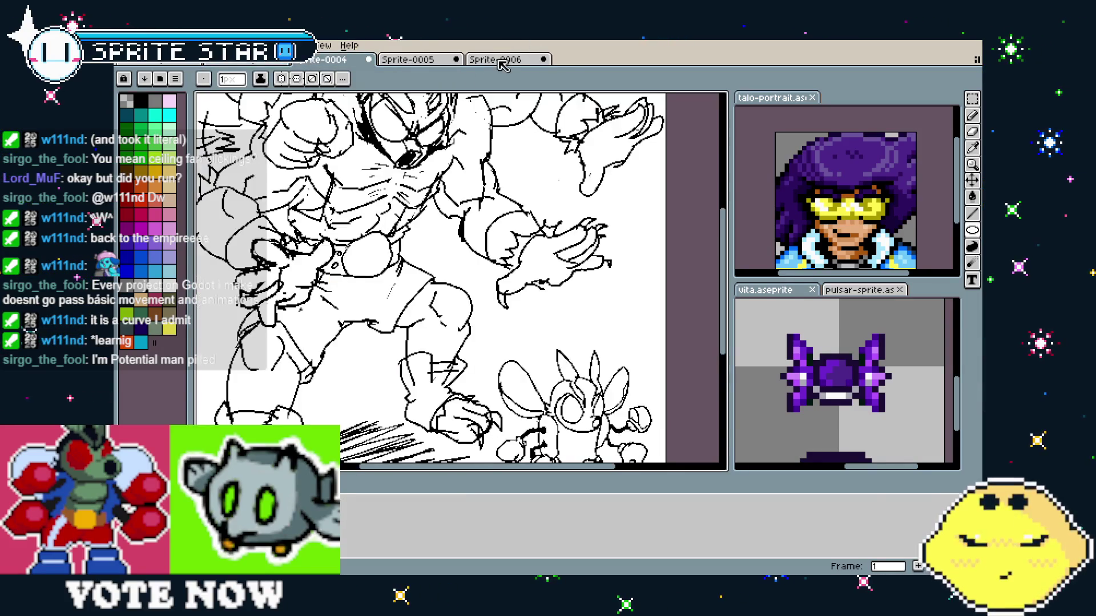
{"action": "left_click", "coordinate": [496, 61]}
{"action": "scroll", "coordinate": [435, 262], "scroll_direction": "up", "scroll_amount": 1}
- Fill the ellipse interior purple with a contiguous bucket fill and add a black pixel inside
{"action": "key", "text": "g"}
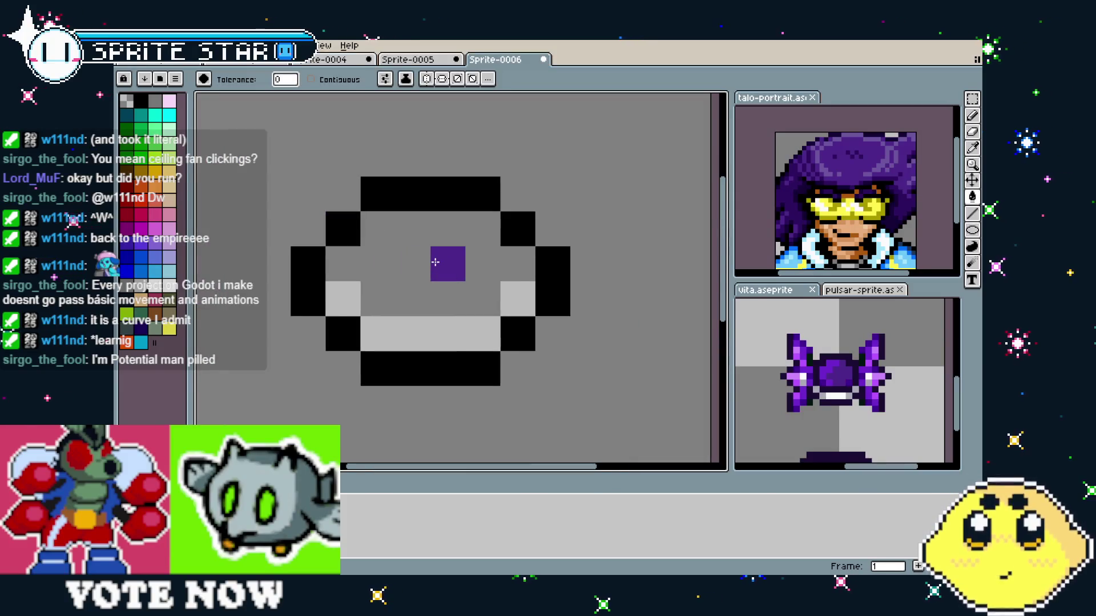
{"action": "left_click", "coordinate": [435, 262]}
{"action": "key", "text": "ctrl+z"}
{"action": "left_click", "coordinate": [311, 80]}
{"action": "left_click", "coordinate": [433, 236]}
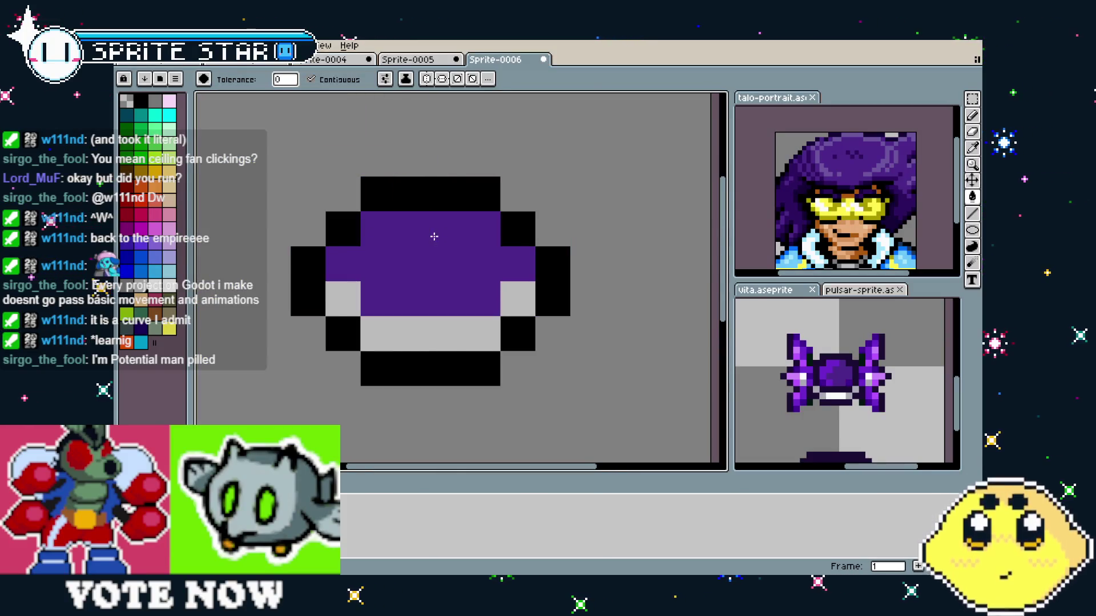
{"action": "left_click", "coordinate": [463, 265]}
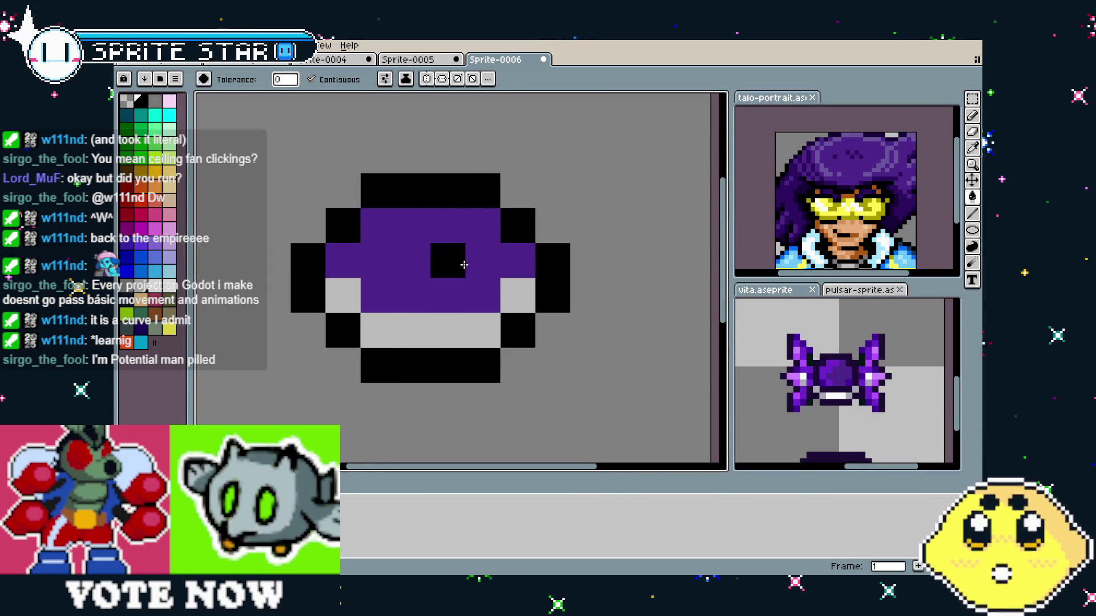
- Add two lighter-purple highlight pixels along the top of the body
{"action": "key", "text": "b"}
{"action": "scroll", "coordinate": [908, 420], "scroll_direction": "up", "scroll_amount": 1}
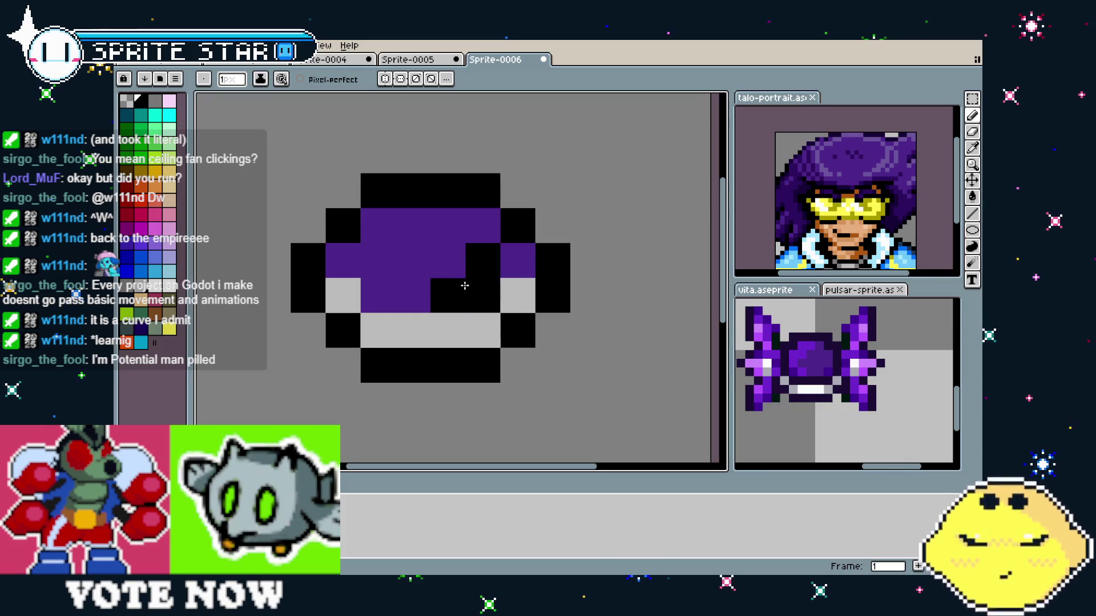
{"action": "scroll", "coordinate": [380, 295], "scroll_direction": "down", "scroll_amount": 3}
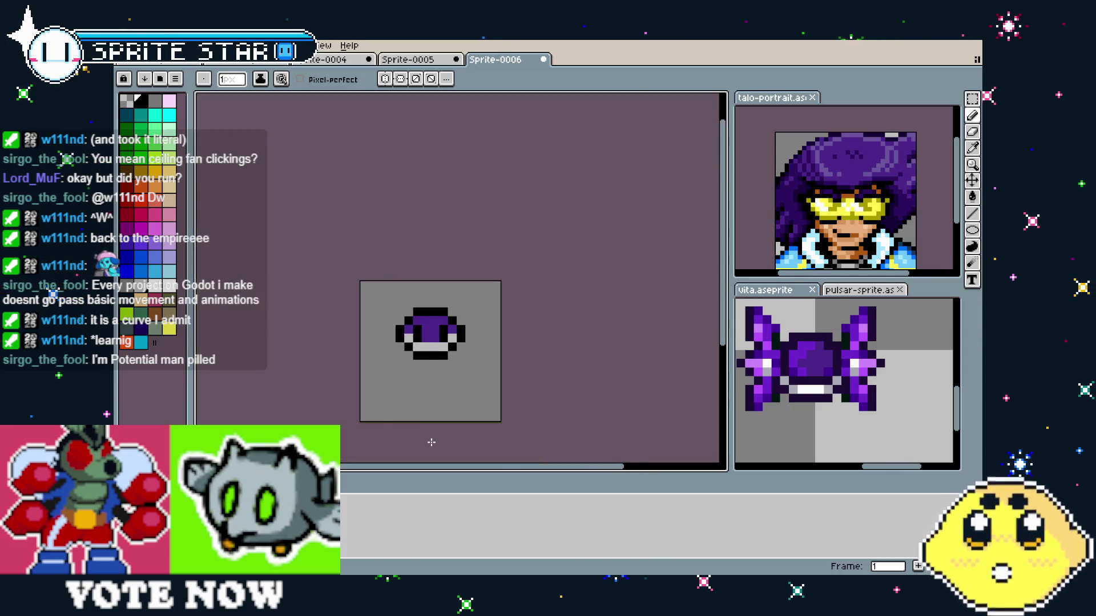
{"action": "scroll", "coordinate": [436, 393], "scroll_direction": "up", "scroll_amount": 3}
{"action": "scroll", "coordinate": [401, 358], "scroll_direction": "down", "scroll_amount": 1}
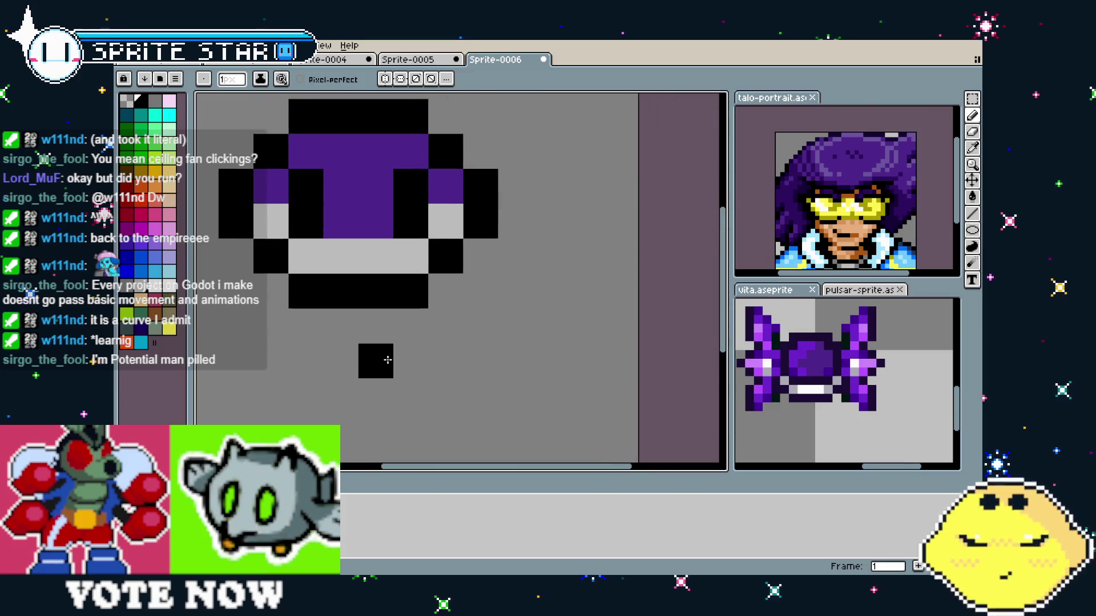
{"action": "left_click_drag", "start_coordinate": [379, 362], "coordinate": [416, 433]}
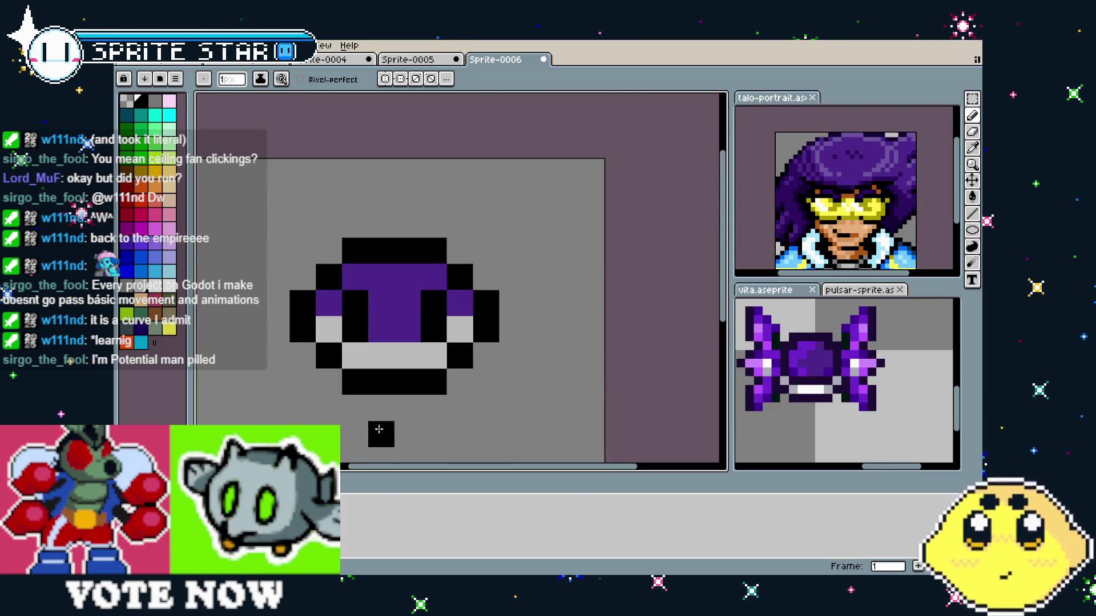
{"action": "scroll", "coordinate": [399, 365], "scroll_direction": "up", "scroll_amount": 1}
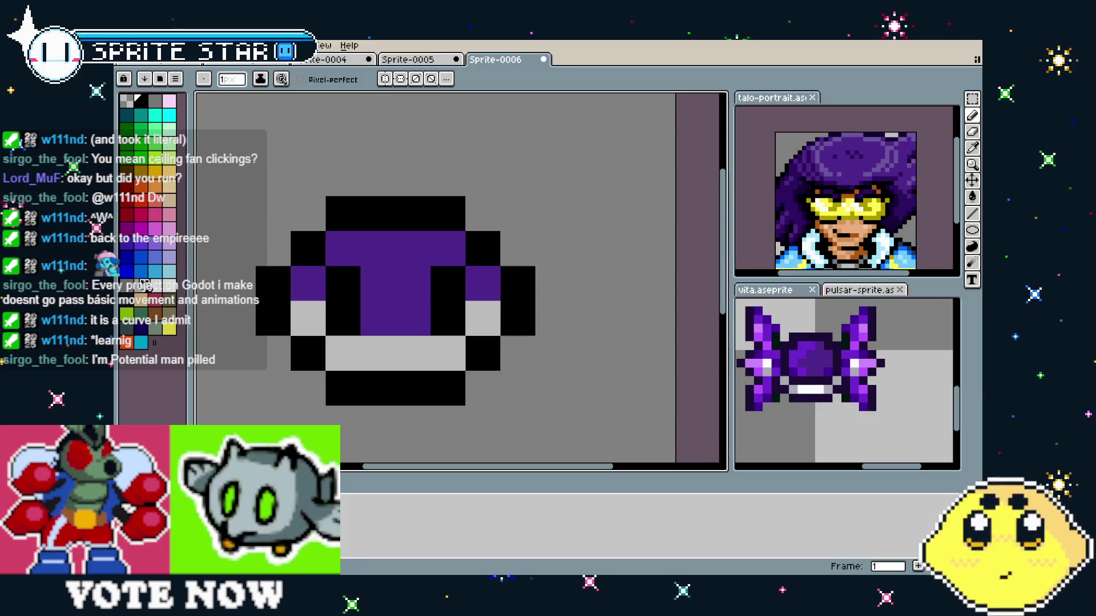
{"action": "left_click", "coordinate": [147, 246]}
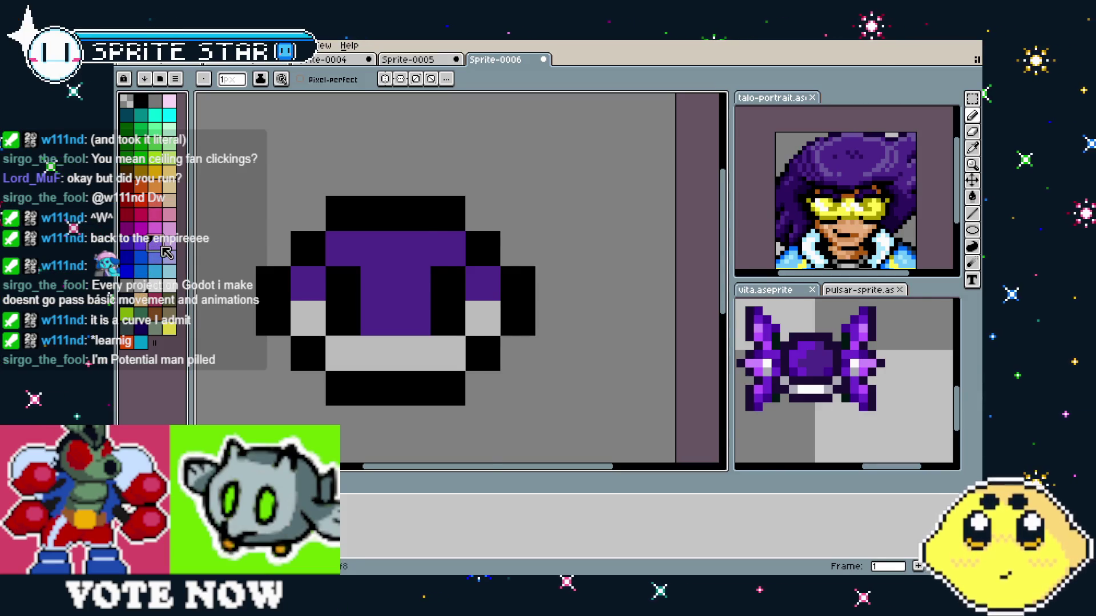
{"action": "left_click", "coordinate": [413, 249]}
{"action": "left_click", "coordinate": [378, 249]}
- Remove the lighter-purple pixel painted at the bottom centre
{"action": "left_click", "coordinate": [375, 363]}
{"action": "scroll", "coordinate": [375, 364], "scroll_direction": "down", "scroll_amount": 3}
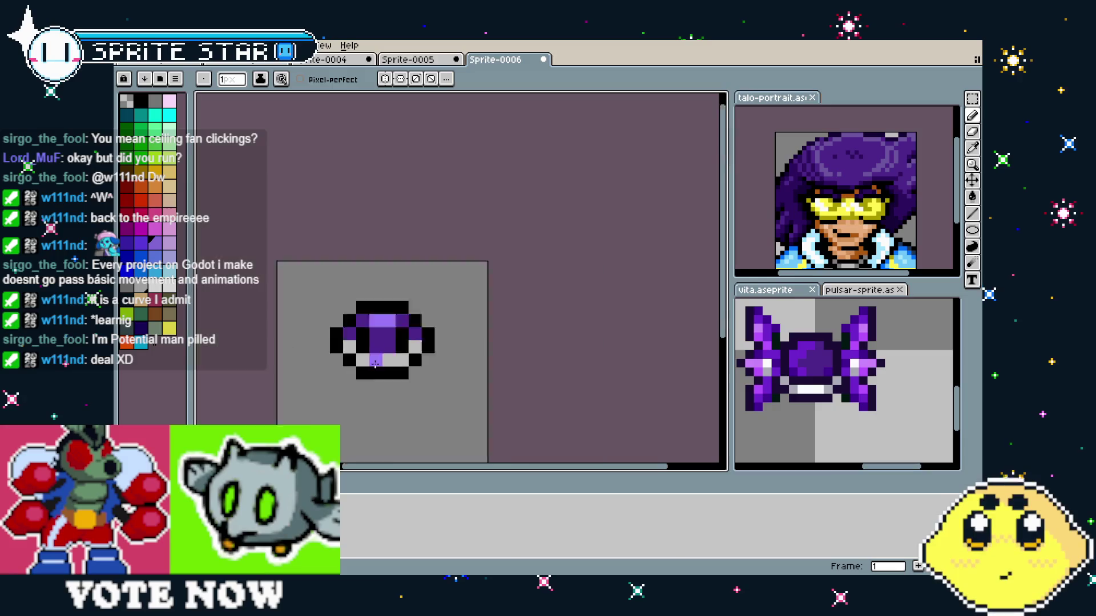
{"action": "scroll", "coordinate": [375, 364], "scroll_direction": "down", "scroll_amount": 2}
{"action": "key", "text": "ctrl+z"}
{"action": "scroll", "coordinate": [375, 380], "scroll_direction": "up", "scroll_amount": 3}
{"action": "scroll", "coordinate": [369, 377], "scroll_direction": "down", "scroll_amount": 3}
{"action": "scroll", "coordinate": [370, 386], "scroll_direction": "up", "scroll_amount": 2}
{"action": "key", "text": "i"}
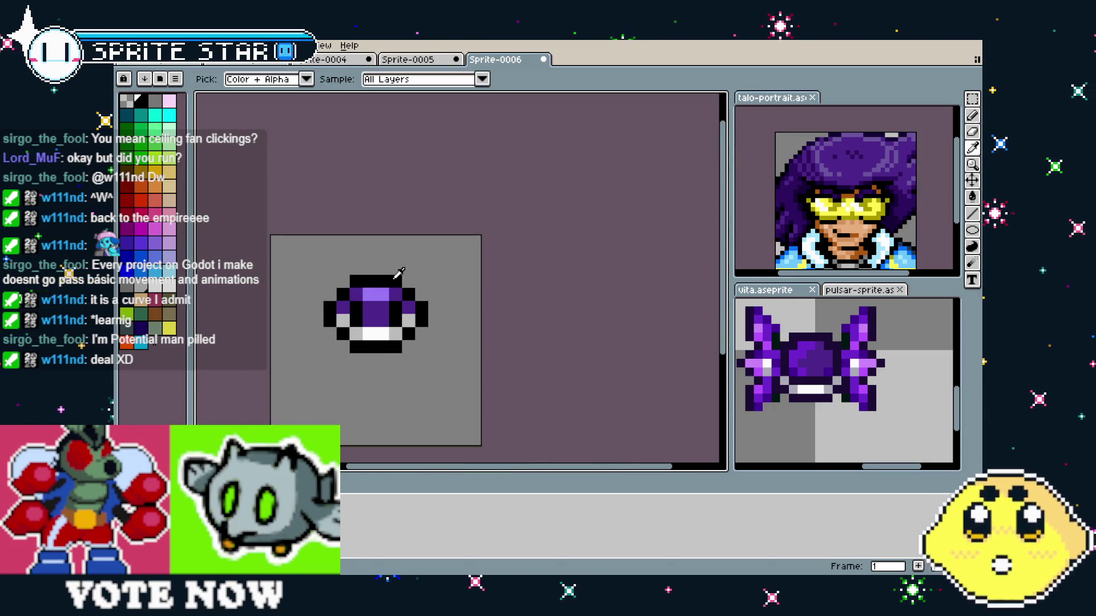
{"action": "key", "text": "b"}
{"action": "key", "text": "l"}
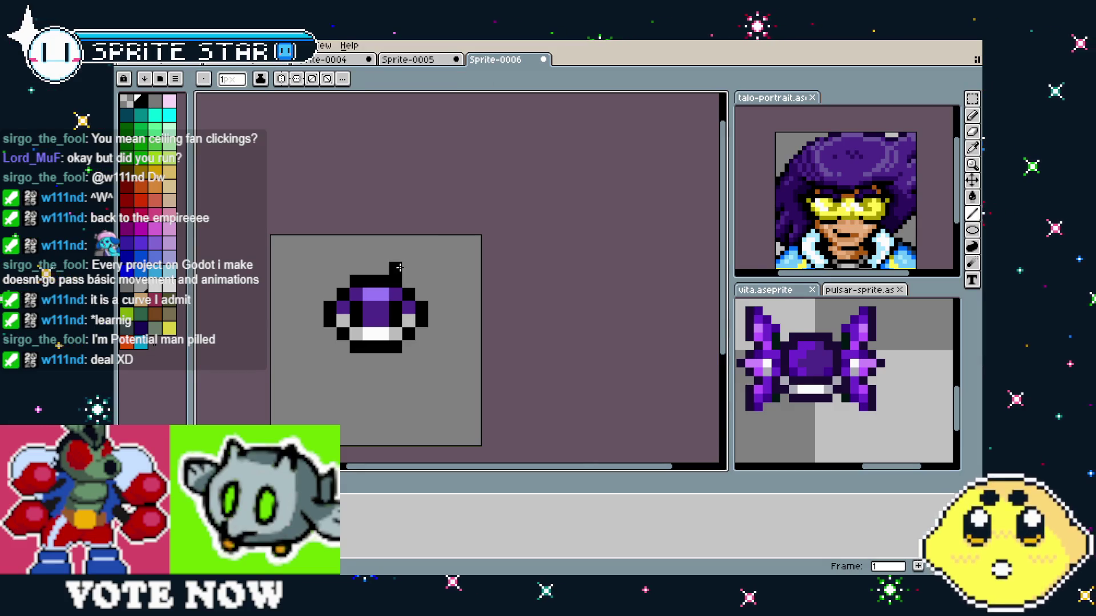
- Draw black angled limbs off the body and add extra foot and side pixels on both sides
{"action": "mouse_move", "coordinate": [436, 251]}
{"action": "left_mouse_down"}
{"action": "mouse_move", "coordinate": [448, 254]}
{"action": "mouse_move", "coordinate": [438, 285]}
{"action": "left_mouse_up"}
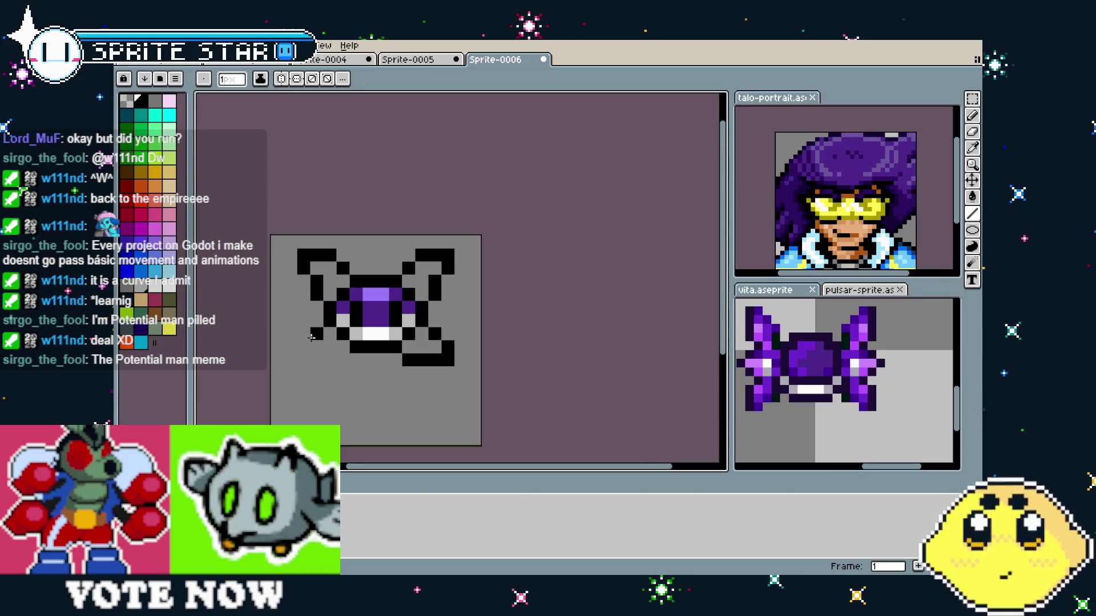
{"action": "left_click", "coordinate": [336, 360]}
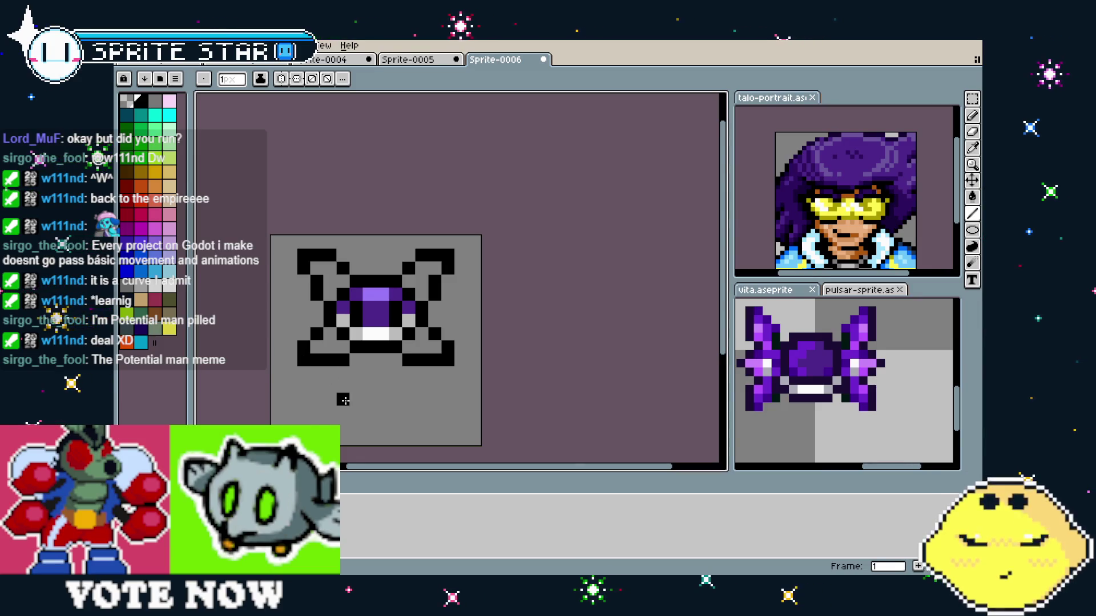
{"action": "left_click", "coordinate": [450, 298]}
{"action": "left_click", "coordinate": [461, 308]}
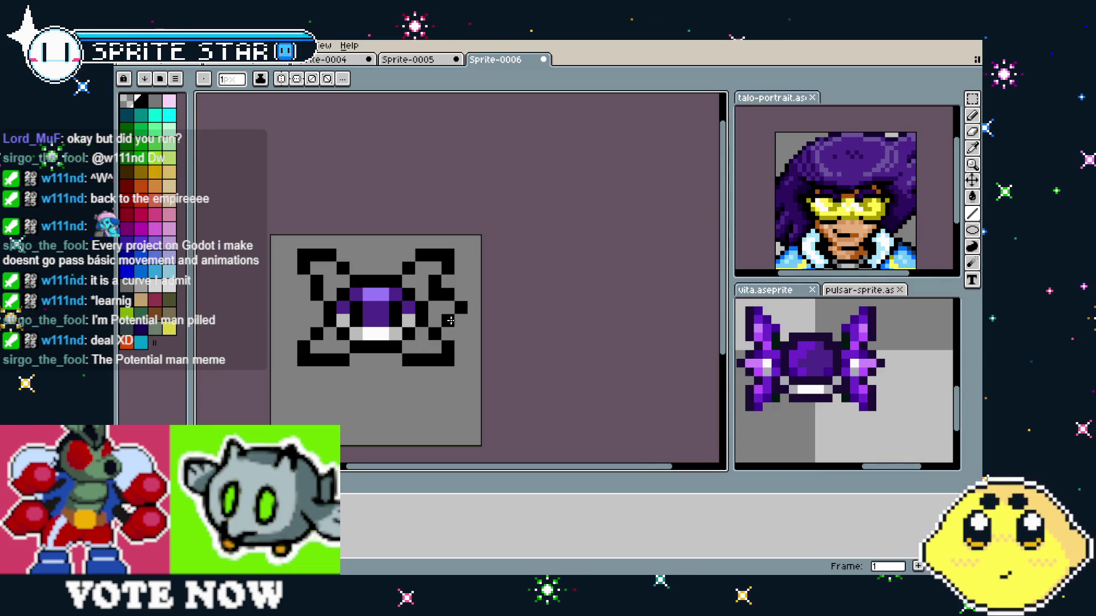
{"action": "left_click", "coordinate": [292, 309]}
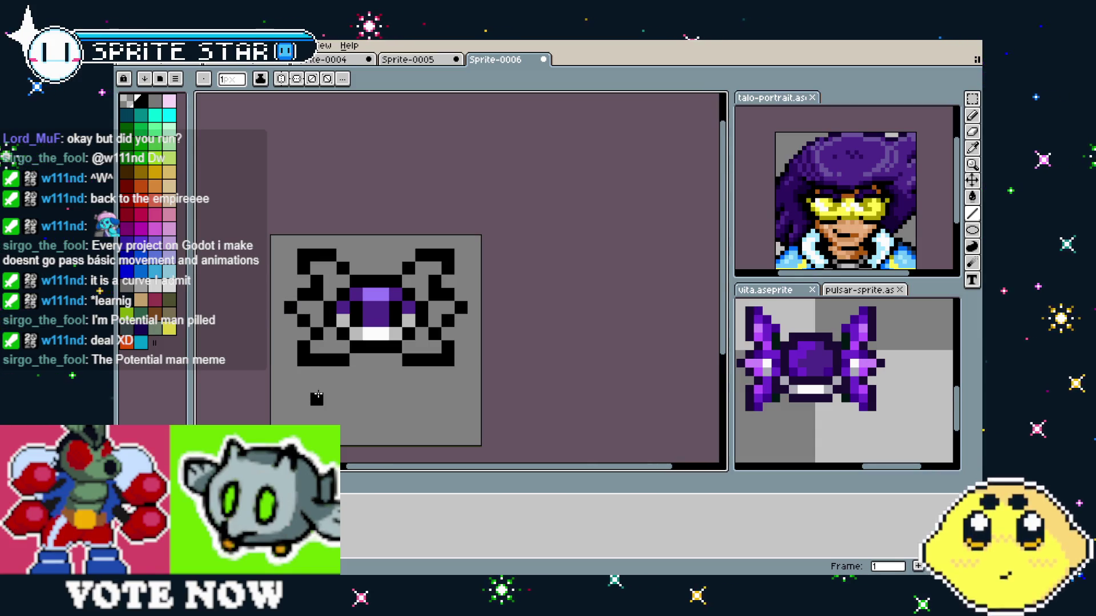
{"action": "scroll", "coordinate": [320, 391], "scroll_direction": "down", "scroll_amount": 2}
{"action": "scroll", "coordinate": [328, 382], "scroll_direction": "up", "scroll_amount": 3}
{"action": "left_click_drag", "start_coordinate": [331, 387], "coordinate": [345, 399]}
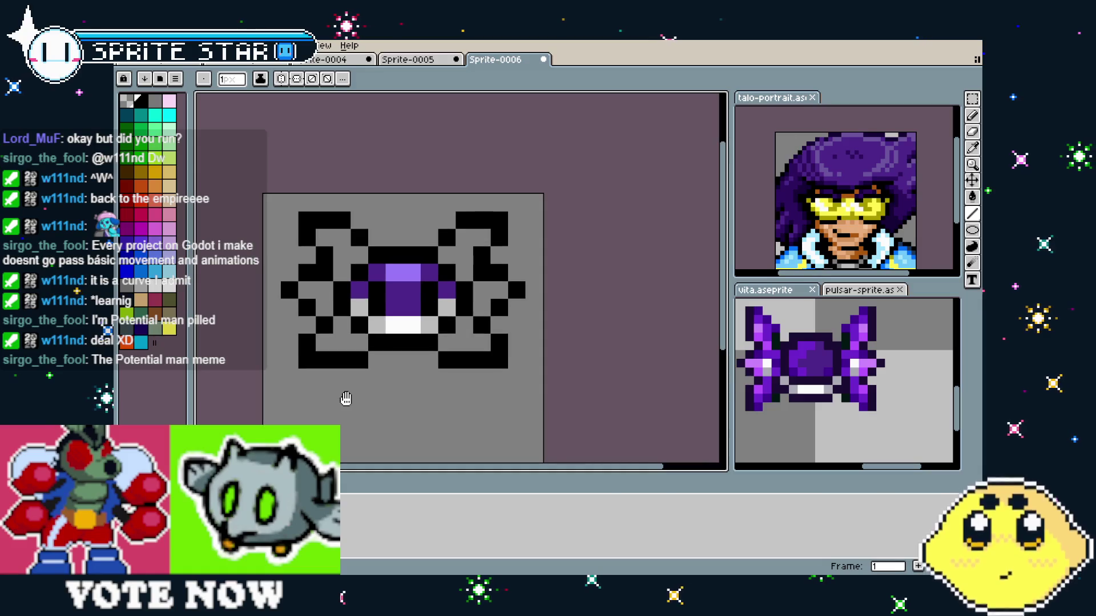
- Bucket-fill the grey inner area and all four wings purple
{"action": "left_click", "coordinate": [165, 245]}
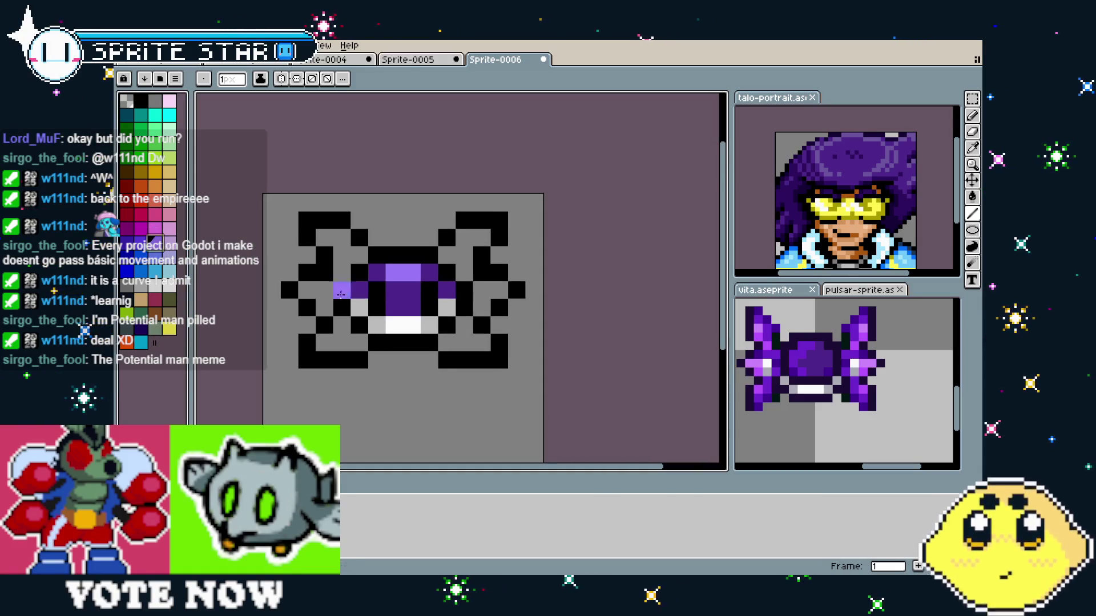
{"action": "key", "text": "g"}
{"action": "left_click", "coordinate": [307, 287]}
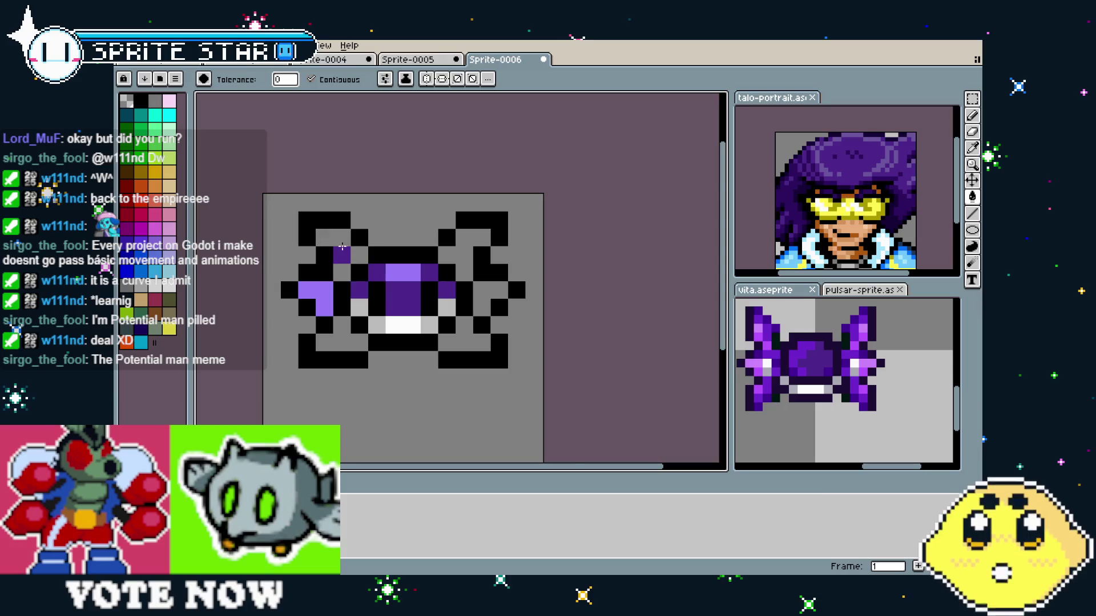
{"action": "left_click", "coordinate": [334, 237]}
{"action": "left_click", "coordinate": [469, 248]}
{"action": "left_click", "coordinate": [465, 343]}
{"action": "left_click", "coordinate": [342, 343]}
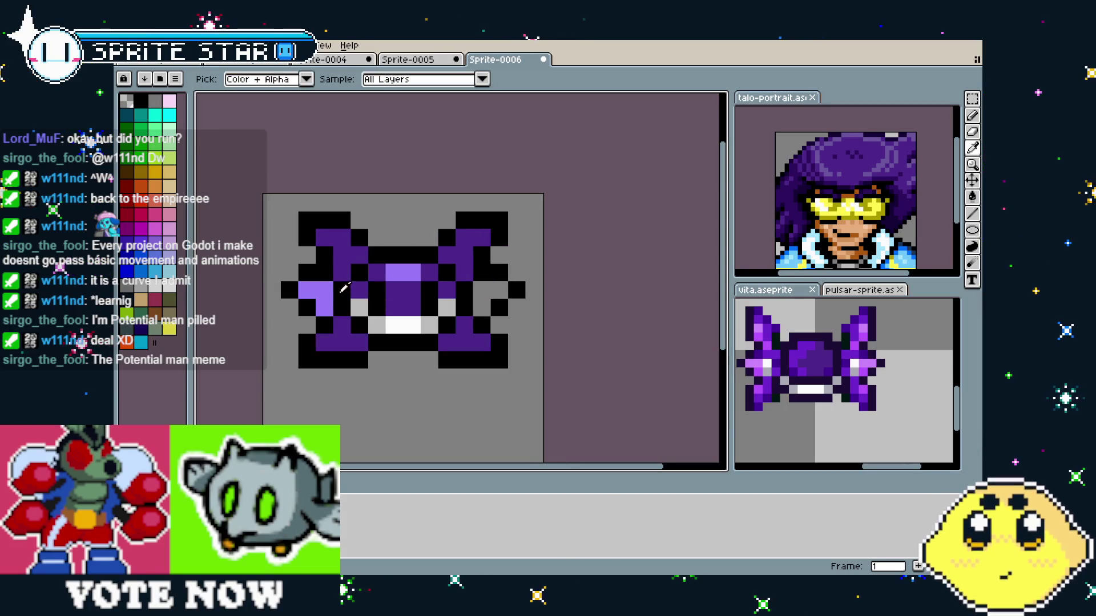
- Add a white highlight pixel to the left wing
{"action": "key", "text": "b"}
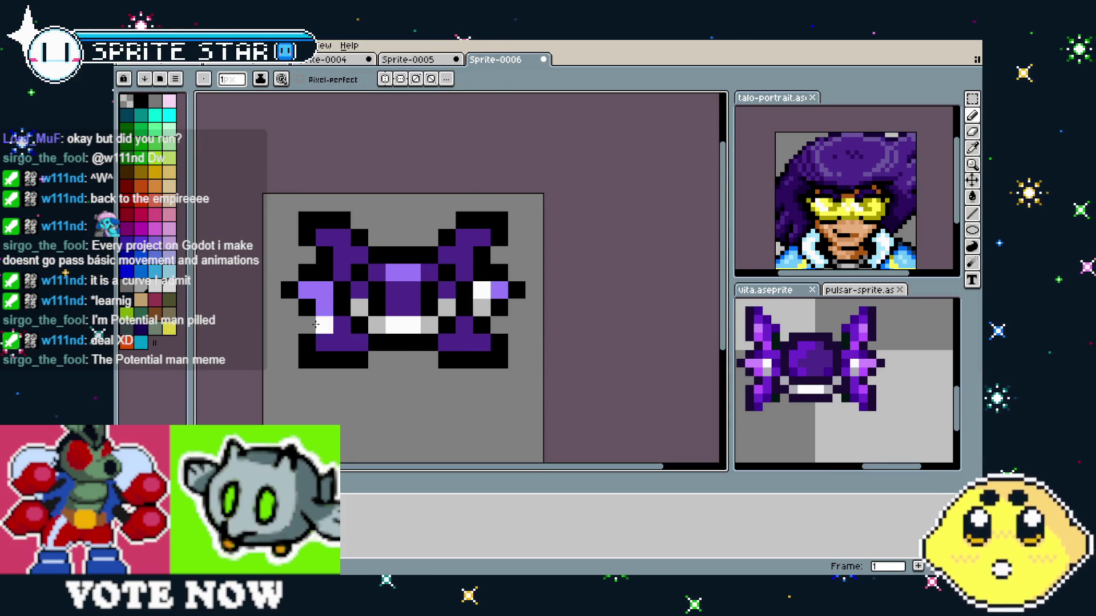
{"action": "left_click", "coordinate": [325, 308]}
{"action": "scroll", "coordinate": [335, 372], "scroll_direction": "down", "scroll_amount": 4}
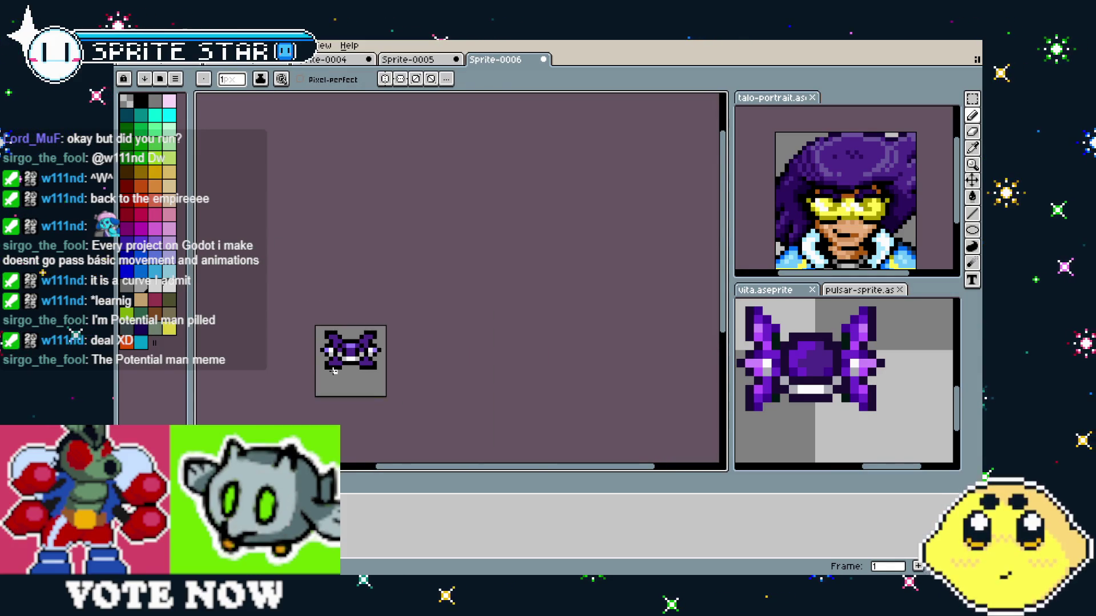
{"action": "scroll", "coordinate": [333, 373], "scroll_direction": "up", "scroll_amount": 2}
{"action": "key", "text": "i"}
{"action": "key", "text": "b"}
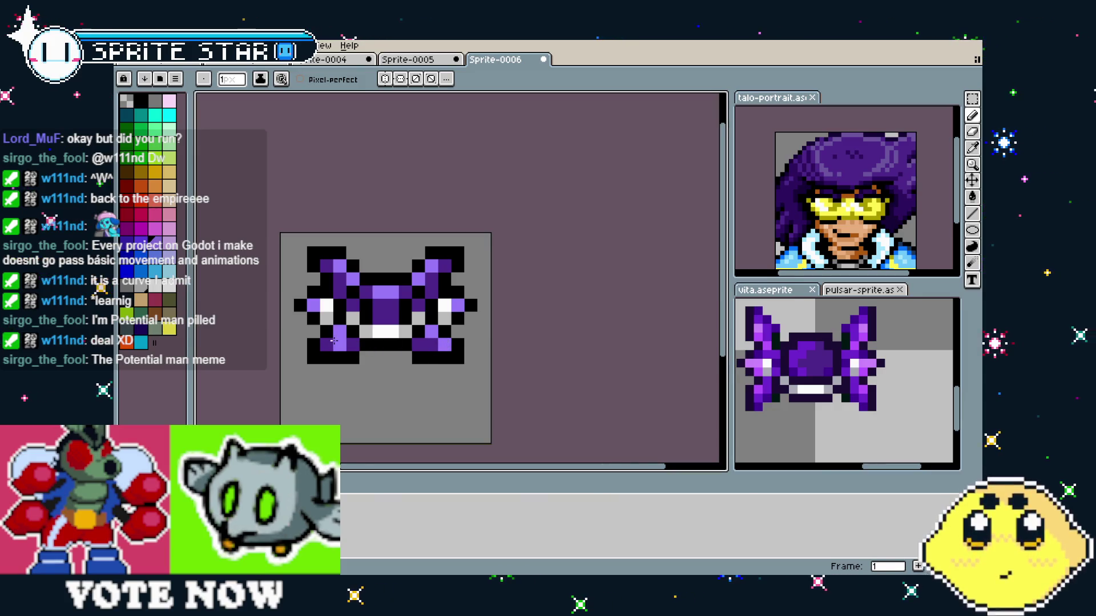
{"action": "scroll", "coordinate": [327, 388], "scroll_direction": "down", "scroll_amount": 2}
{"action": "scroll", "coordinate": [337, 383], "scroll_direction": "up", "scroll_amount": 4}
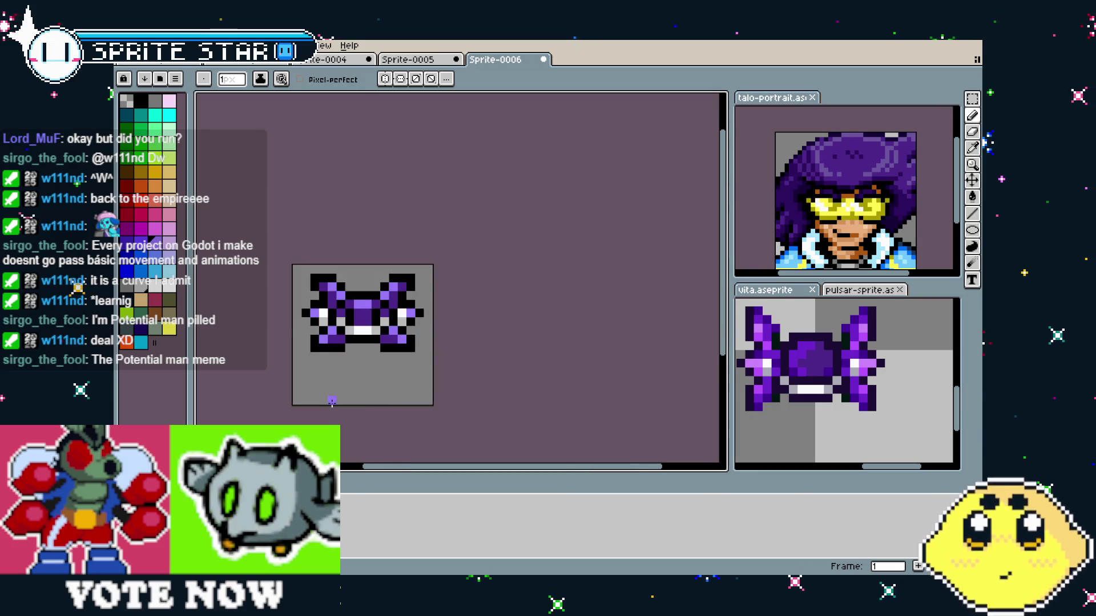
{"action": "scroll", "coordinate": [340, 381], "scroll_direction": "down", "scroll_amount": 1}
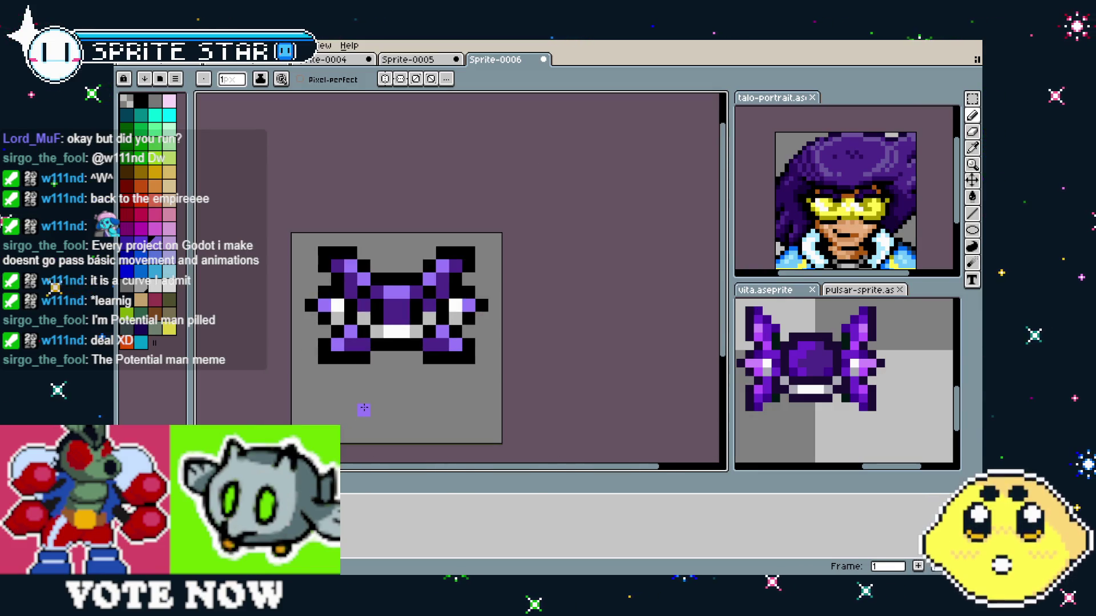
{"action": "left_click_drag", "start_coordinate": [363, 409], "coordinate": [345, 409]}
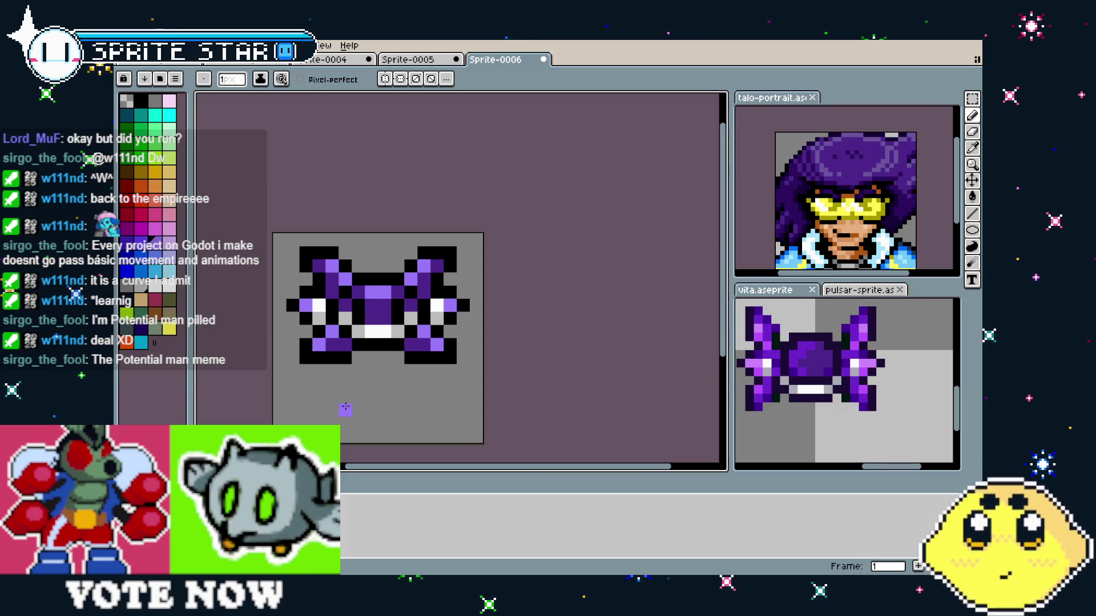
{"action": "left_click_drag", "start_coordinate": [352, 359], "coordinate": [385, 358]}
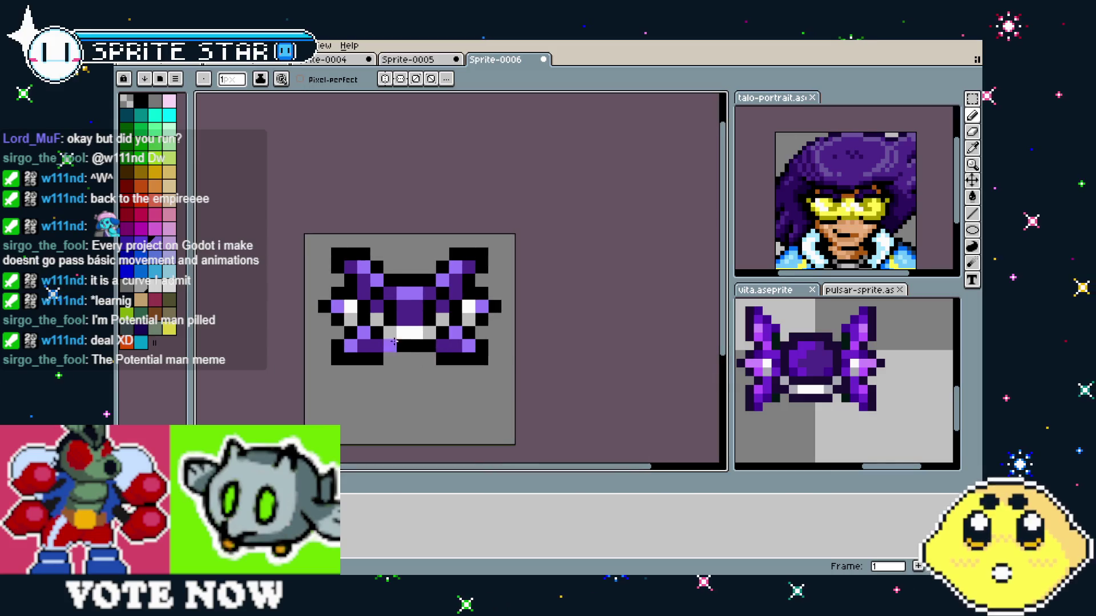
{"action": "scroll", "coordinate": [387, 342], "scroll_direction": "up", "scroll_amount": 1}
{"action": "key", "text": "i"}
{"action": "key", "text": "b"}
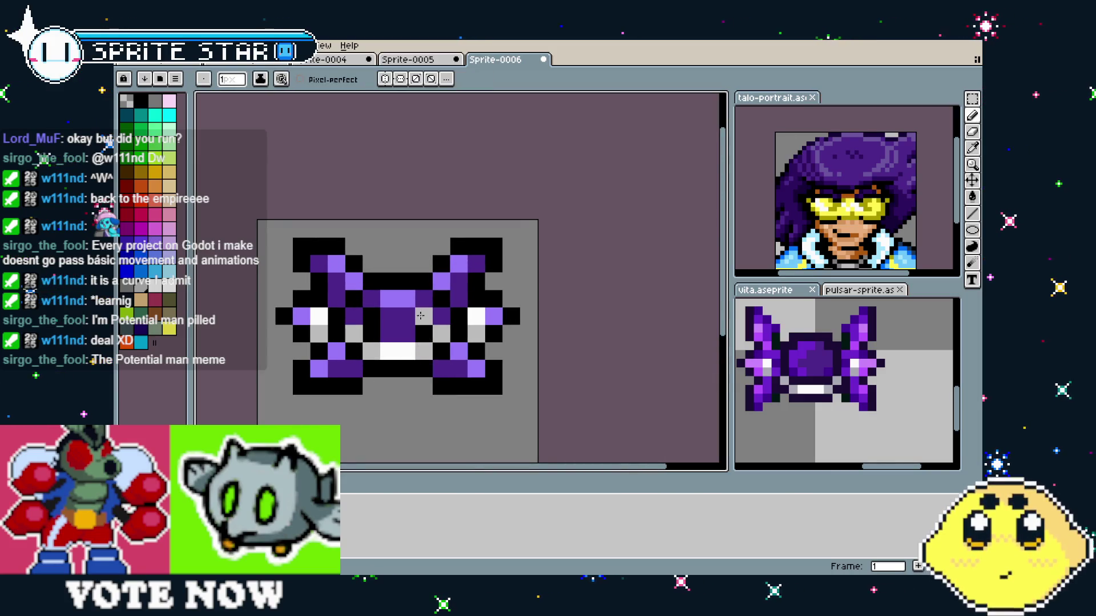
{"action": "scroll", "coordinate": [365, 415], "scroll_direction": "down", "scroll_amount": 3}
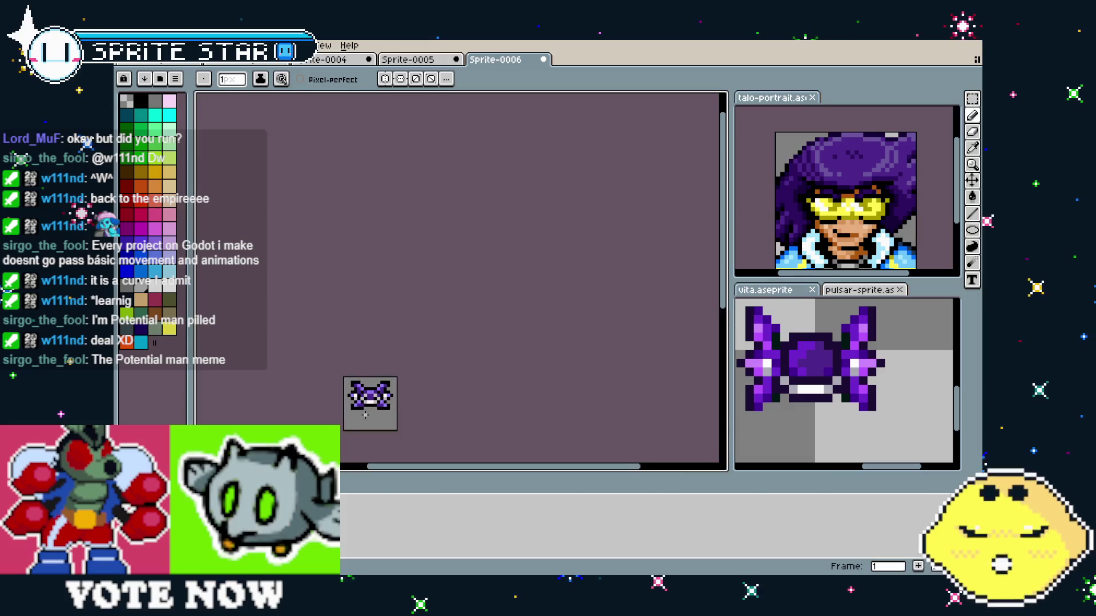
{"action": "scroll", "coordinate": [366, 415], "scroll_direction": "up", "scroll_amount": 1}
{"action": "scroll", "coordinate": [365, 415], "scroll_direction": "up", "scroll_amount": 1}
{"action": "mouse_move", "coordinate": [364, 425]}
{"action": "left_mouse_down"}
{"action": "mouse_move", "coordinate": [384, 401]}
{"action": "mouse_move", "coordinate": [428, 399]}
{"action": "mouse_move", "coordinate": [402, 419]}
{"action": "left_mouse_up"}
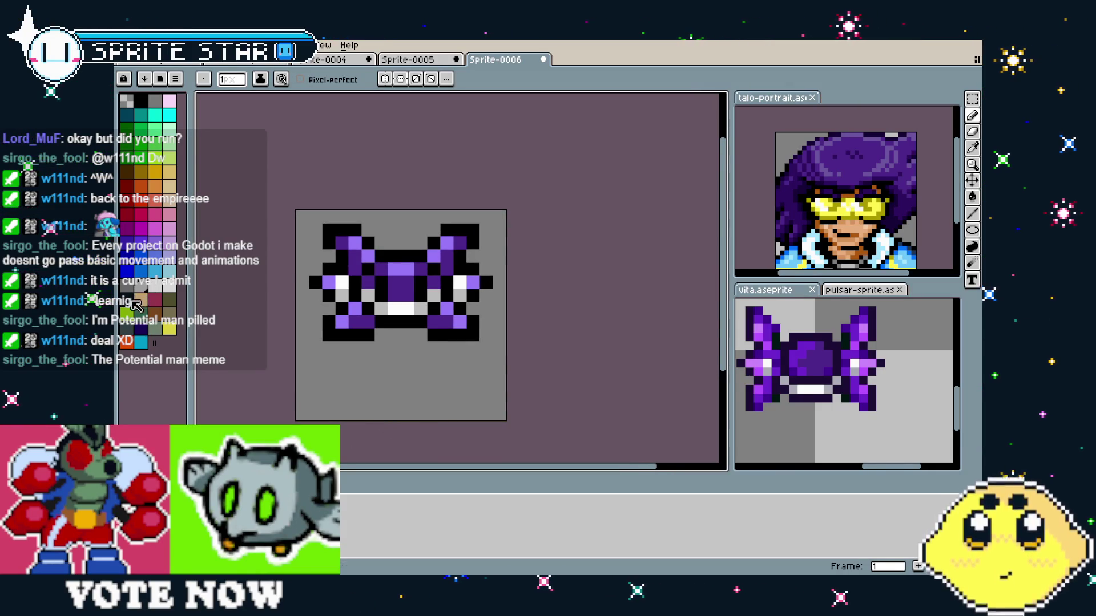
- Draw a filled dark ellipse as a shadow bar below the drone
{"action": "left_click", "coordinate": [972, 230]}
{"action": "left_click", "coordinate": [956, 231]}
{"action": "left_click_drag", "start_coordinate": [349, 394], "coordinate": [448, 398]}
{"action": "scroll", "coordinate": [478, 420], "scroll_direction": "down", "scroll_amount": 3}
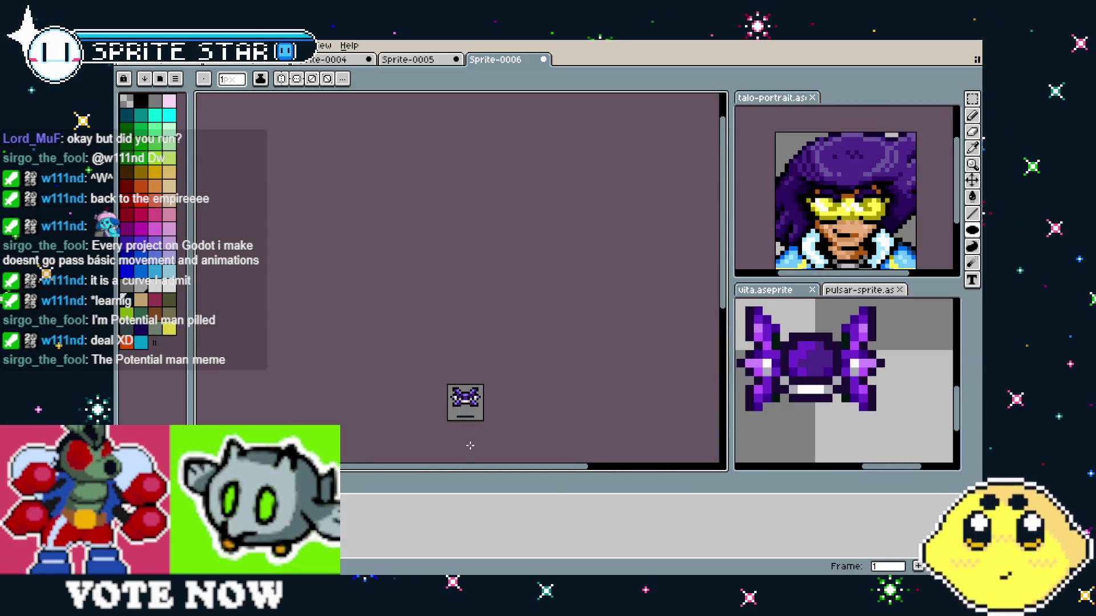
{"action": "scroll", "coordinate": [472, 448], "scroll_direction": "up", "scroll_amount": 3}
{"action": "scroll", "coordinate": [393, 379], "scroll_direction": "down", "scroll_amount": 2}
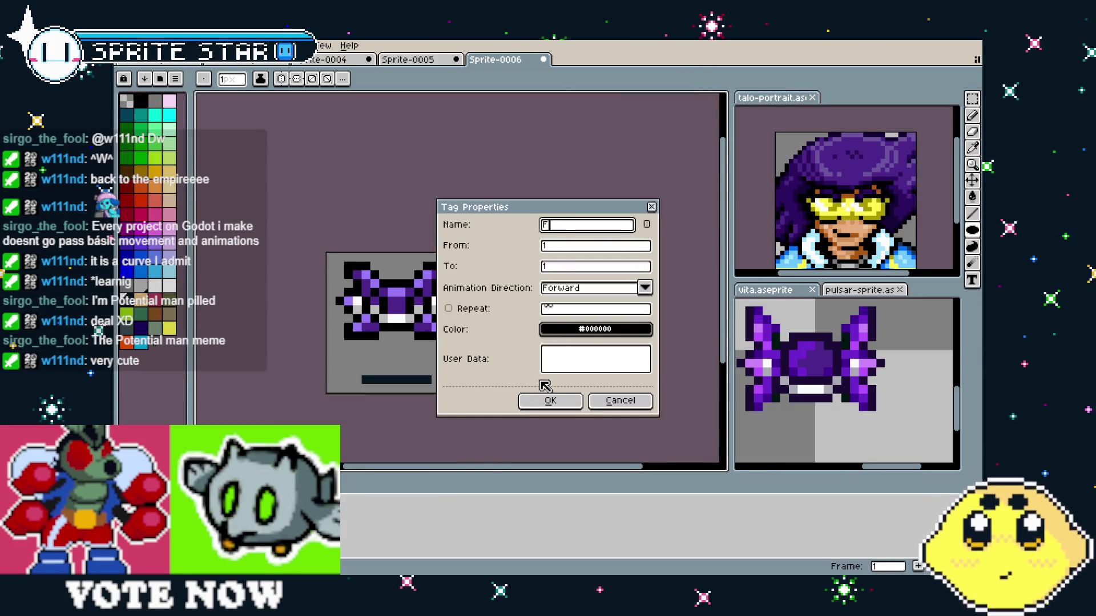
- Add frame 2 with the drone moved lower and the shadow bar widened left
{"action": "left_click", "coordinate": [550, 399]}
{"action": "right_click", "coordinate": [341, 510]}
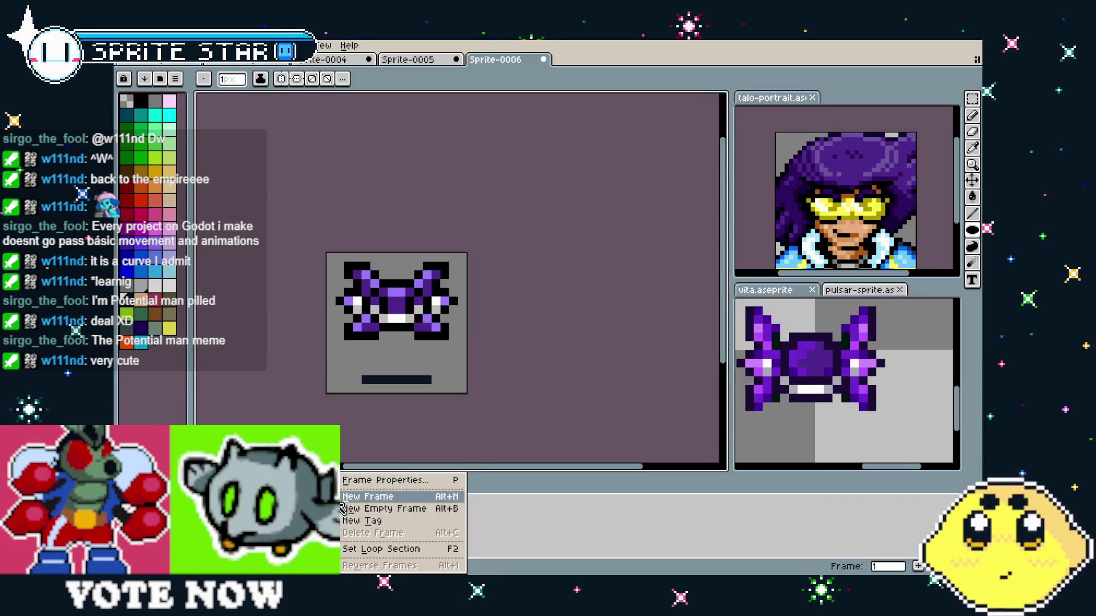
{"action": "left_click", "coordinate": [365, 492]}
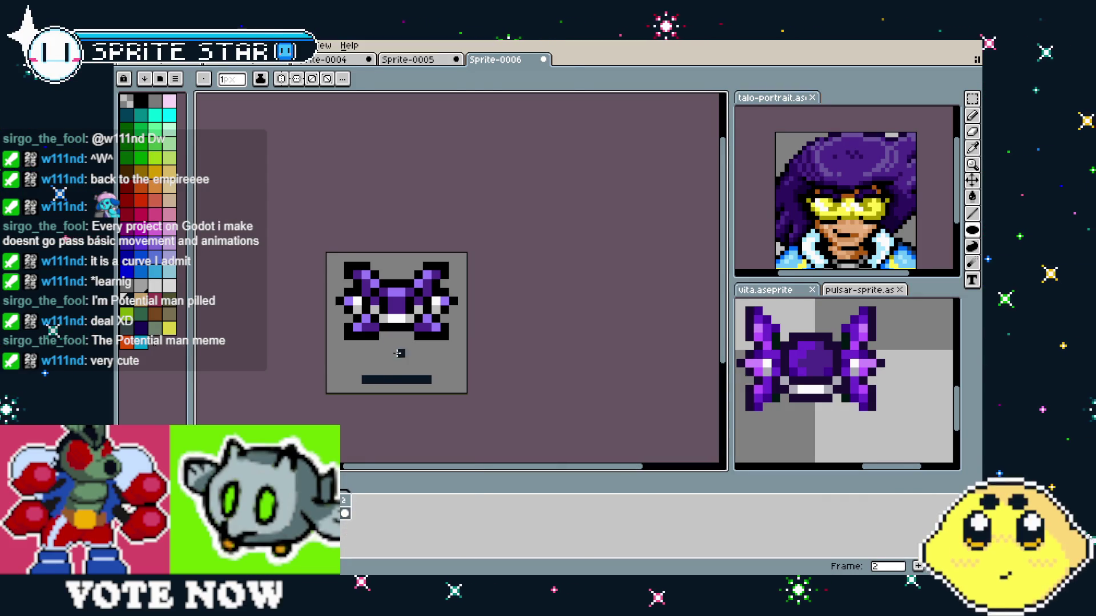
{"action": "key", "text": "m"}
{"action": "left_click_drag", "start_coordinate": [324, 250], "coordinate": [460, 359]}
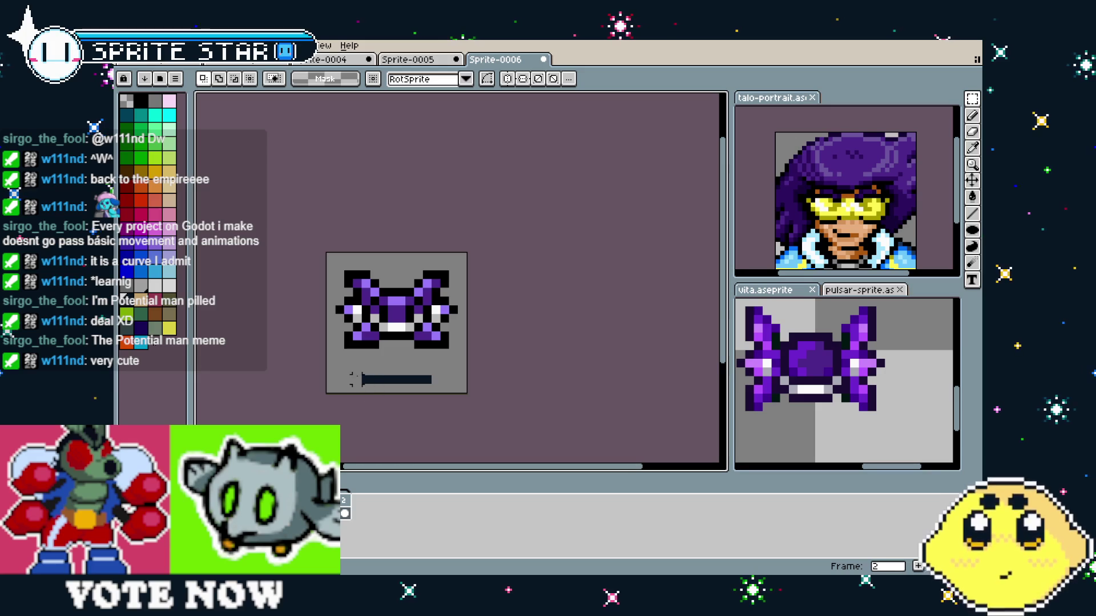
{"action": "left_click_drag", "start_coordinate": [359, 372], "coordinate": [443, 386]}
{"action": "left_click_drag", "start_coordinate": [357, 378], "coordinate": [349, 379]}
{"action": "left_click", "coordinate": [365, 393]}
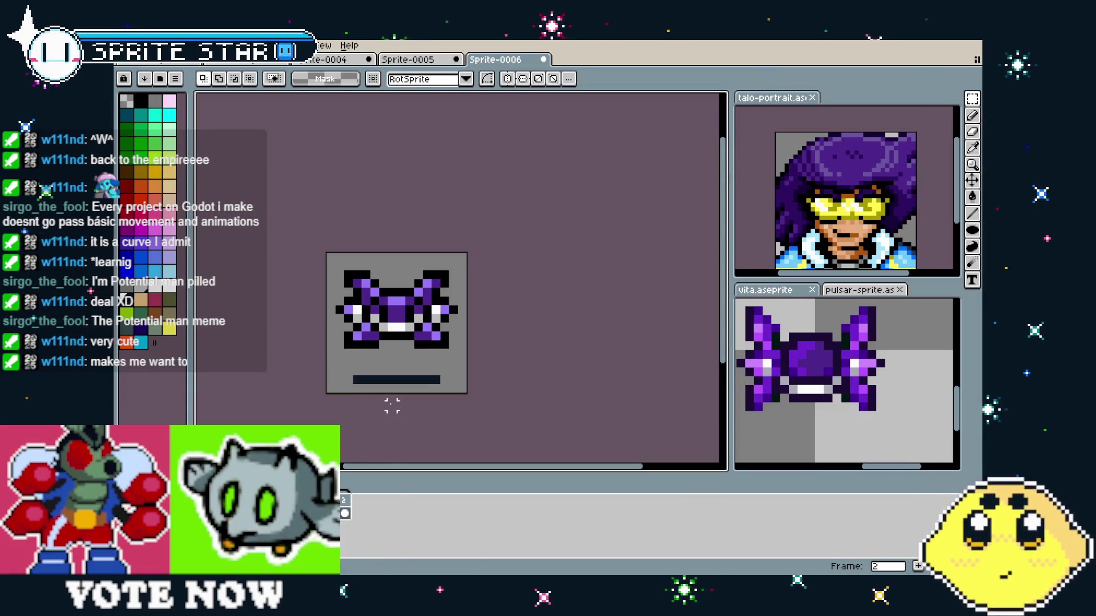
- Add another new frame after frame 2
{"action": "key", "text": "comma"}
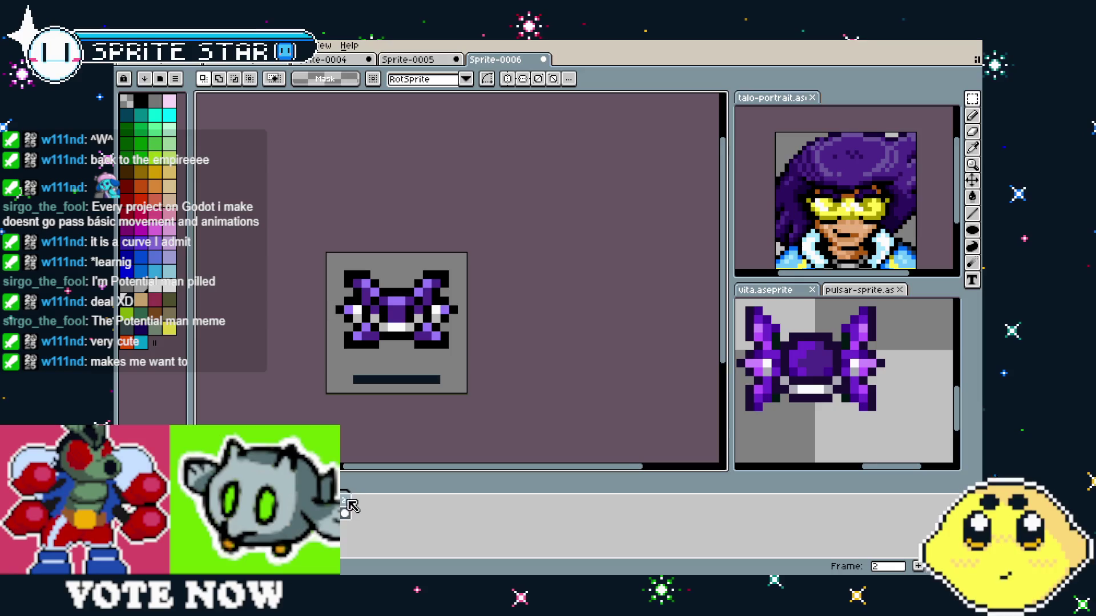
{"action": "right_click", "coordinate": [342, 502]}
{"action": "key", "text": "Escape"}
{"action": "left_click", "coordinate": [343, 501]}
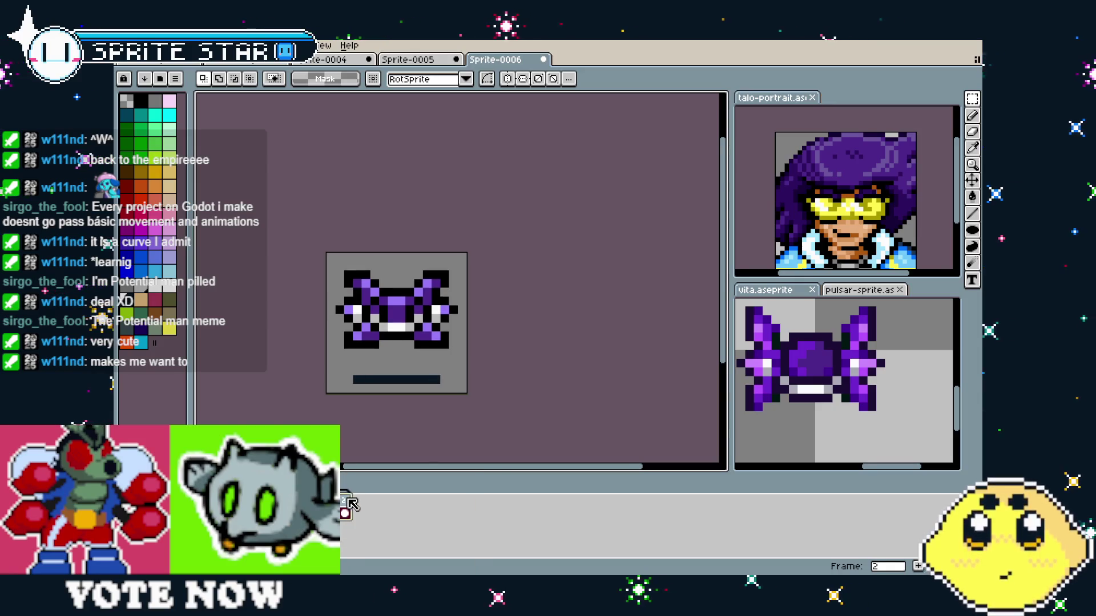
{"action": "right_click", "coordinate": [343, 500]}
{"action": "left_click", "coordinate": [372, 502]}
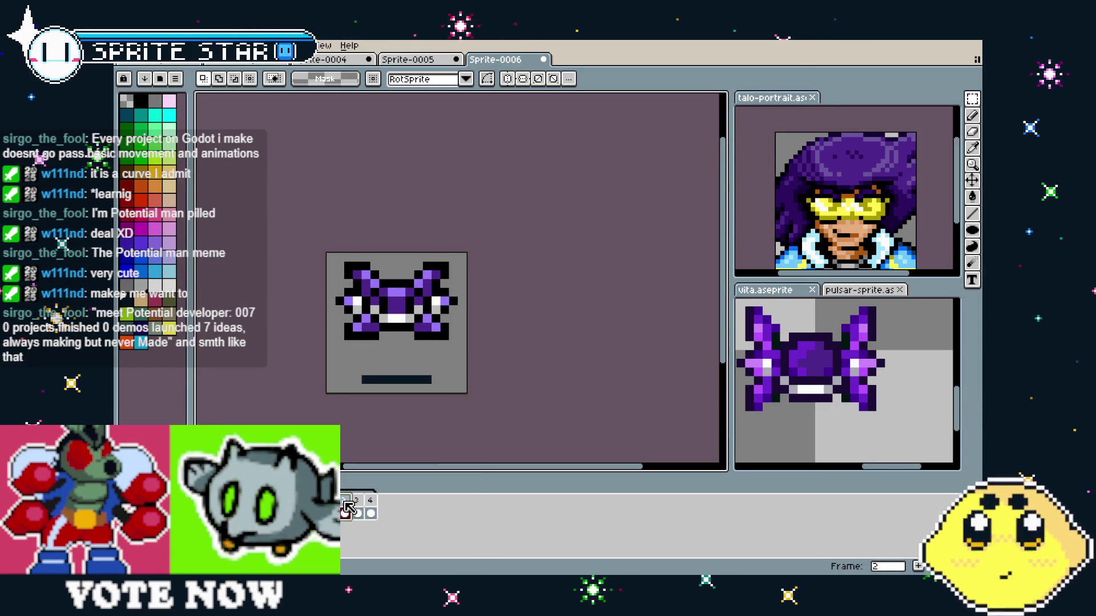
- Play the bobbing animation from frame 4 and open frame 4's duration properties
{"action": "left_click", "coordinate": [371, 510]}
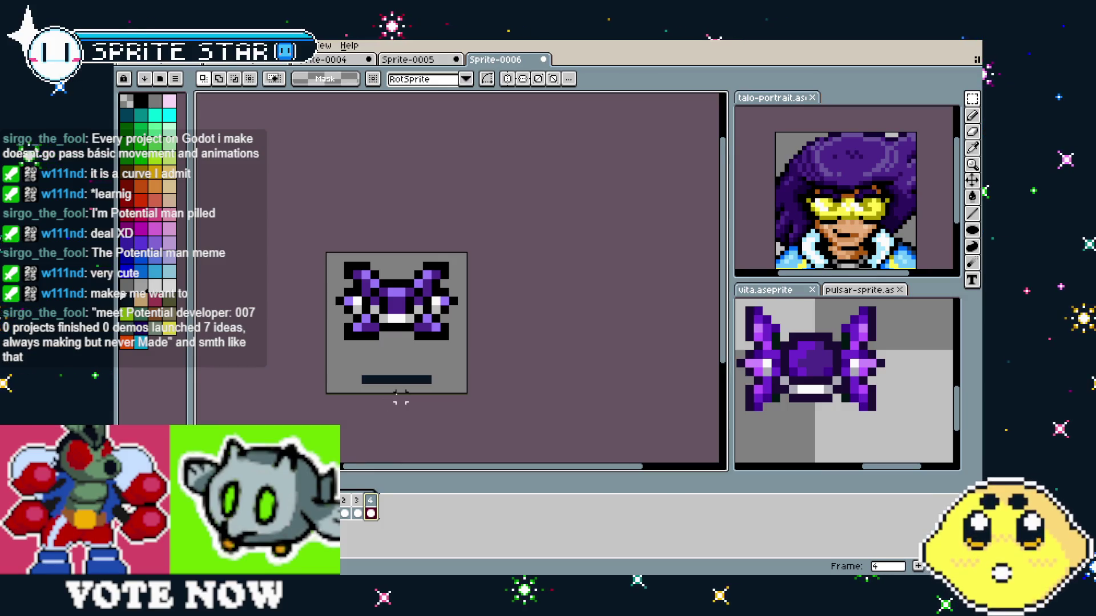
{"action": "scroll", "coordinate": [401, 398], "scroll_direction": "up", "scroll_amount": 2}
{"action": "key", "text": "Return"}
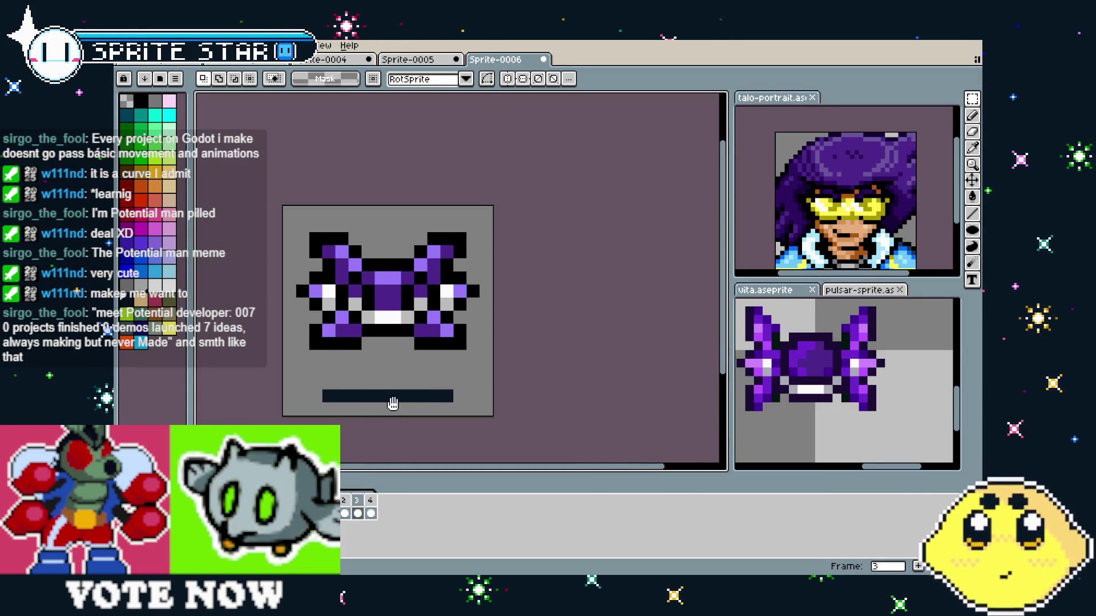
{"action": "scroll", "coordinate": [394, 402], "scroll_direction": "down", "scroll_amount": 2}
{"action": "scroll", "coordinate": [523, 411], "scroll_direction": "down", "scroll_amount": 1}
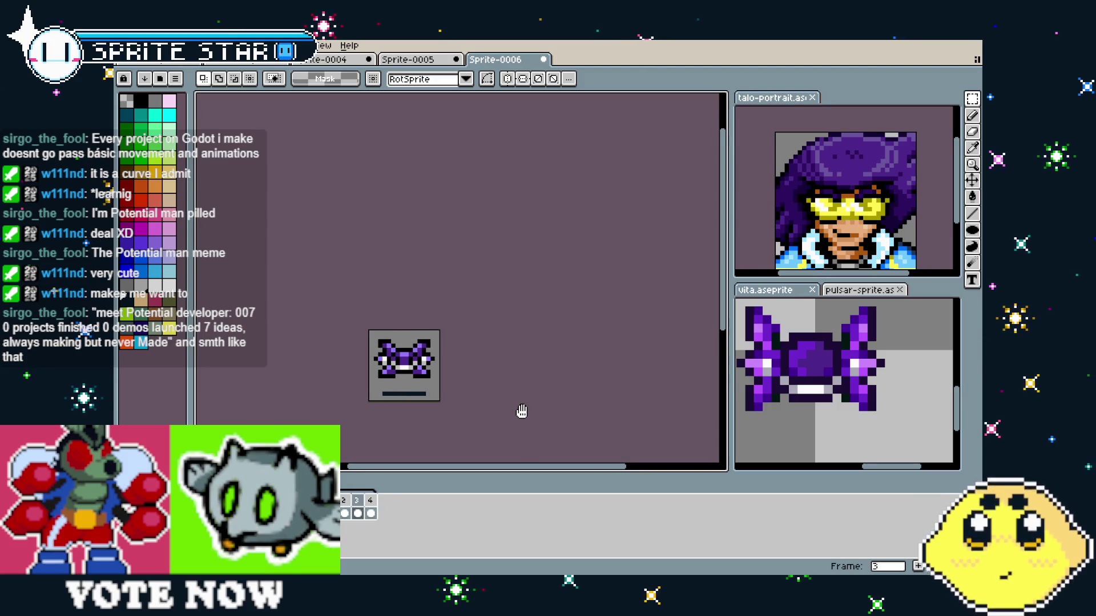
{"action": "double_click", "coordinate": [371, 504]}
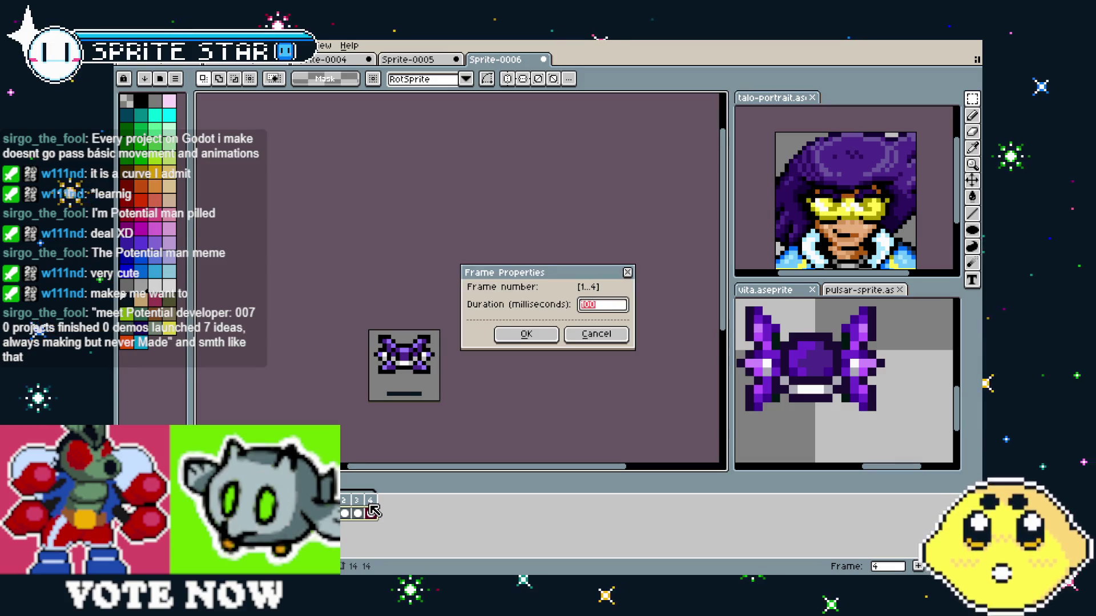
- Close Frame Properties and dock PULSE.aseprite in its own panel beside the canvas
{"action": "key", "text": "Return"}
{"action": "scroll", "coordinate": [423, 413], "scroll_direction": "up", "scroll_amount": 1}
{"action": "mouse_move", "coordinate": [497, 393]}
{"action": "left_mouse_down"}
{"action": "mouse_move", "coordinate": [541, 350]}
{"action": "mouse_move", "coordinate": [564, 345]}
{"action": "left_mouse_up"}
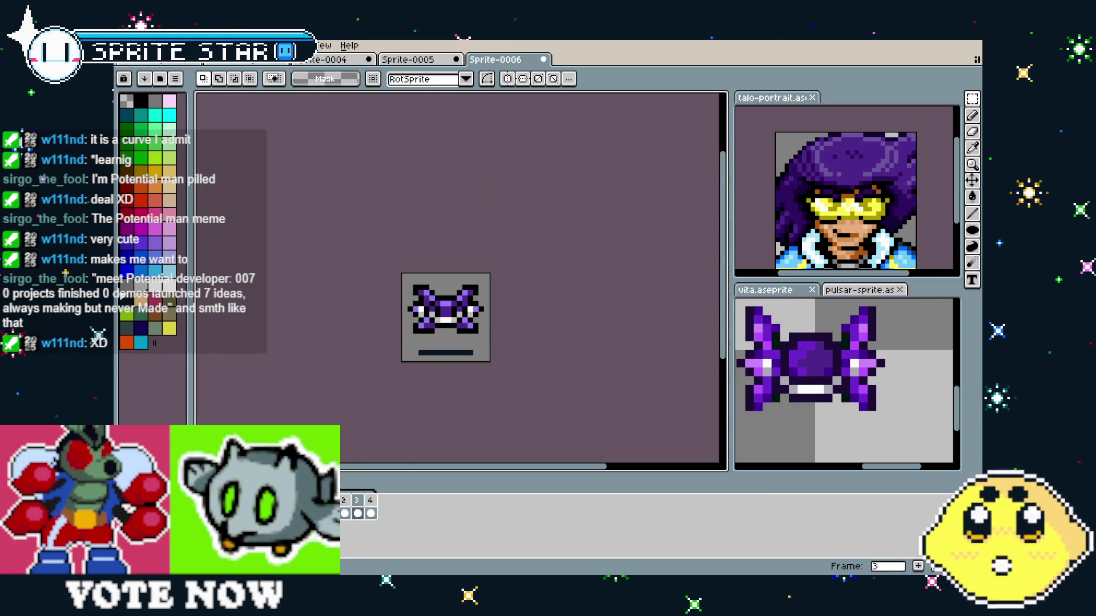
{"action": "mouse_move", "coordinate": [257, 59]}
{"action": "left_mouse_down"}
{"action": "mouse_move", "coordinate": [255, 279]}
{"action": "mouse_move", "coordinate": [273, 279]}
{"action": "left_mouse_up"}
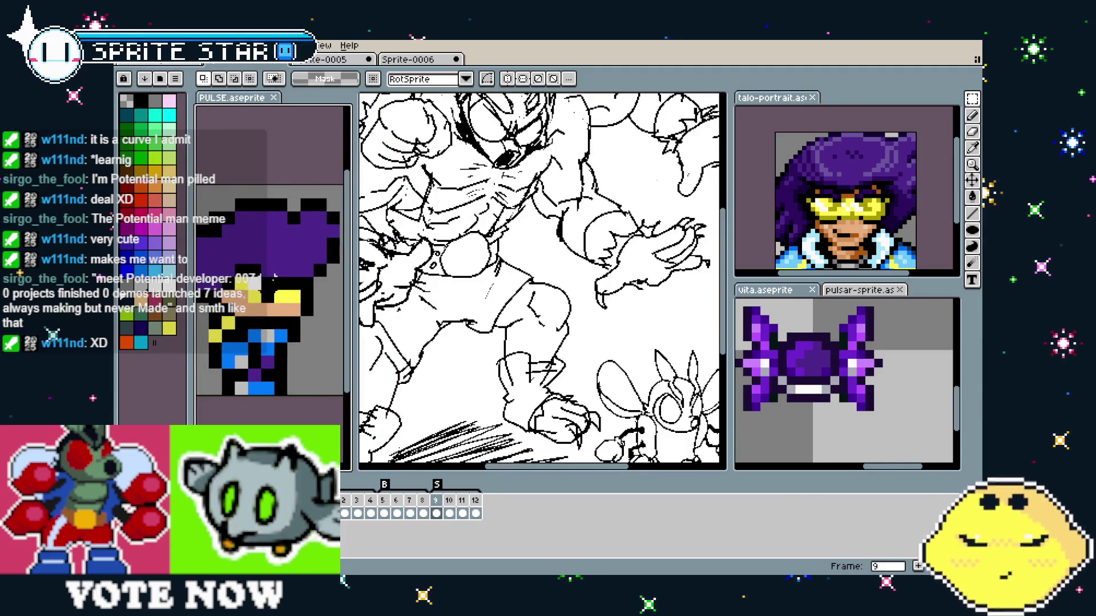
- Return to the drone's first frame, widen the PULSE panel and preview the drone animation
{"action": "left_click", "coordinate": [341, 504]}
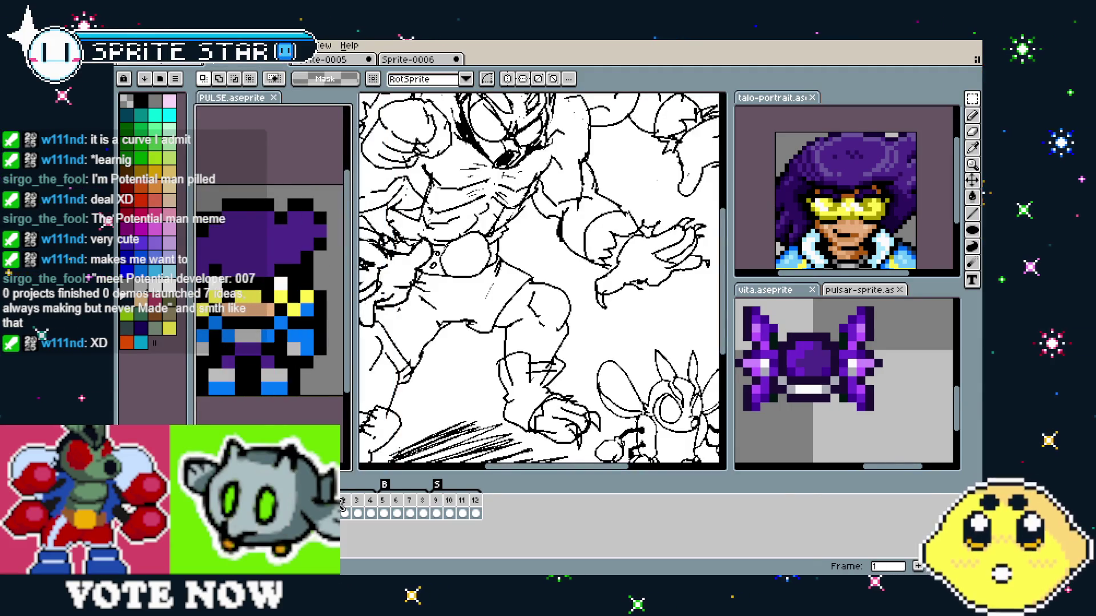
{"action": "left_click", "coordinate": [312, 60]}
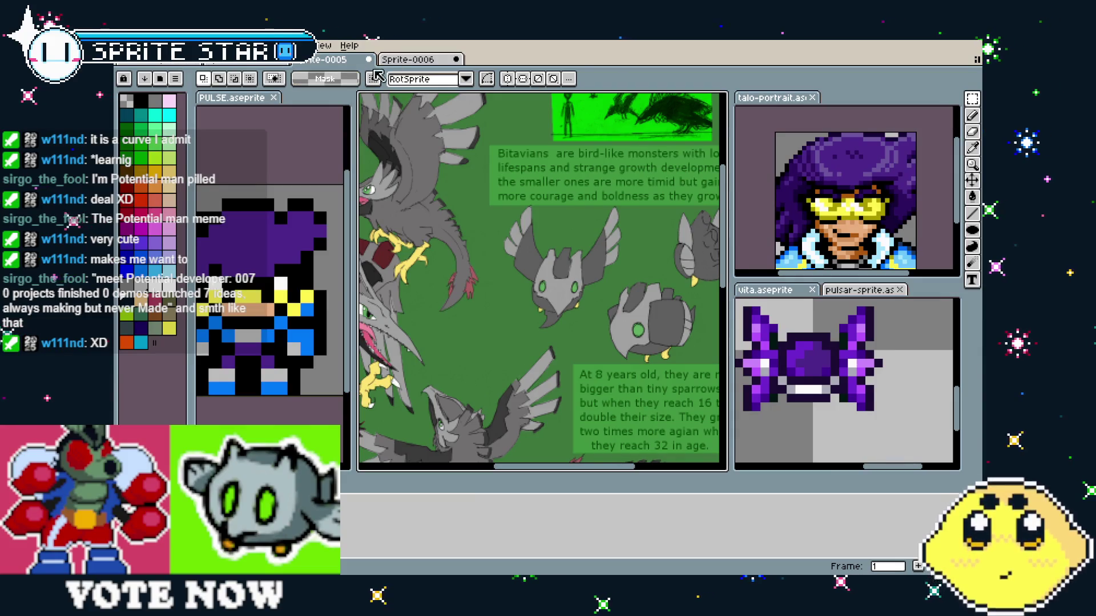
{"action": "left_click", "coordinate": [412, 62]}
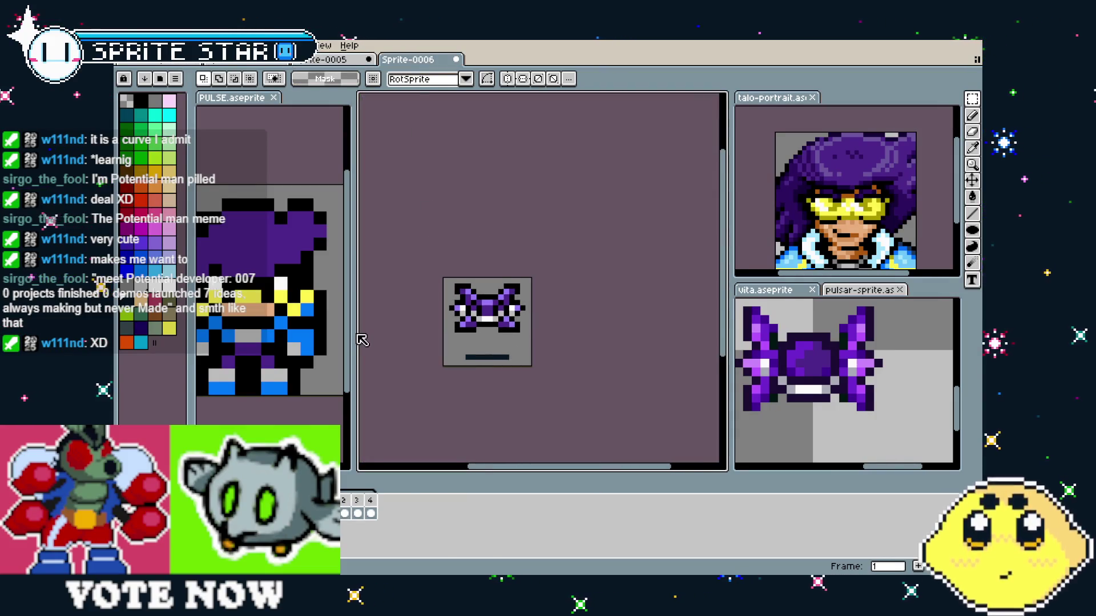
{"action": "left_click_drag", "start_coordinate": [355, 343], "coordinate": [459, 347]}
{"action": "scroll", "coordinate": [403, 349], "scroll_direction": "down", "scroll_amount": 1}
{"action": "scroll", "coordinate": [485, 342], "scroll_direction": "up", "scroll_amount": 2}
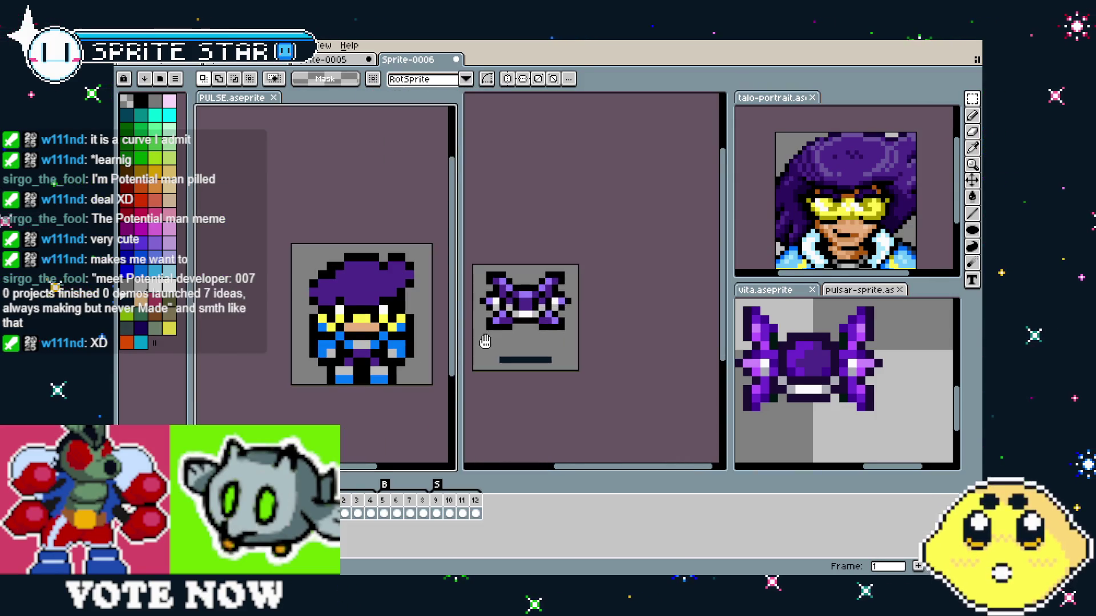
{"action": "key", "text": "Return"}
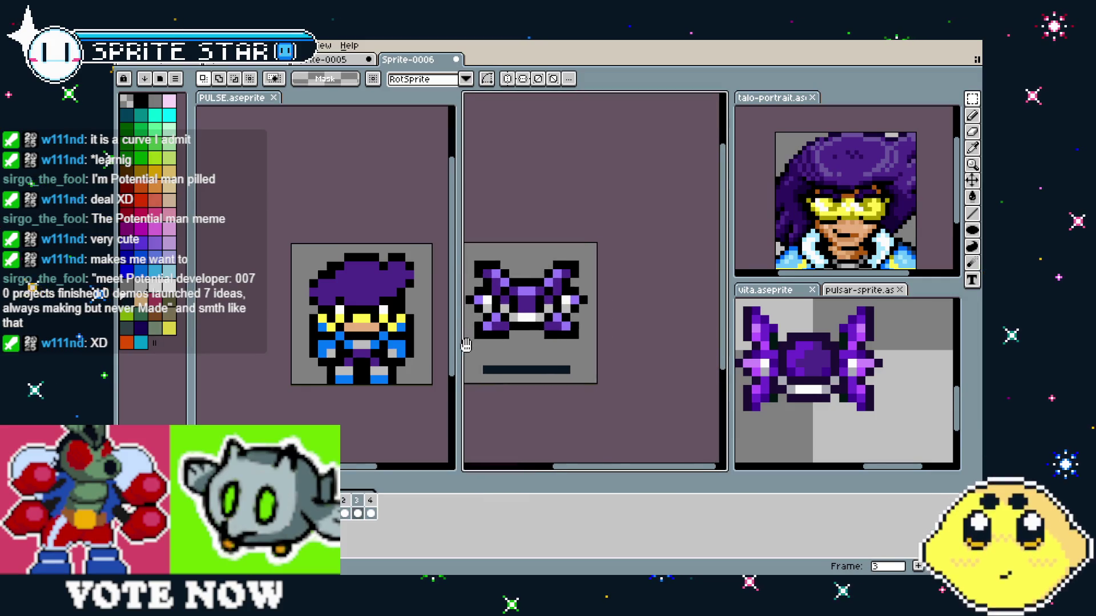
- Widen the drone's panel and pan PULSE and the drone into view side by side
{"action": "left_click_drag", "start_coordinate": [457, 373], "coordinate": [421, 371]}
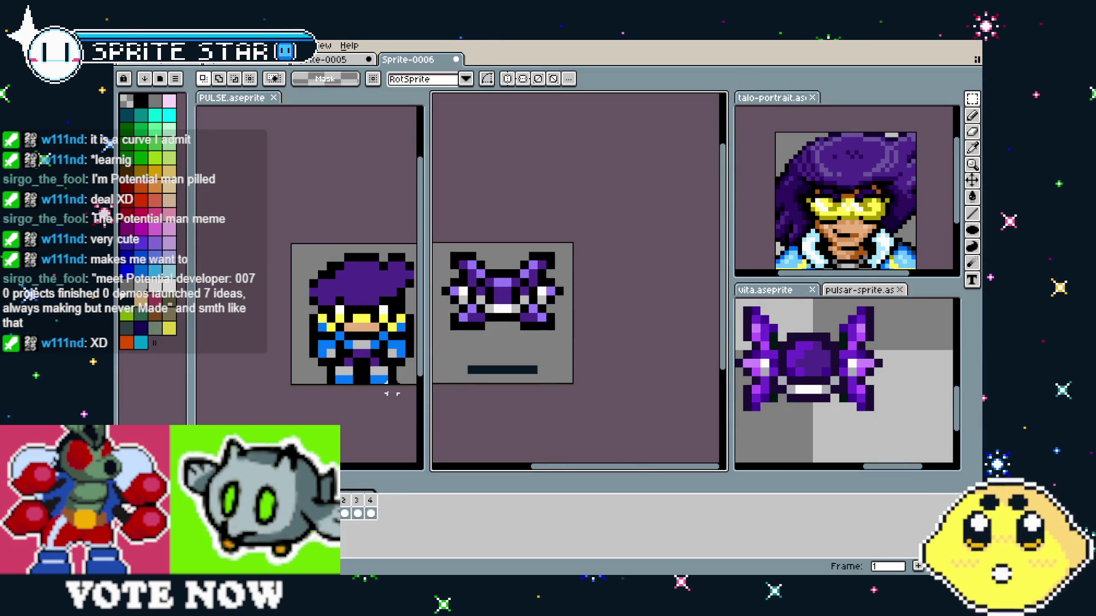
{"action": "left_click", "coordinate": [398, 392]}
{"action": "left_click_drag", "start_coordinate": [400, 392], "coordinate": [394, 390]}
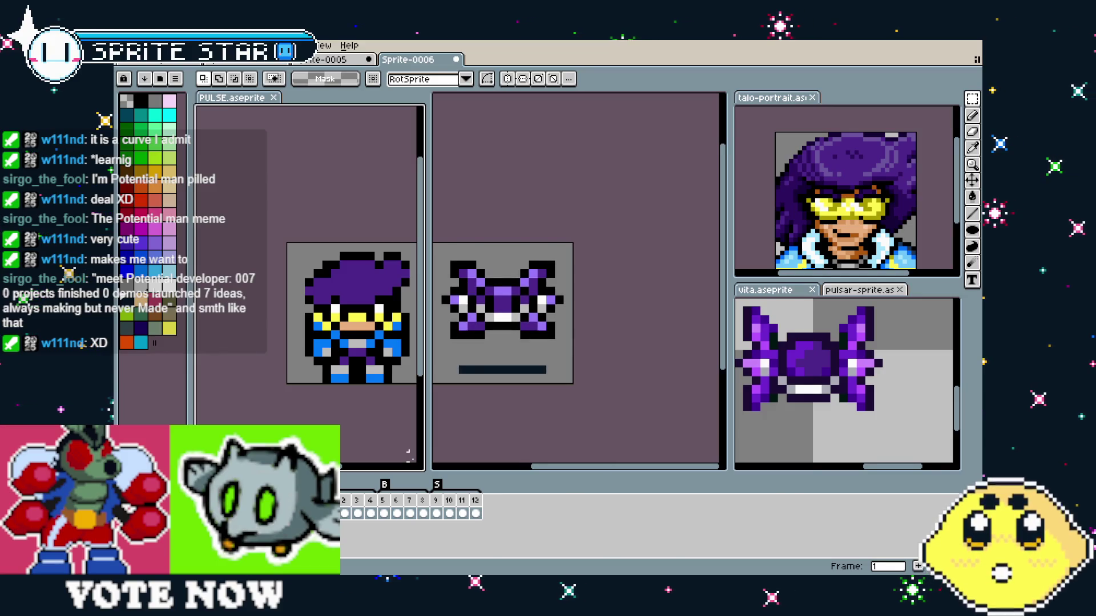
{"action": "mouse_move", "coordinate": [469, 372]}
{"action": "left_mouse_down"}
{"action": "mouse_move", "coordinate": [469, 287]}
{"action": "mouse_move", "coordinate": [469, 344]}
{"action": "mouse_move", "coordinate": [461, 331]}
{"action": "left_mouse_up"}
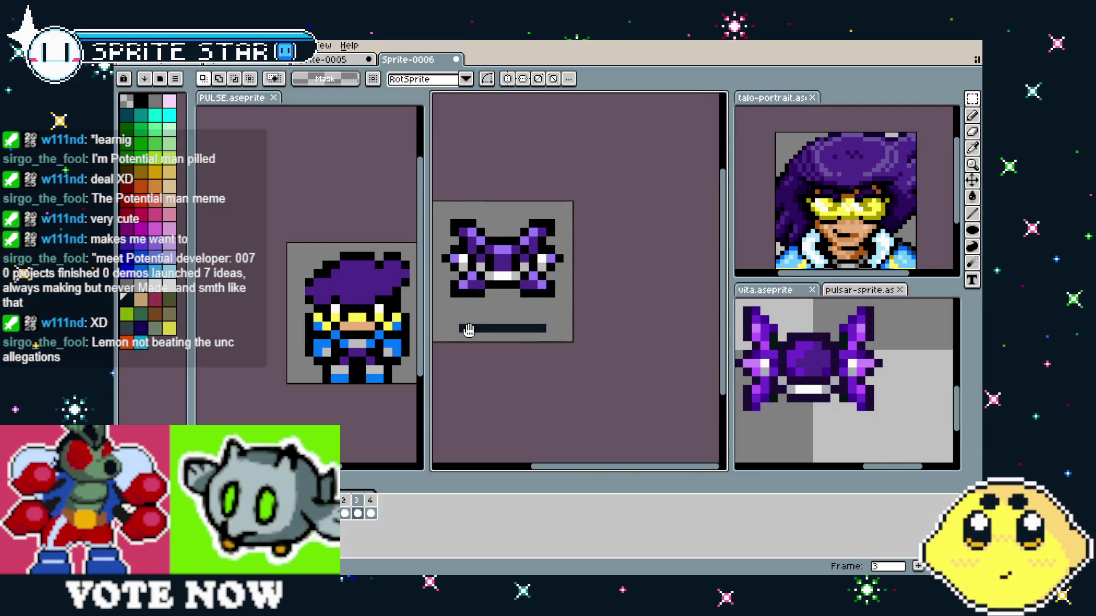
{"action": "left_click_drag", "start_coordinate": [377, 365], "coordinate": [355, 376]}
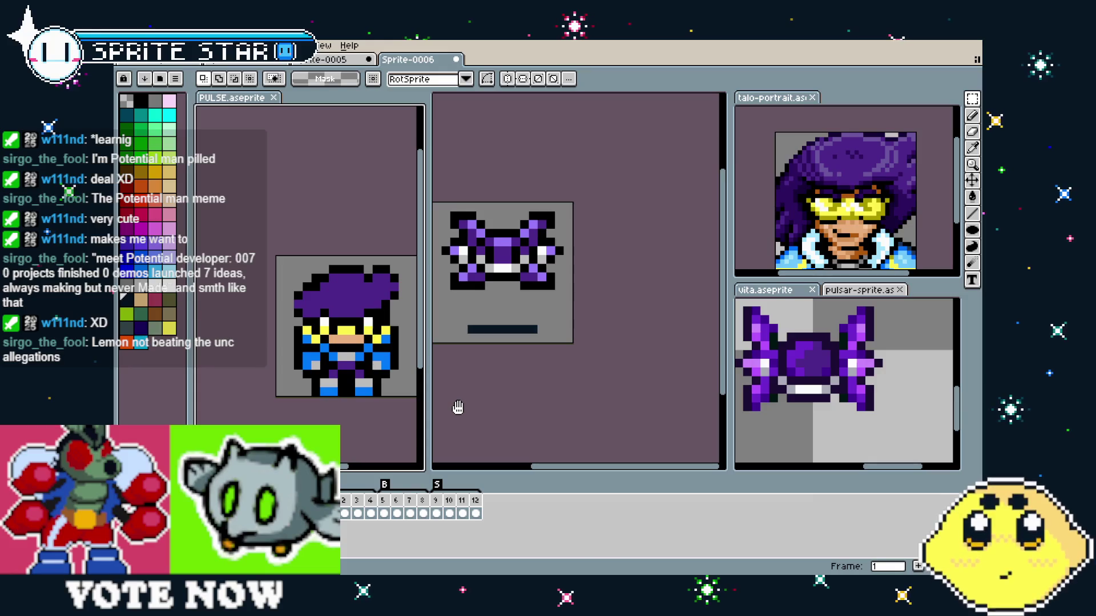
{"action": "left_click", "coordinate": [516, 324]}
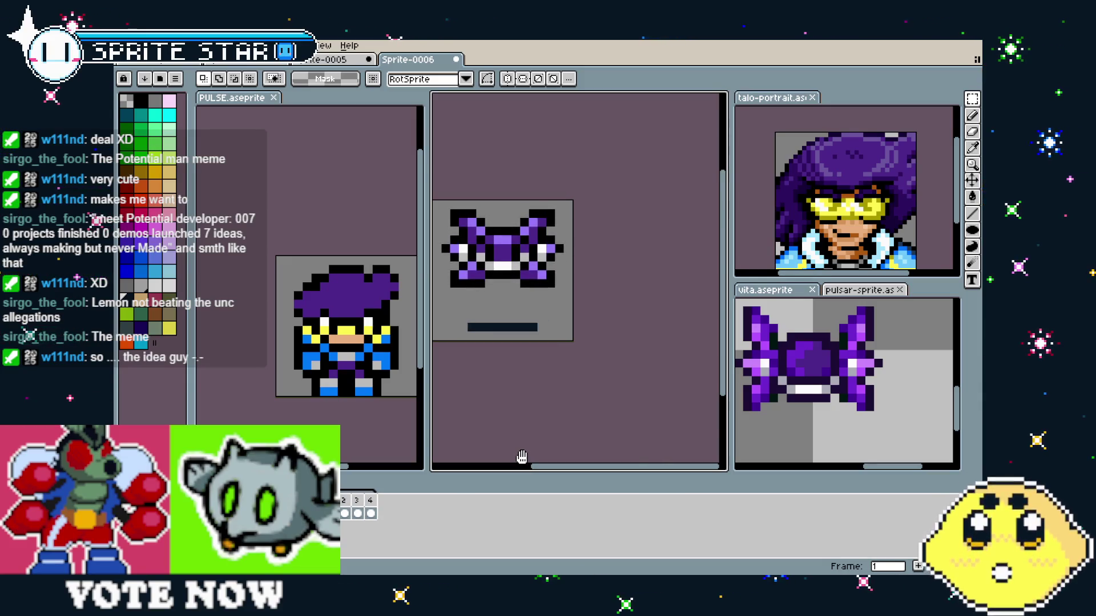
- Pan the PULSE and Sprite-0006 canvases back and forth until both sprites sit level
{"action": "left_click_drag", "start_coordinate": [313, 366], "coordinate": [318, 384]}
{"action": "left_click_drag", "start_coordinate": [440, 394], "coordinate": [447, 387]}
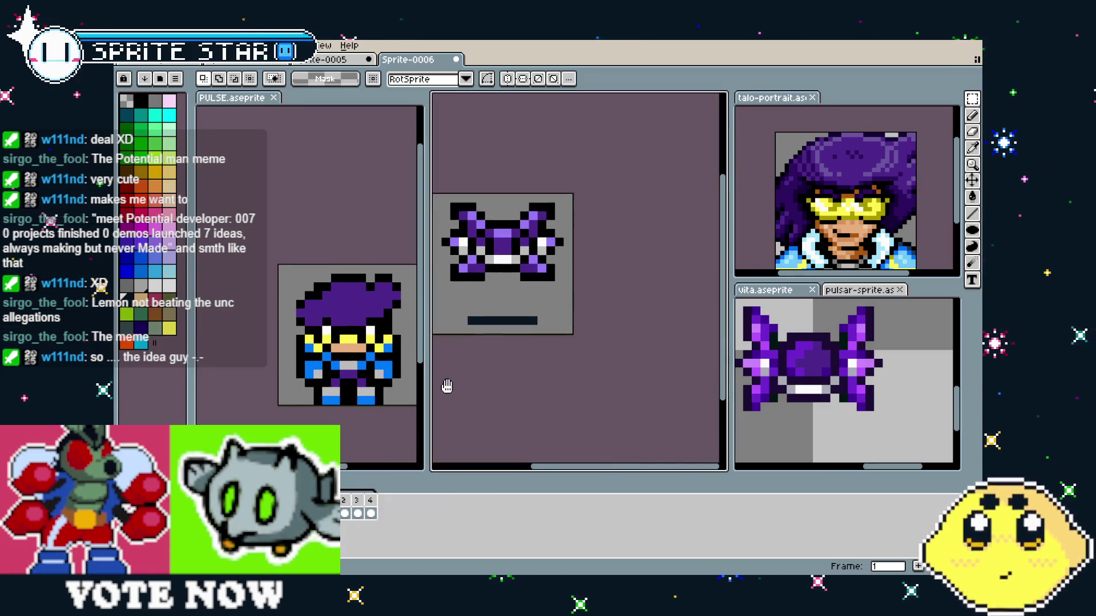
{"action": "left_click_drag", "start_coordinate": [374, 437], "coordinate": [388, 436]}
{"action": "left_click_drag", "start_coordinate": [483, 409], "coordinate": [483, 407]}
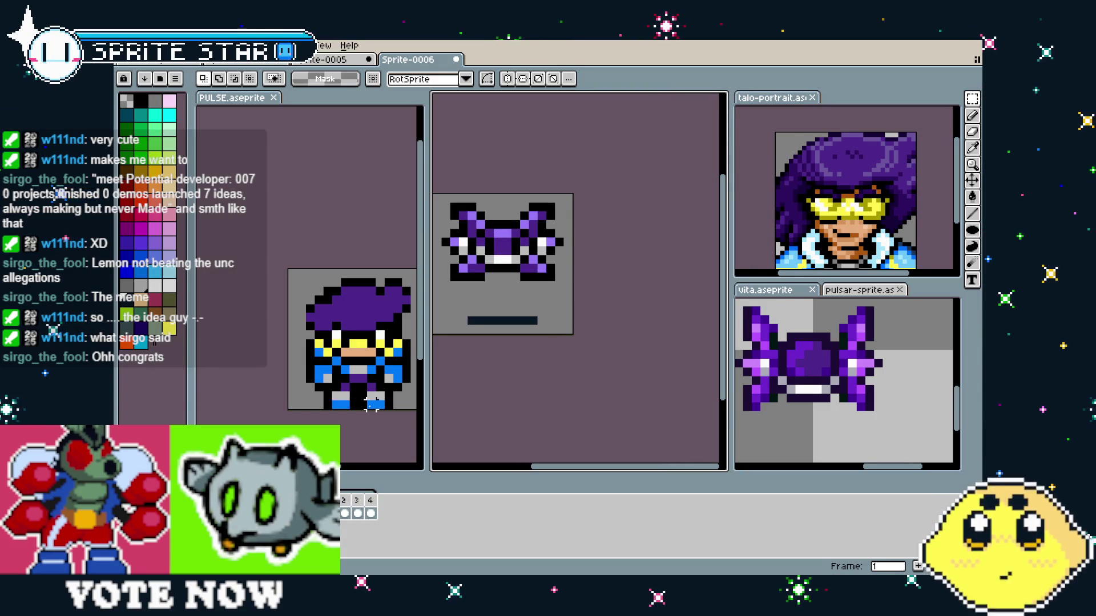
{"action": "left_click_drag", "start_coordinate": [371, 404], "coordinate": [404, 407]}
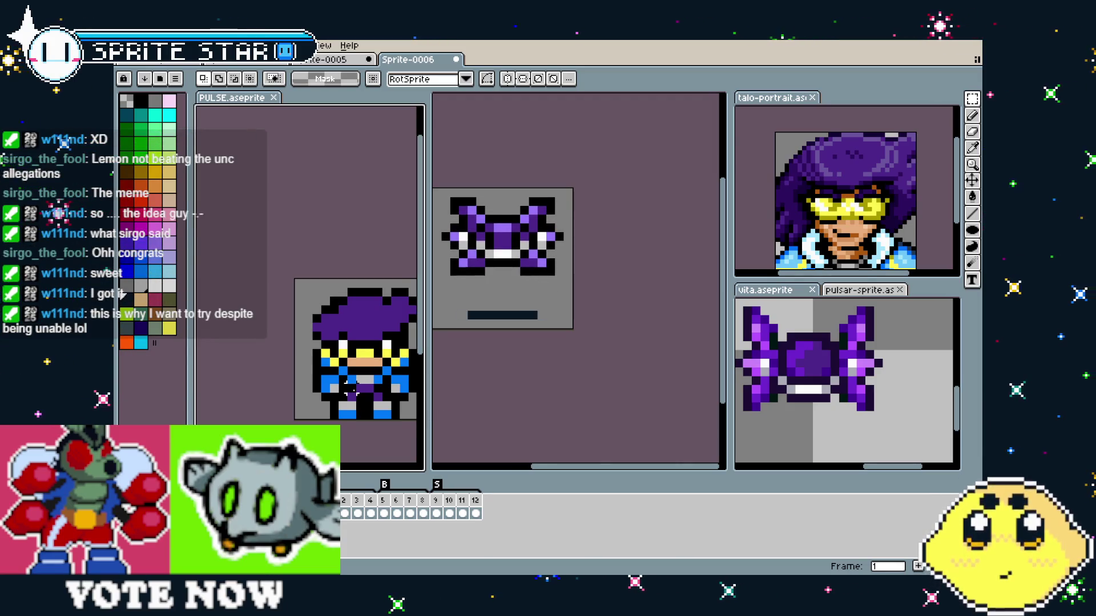
{"action": "mouse_move", "coordinate": [371, 389]}
{"action": "left_mouse_down"}
{"action": "mouse_move", "coordinate": [383, 381]}
{"action": "mouse_move", "coordinate": [367, 380]}
{"action": "left_mouse_up"}
{"action": "left_click_drag", "start_coordinate": [453, 372], "coordinate": [440, 368]}
{"action": "left_click_drag", "start_coordinate": [388, 404], "coordinate": [389, 414]}
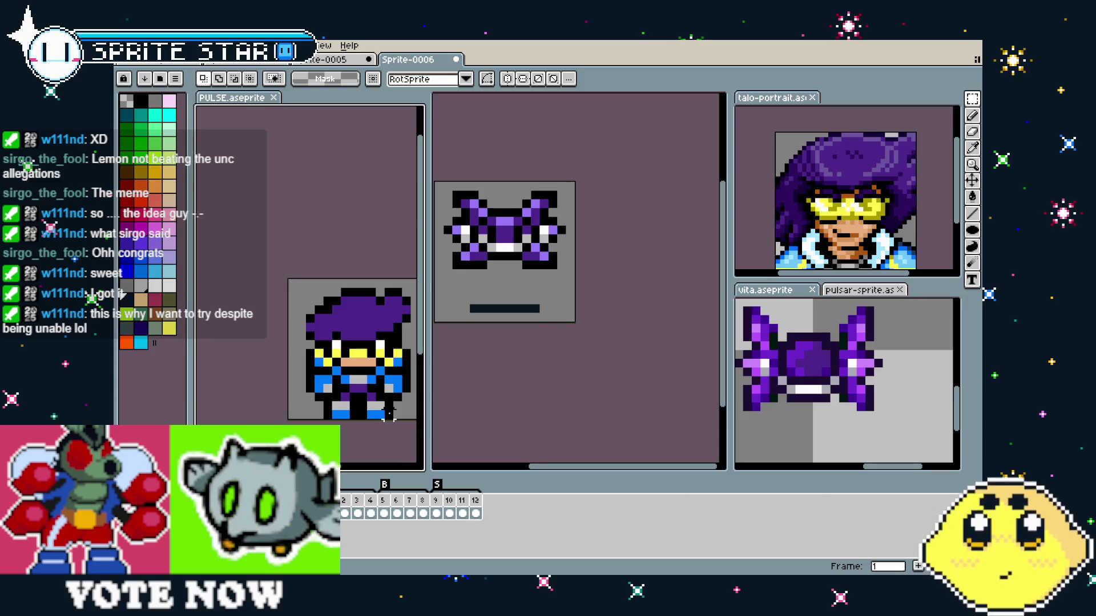
{"action": "left_click_drag", "start_coordinate": [388, 413], "coordinate": [357, 397]}
{"action": "left_click_drag", "start_coordinate": [461, 335], "coordinate": [491, 400]}
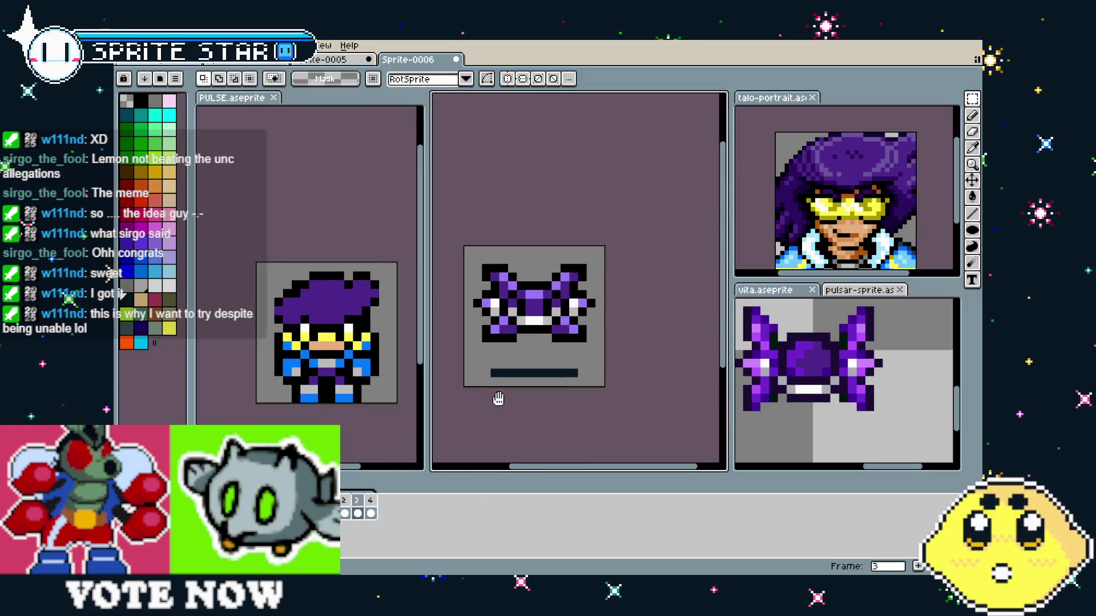
- Add a fifth drone frame and give it a new tag named B
{"action": "right_click", "coordinate": [341, 504]}
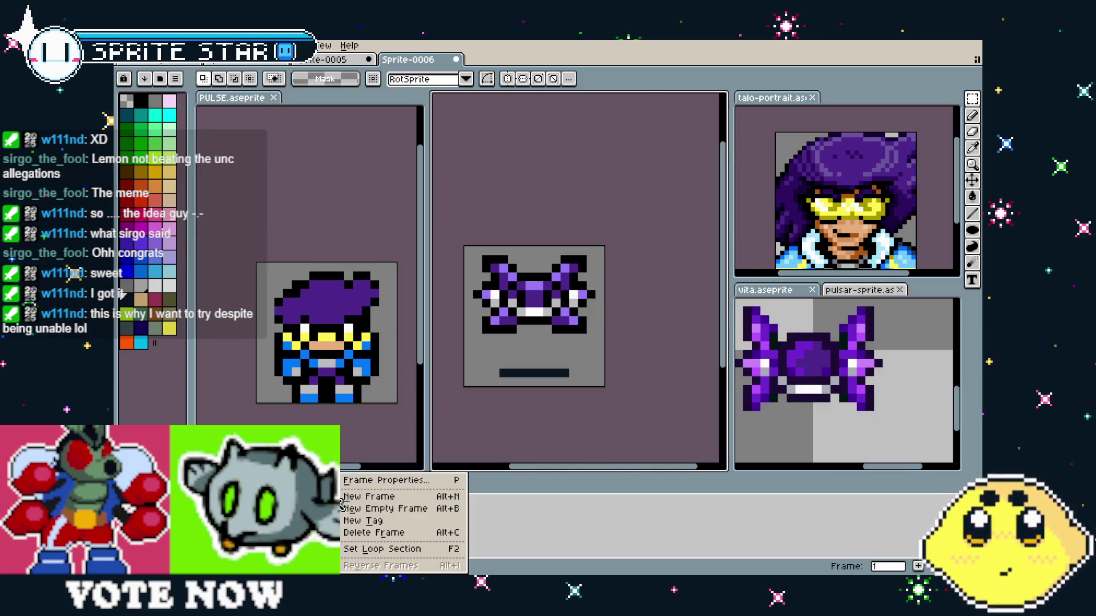
{"action": "left_click", "coordinate": [373, 497]}
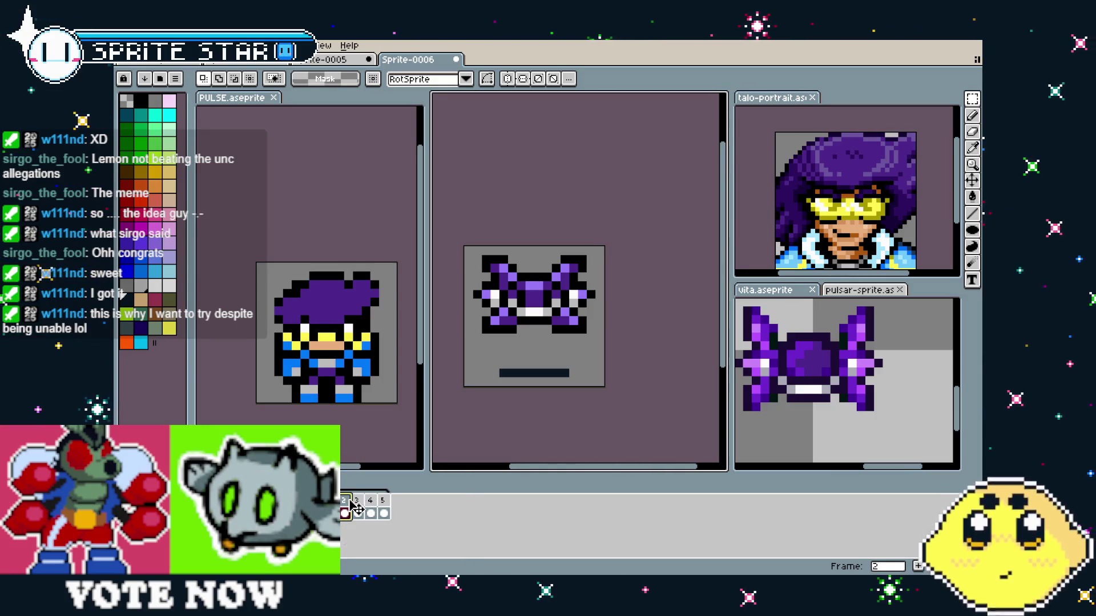
{"action": "left_click", "coordinate": [384, 513]}
{"action": "right_click", "coordinate": [398, 507]}
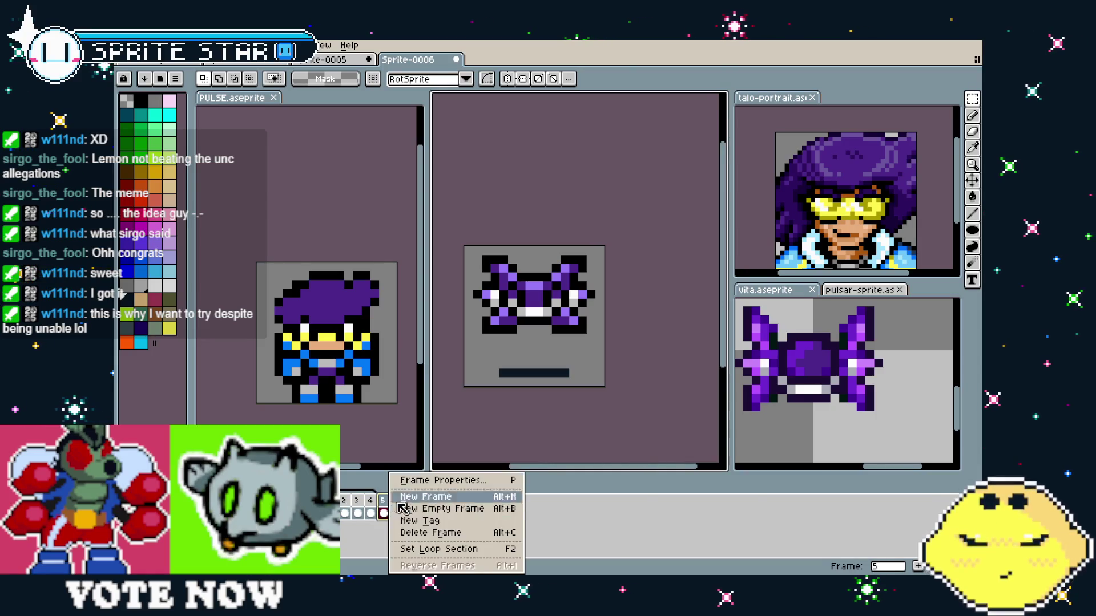
{"action": "left_click", "coordinate": [436, 519]}
{"action": "type", "text": "B"}
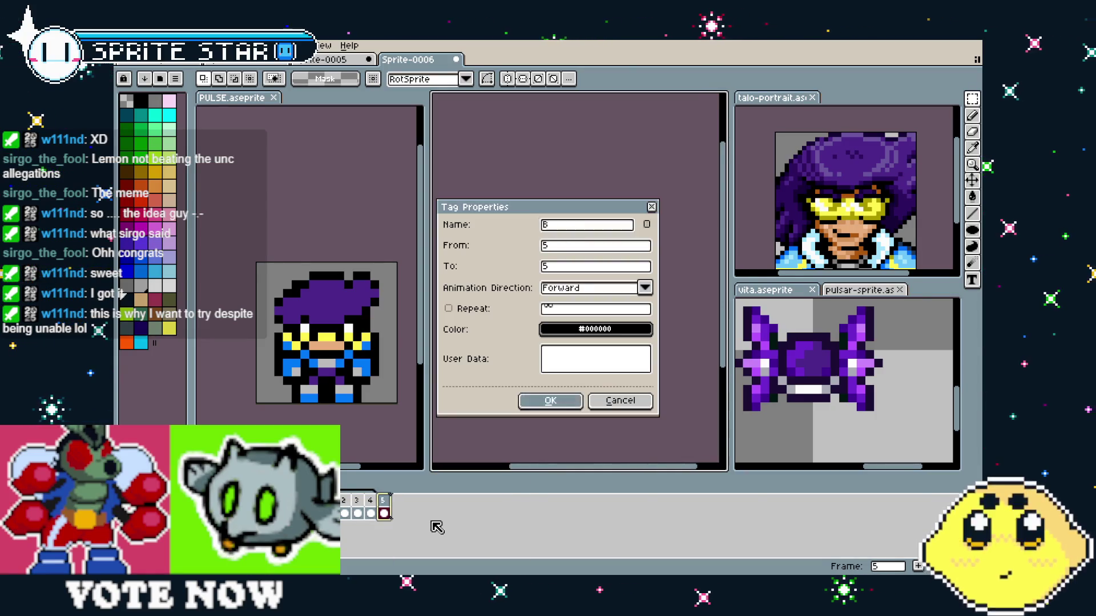
{"action": "key", "text": "Return"}
- Look at frames 13 and 17 of the pulsar sprite for reference
{"action": "left_click", "coordinate": [779, 378]}
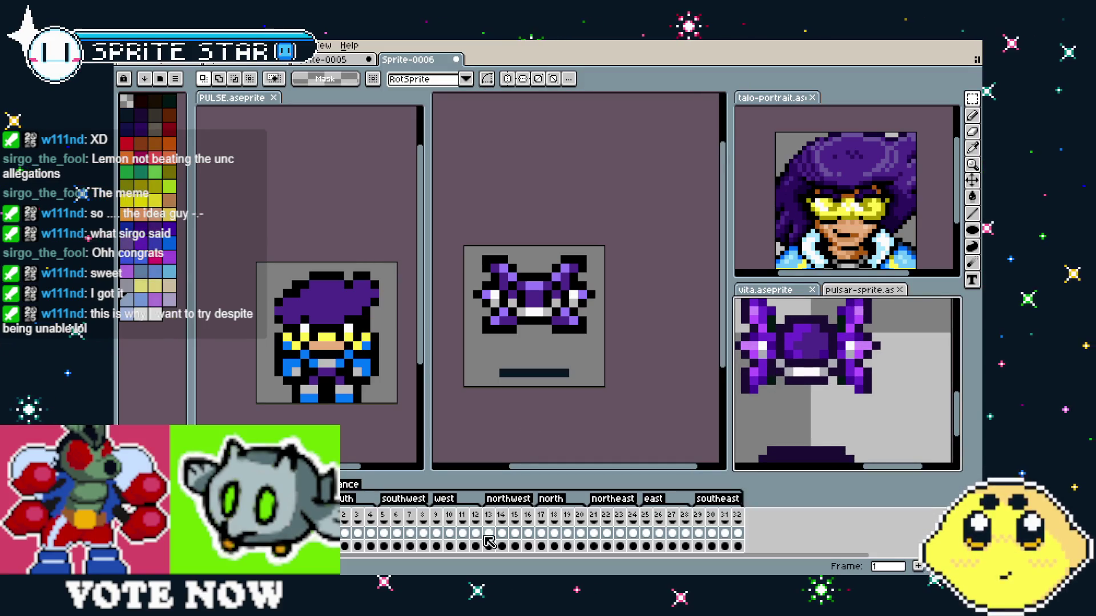
{"action": "left_click", "coordinate": [495, 516]}
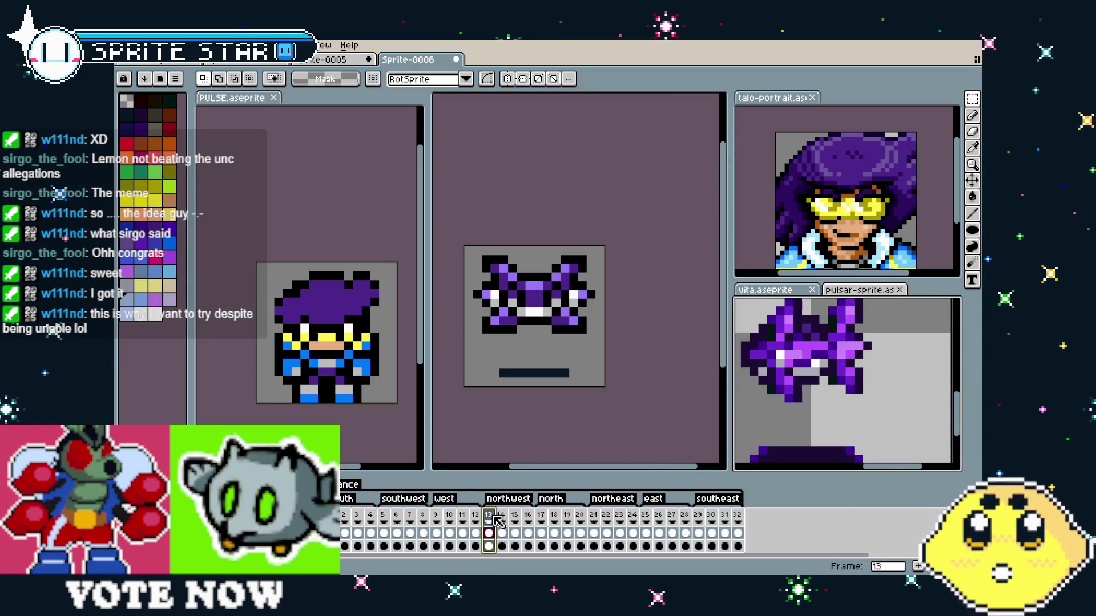
{"action": "left_click", "coordinate": [541, 515]}
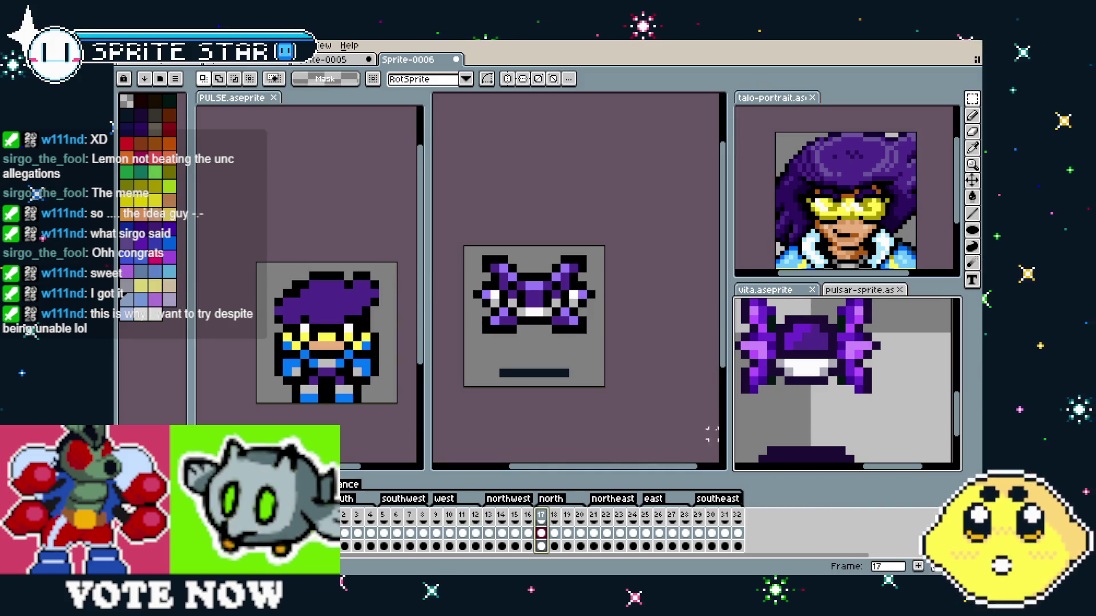
- Back in the drone, paint a body pixel white with the Pencil
{"action": "key", "text": "ctrl+Tab"}
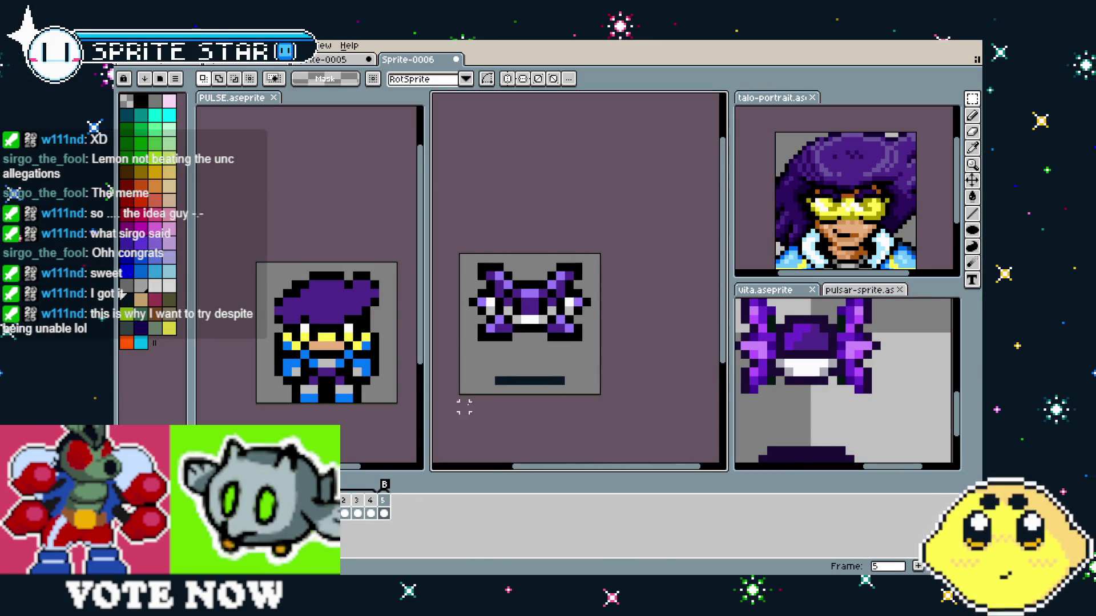
{"action": "scroll", "coordinate": [517, 364], "scroll_direction": "up", "scroll_amount": 1}
{"action": "key", "text": "i"}
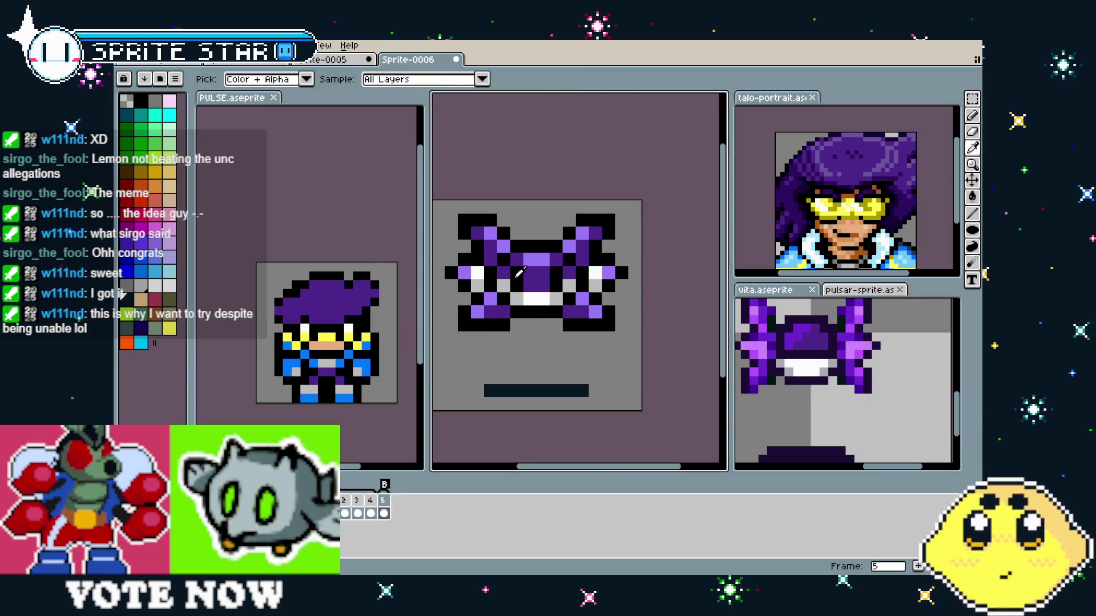
{"action": "key", "text": "b"}
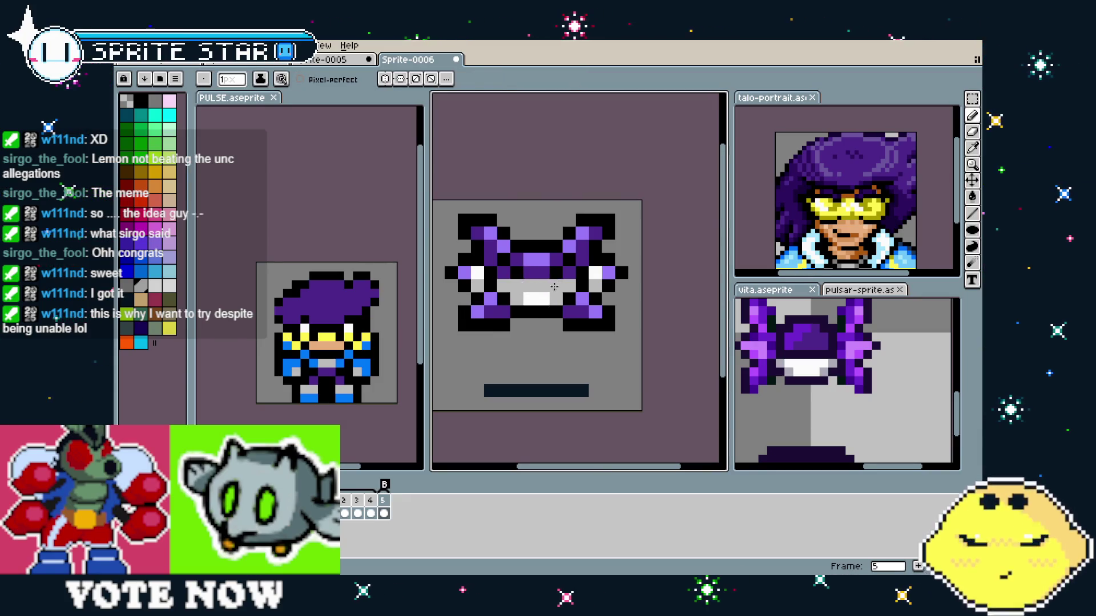
{"action": "left_click", "coordinate": [537, 295]}
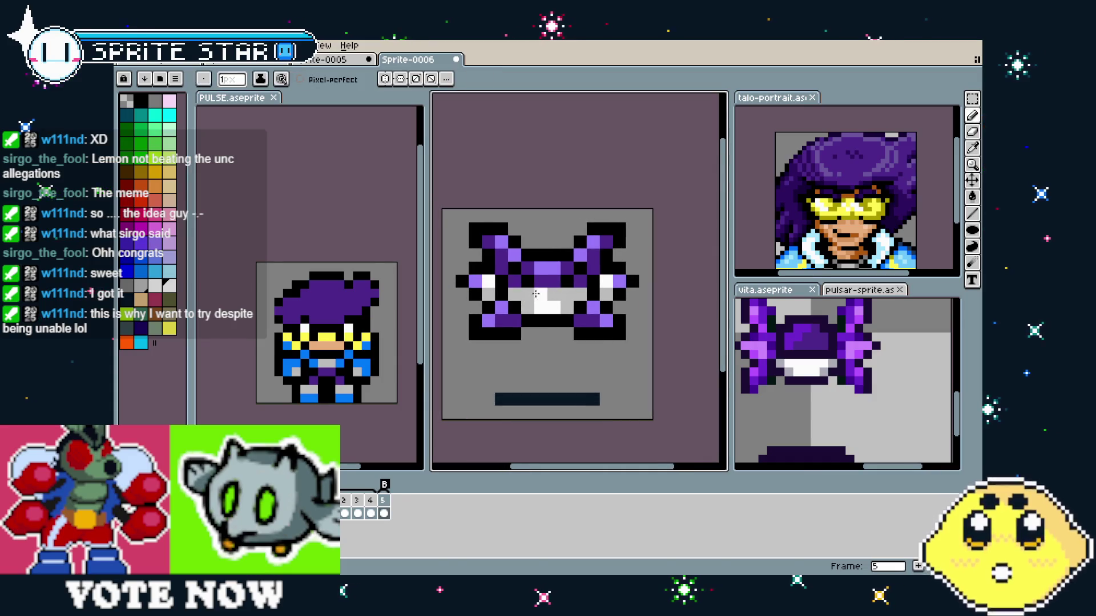